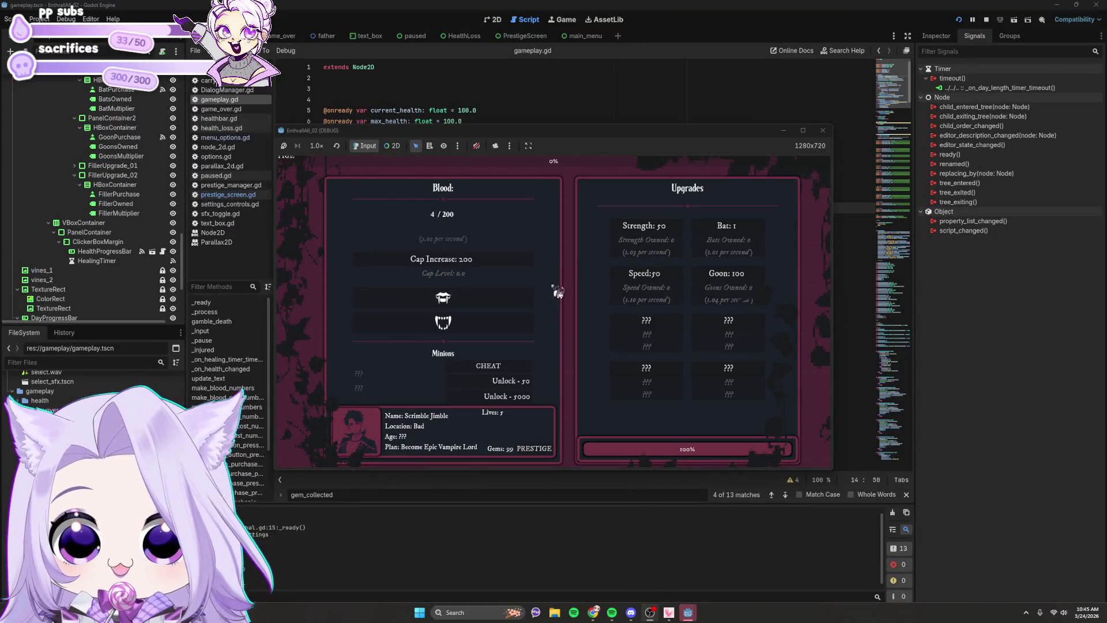
Gather blood with four fang clicks in the running game, then prestige once.
{"action": "left_click", "coordinate": [508, 298]}
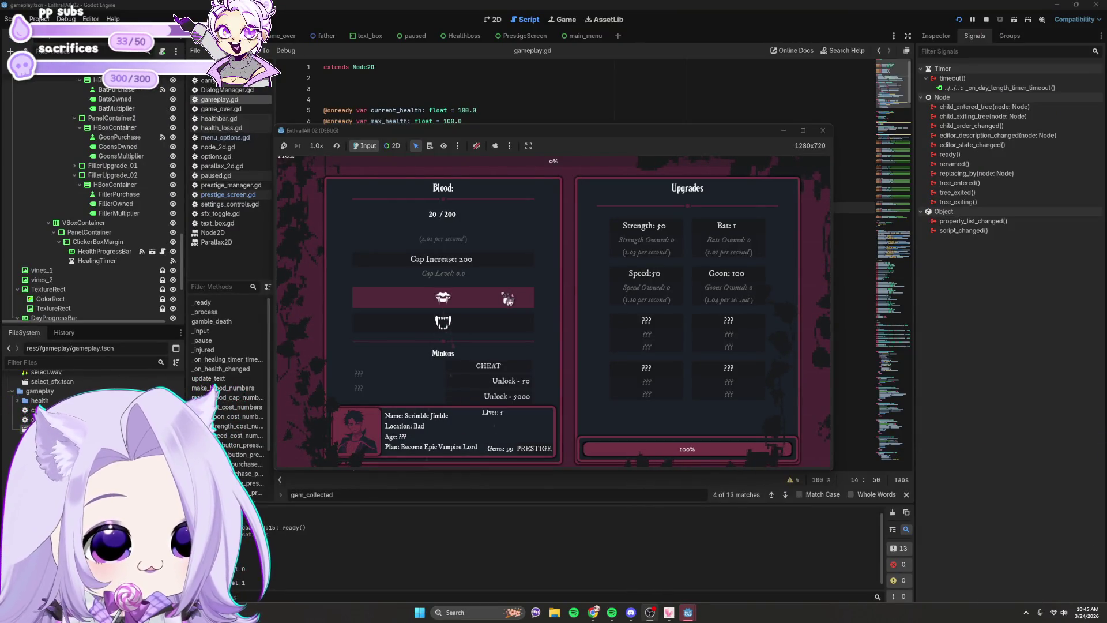
{"action": "left_click", "coordinate": [507, 298]}
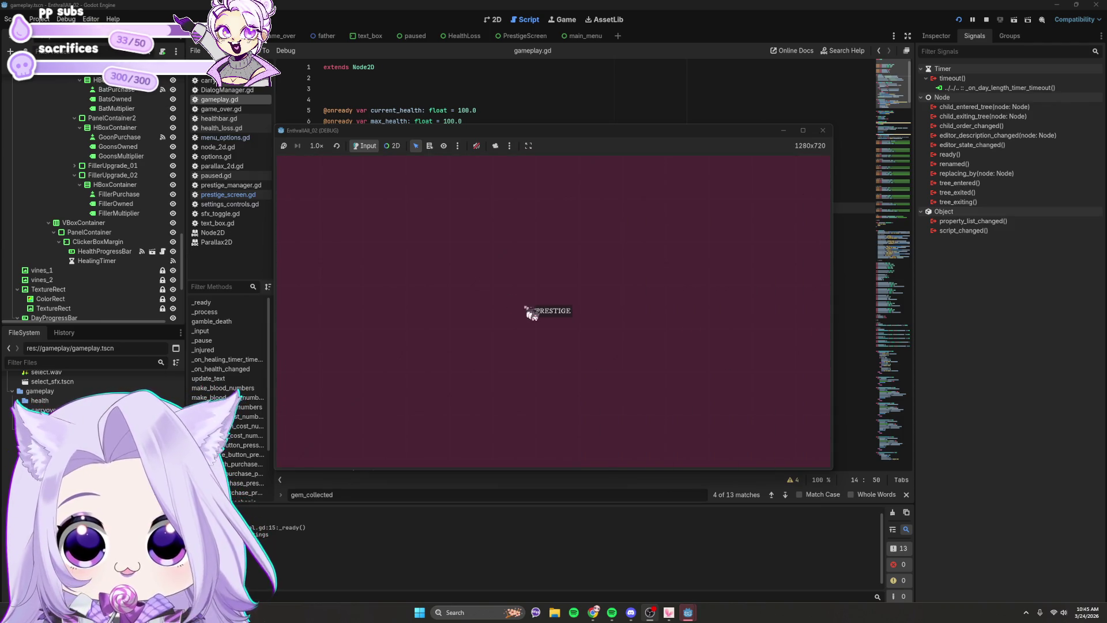
{"action": "left_click", "coordinate": [494, 299]}
{"action": "left_click", "coordinate": [494, 300]}
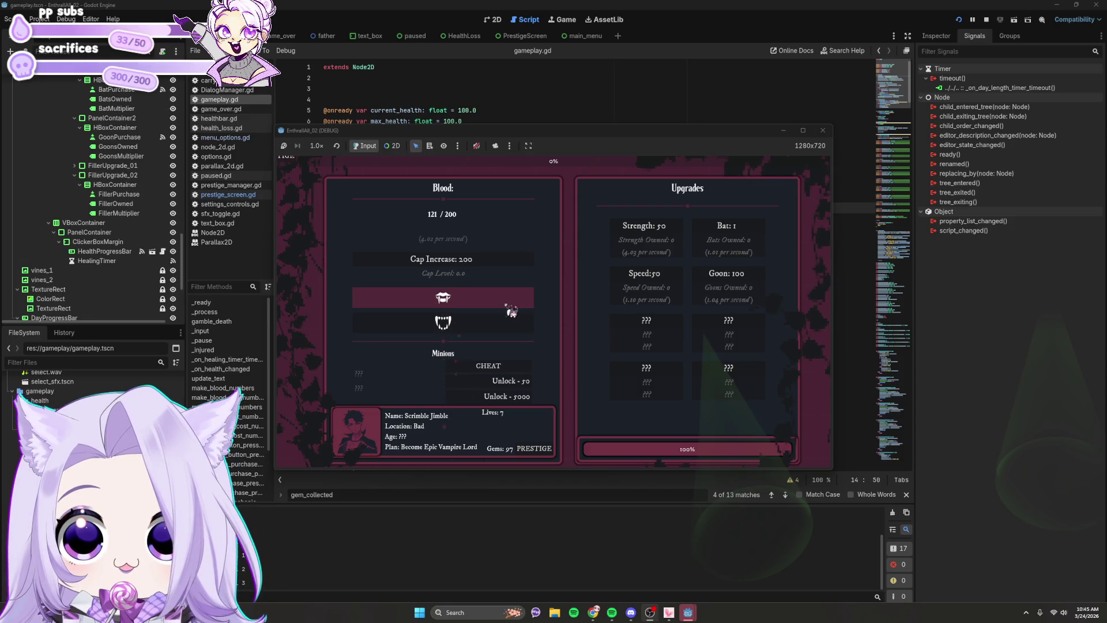
{"action": "left_click", "coordinate": [512, 311]}
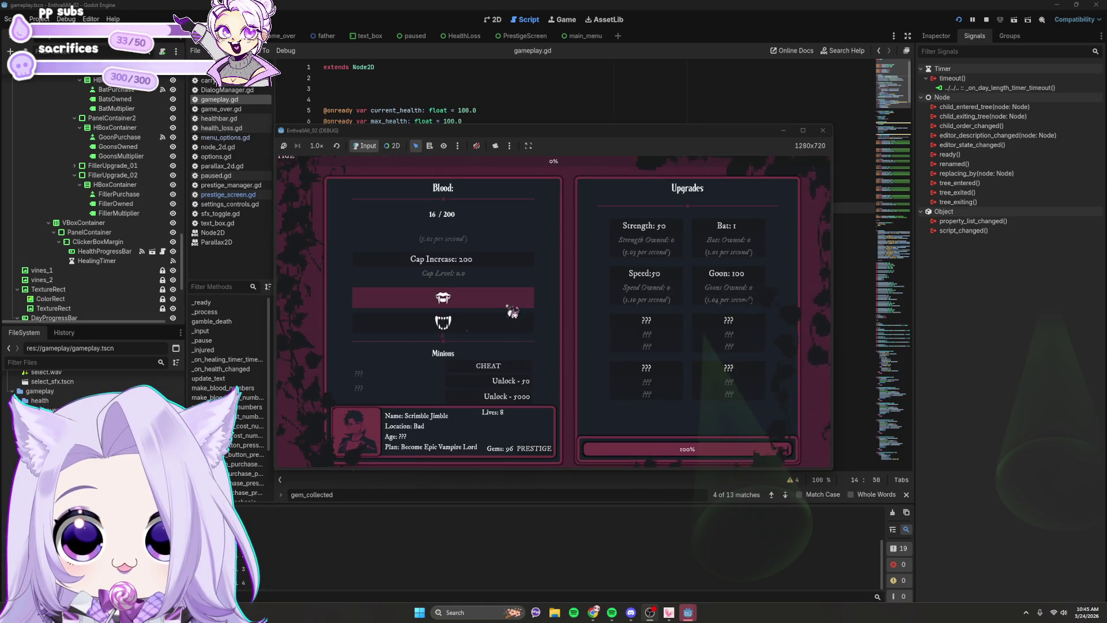
Stop the game, change prestige_level's default from 0 to 1 in prestige_manager.gd, and relaunch.
{"action": "left_click", "coordinate": [822, 131]}
{"action": "key", "text": "ctrl+s"}
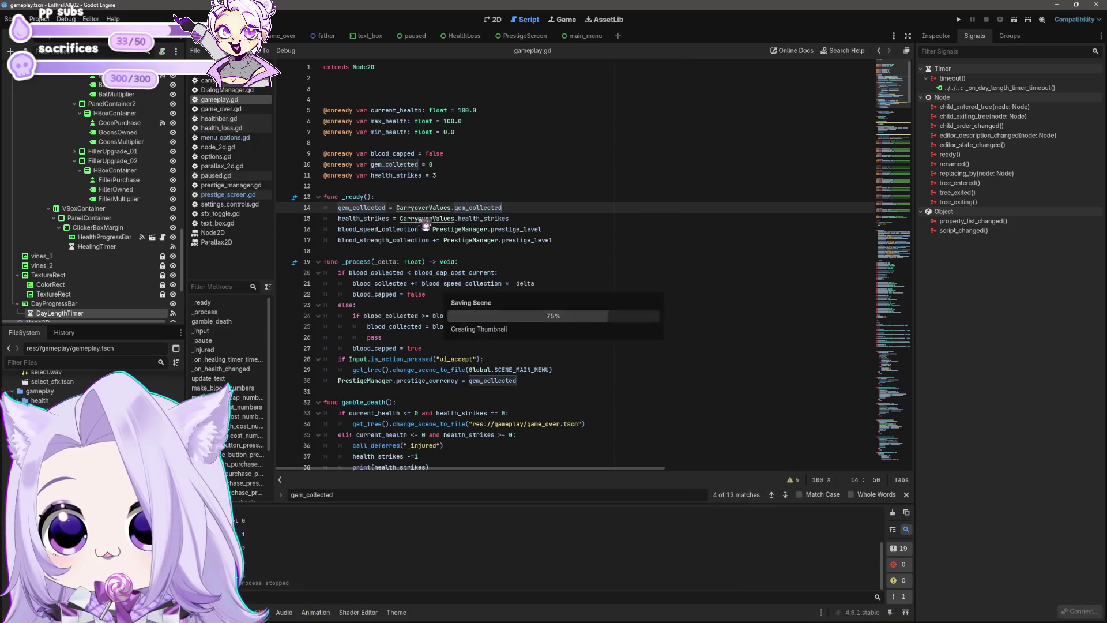
{"action": "left_click", "coordinate": [230, 185]}
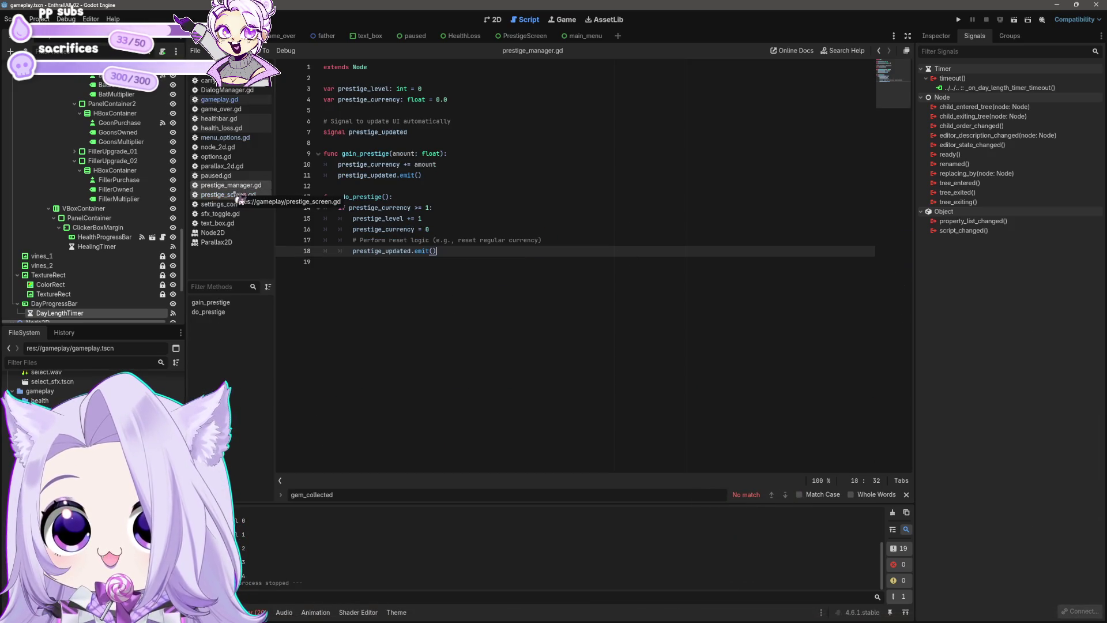
{"action": "left_click", "coordinate": [430, 90]}
{"action": "type", "text": "1"}
{"action": "key", "text": "ctrl+s"}
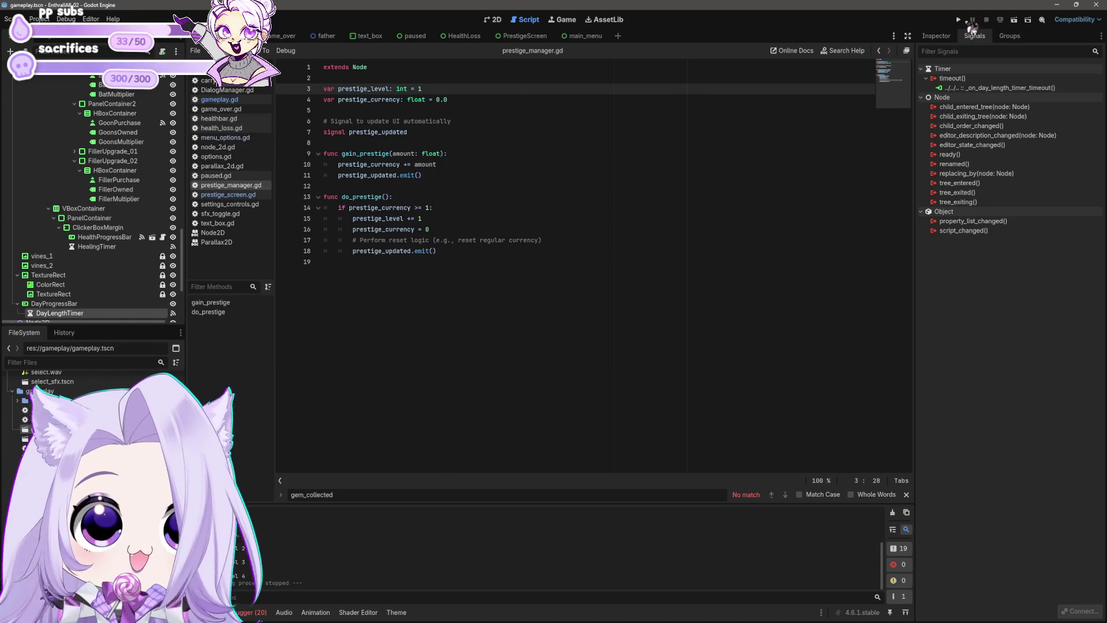
{"action": "left_click", "coordinate": [959, 20]}
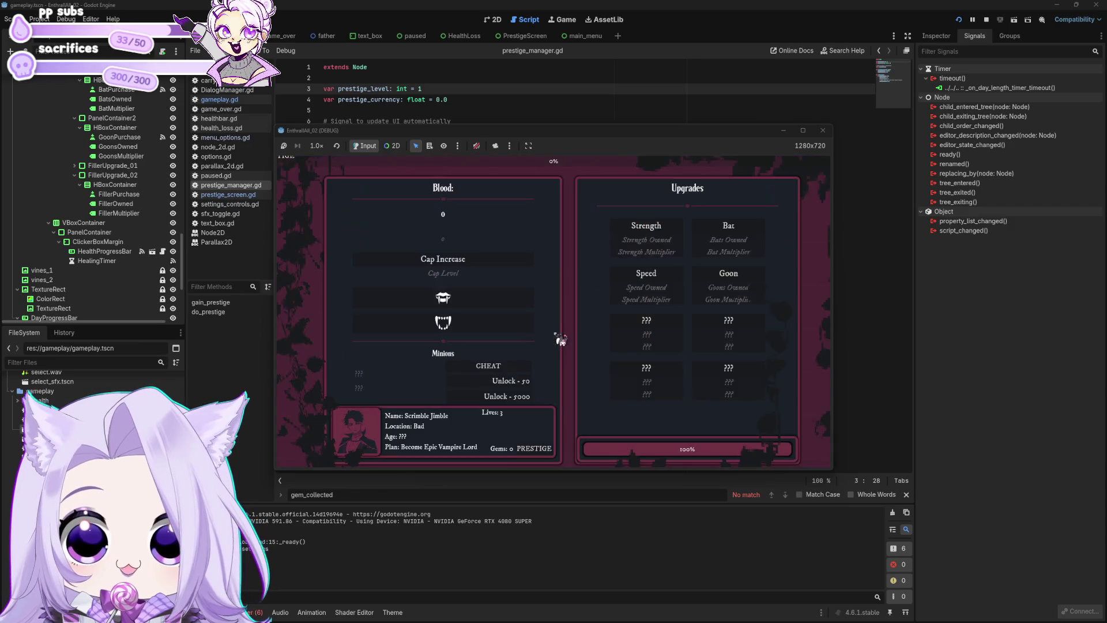
Cheat in full blood and 100 gems, then alternate prestiges with fang clicks.
{"action": "left_click", "coordinate": [521, 369]}
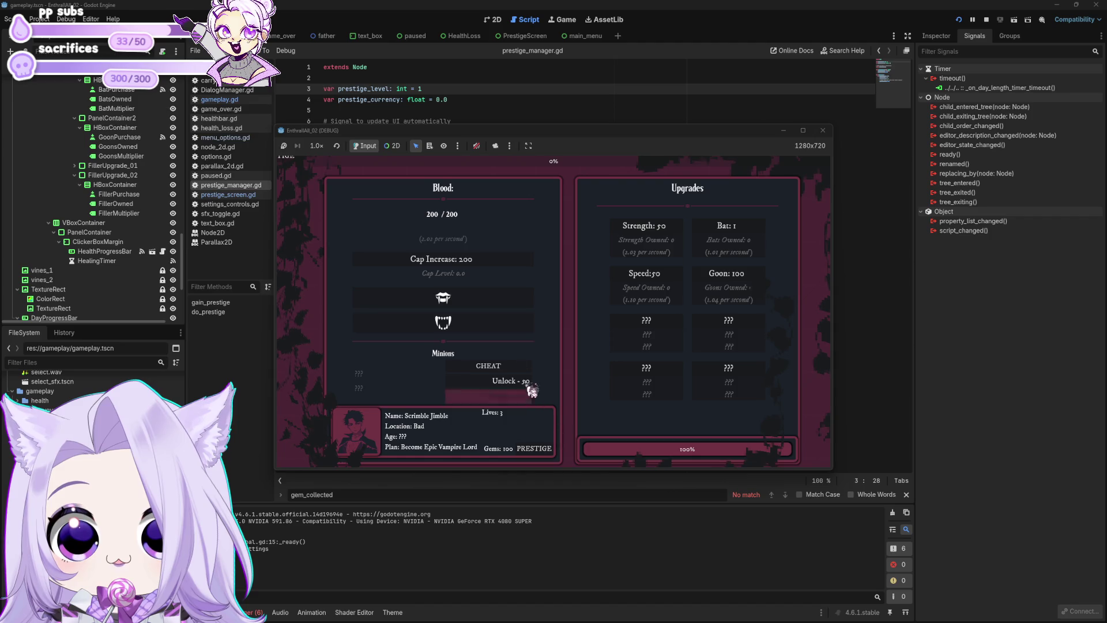
{"action": "left_click", "coordinate": [563, 315]}
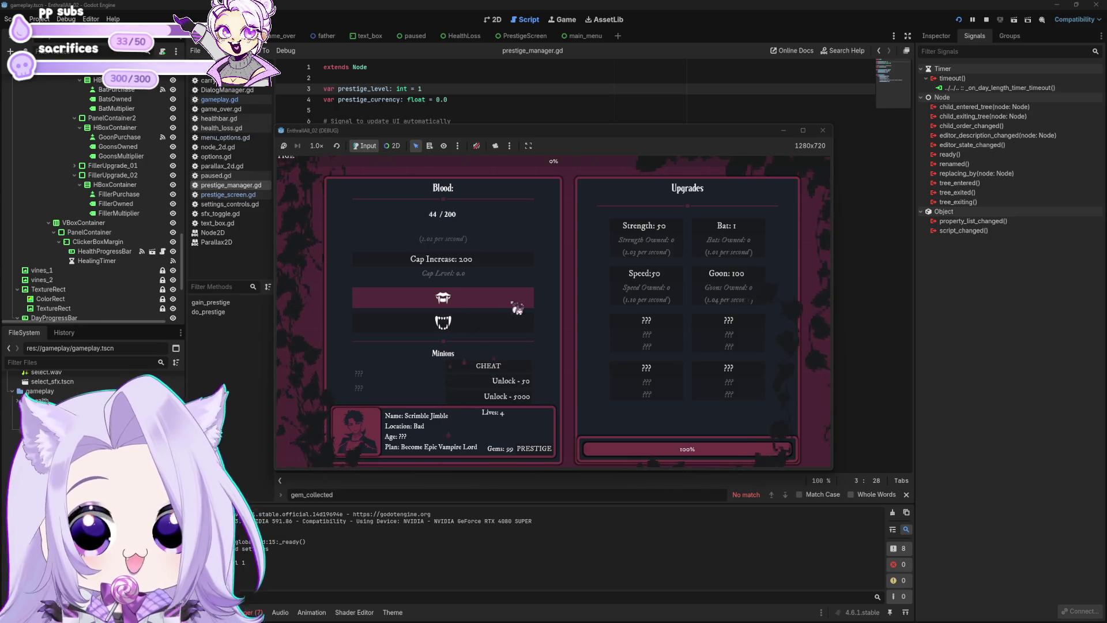
{"action": "left_click", "coordinate": [554, 314]}
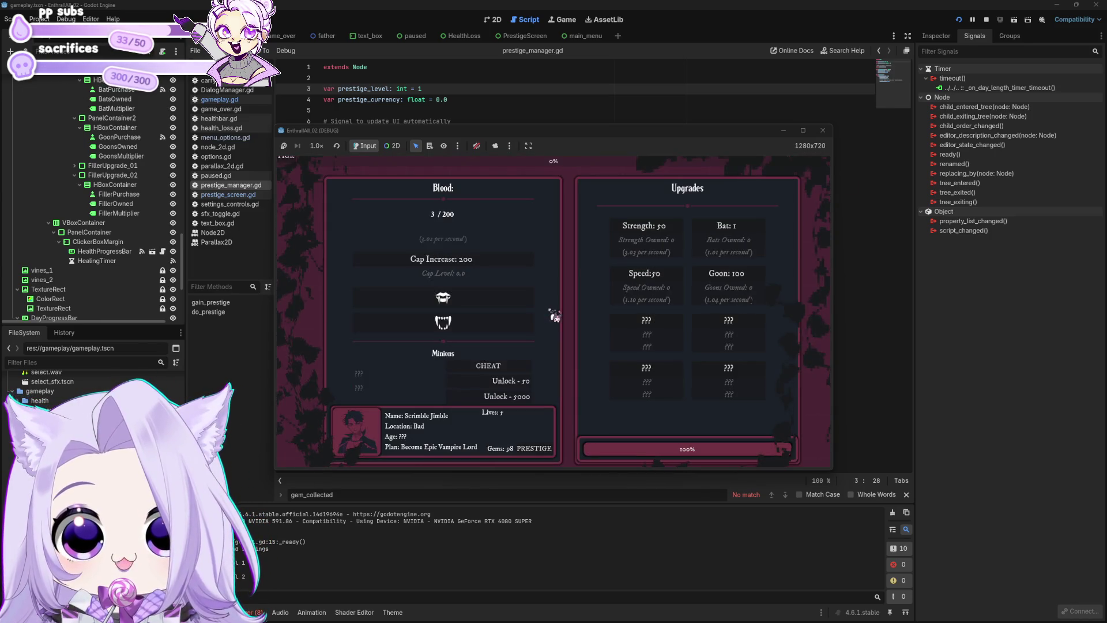
{"action": "left_click", "coordinate": [532, 309]}
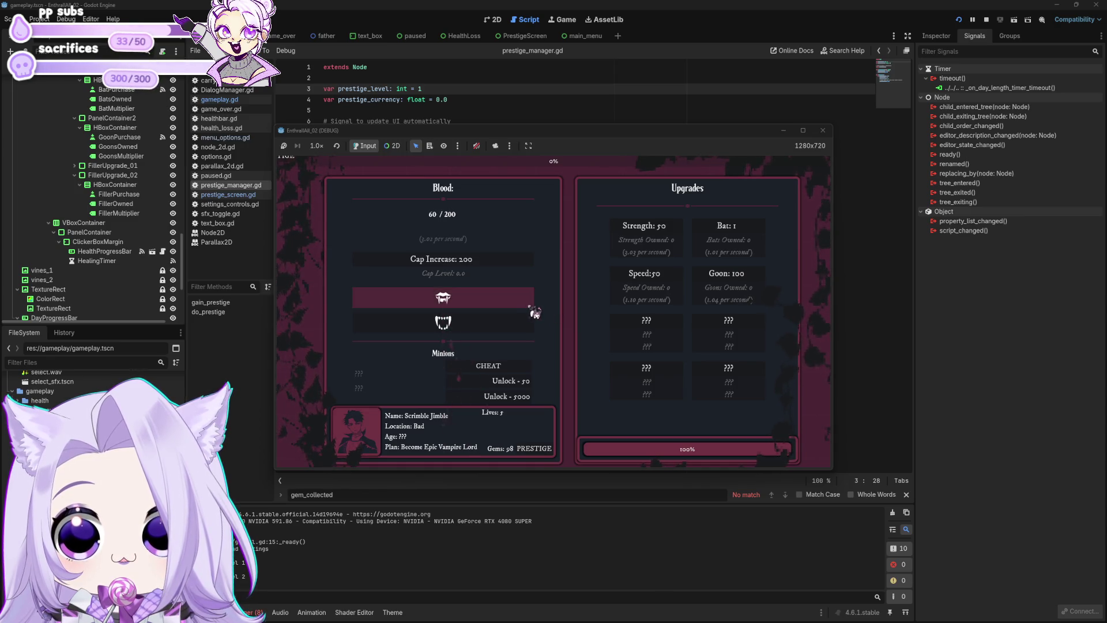
{"action": "left_click", "coordinate": [535, 312]}
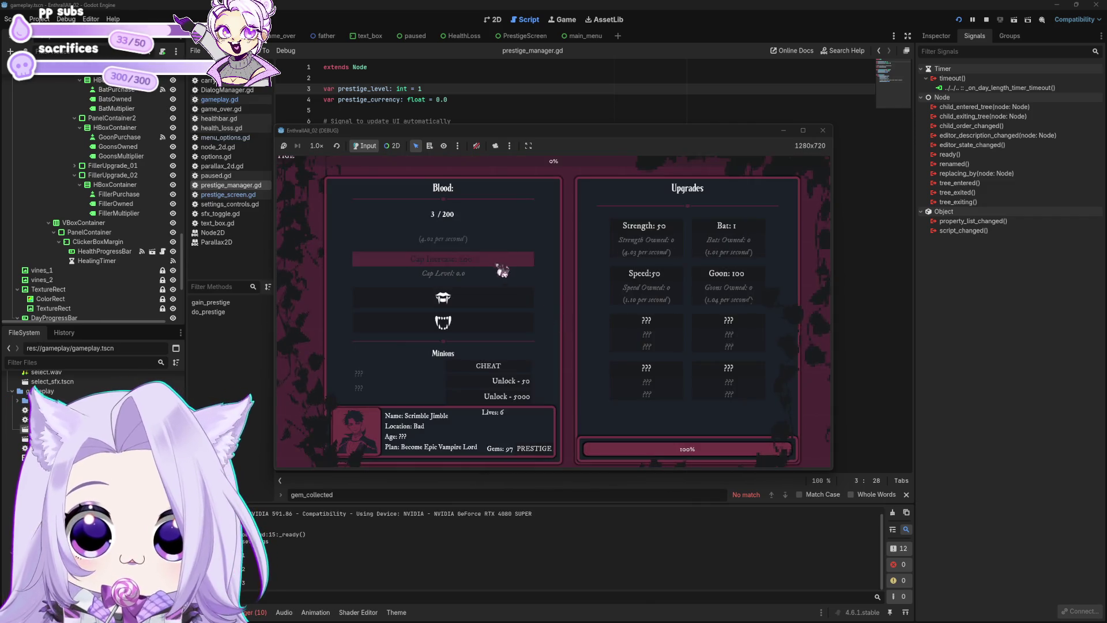
{"action": "left_click", "coordinate": [510, 302]}
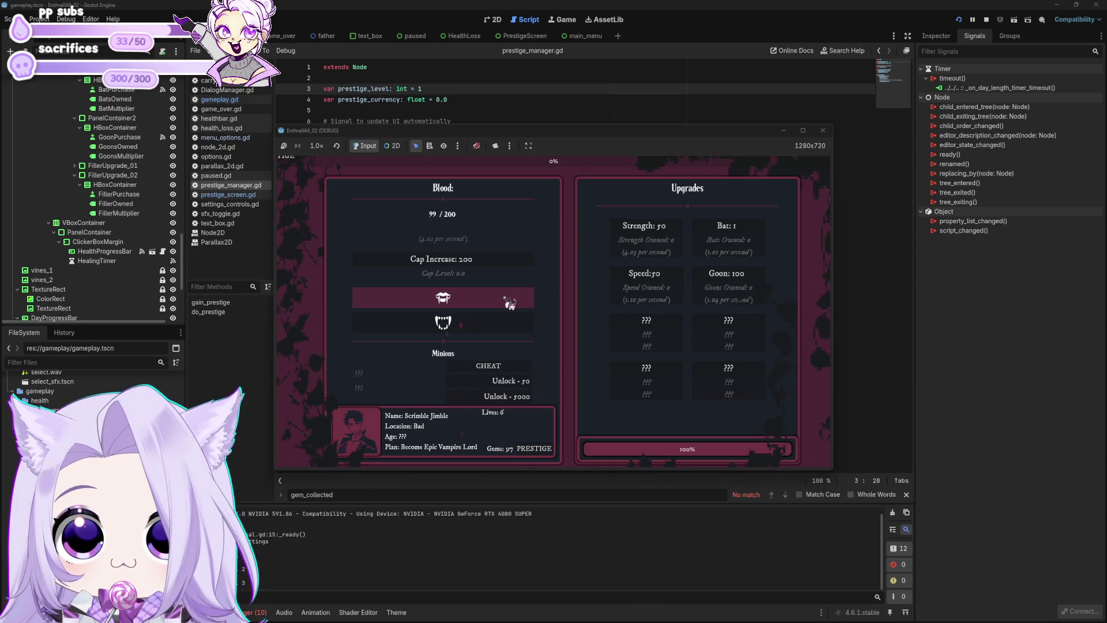
Keep prestiging and gathering blood until the plain PRESTIGE screen returns.
{"action": "left_click", "coordinate": [566, 319]}
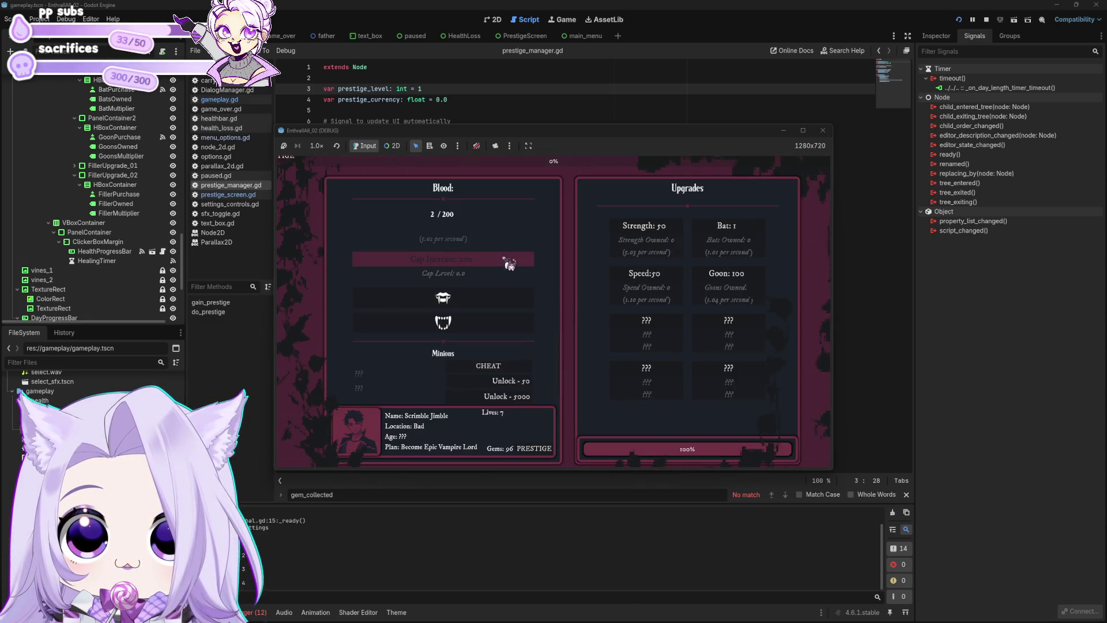
{"action": "left_click", "coordinate": [505, 300]}
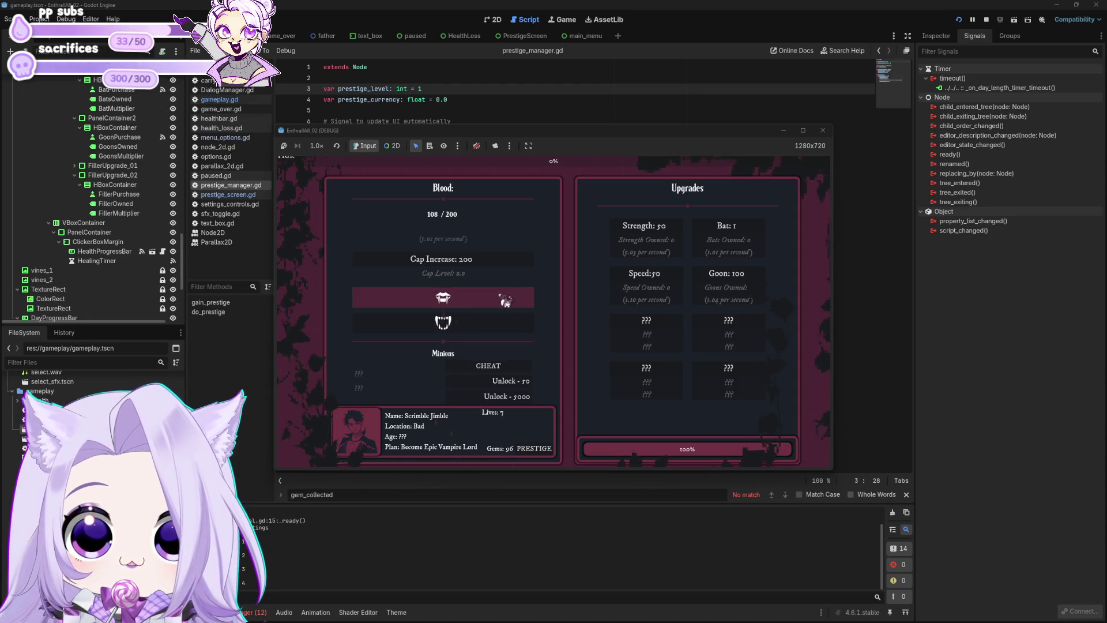
{"action": "left_click", "coordinate": [550, 312]}
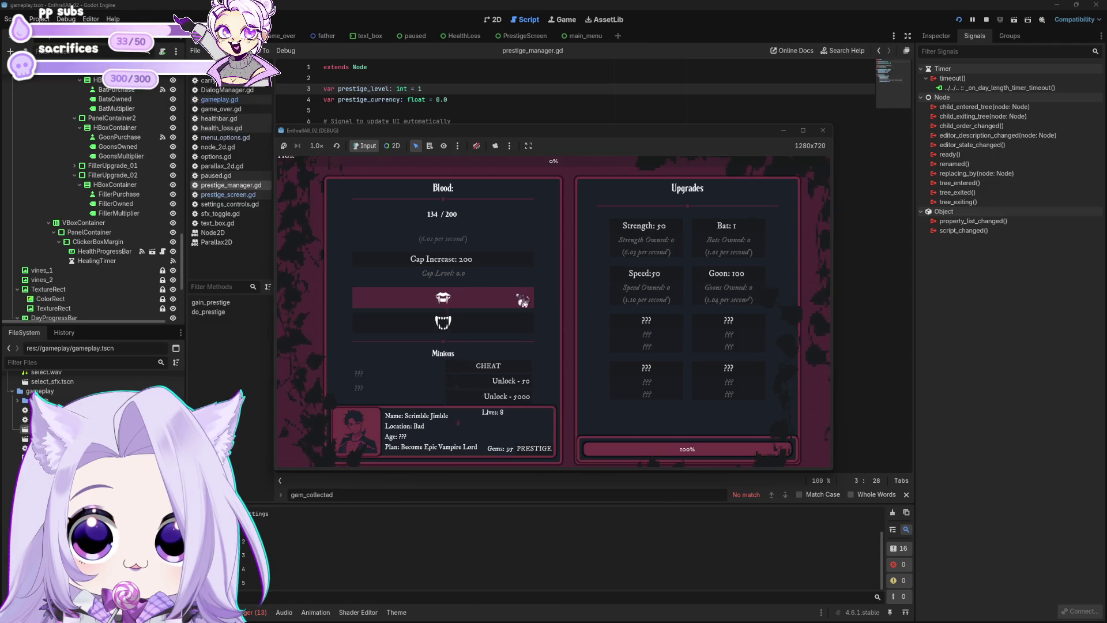
{"action": "left_click", "coordinate": [567, 315]}
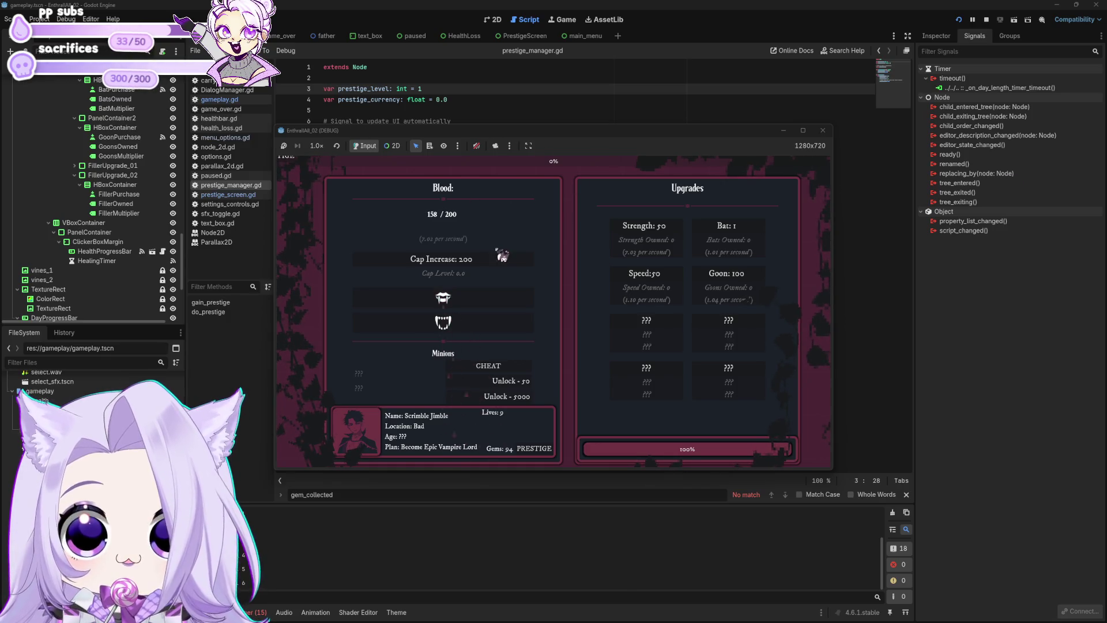
{"action": "left_click", "coordinate": [570, 316]}
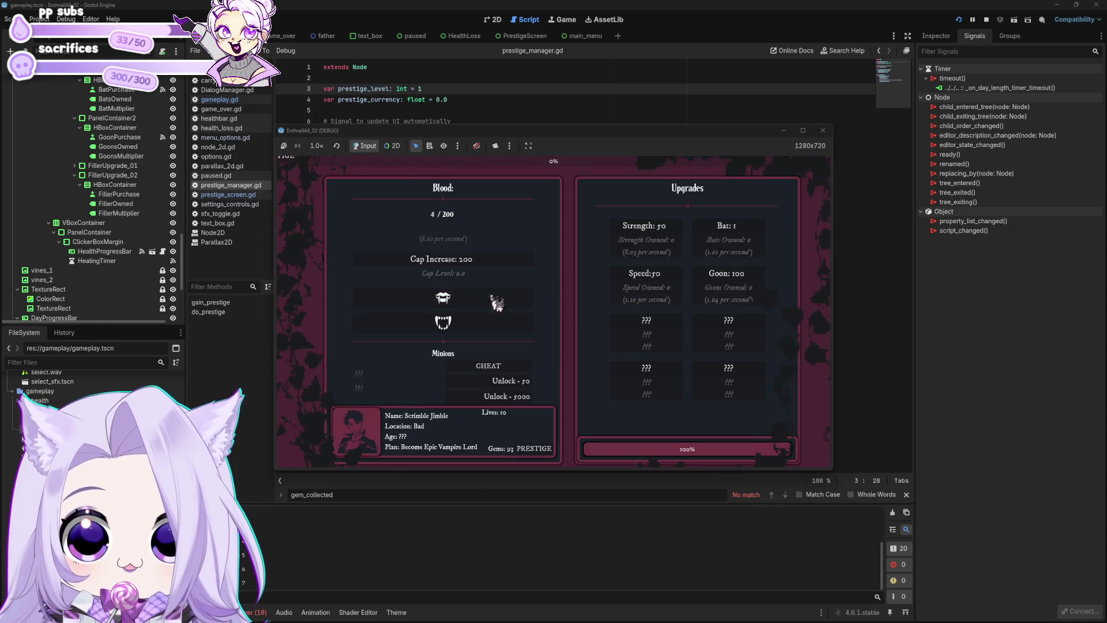
{"action": "left_click", "coordinate": [508, 305]}
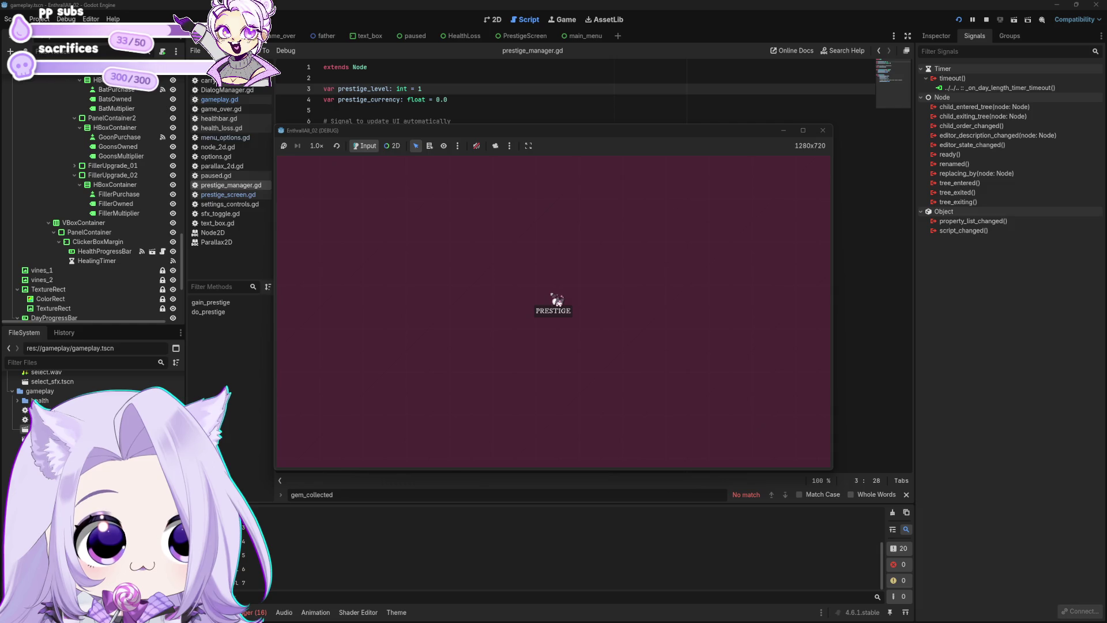
Restart the run, gather blood with the fang, and buy two Cap Increases.
{"action": "left_click", "coordinate": [562, 310]}
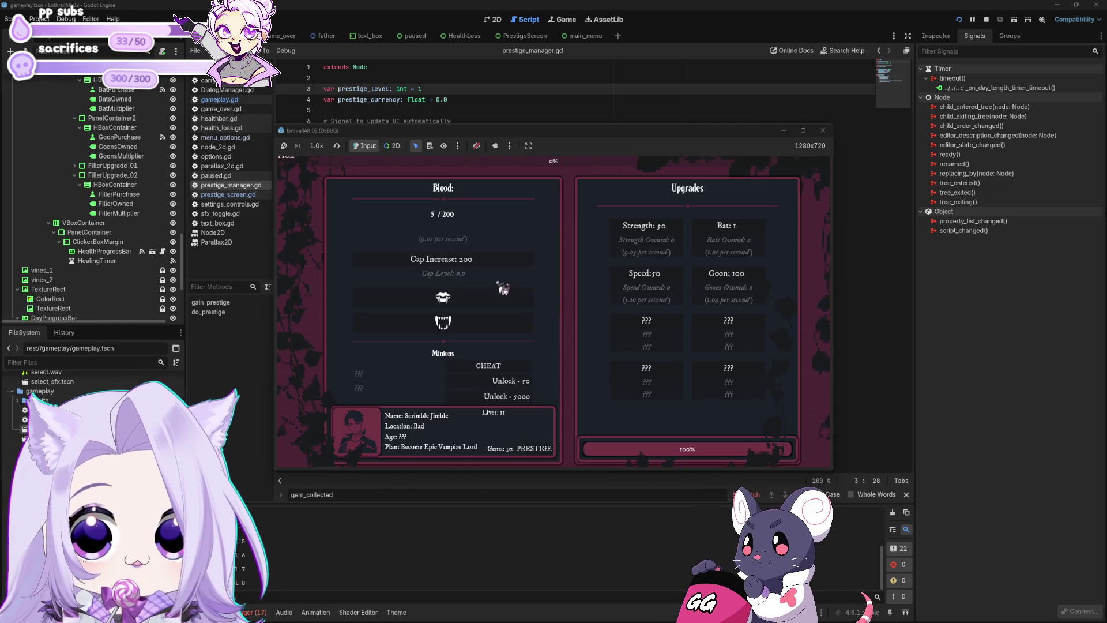
{"action": "left_click", "coordinate": [502, 296]}
{"action": "left_click", "coordinate": [502, 296]}
{"action": "left_click", "coordinate": [503, 296]}
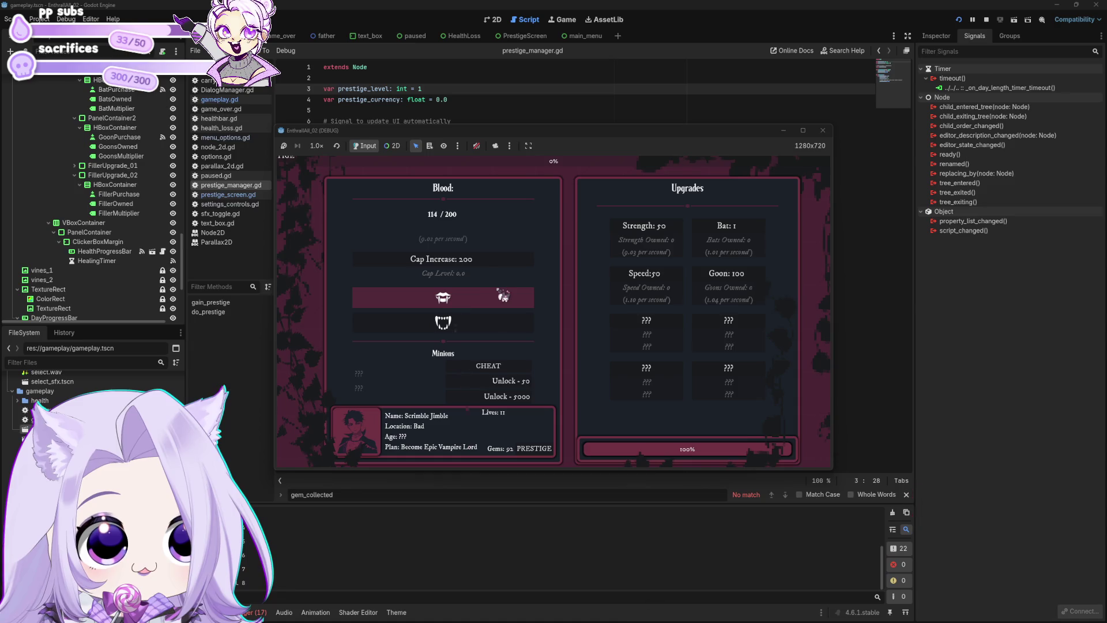
{"action": "left_click", "coordinate": [503, 296]}
{"action": "left_click", "coordinate": [502, 296]}
{"action": "left_click", "coordinate": [496, 258]}
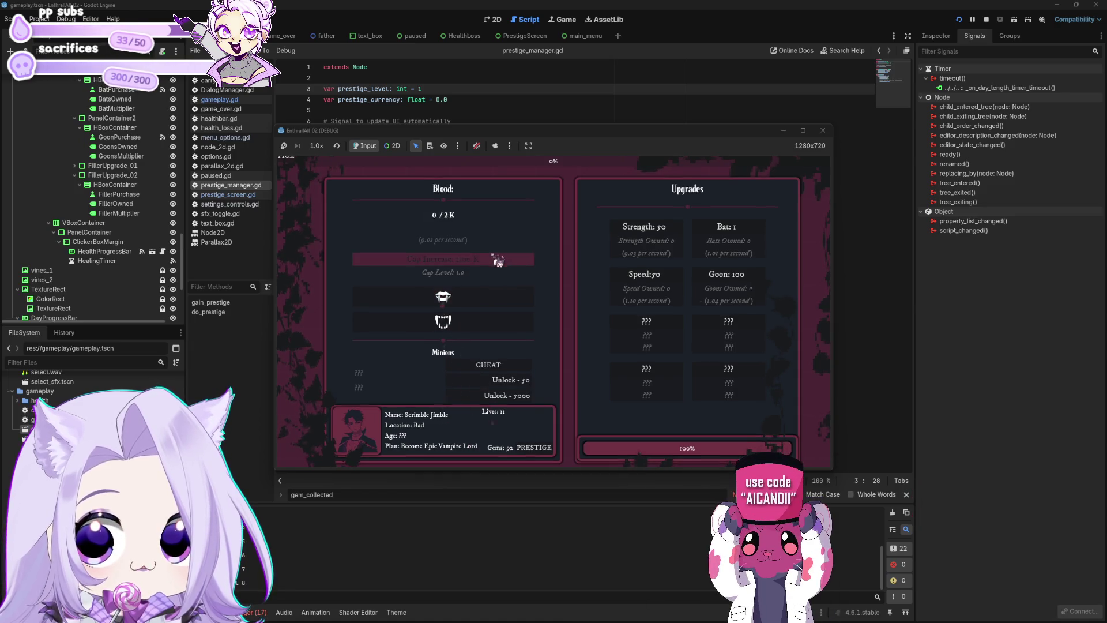
{"action": "left_click", "coordinate": [503, 299]}
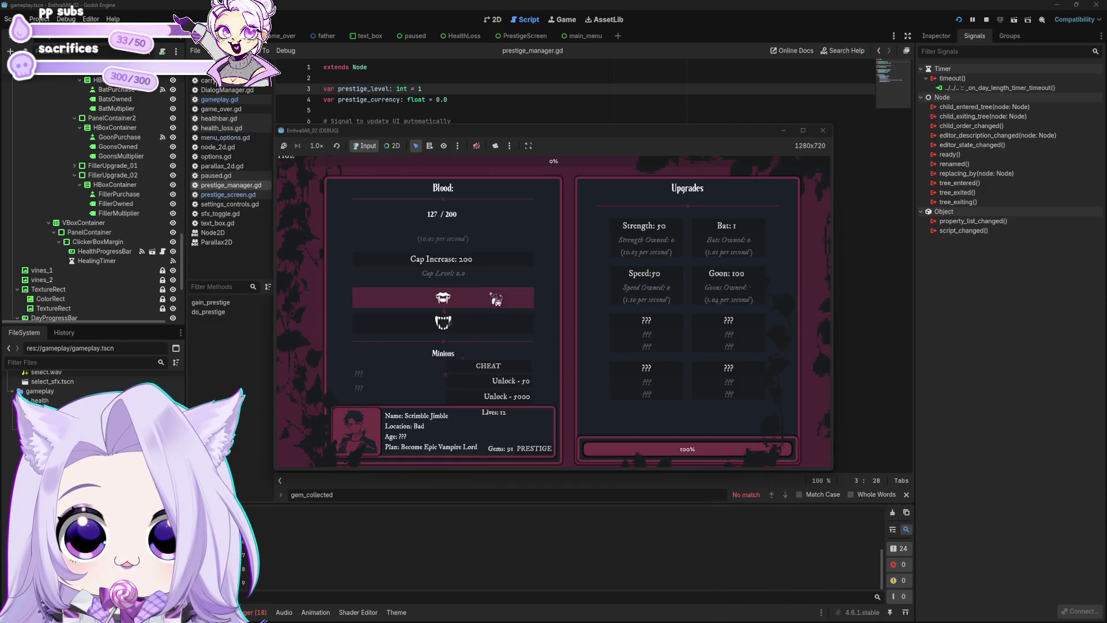
{"action": "left_click", "coordinate": [494, 260]}
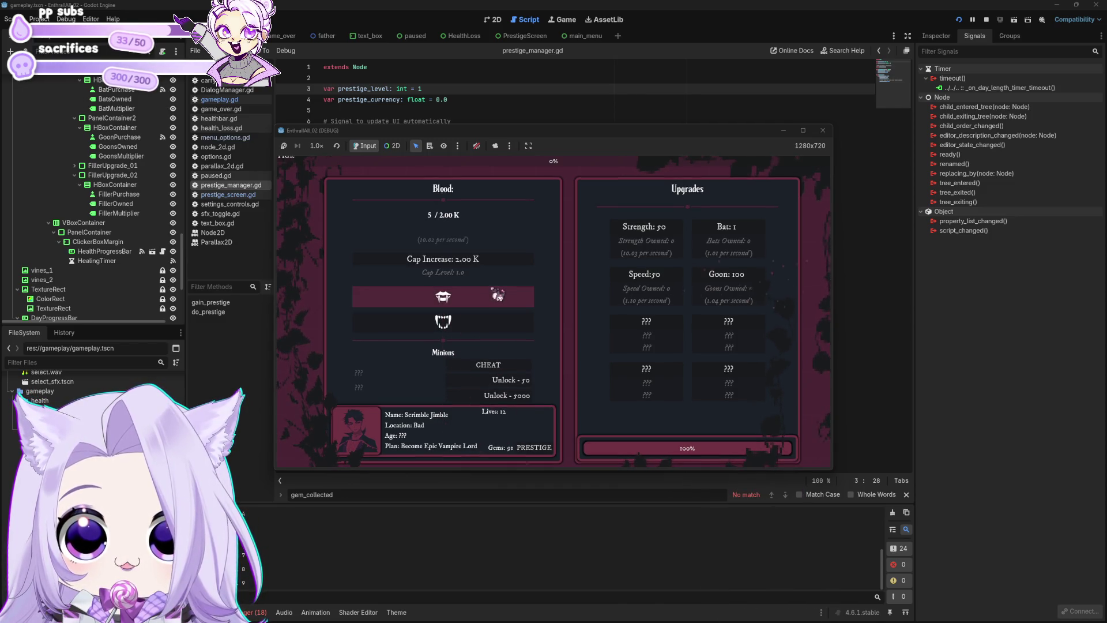
Prestige again, buy another Cap Increase, and purchase a Speed upgrade.
{"action": "left_click", "coordinate": [559, 312]}
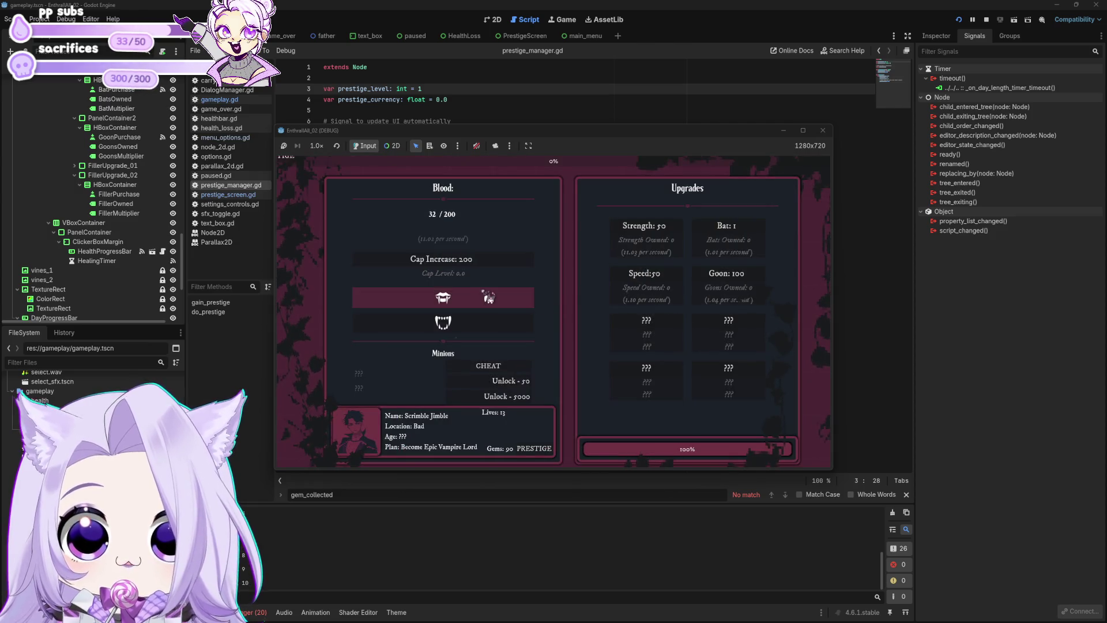
{"action": "left_click", "coordinate": [489, 296]}
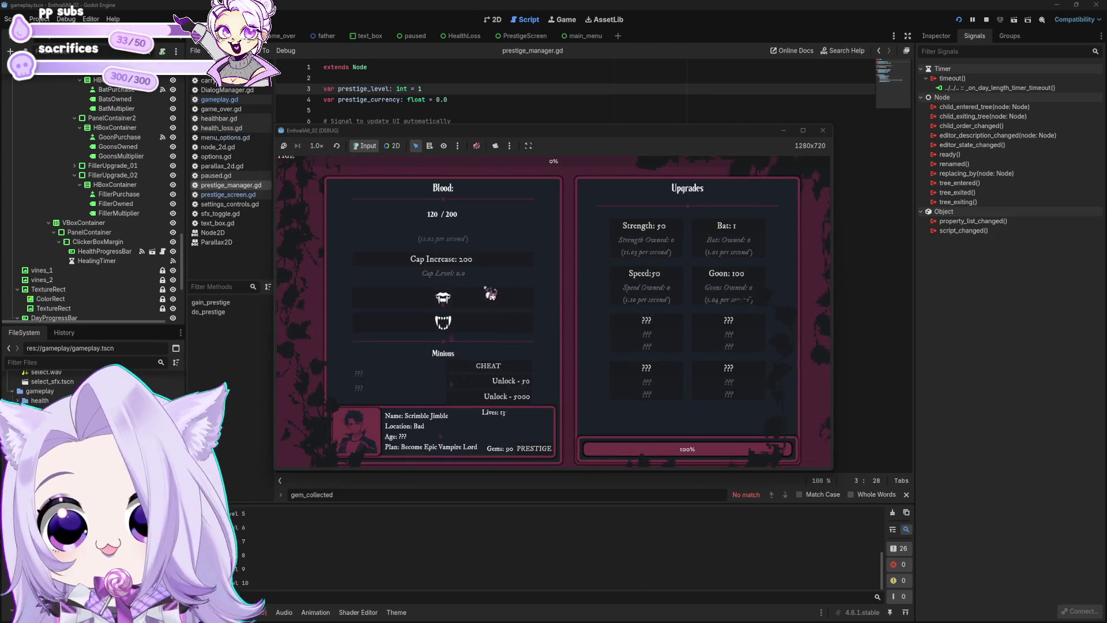
{"action": "left_click", "coordinate": [490, 303]}
{"action": "left_click", "coordinate": [554, 310]}
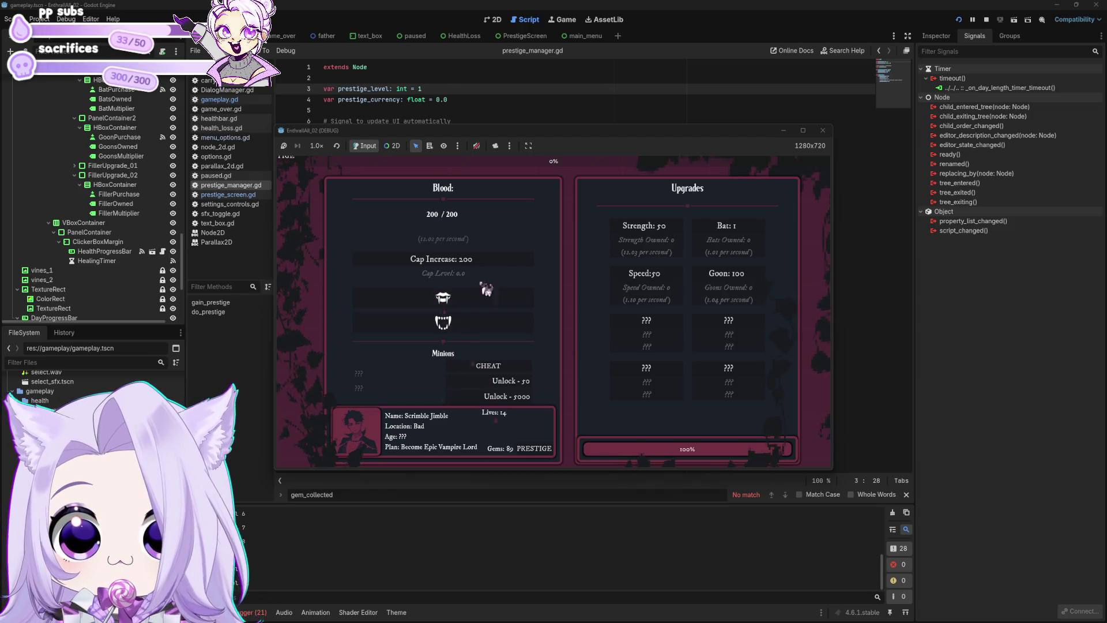
{"action": "left_click", "coordinate": [495, 270]}
{"action": "left_click", "coordinate": [507, 300]}
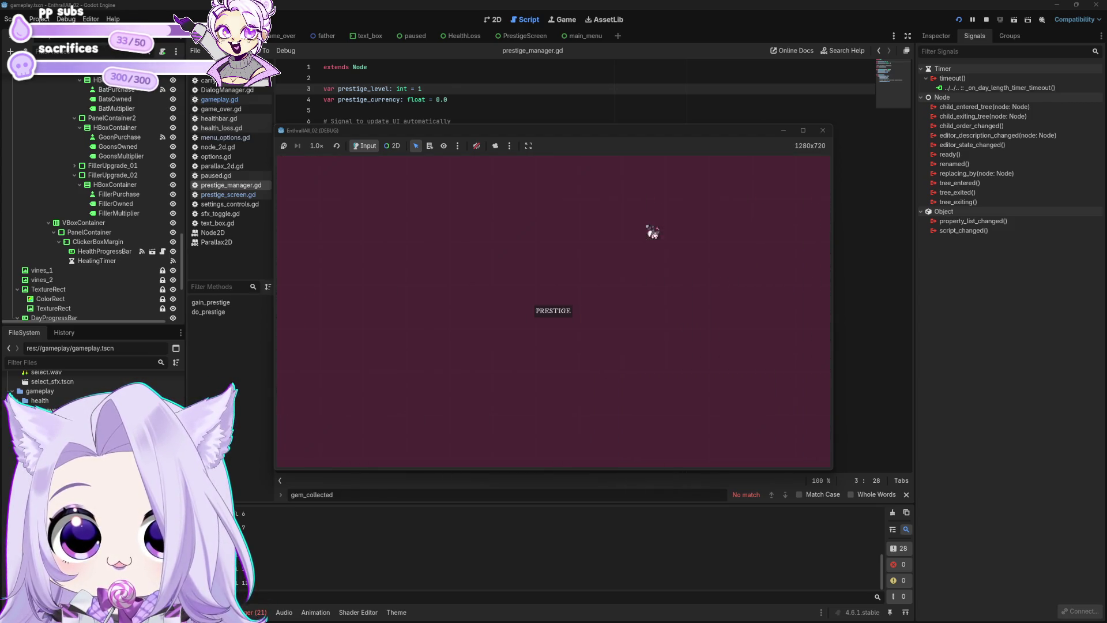
{"action": "left_click", "coordinate": [557, 309]}
{"action": "left_click", "coordinate": [490, 298]}
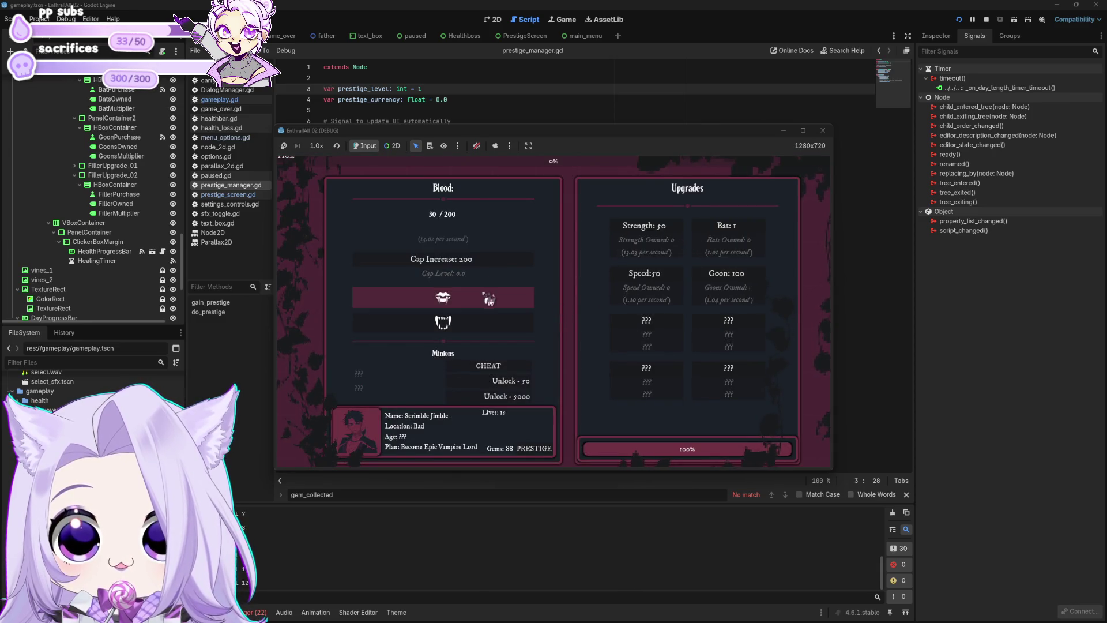
{"action": "left_click", "coordinate": [630, 272]}
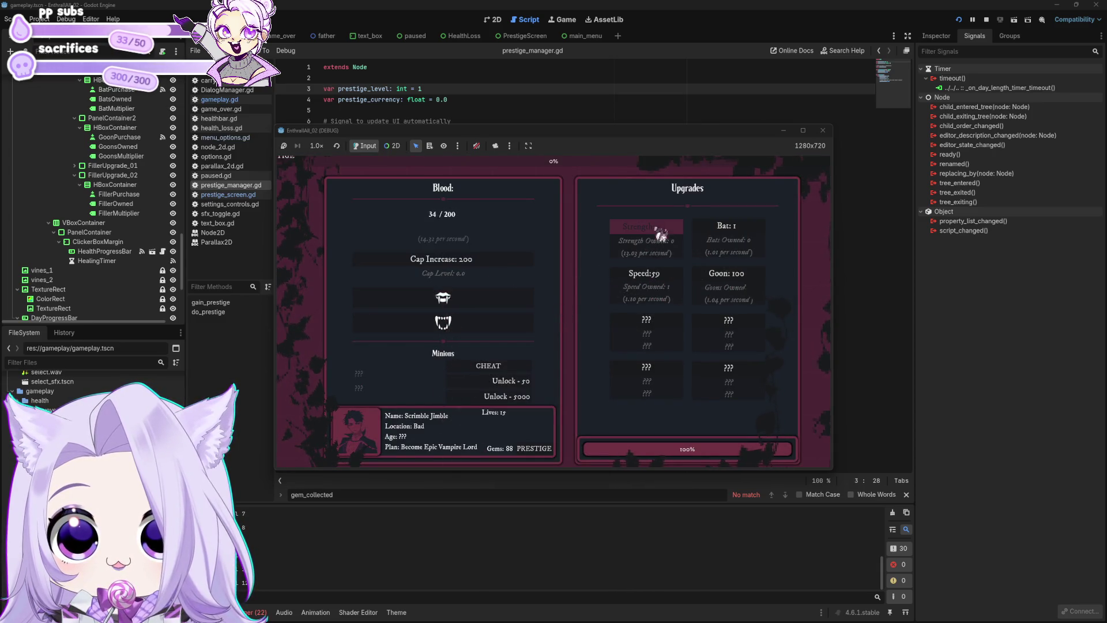
Prestige twice more, earn extra blood with the fang, and stop the test run.
{"action": "left_click", "coordinate": [490, 298]}
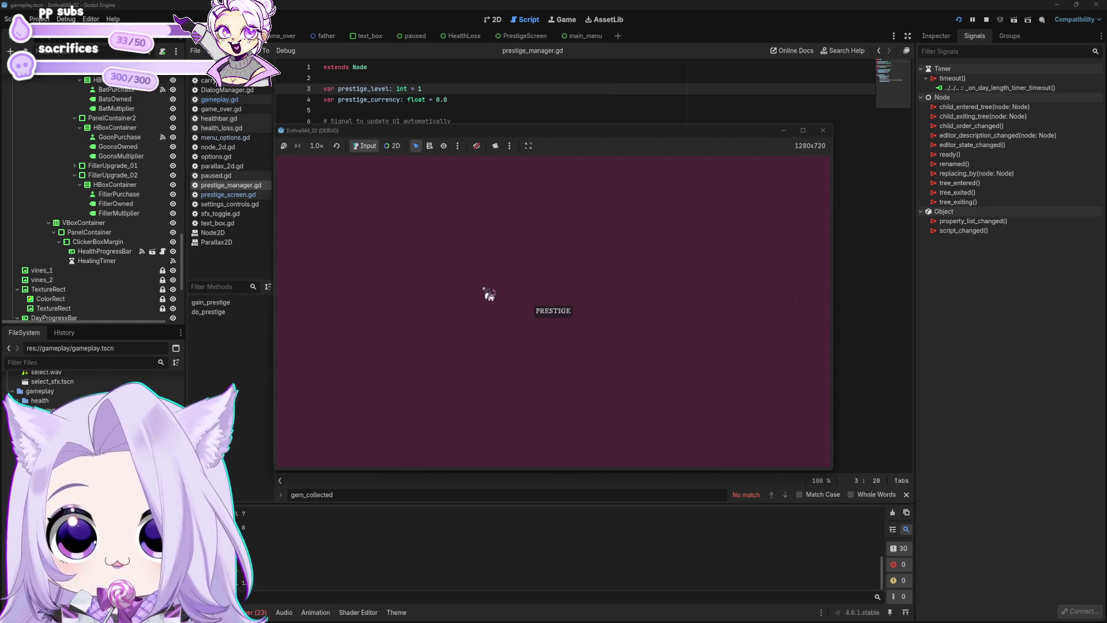
{"action": "left_click", "coordinate": [556, 314]}
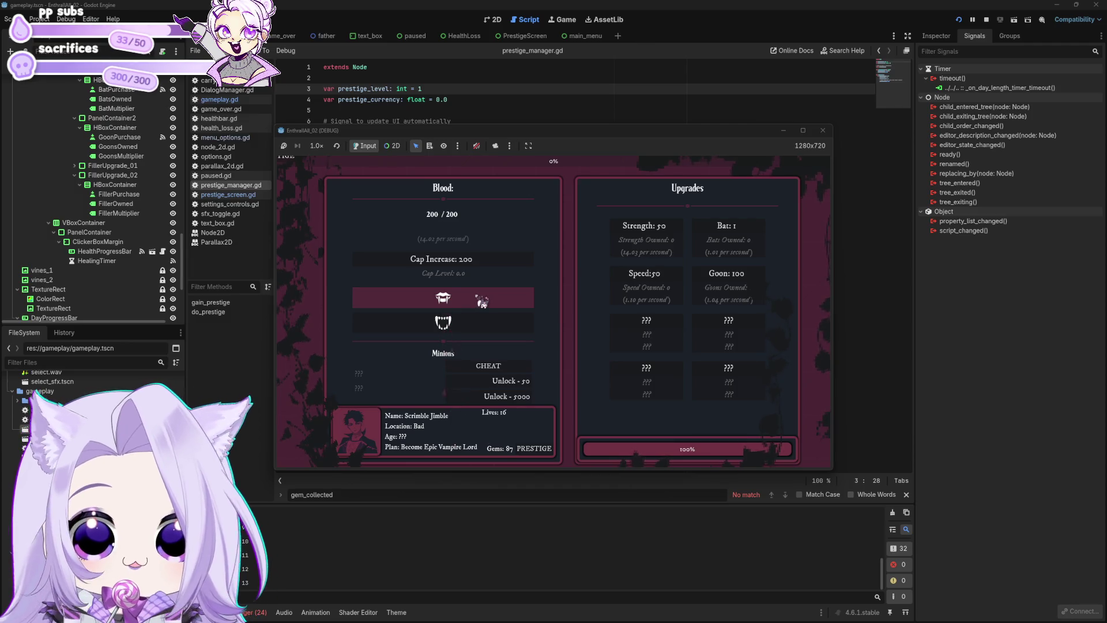
{"action": "left_click", "coordinate": [645, 228]}
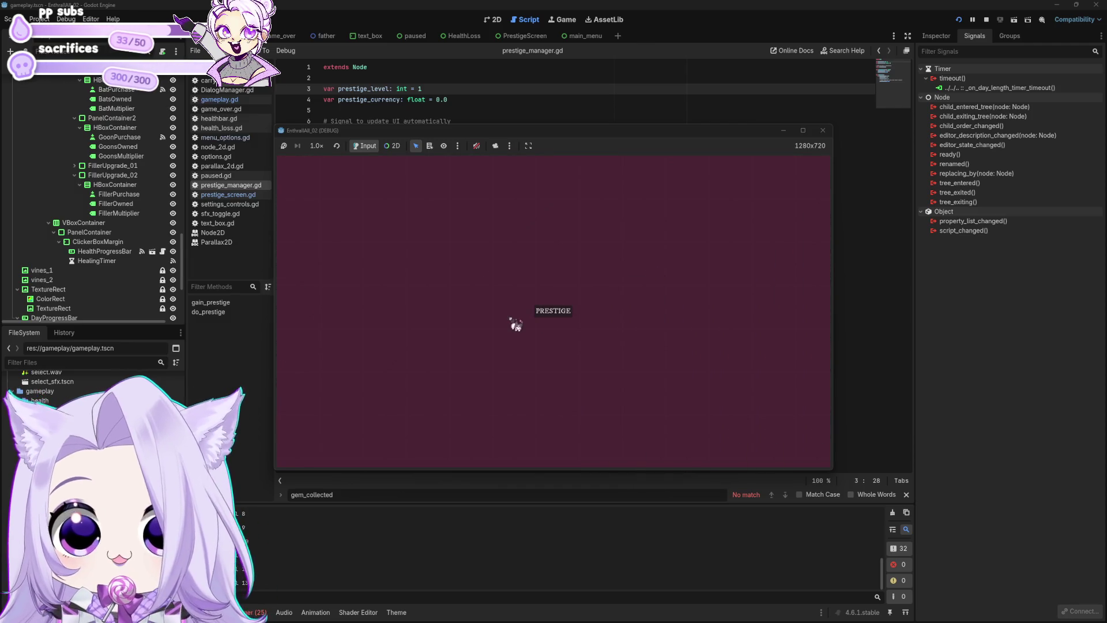
{"action": "left_click", "coordinate": [553, 311]}
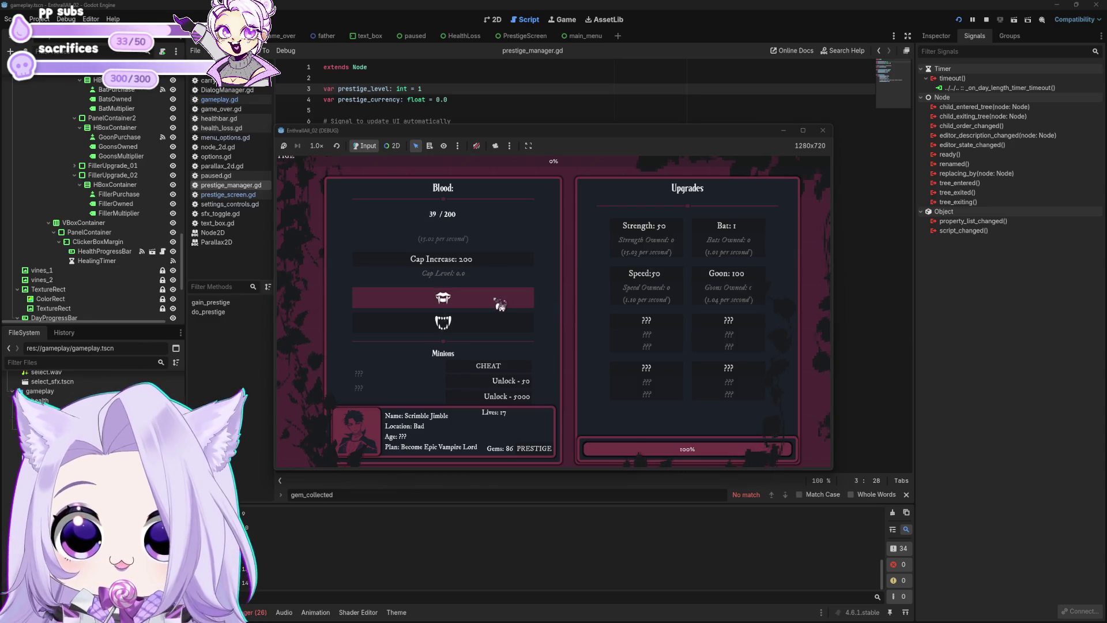
{"action": "left_click", "coordinate": [499, 304]}
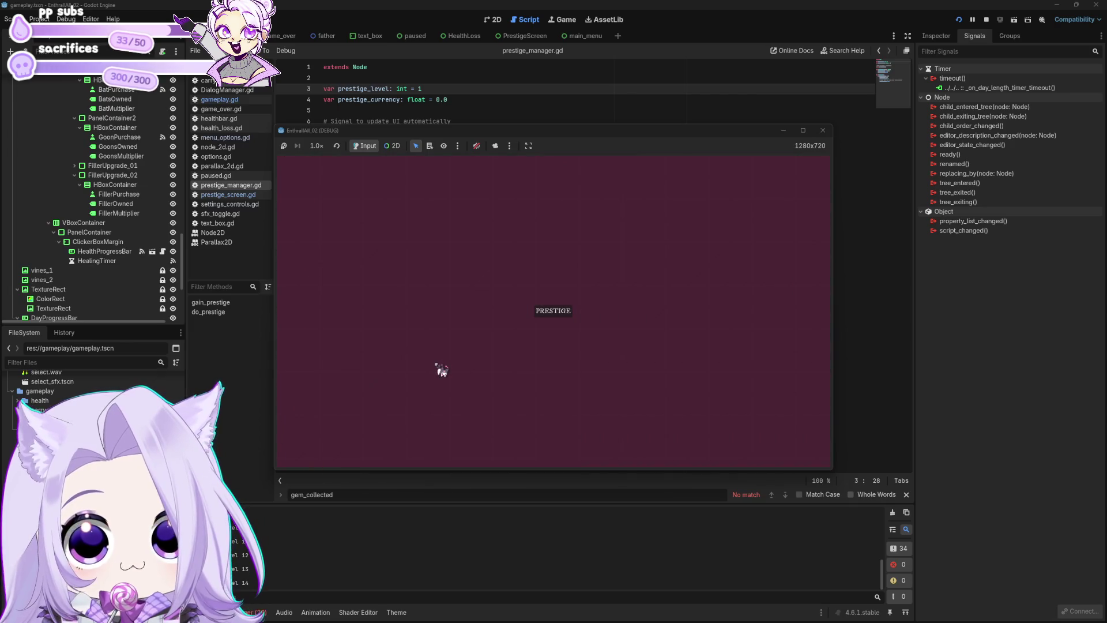
{"action": "left_click", "coordinate": [823, 130]}
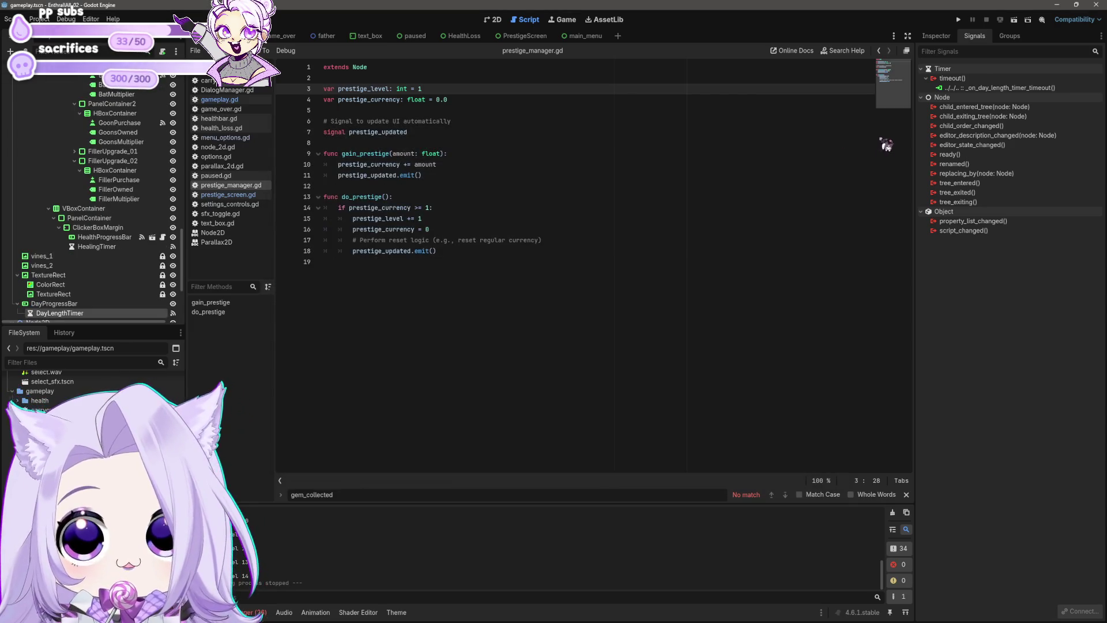
Switch from prestige_manager.gd to prestige_screen.gd and bring up the PrestigeScreen scene tab.
{"action": "left_click", "coordinate": [535, 166]}
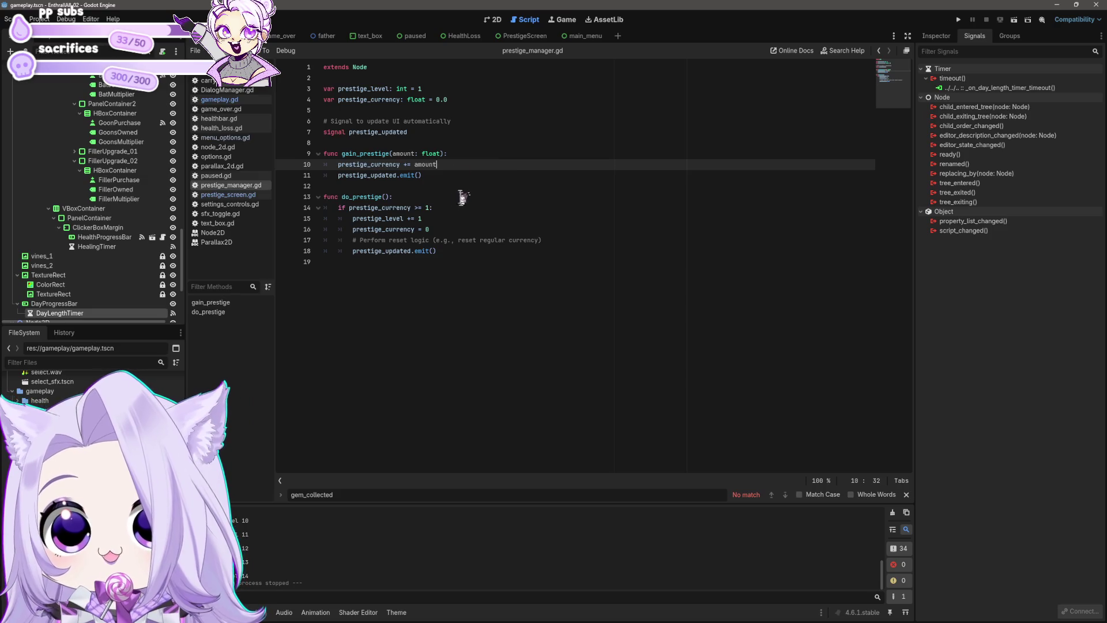
{"action": "left_click", "coordinate": [230, 194]}
{"action": "left_click", "coordinate": [417, 222]}
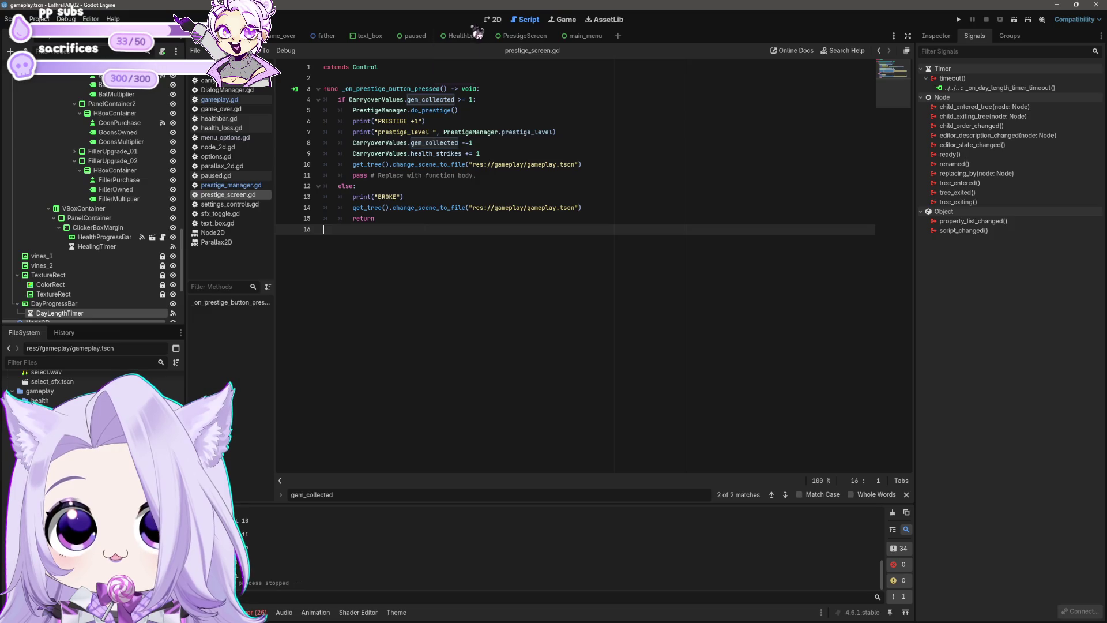
{"action": "left_click", "coordinate": [495, 21]}
{"action": "left_click", "coordinate": [527, 20]}
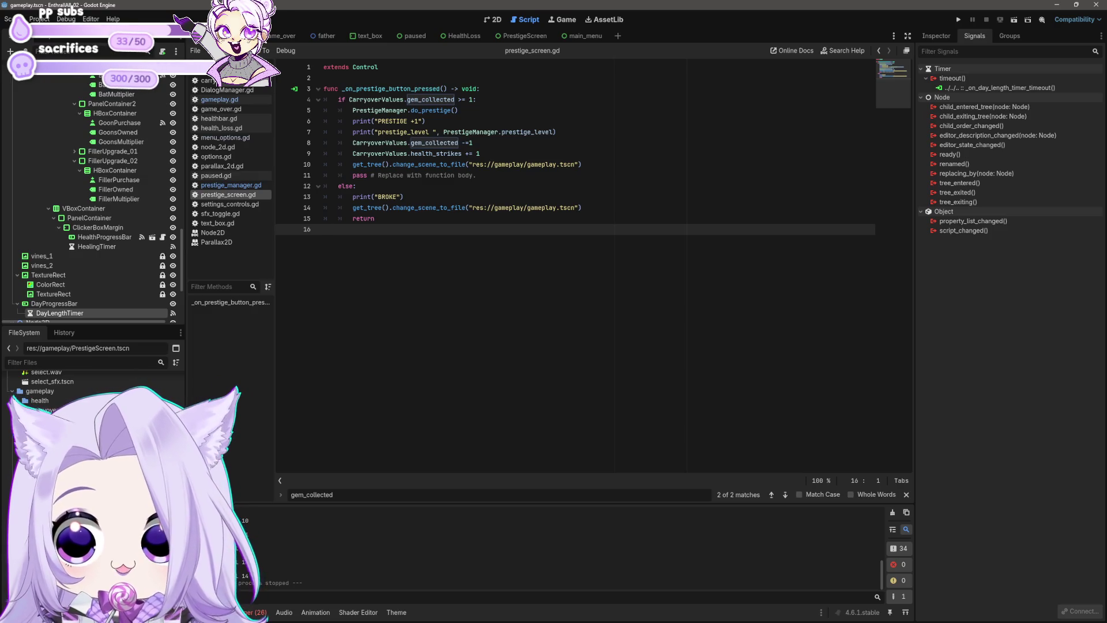
{"action": "left_click", "coordinate": [500, 36]}
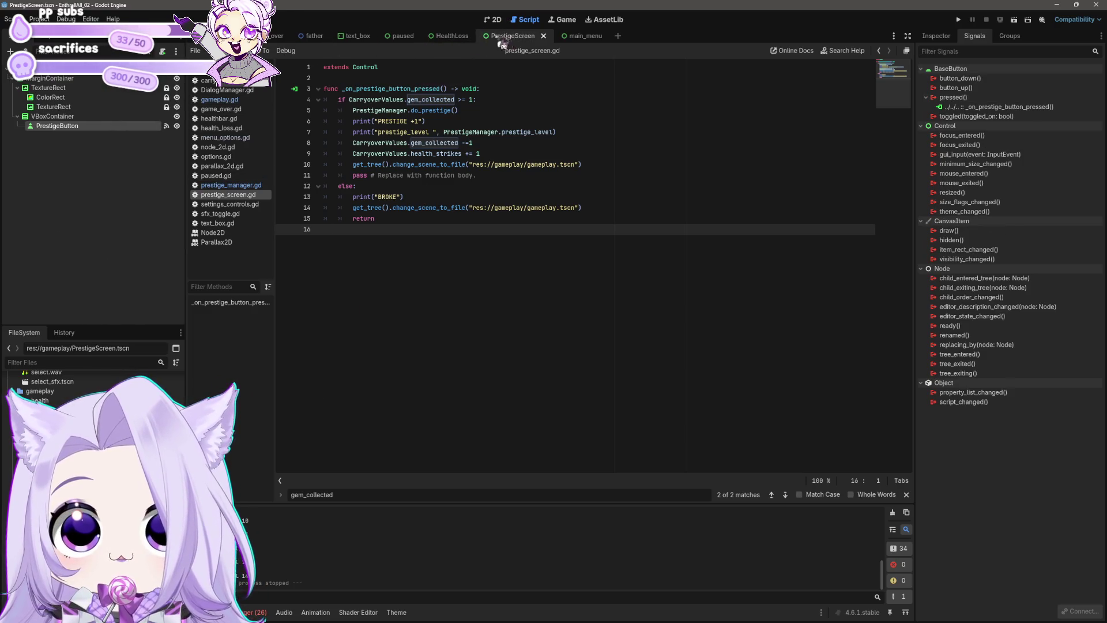
Duplicate the PRESTIGE button and change the original button's text to SPEED.
{"action": "left_click", "coordinate": [493, 20]}
{"action": "scroll", "coordinate": [484, 222], "scroll_direction": "down", "scroll_amount": 1}
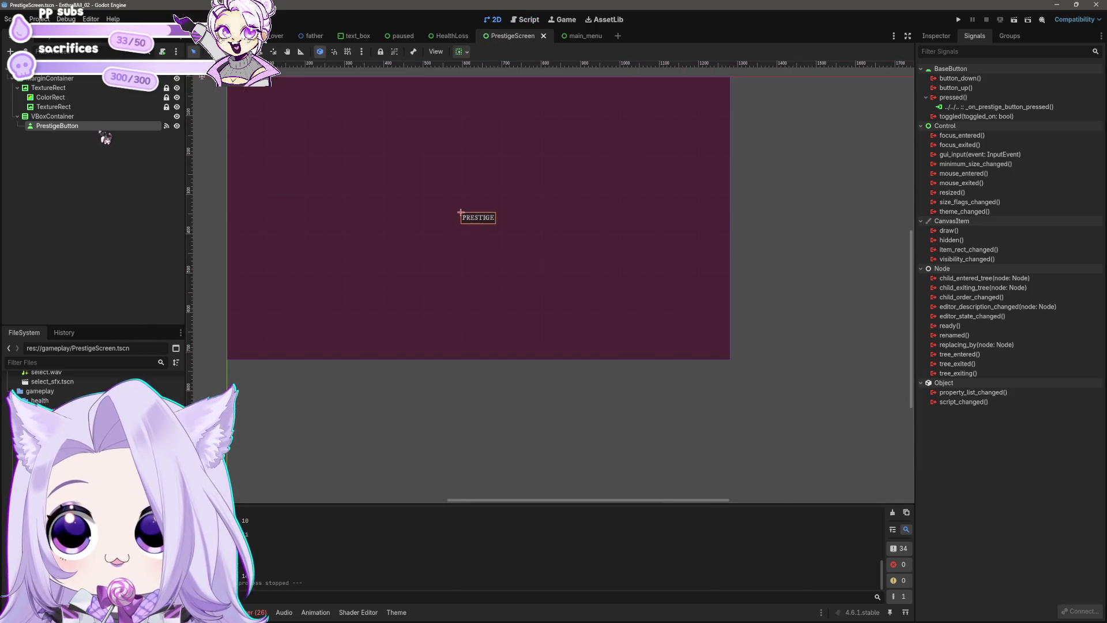
{"action": "key", "text": "ctrl+d"}
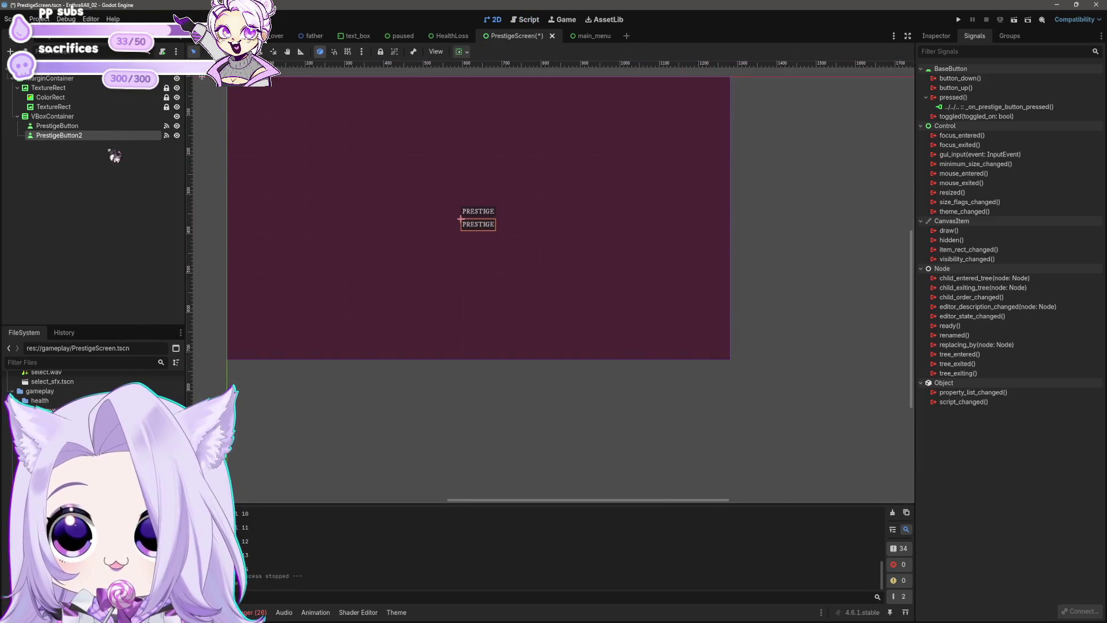
{"action": "left_click", "coordinate": [99, 128]}
{"action": "scroll", "coordinate": [496, 236], "scroll_direction": "up", "scroll_amount": 5}
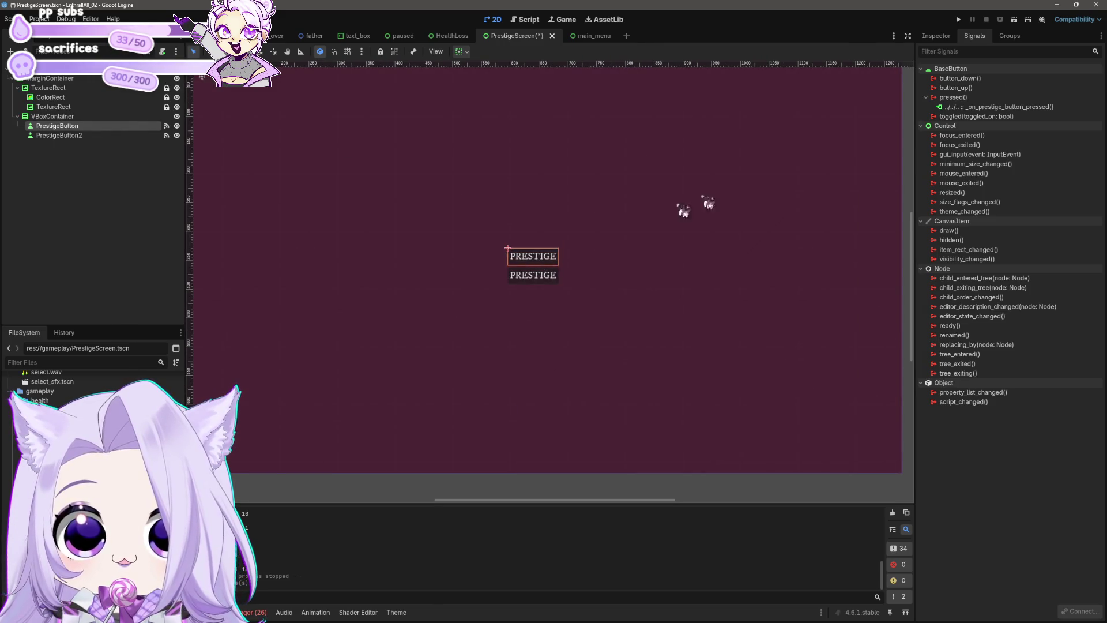
{"action": "left_click", "coordinate": [936, 36]}
{"action": "double_click", "coordinate": [934, 125]}
{"action": "type", "text": "S"}
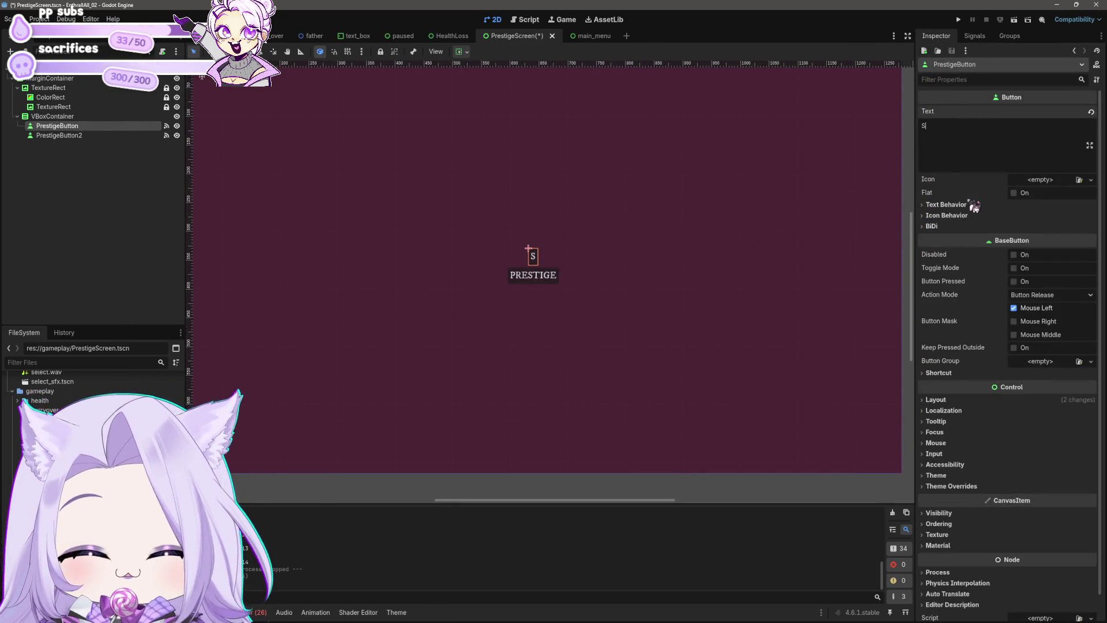
{"action": "type", "text": "PEED"}
Set the duplicate button's text to STRENGTH and save the scene.
{"action": "left_click", "coordinate": [57, 135]}
{"action": "double_click", "coordinate": [1048, 122]}
{"action": "key", "text": "BackSpace"}
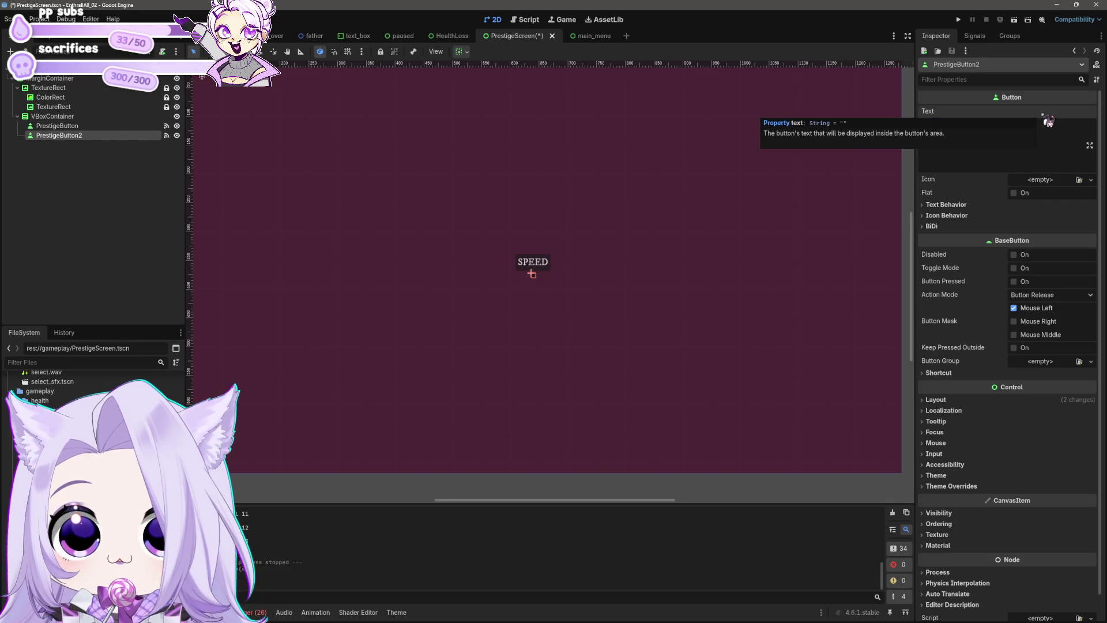
{"action": "type", "text": "STRENGTH"}
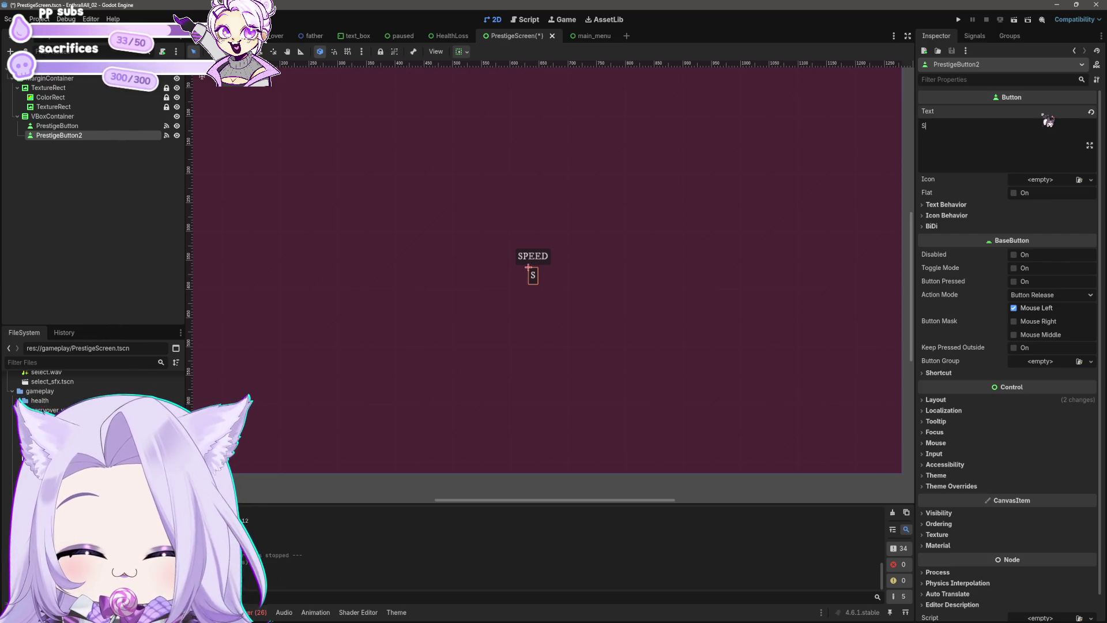
{"action": "key", "text": "ctrl+s"}
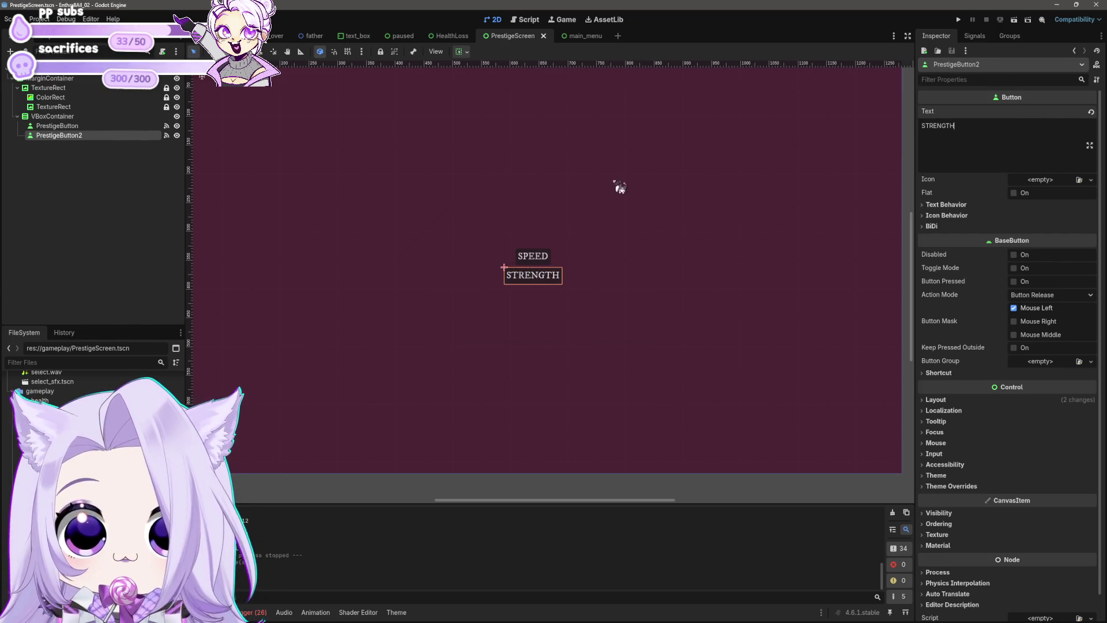
{"action": "left_click", "coordinate": [525, 19]}
{"action": "left_click", "coordinate": [494, 19]}
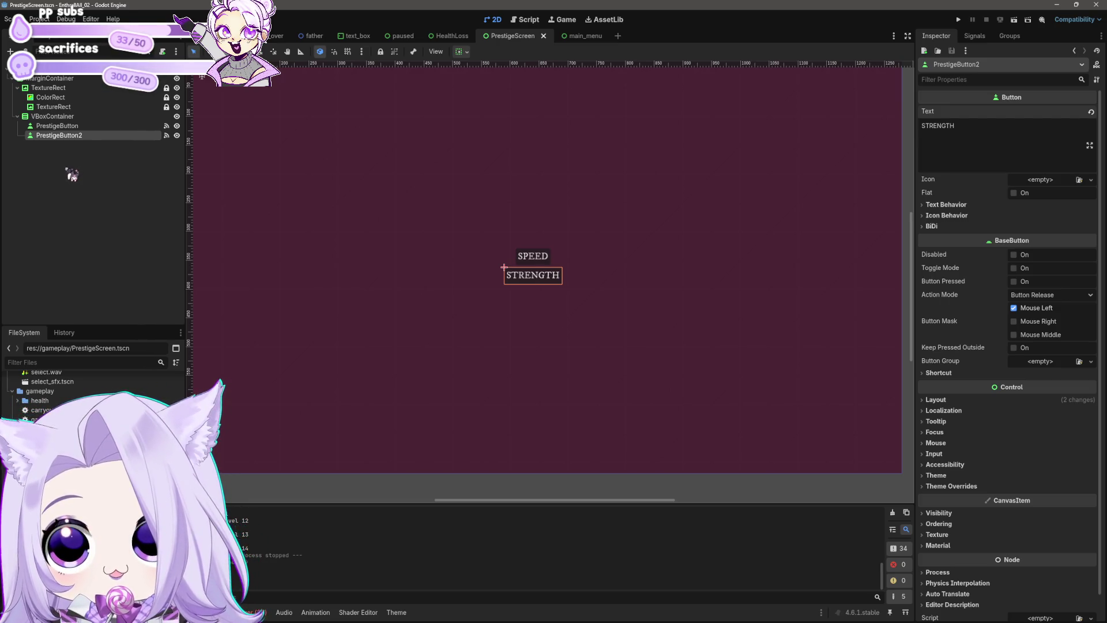
Rename the nodes SpeedPrestigeButton and StrengthPrestigeButton, then save the scene.
{"action": "left_click", "coordinate": [94, 126]}
{"action": "left_click", "coordinate": [95, 126]}
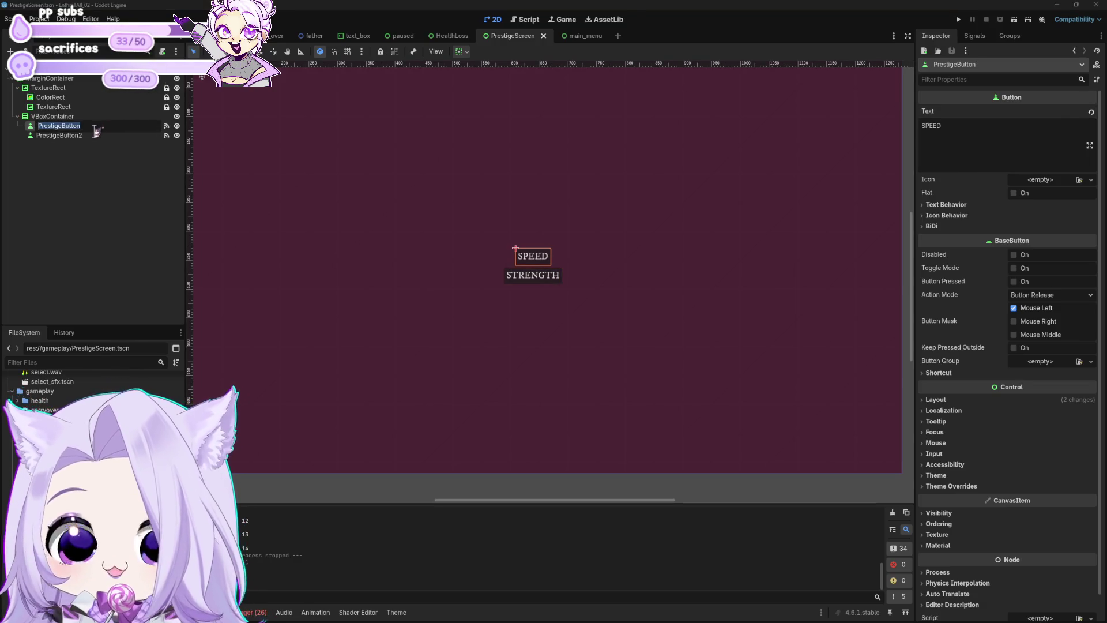
{"action": "type", "text": "Speed"}
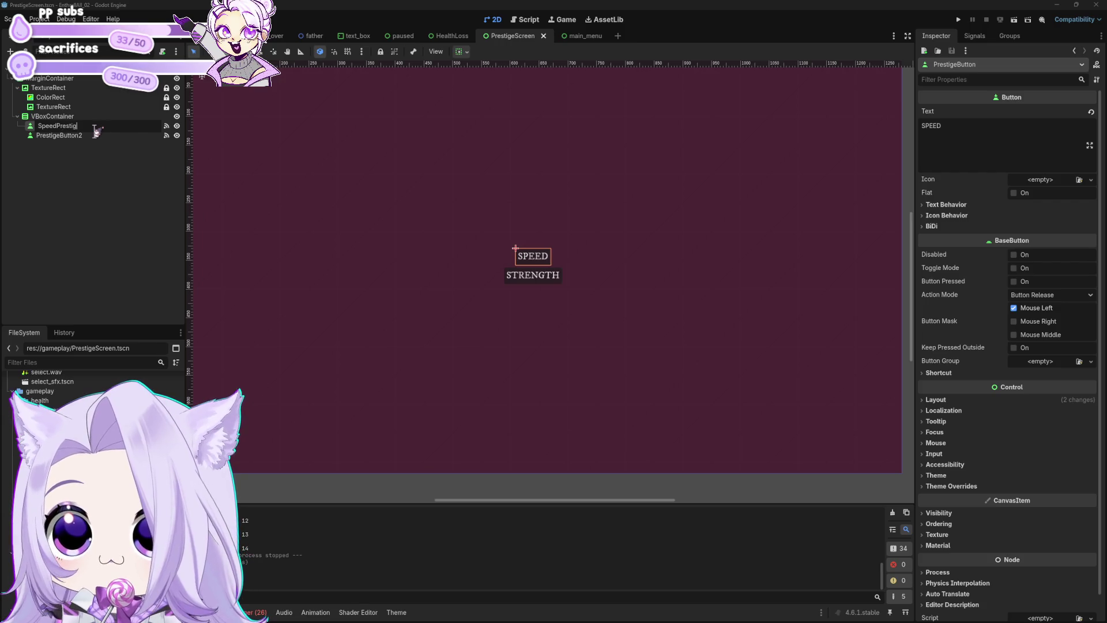
{"action": "key", "text": "Return"}
{"action": "double_click", "coordinate": [92, 135]}
{"action": "type", "text": "Strength"}
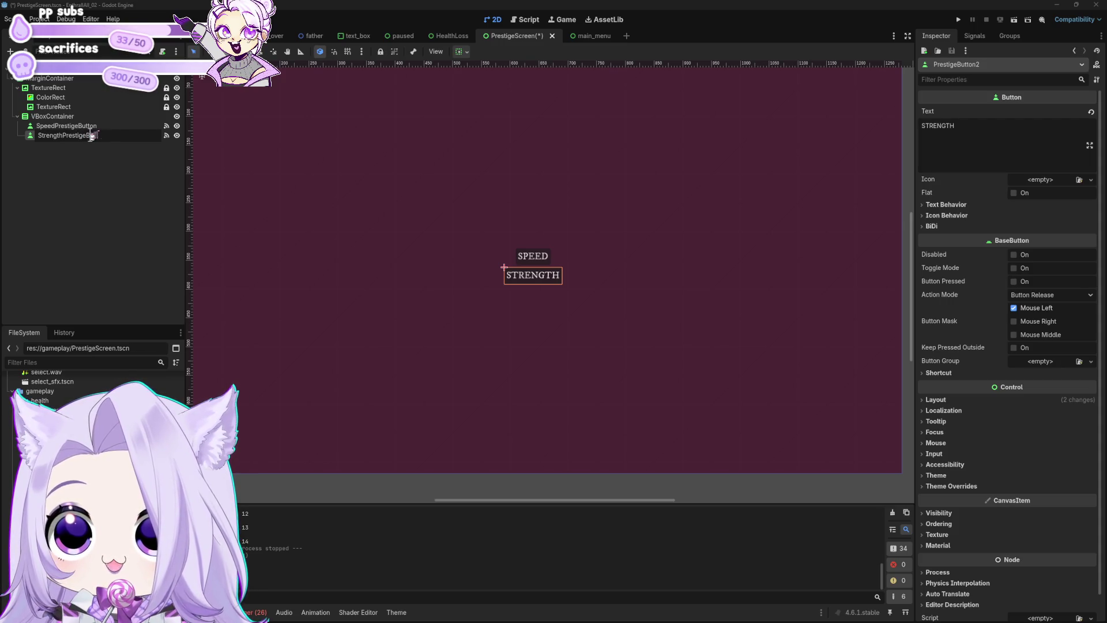
{"action": "type", "text": "utton"}
{"action": "key", "text": "Return"}
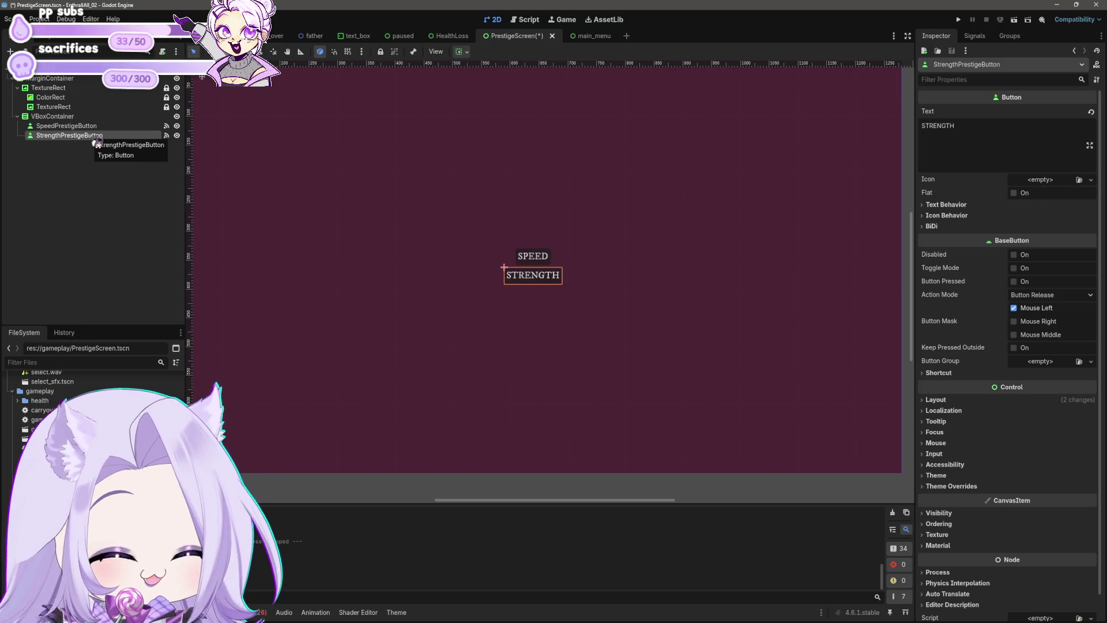
{"action": "key", "text": "ctrl+s"}
{"action": "left_click", "coordinate": [528, 20]}
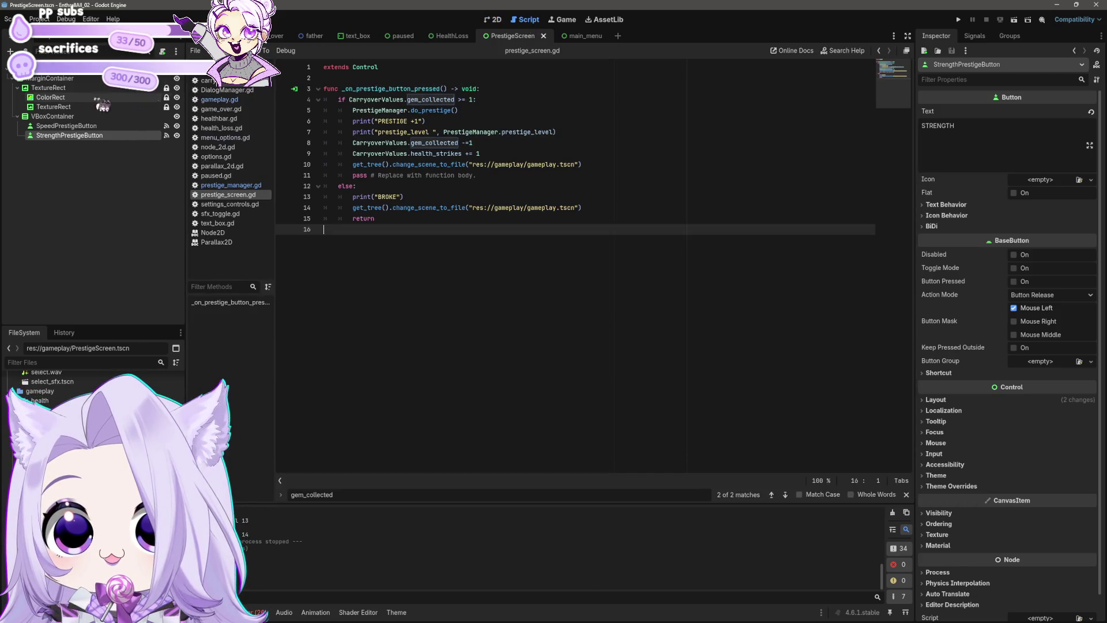
Disconnect SpeedPrestigeButton's old pressed handler and connect pressed to a new speed handler.
{"action": "left_click", "coordinate": [67, 126]}
{"action": "left_click", "coordinate": [974, 36]}
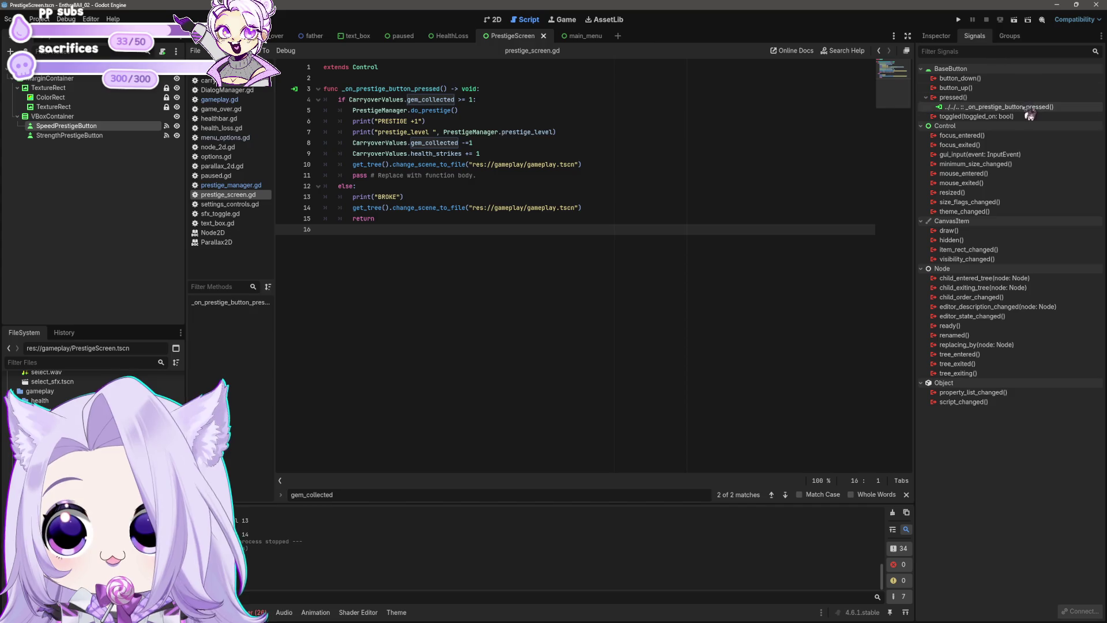
{"action": "right_click", "coordinate": [1029, 107]}
{"action": "left_click", "coordinate": [1026, 134]}
{"action": "right_click", "coordinate": [964, 98]}
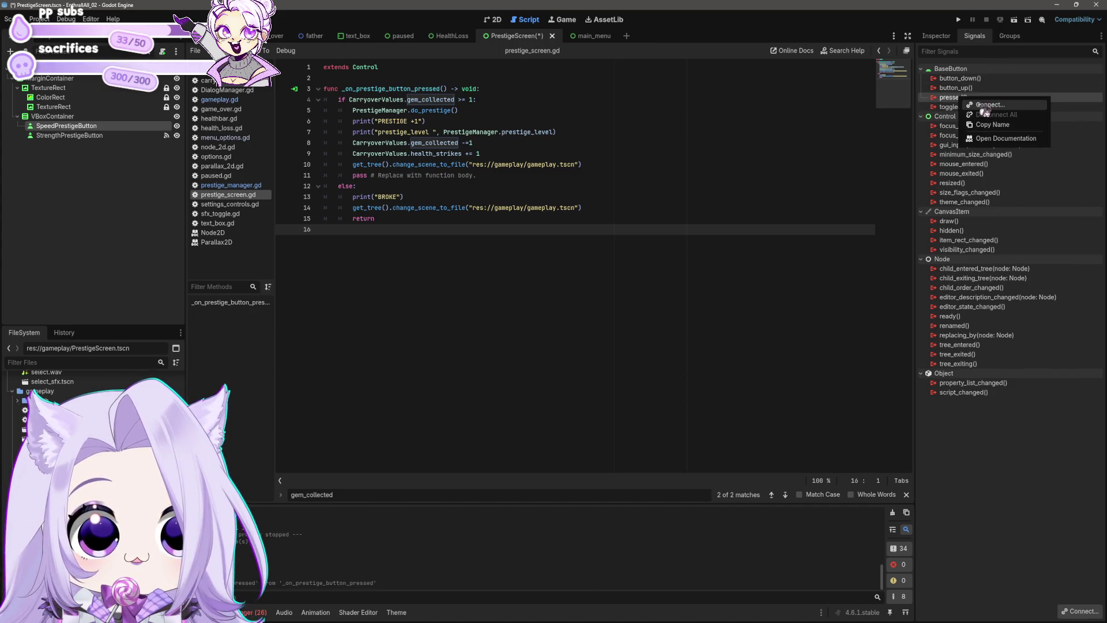
{"action": "left_click", "coordinate": [987, 104]}
{"action": "left_click", "coordinate": [519, 409]}
Move the old prestige logic into _on_speed_prestige_button_pressed and delete _on_prestige_button_pressed.
{"action": "mouse_move", "coordinate": [375, 218]}
{"action": "left_mouse_down"}
{"action": "mouse_move", "coordinate": [234, 122]}
{"action": "mouse_move", "coordinate": [231, 101]}
{"action": "left_mouse_up"}
{"action": "key", "text": "ctrl+c"}
{"action": "key", "text": "BackSpace"}
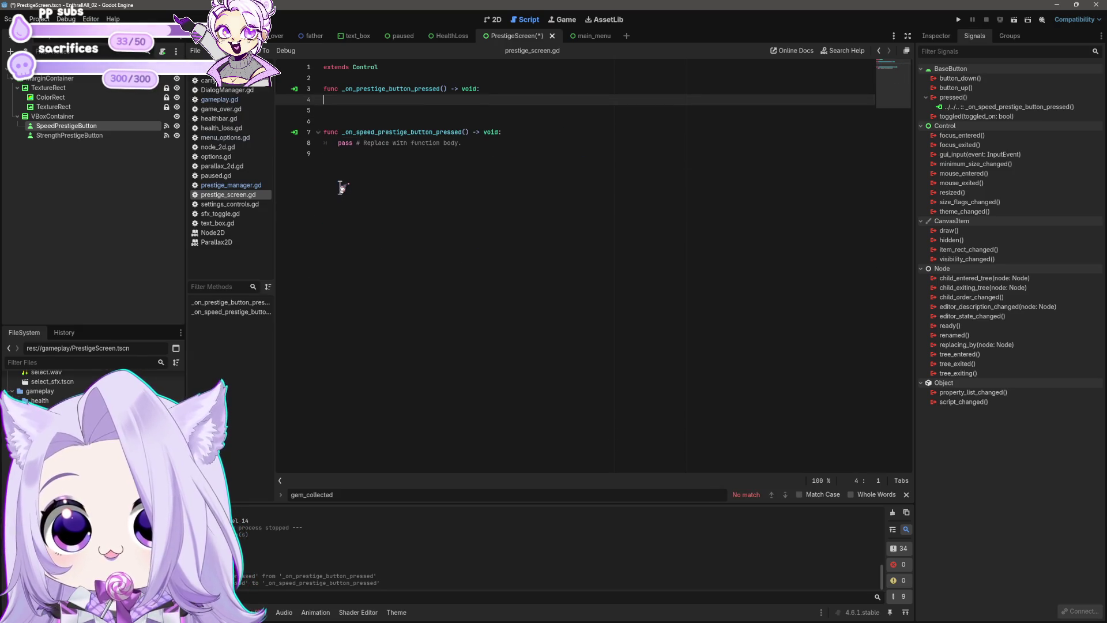
{"action": "key", "text": "shift+Up"}
{"action": "key", "text": "BackSpace"}
{"action": "key", "text": "Delete"}
{"action": "key", "text": "Delete"}
{"action": "key", "text": "Down"}
{"action": "key", "text": "Down"}
{"action": "key", "text": "shift+End"}
{"action": "key", "text": "ctrl+v"}
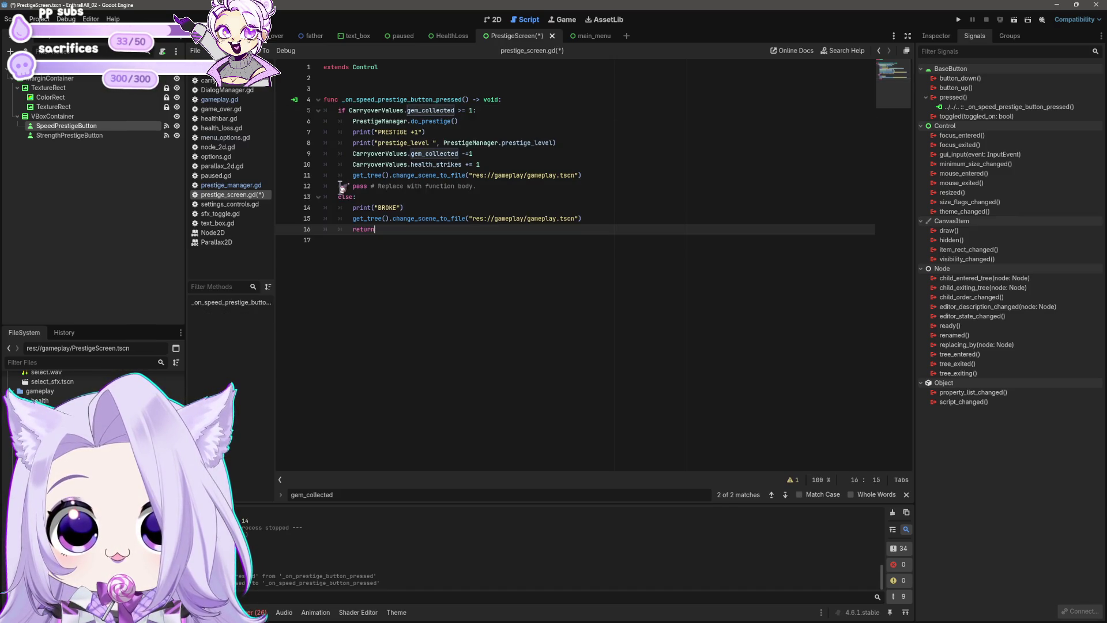
Add a blank line after the new speed handler function.
{"action": "key", "text": "shift+Up"}
{"action": "key", "text": "shift+Up"}
{"action": "key", "text": "shift+Up"}
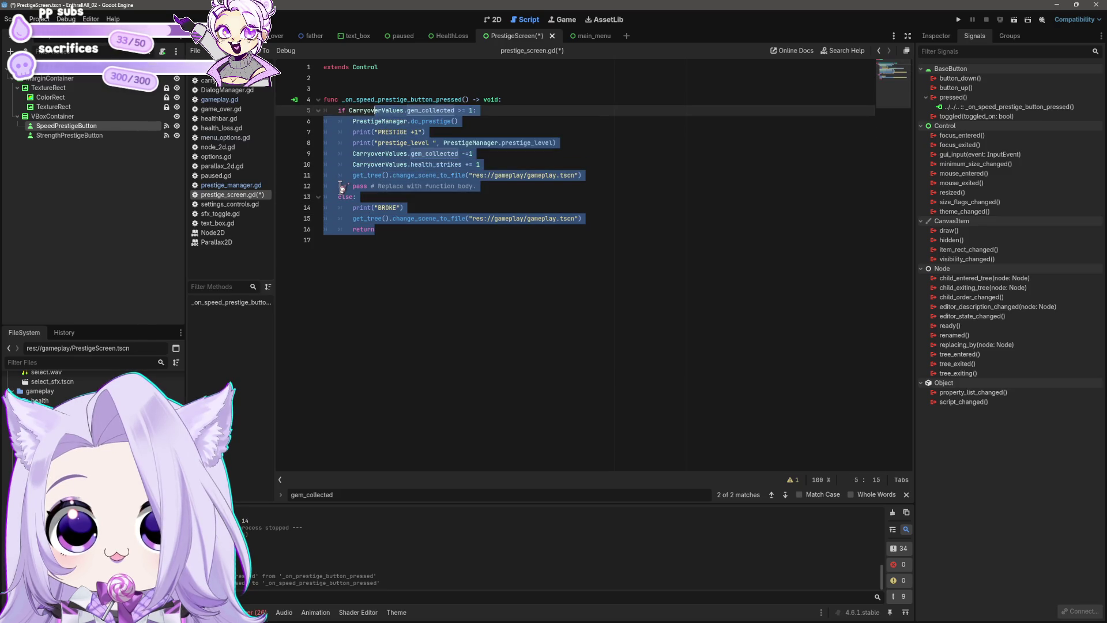
{"action": "key", "text": "shift+Up"}
{"action": "key", "text": "shift+Home"}
{"action": "key", "text": "ctrl+c"}
{"action": "key", "text": "Down"}
{"action": "key", "text": "Down"}
{"action": "key", "text": "Down"}
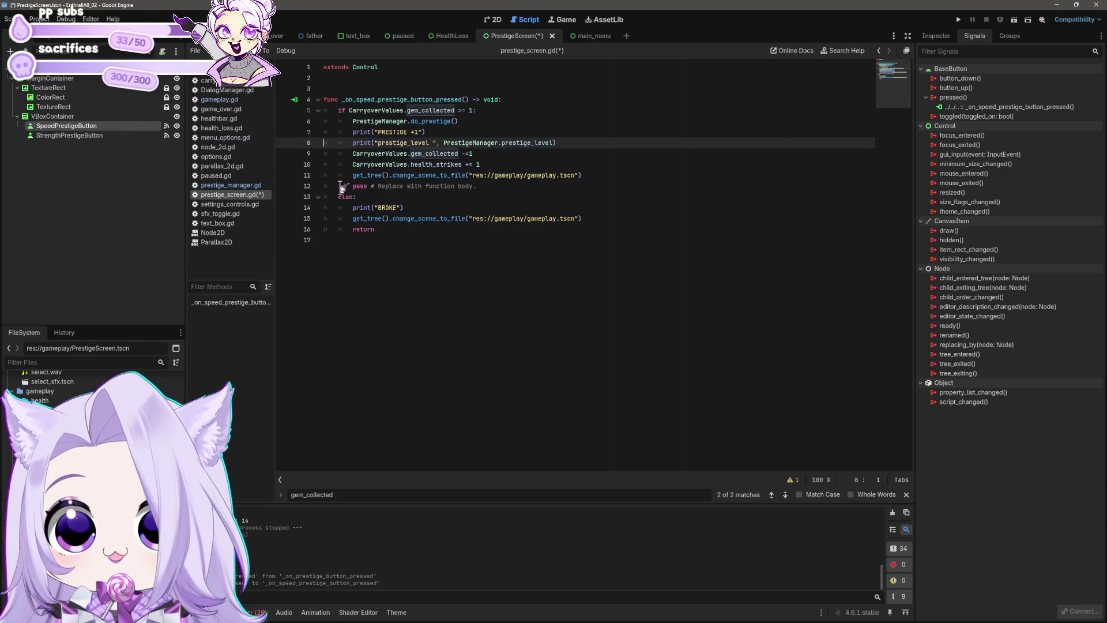
{"action": "key", "text": "Return"}
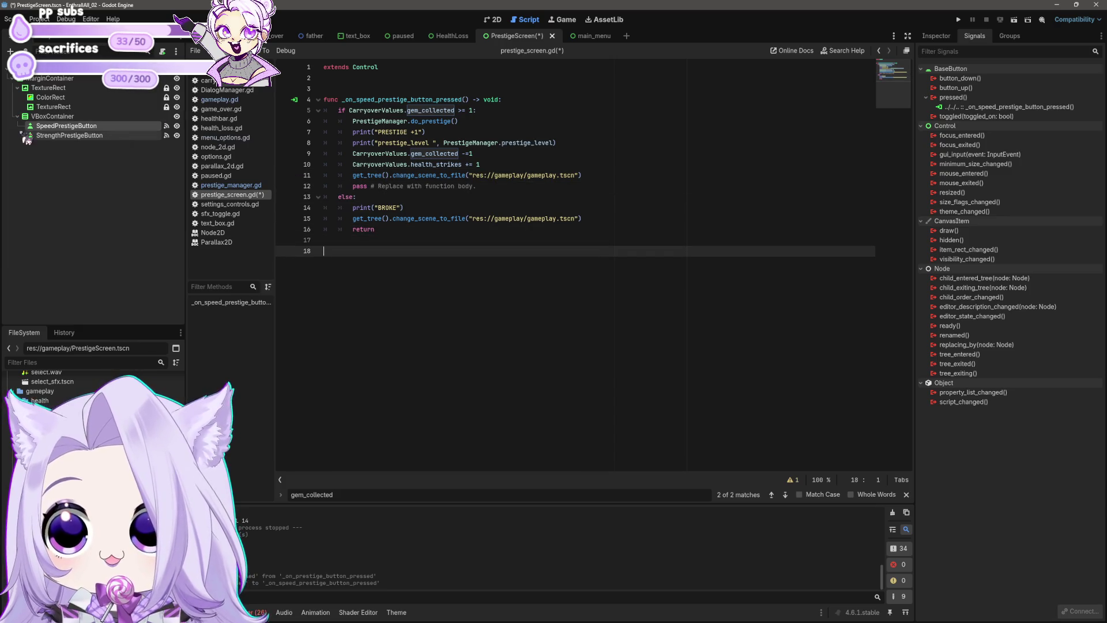
{"action": "left_click", "coordinate": [69, 135]}
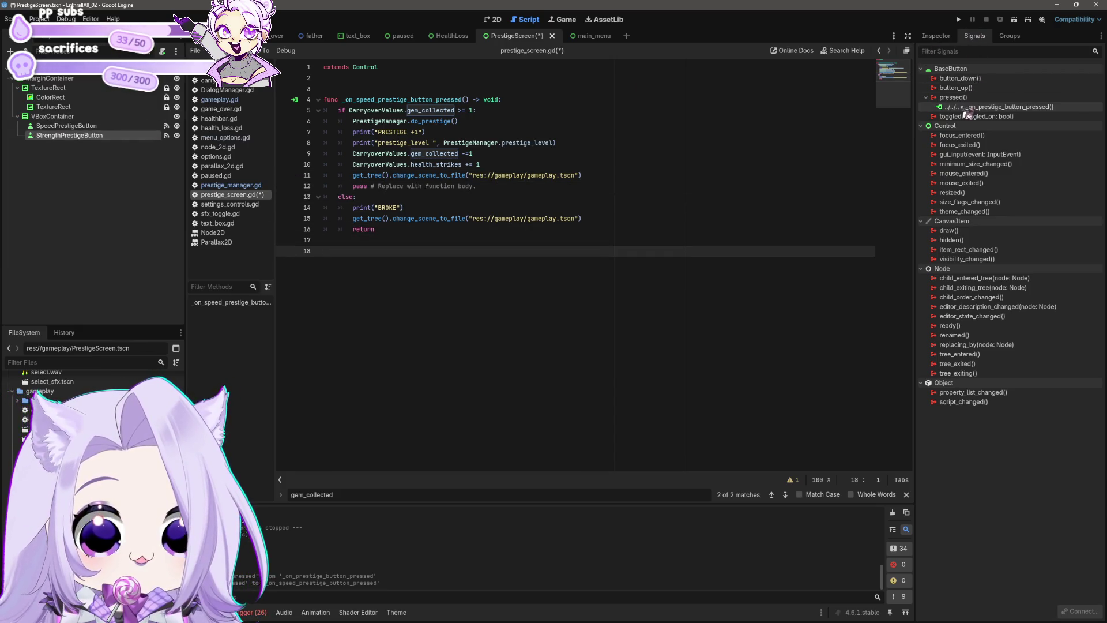
Disconnect StrengthPrestigeButton's old handler and connect pressed to _on_strength_prestige_button_pressed.
{"action": "right_click", "coordinate": [999, 108]}
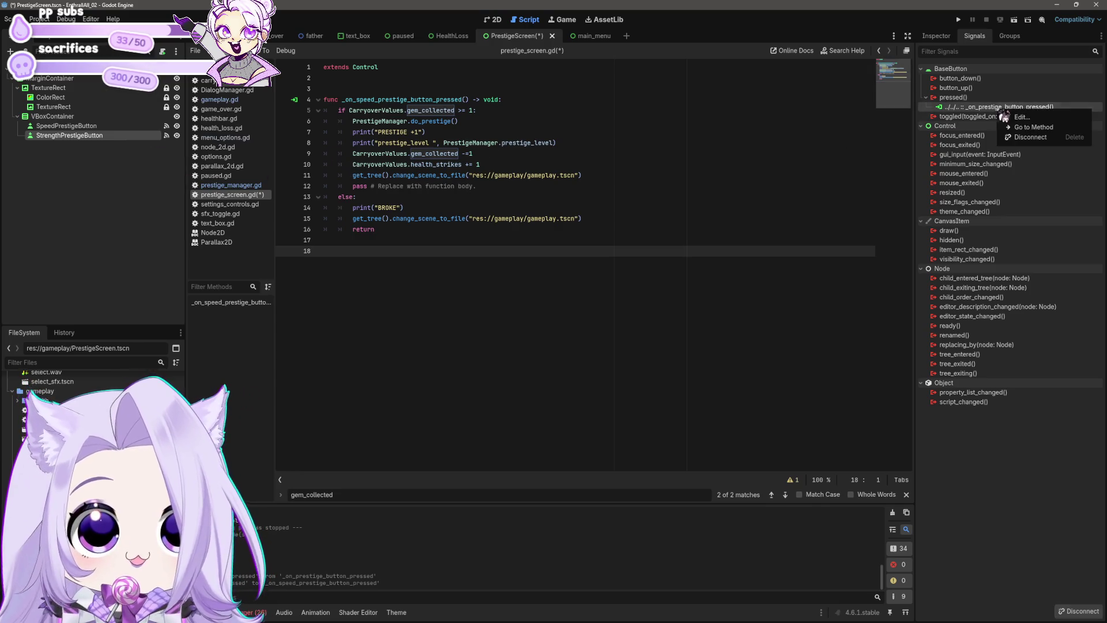
{"action": "left_click", "coordinate": [1018, 141]}
{"action": "right_click", "coordinate": [960, 98]}
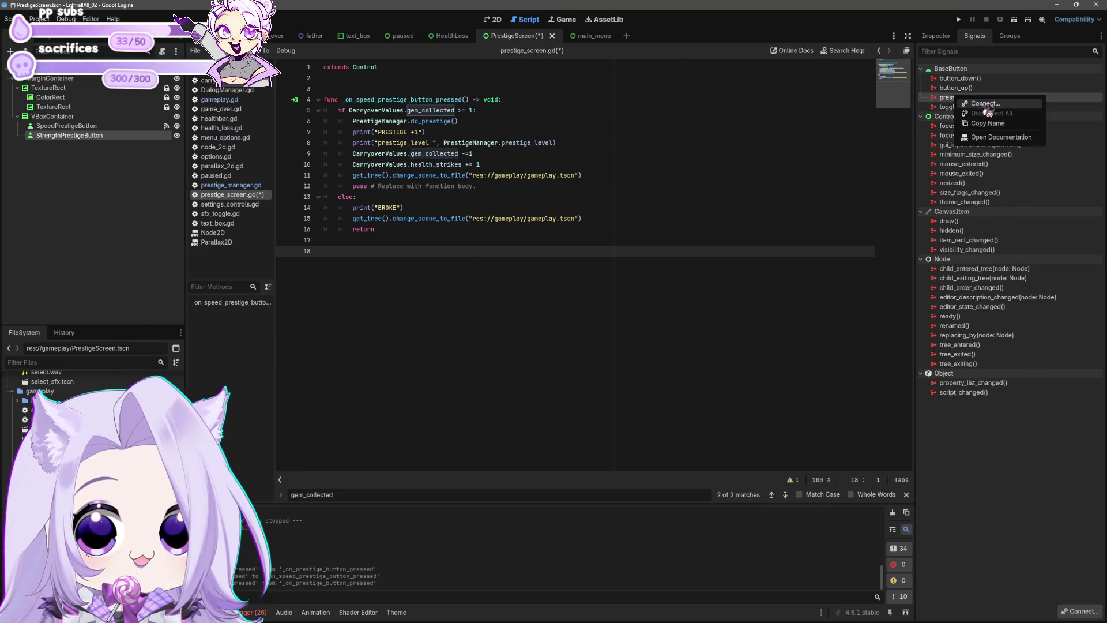
{"action": "left_click", "coordinate": [987, 106]}
{"action": "left_click", "coordinate": [522, 404]}
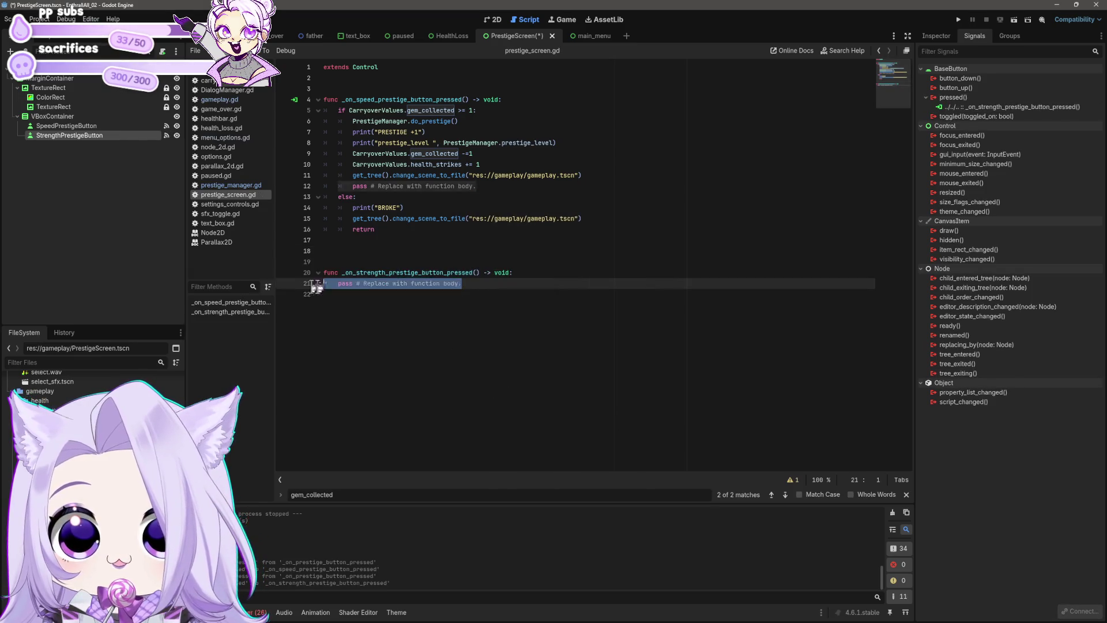
Fill the strength handler with the speed handler's prestige logic and save the script.
{"action": "left_click_drag", "start_coordinate": [322, 283], "coordinate": [383, 291]}
{"action": "key", "text": "BackSpace"}
{"action": "key", "text": "ctrl+v"}
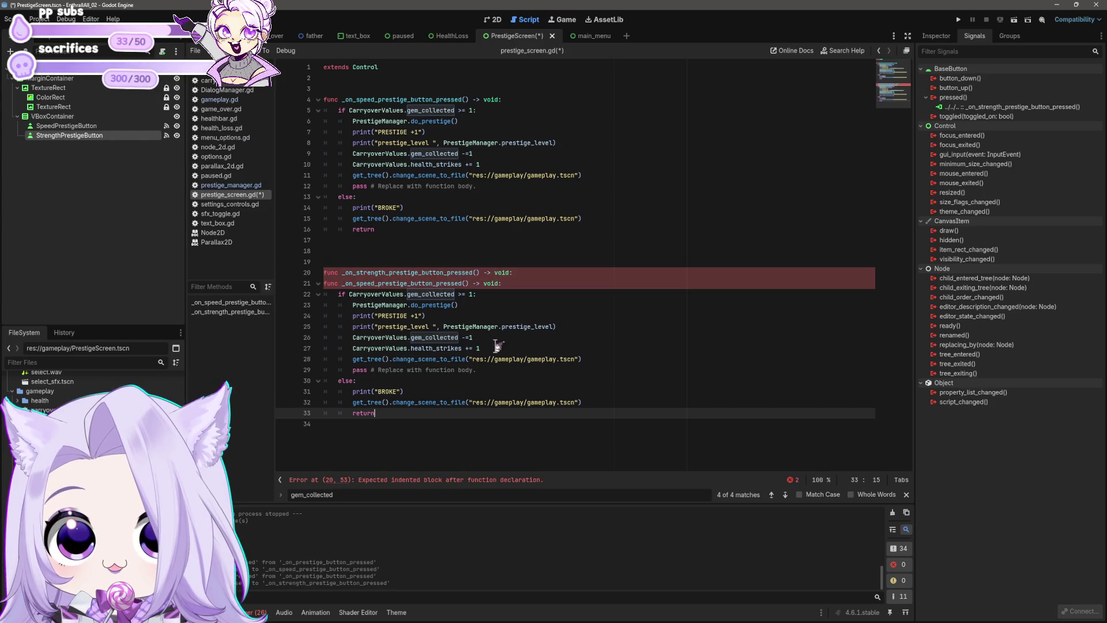
{"action": "left_click", "coordinate": [548, 273]}
{"action": "left_click", "coordinate": [569, 282]}
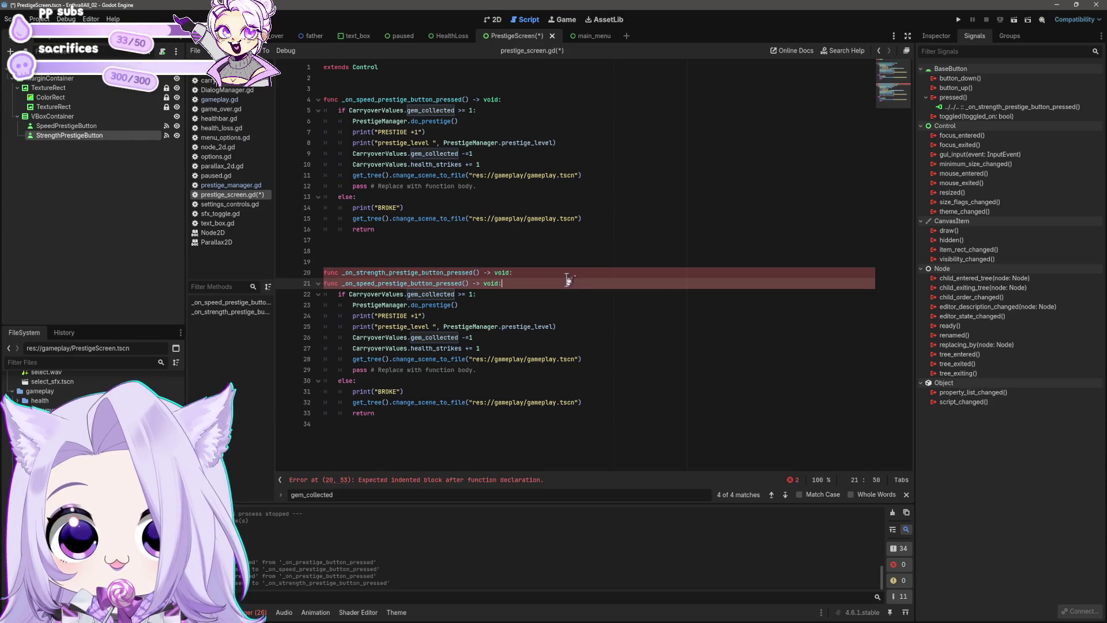
{"action": "key", "text": "shift+Home"}
{"action": "key", "text": "BackSpace"}
{"action": "key", "text": "BackSpace"}
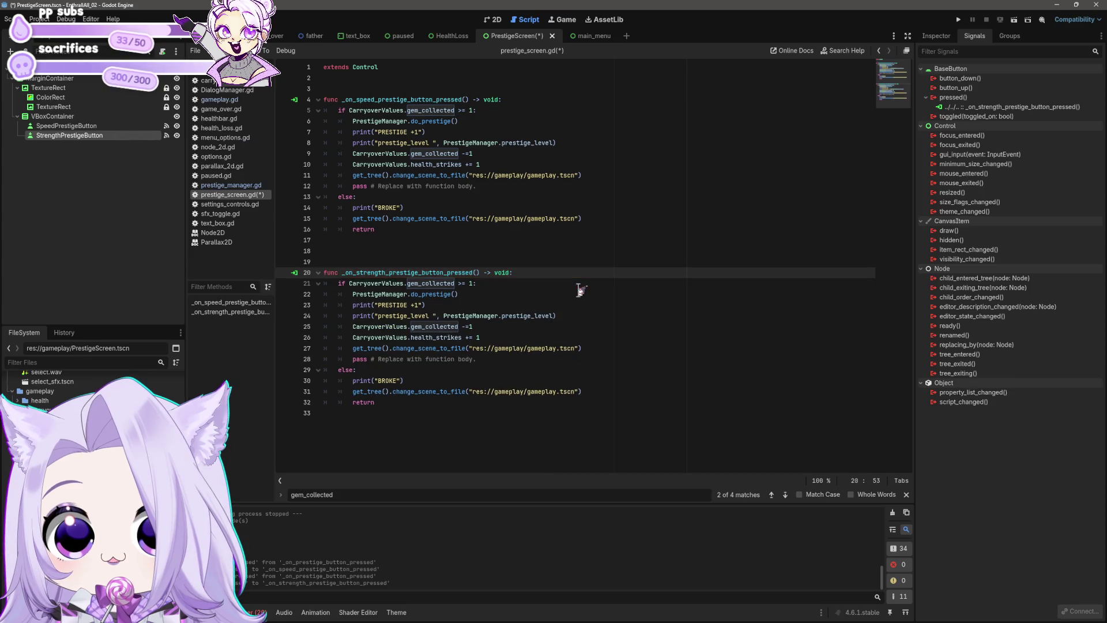
{"action": "key", "text": "Down"}
{"action": "key", "text": "Down"}
{"action": "key", "text": "ctrl+s"}
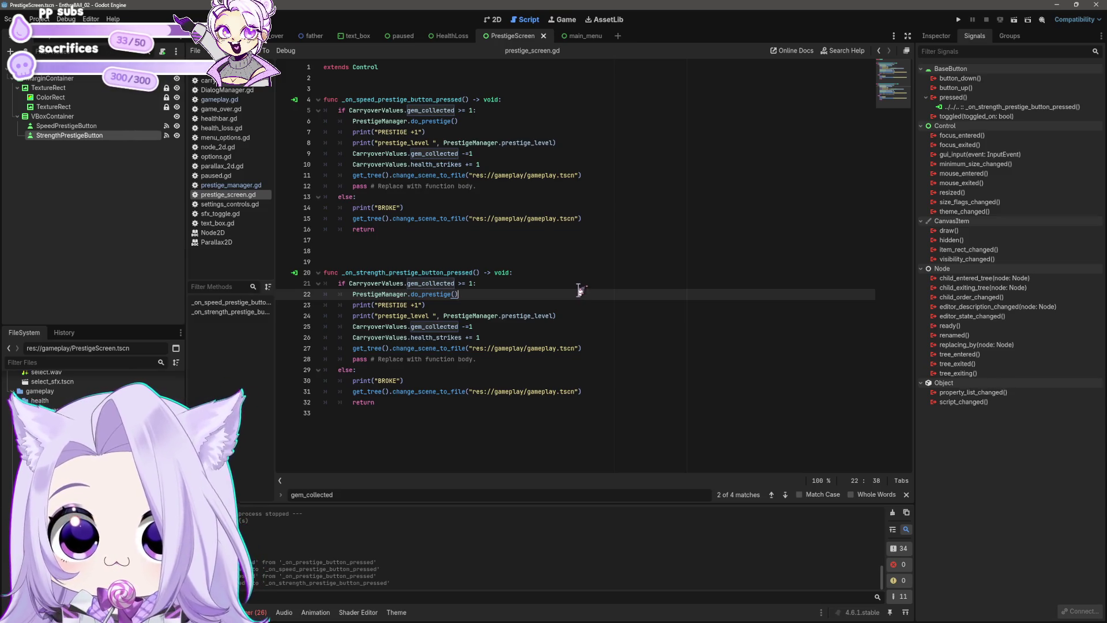
Remove the health_strikes increment from both handlers and paste it on a line between them.
{"action": "left_click", "coordinate": [485, 338]}
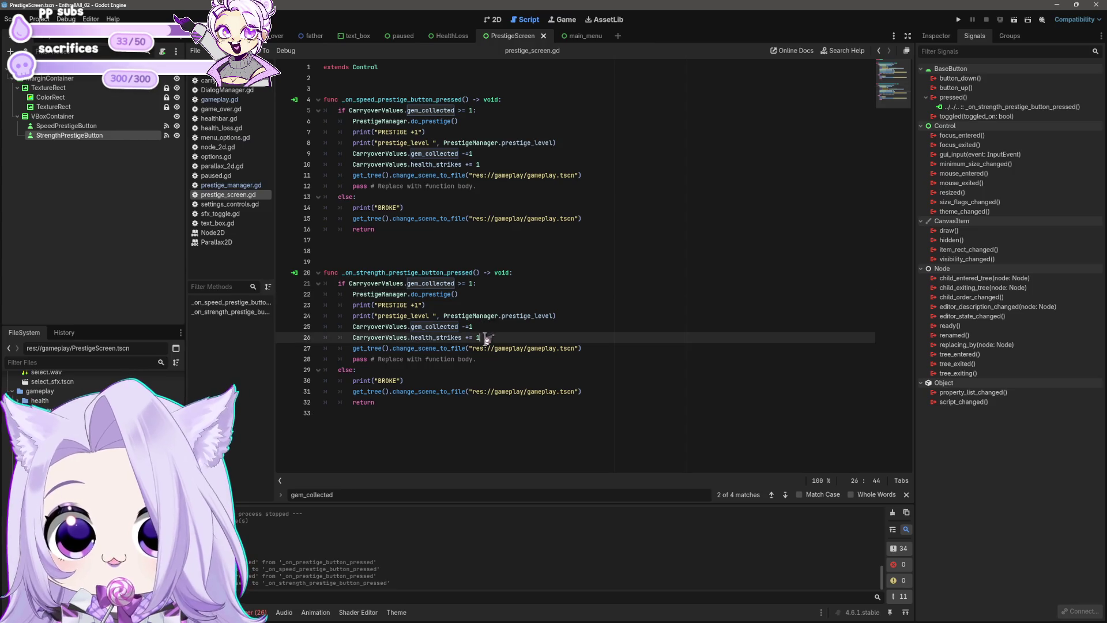
{"action": "key", "text": "shift+Home"}
{"action": "key", "text": "shift+Home"}
{"action": "key", "text": "BackSpace"}
{"action": "key", "text": "BackSpace"}
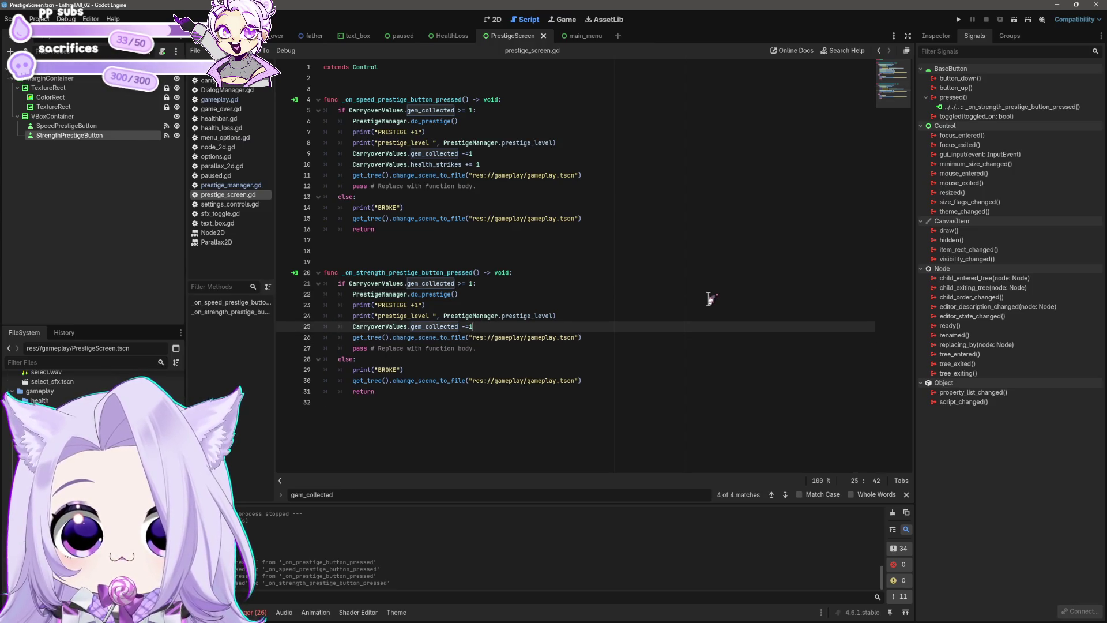
{"action": "left_click", "coordinate": [484, 164]}
{"action": "key", "text": "shift+Home"}
{"action": "key", "text": "ctrl+c"}
{"action": "key", "text": "shift+Home"}
{"action": "key", "text": "BackSpace"}
{"action": "key", "text": "Delete"}
{"action": "key", "text": "Down"}
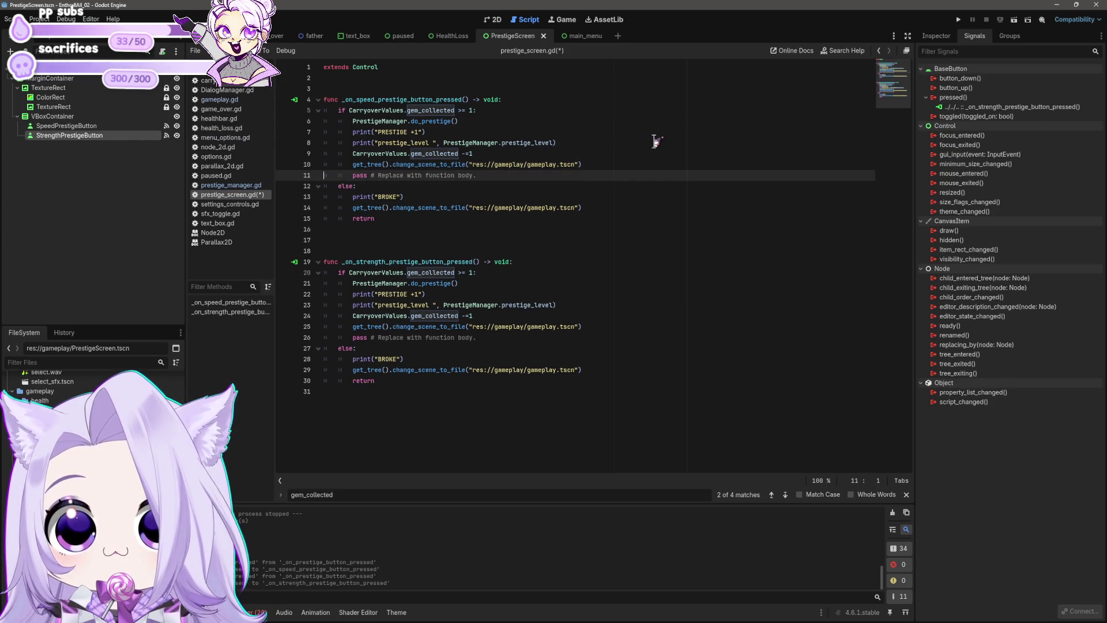
{"action": "key", "text": "Down"}
{"action": "key", "text": "Down"}
{"action": "key", "text": "Down"}
{"action": "key", "text": "Return"}
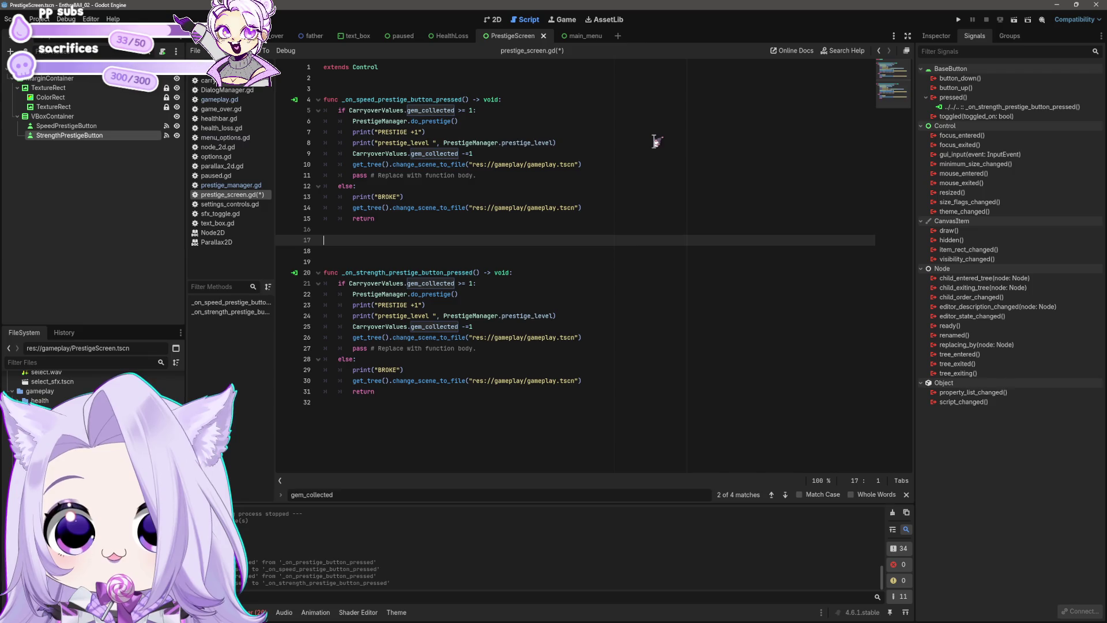
{"action": "key", "text": "ctrl+v"}
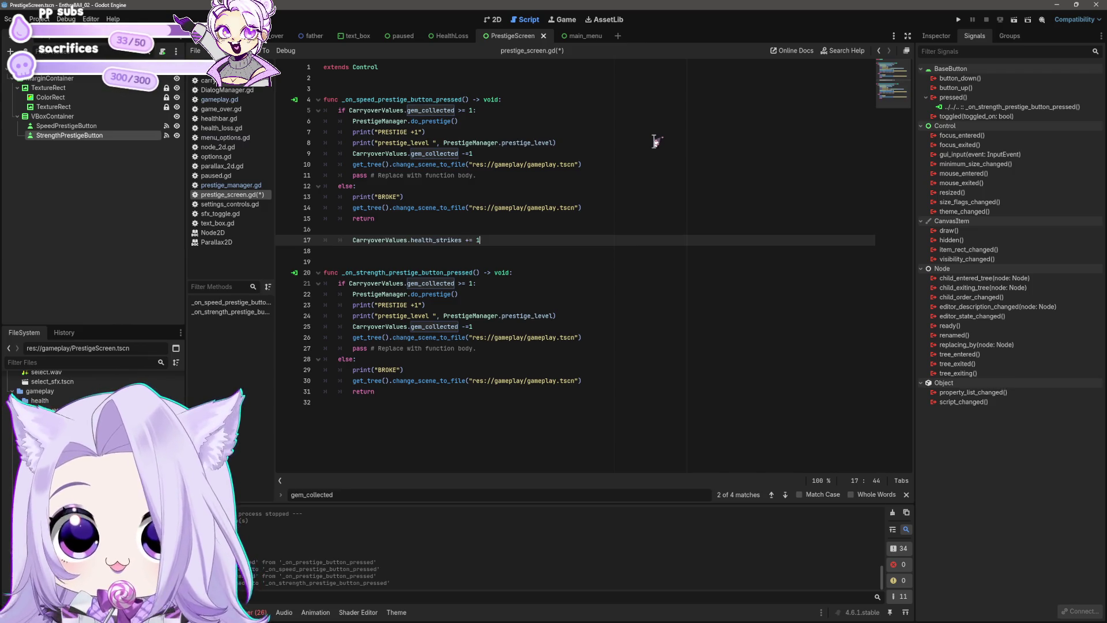
{"action": "right_click", "coordinate": [57, 135]}
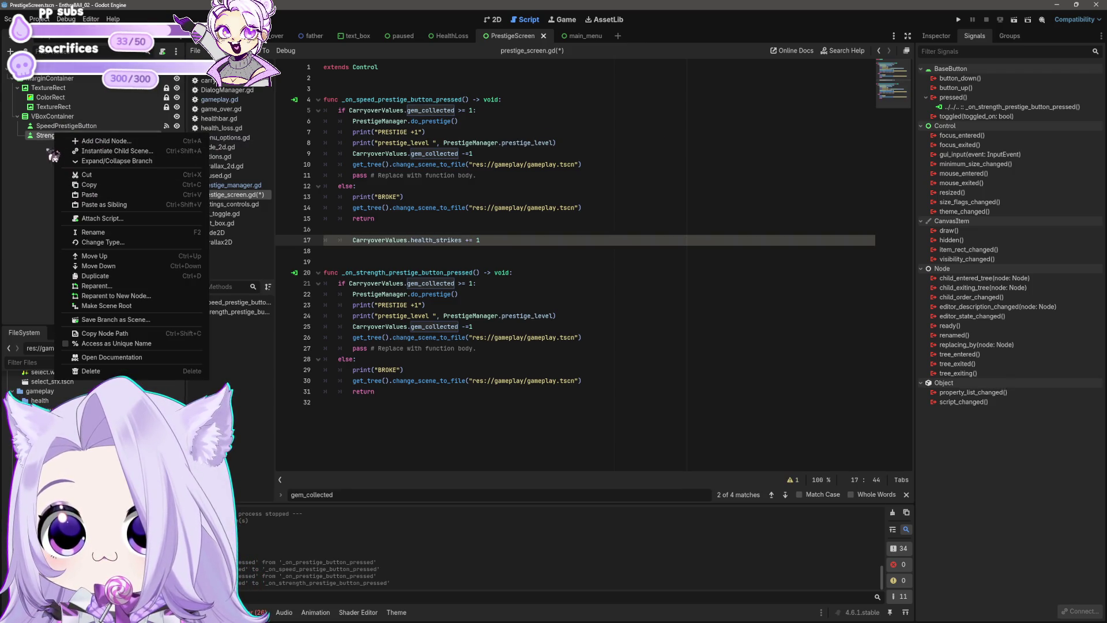
Duplicate StrengthPrestigeButton and rename the copy HealthStrikesPrestigeButton.
{"action": "left_click", "coordinate": [52, 154]}
{"action": "key", "text": "ctrl+d"}
{"action": "double_click", "coordinate": [48, 145]}
{"action": "type", "text": "HealthStrikesPrestigeBut"}
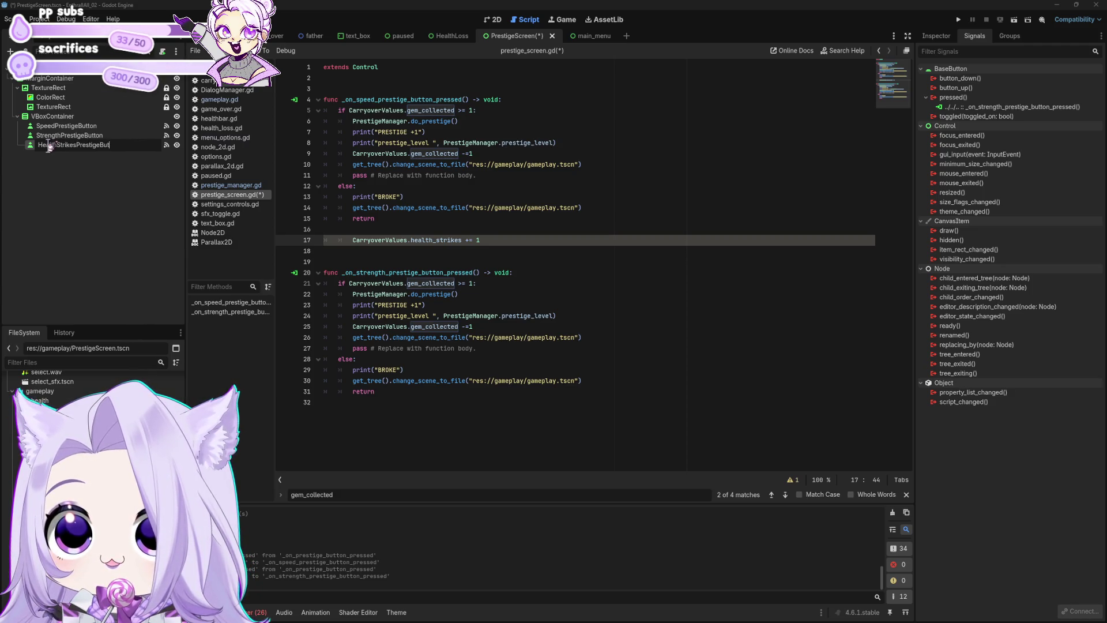
{"action": "type", "text": "on"}
{"action": "key", "text": "Return"}
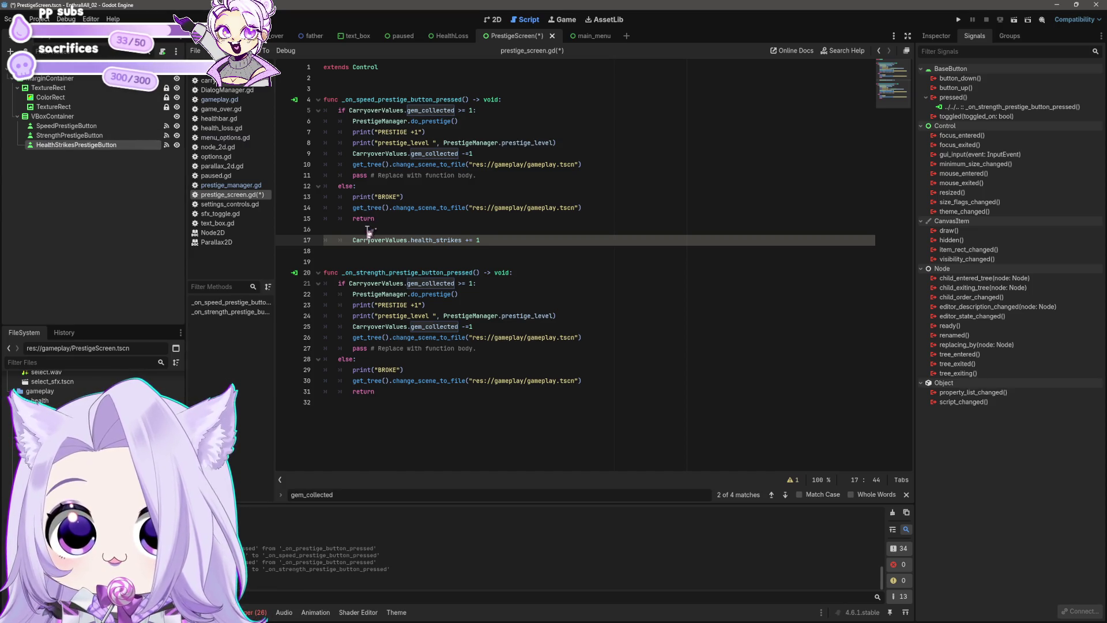
Replace the copied strength connection with a new health strikes pressed() handler.
{"action": "left_click", "coordinate": [369, 231]}
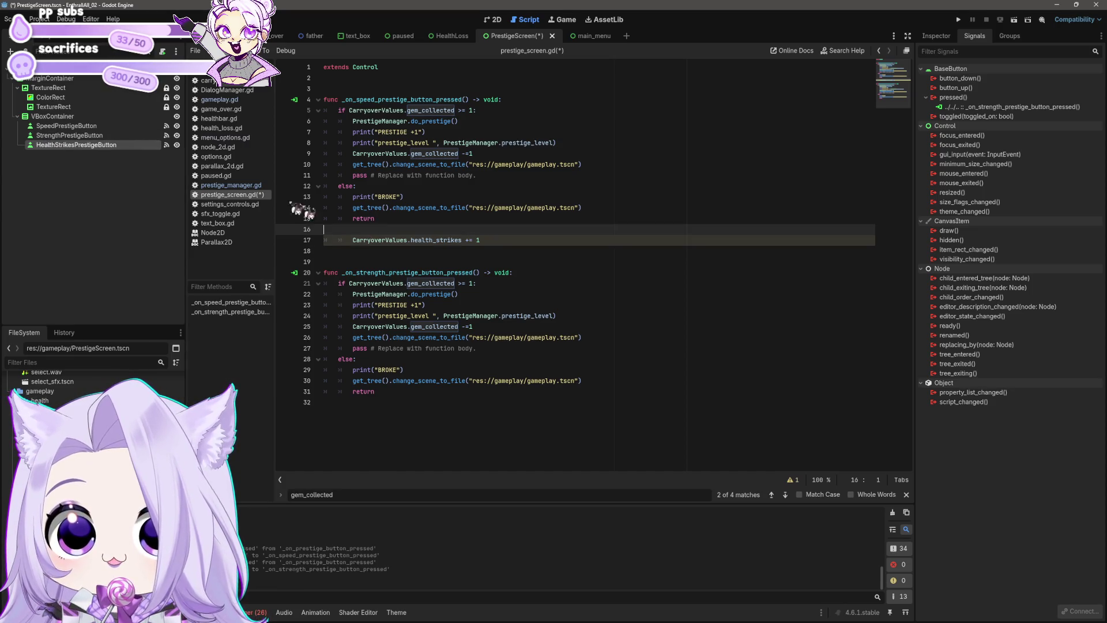
{"action": "right_click", "coordinate": [957, 107]}
{"action": "left_click", "coordinate": [980, 138]}
{"action": "right_click", "coordinate": [955, 98]}
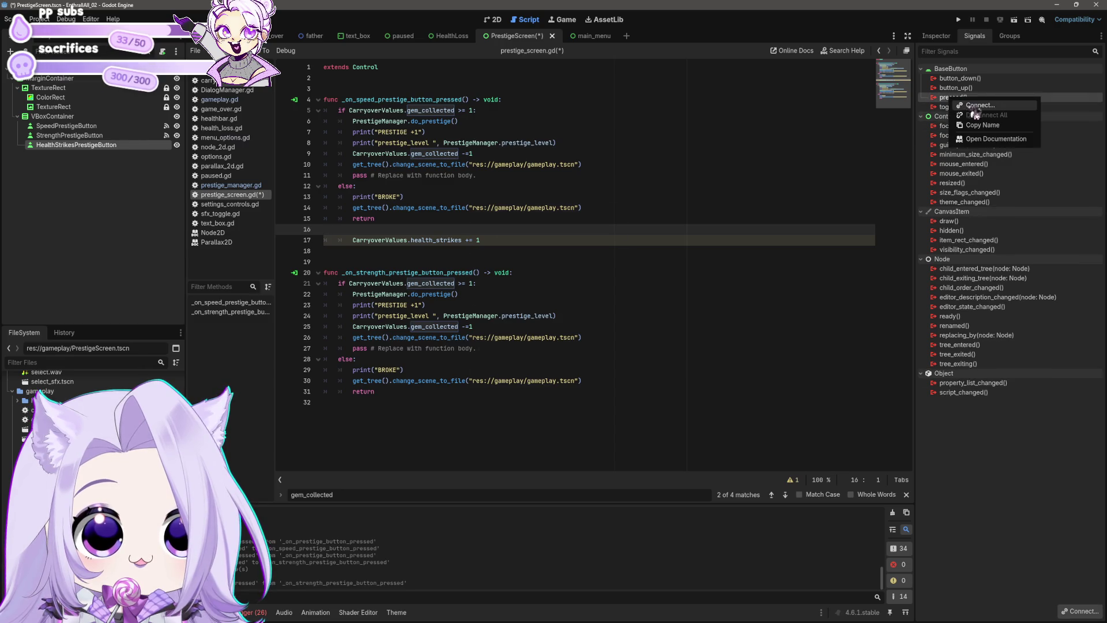
{"action": "left_click", "coordinate": [977, 106]}
{"action": "left_click", "coordinate": [517, 408]}
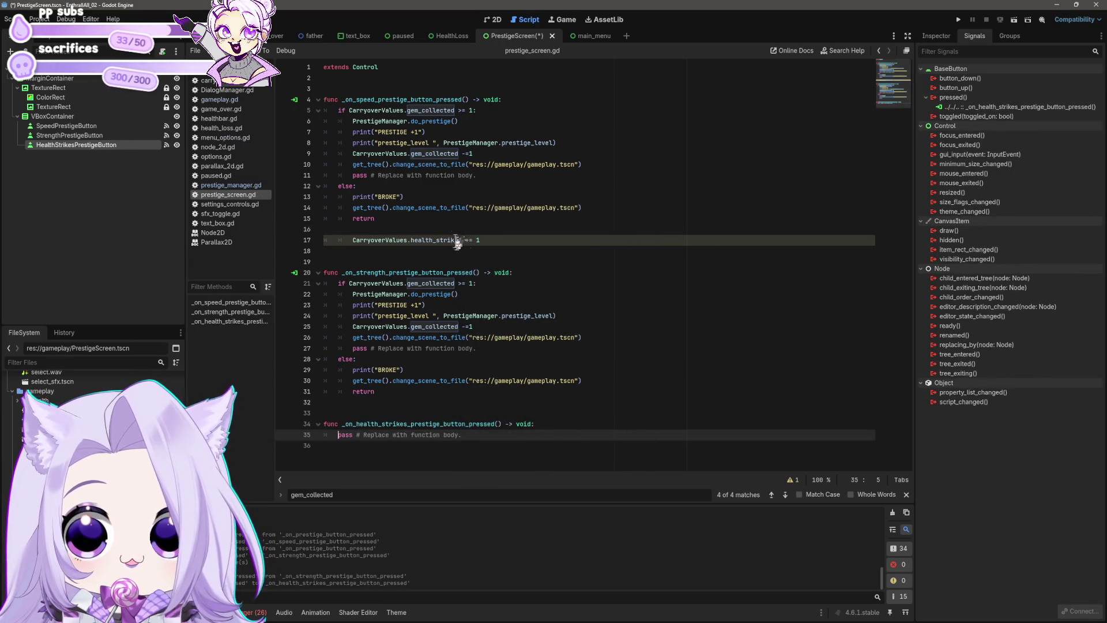
Copy the speed handler's prestige logic into the health handler, removing the stray health_strikes line.
{"action": "left_click", "coordinate": [571, 240]}
{"action": "left_click_drag", "start_coordinate": [374, 218], "coordinate": [263, 110]}
{"action": "key", "text": "ctrl+c"}
{"action": "triple_click", "coordinate": [453, 434]}
{"action": "key", "text": "ctrl+v"}
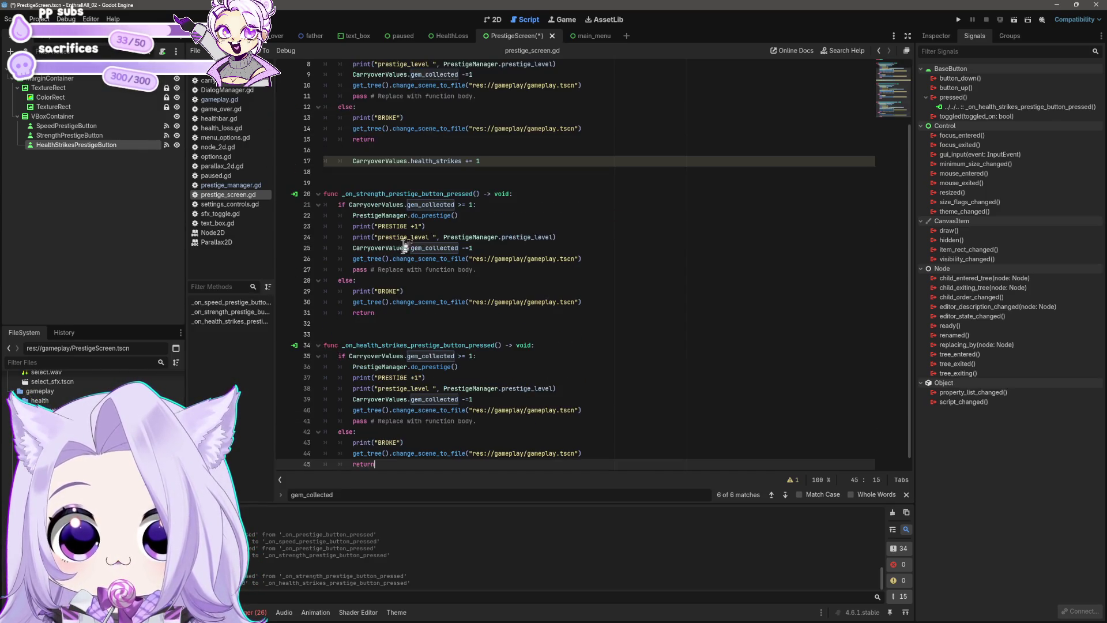
{"action": "left_click_drag", "start_coordinate": [502, 161], "coordinate": [271, 151]}
{"action": "key", "text": "BackSpace"}
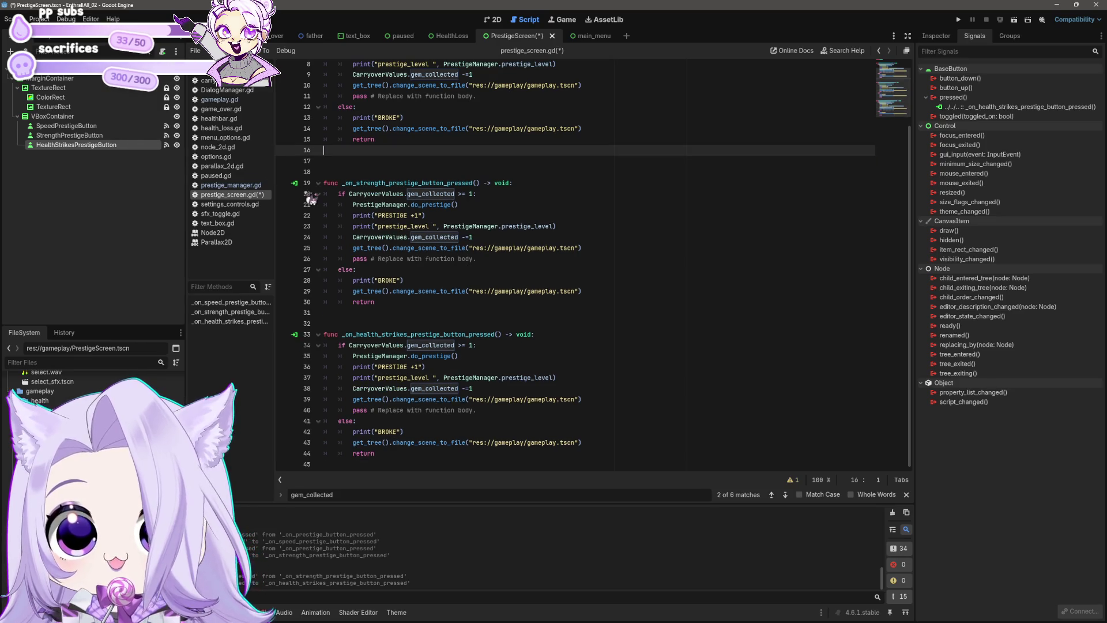
{"action": "key", "text": "Delete"}
{"action": "key", "text": "Delete"}
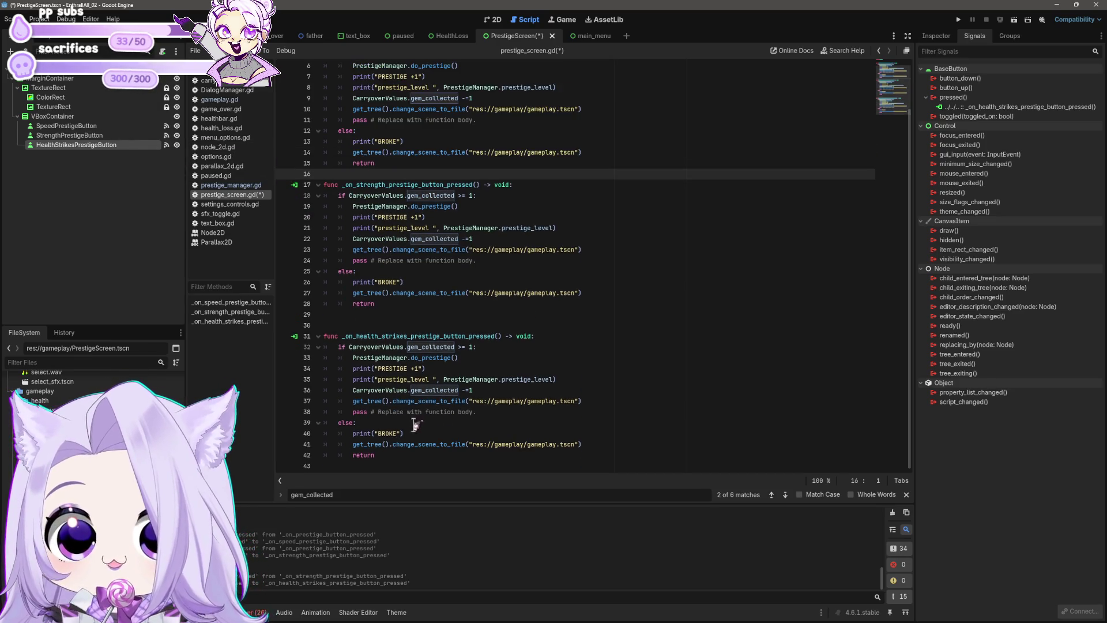
Delete the failure change_scene lines from the health and strength handlers.
{"action": "left_click", "coordinate": [451, 371]}
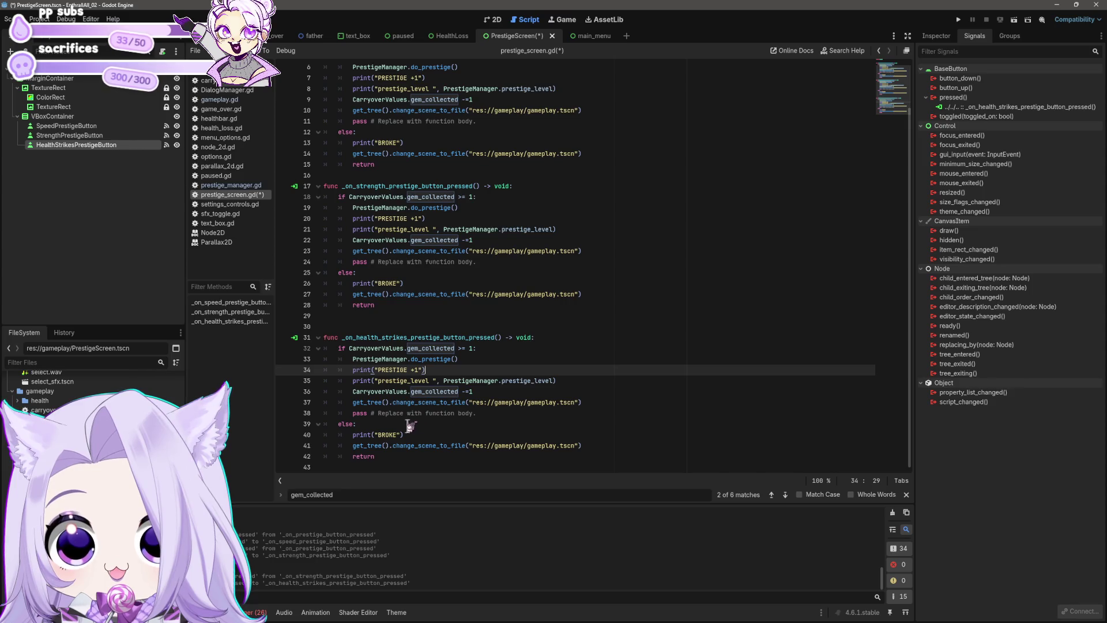
{"action": "left_click", "coordinate": [608, 447]}
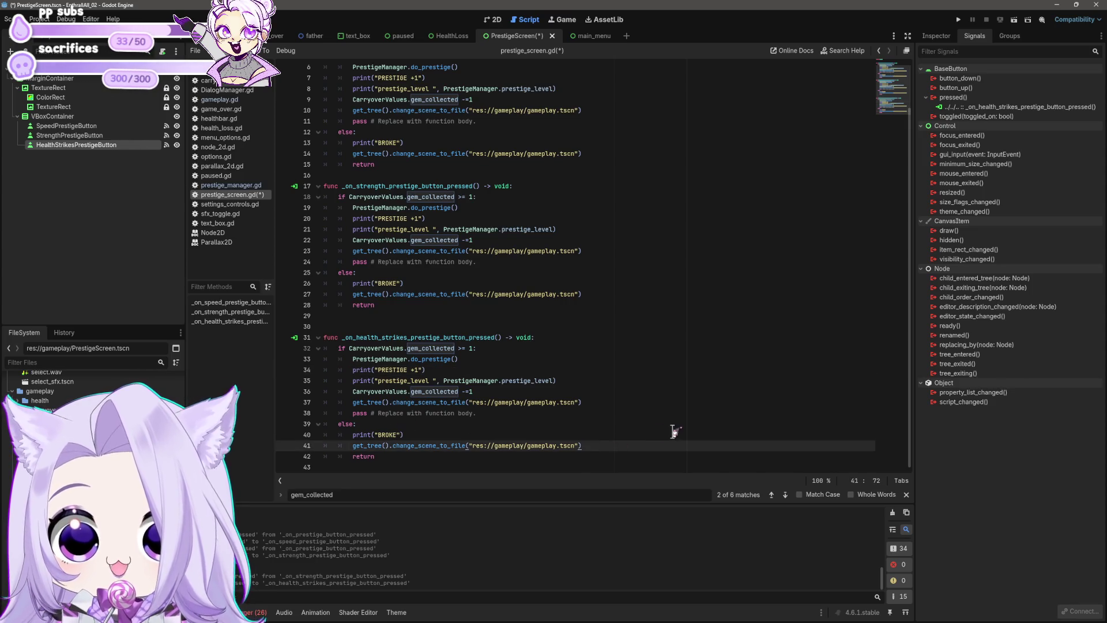
{"action": "key", "text": "shift+Home"}
{"action": "key", "text": "shift+Home"}
{"action": "key", "text": "BackSpace"}
{"action": "key", "text": "BackSpace"}
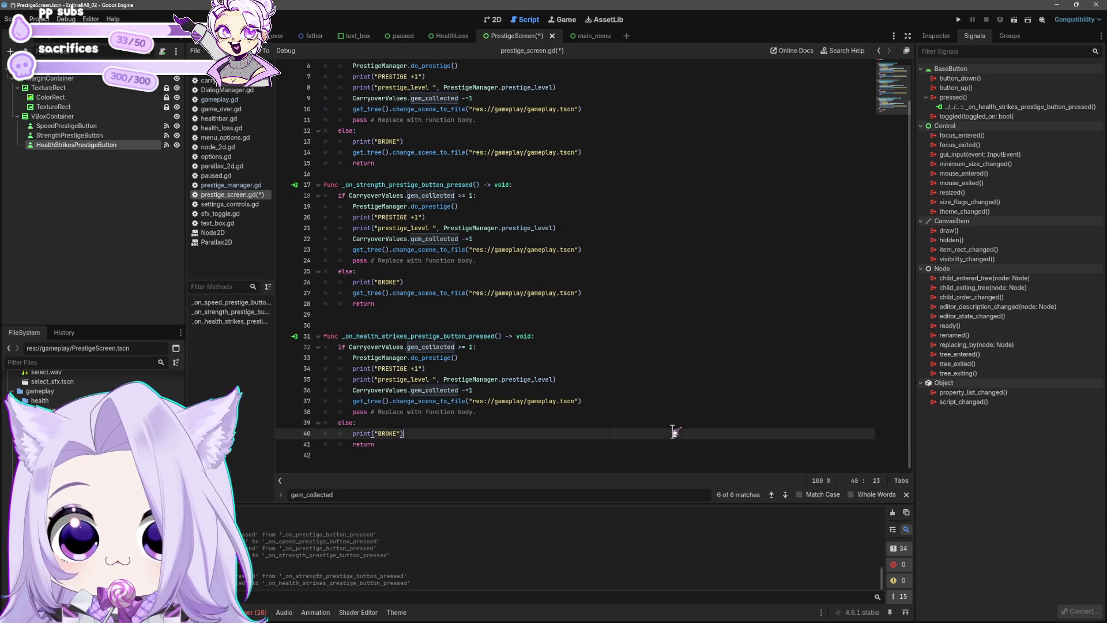
{"action": "left_click", "coordinate": [613, 293]}
{"action": "key", "text": "shift+Home"}
{"action": "key", "text": "shift+Home"}
{"action": "key", "text": "BackSpace"}
{"action": "key", "text": "Delete"}
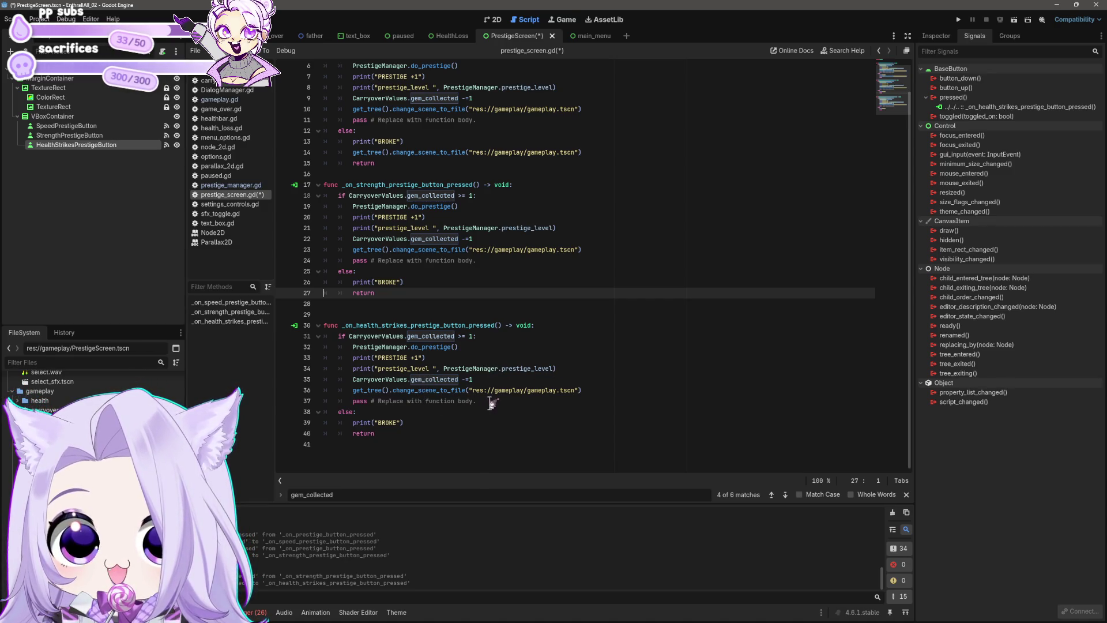
Add CarryoverValues.health_strikes += 1 to the health handler and save the script.
{"action": "left_click", "coordinate": [494, 379]}
{"action": "key", "text": "Return"}
{"action": "type", "text": "CarryoverValues.health_strikes += 1"}
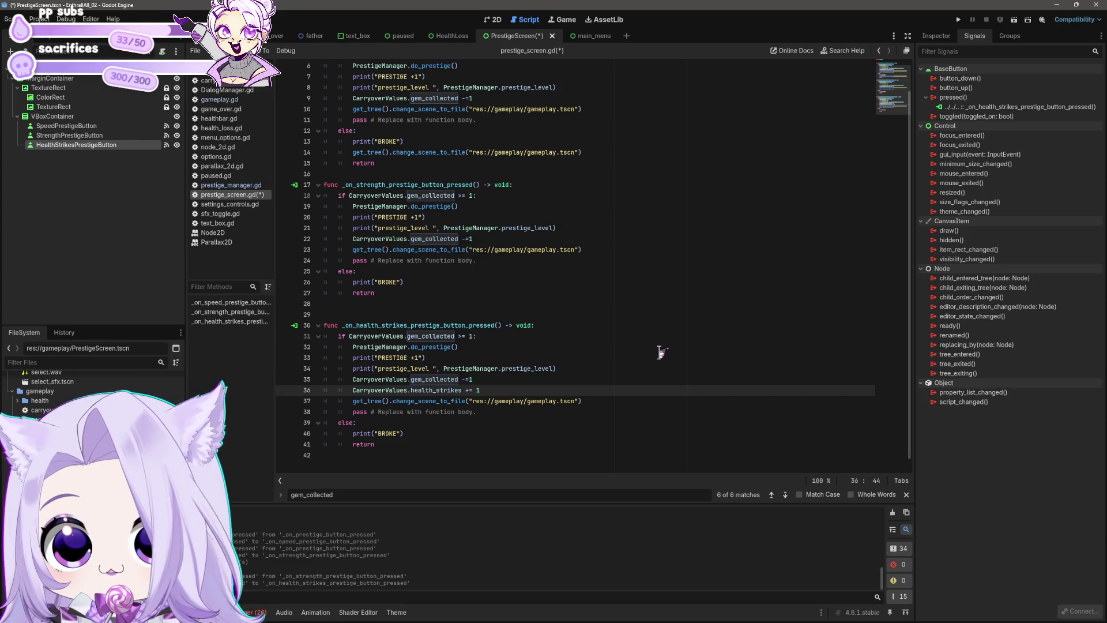
{"action": "key", "text": "ctrl+s"}
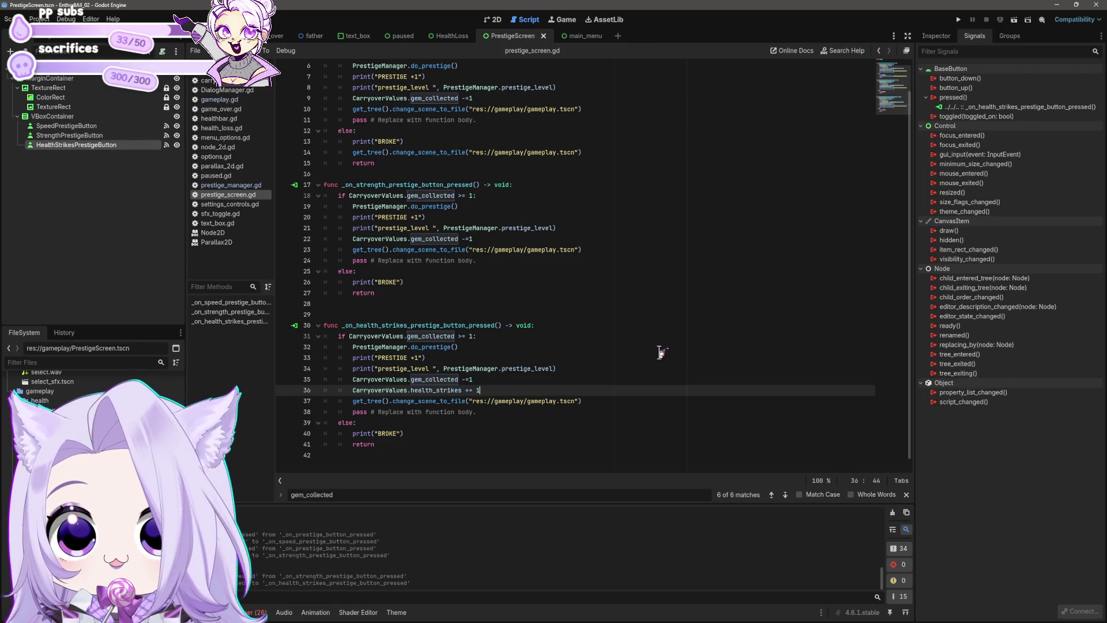
In prestige_manager.gd, paste two copies of the do_prestige function below the original.
{"action": "left_click", "coordinate": [231, 186]}
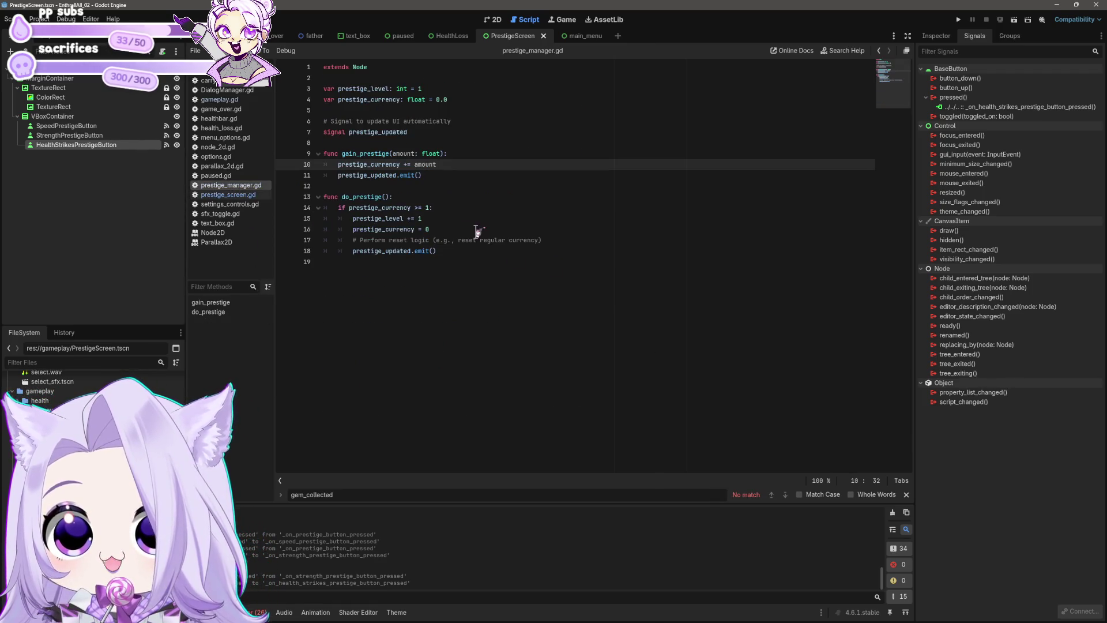
{"action": "mouse_move", "coordinate": [457, 254]}
{"action": "left_mouse_down"}
{"action": "mouse_move", "coordinate": [294, 228]}
{"action": "mouse_move", "coordinate": [274, 196]}
{"action": "left_mouse_up"}
{"action": "key", "text": "ctrl+c"}
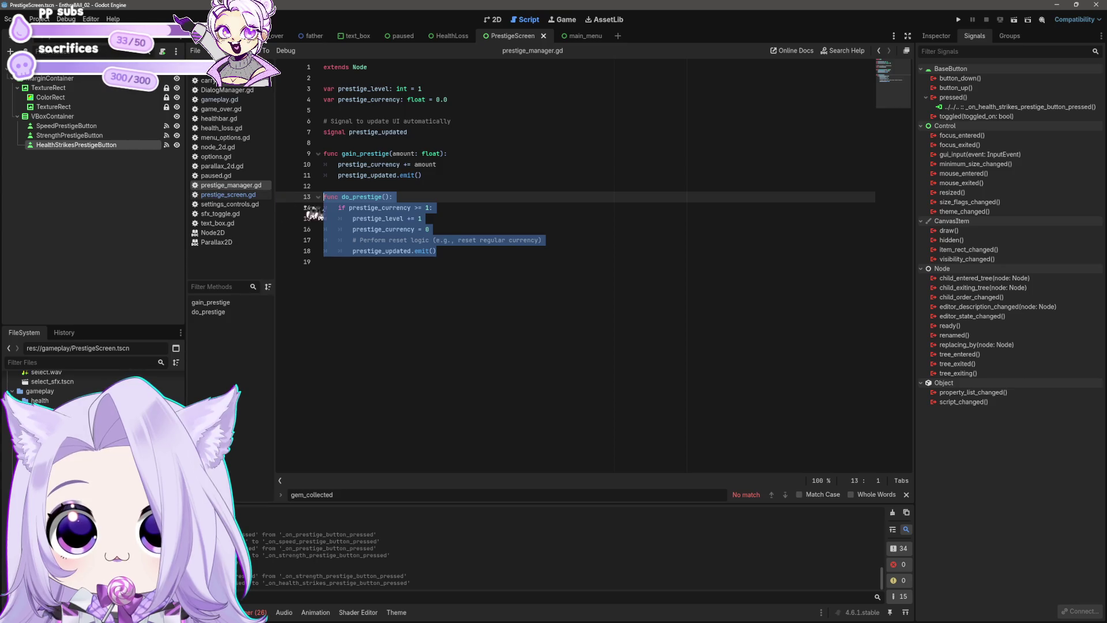
{"action": "left_click", "coordinate": [509, 262]}
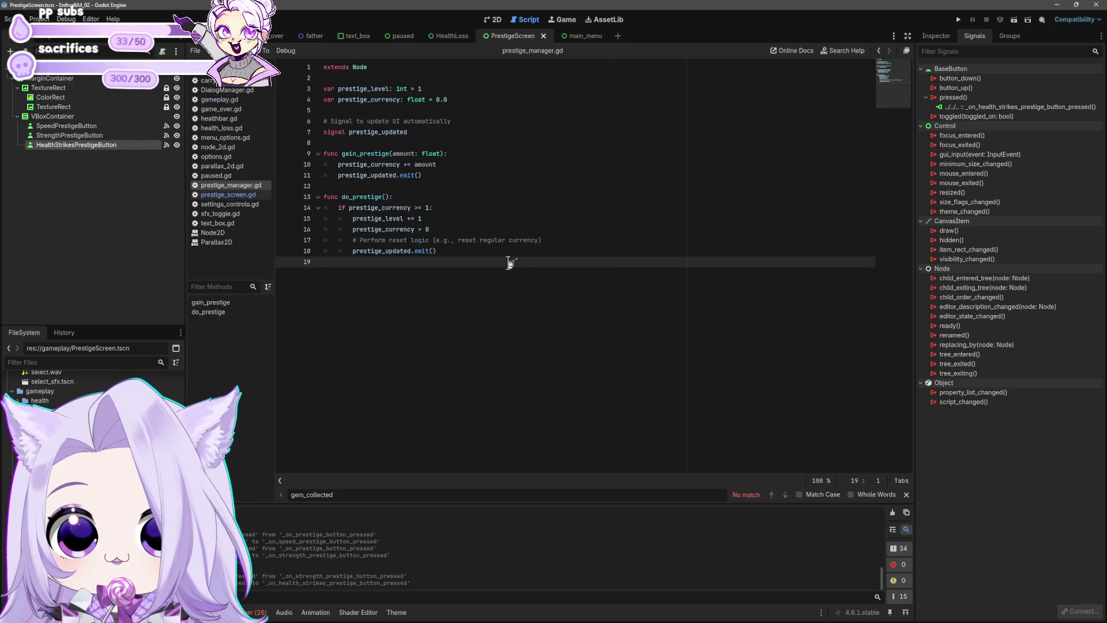
{"action": "key", "text": "Return"}
{"action": "key", "text": "ctrl+v"}
{"action": "key", "text": "Up"}
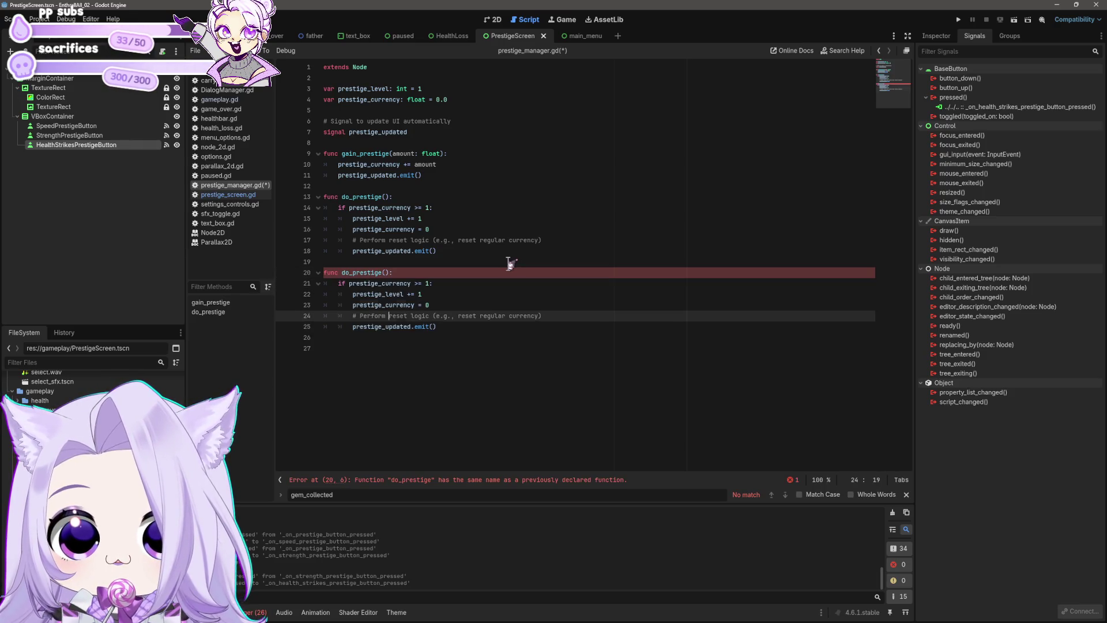
{"action": "key", "text": "Up"}
{"action": "key", "text": "Up"}
{"action": "key", "text": "Left"}
{"action": "key", "text": "Left"}
{"action": "key", "text": "Left"}
{"action": "type", "text": "stige_"}
{"action": "key", "text": "Down"}
{"action": "key", "text": "Down"}
{"action": "key", "text": "Down"}
{"action": "key", "text": "ctrl+v"}
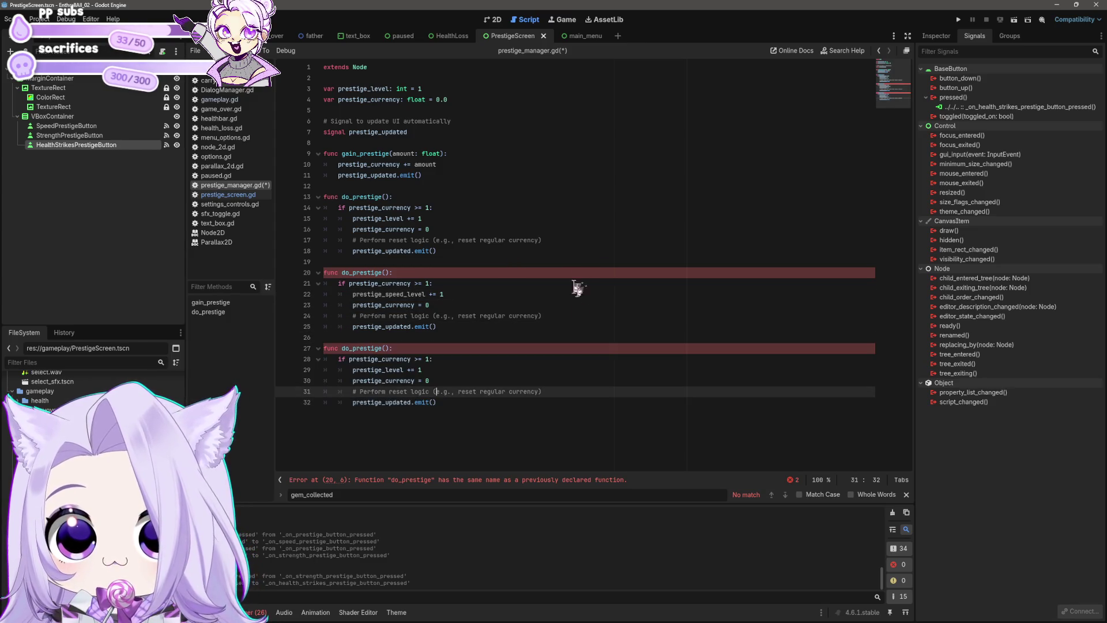
Rename the copies to do_speed_prestige and do_strength_prestige.
{"action": "left_click", "coordinate": [352, 272]}
{"action": "type", "text": "speed_"}
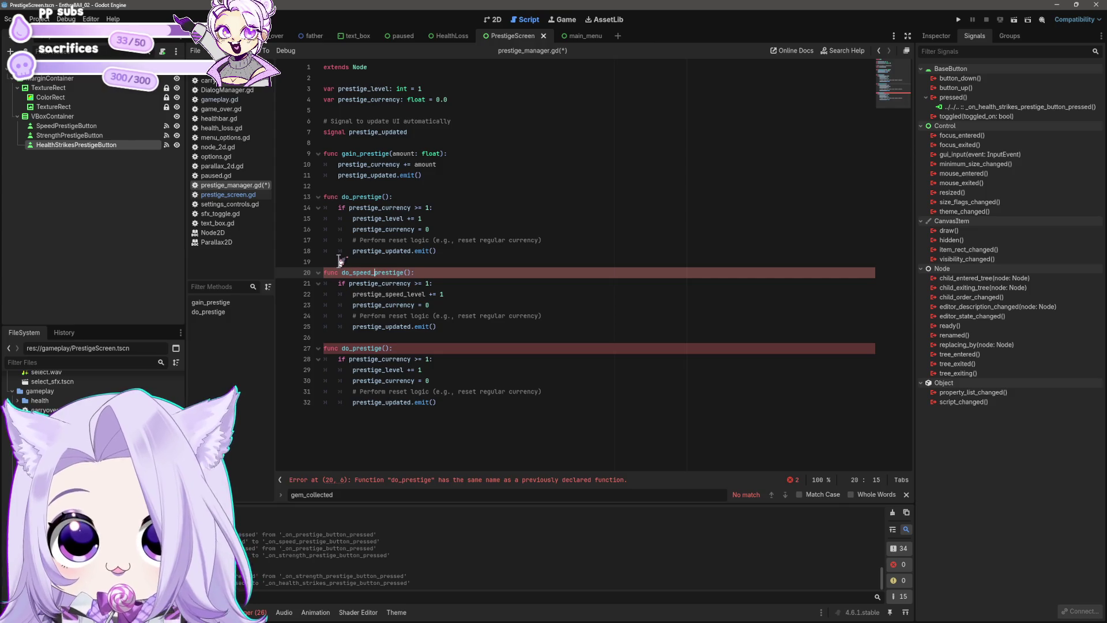
{"action": "key", "text": "Down"}
{"action": "key", "text": "Down"}
{"action": "key", "text": "Down"}
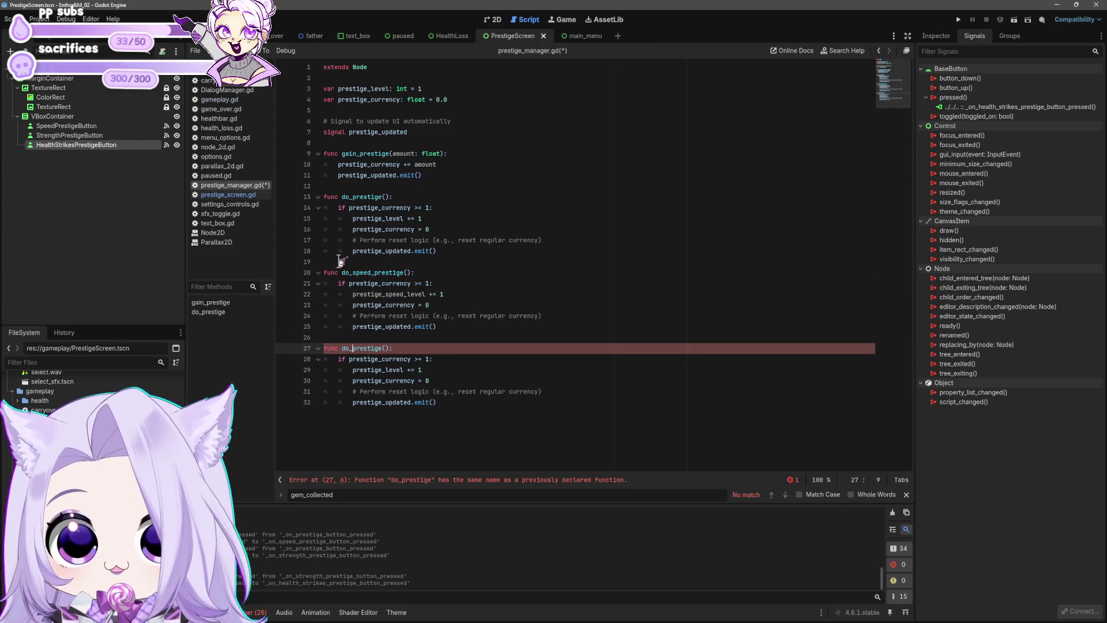
{"action": "type", "text": "ngth_"}
Add a third copy named do_health_prestige after the strength function.
{"action": "key", "text": "Down"}
{"action": "key", "text": "Down"}
{"action": "key", "text": "Down"}
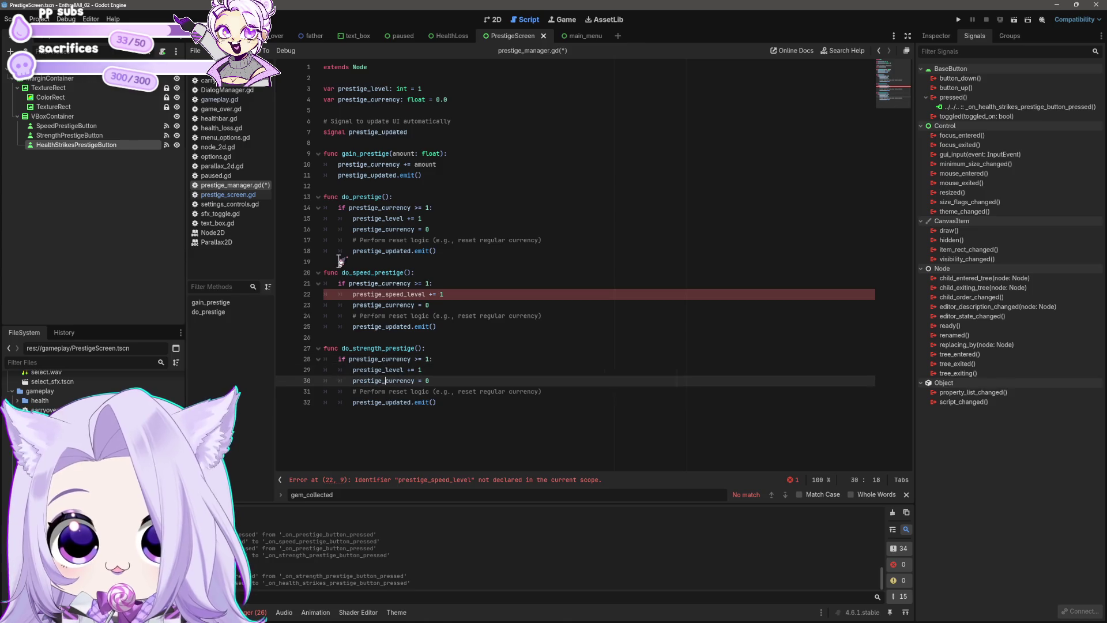
{"action": "key", "text": "Return"}
{"action": "key", "text": "Return"}
{"action": "key", "text": "Tab"}
{"action": "key", "text": "Tab"}
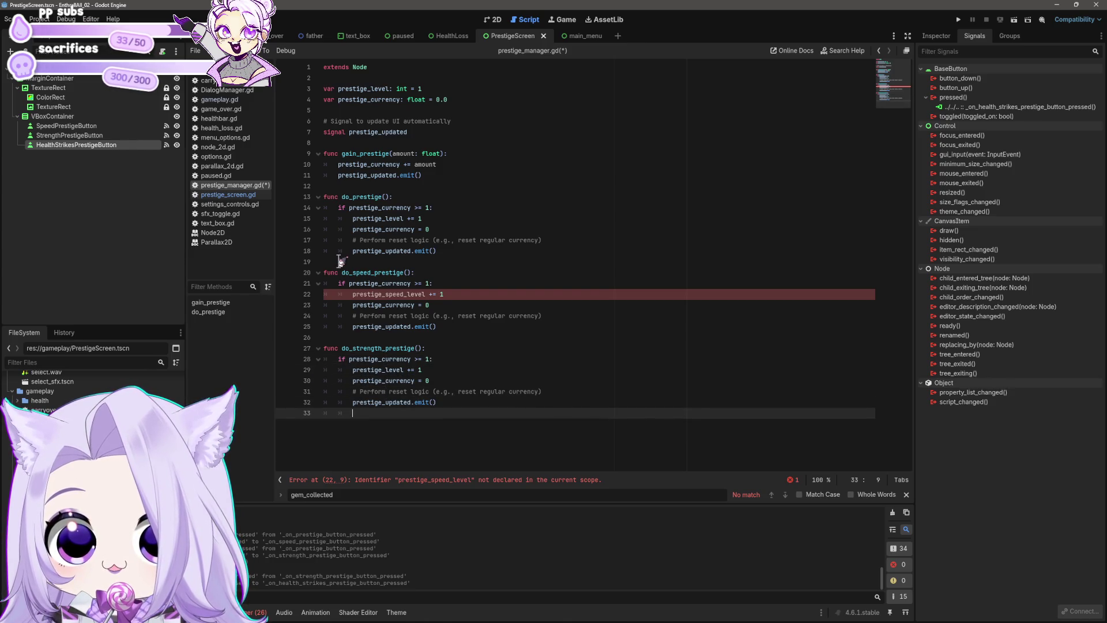
{"action": "key", "text": "ctrl+v"}
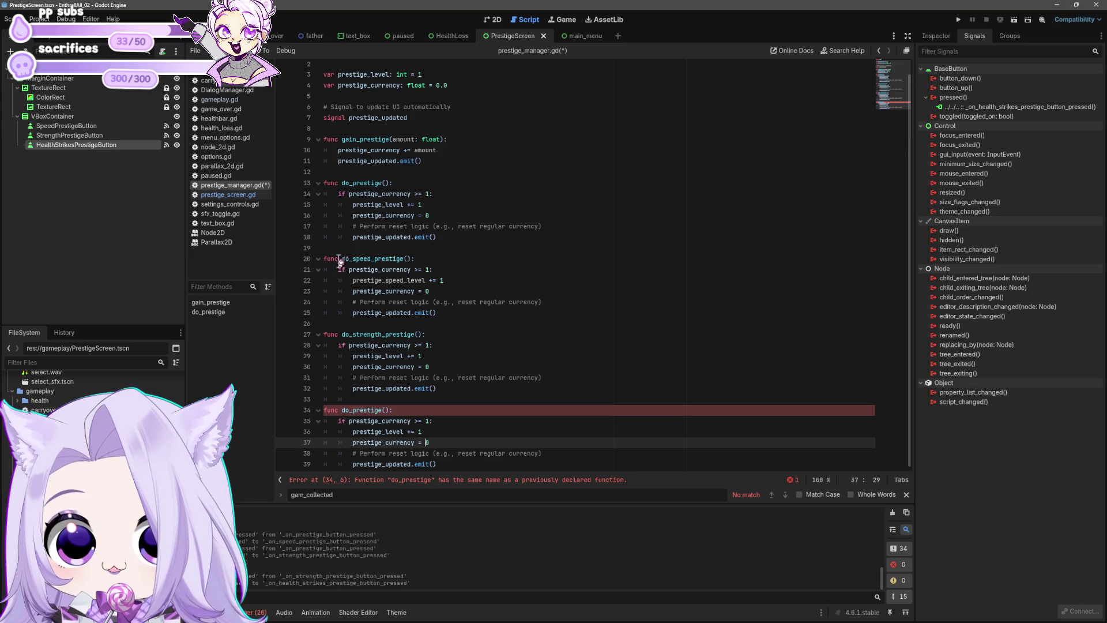
{"action": "key", "text": "Up"}
{"action": "key", "text": "Up"}
{"action": "key", "text": "Up"}
{"action": "type", "text": "health_"}
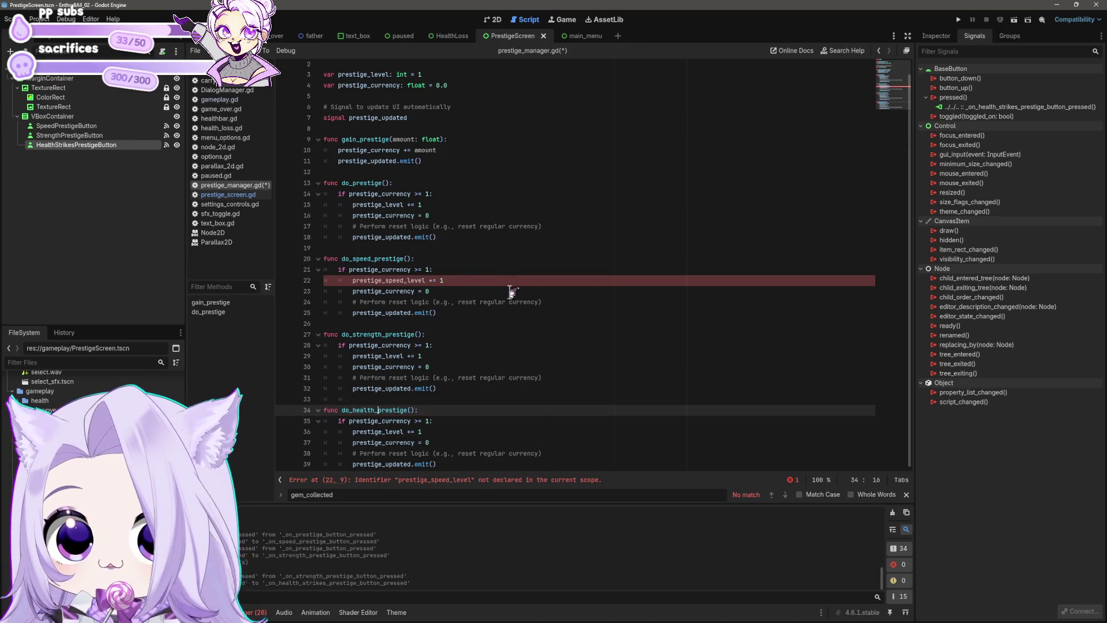
Make do_strength_prestige increment prestige_strength_level.
{"action": "left_click", "coordinate": [385, 355]}
{"action": "type", "text": "strength_"}
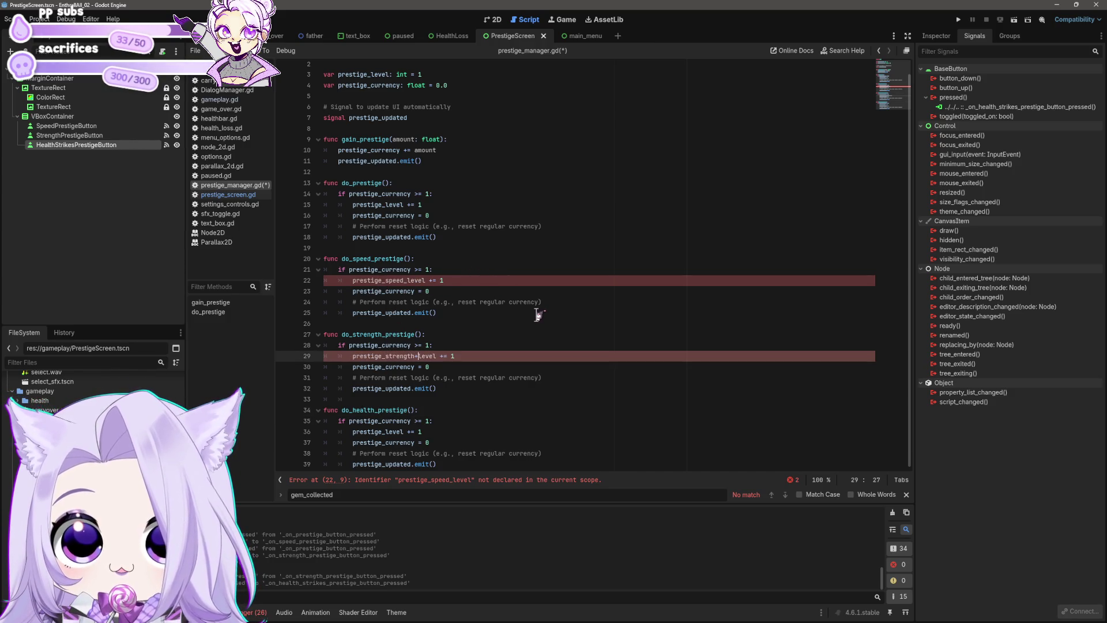
{"action": "key", "text": "Down"}
{"action": "key", "text": "Down"}
{"action": "key", "text": "Down"}
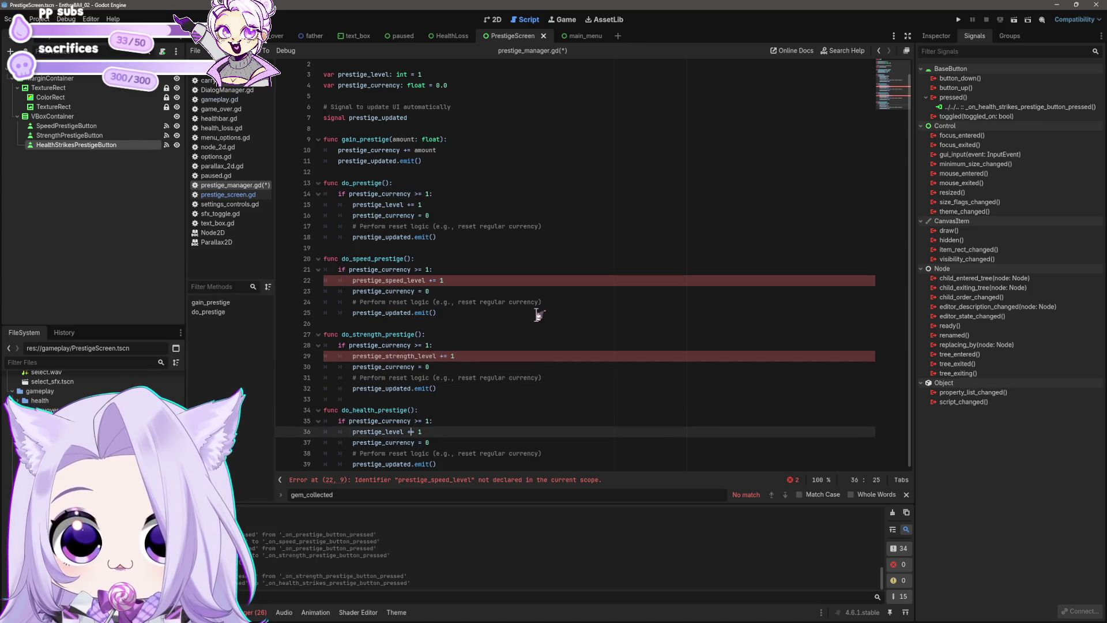
{"action": "key", "text": "Down"}
{"action": "key", "text": "Down"}
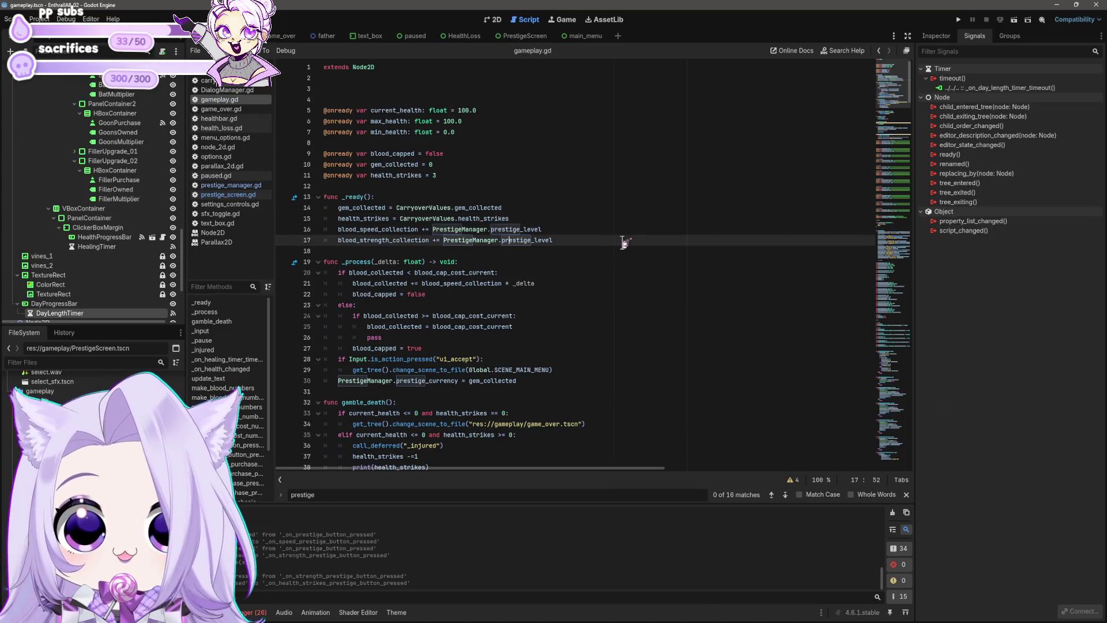
Change gameplay.gd line 17 to add PrestigeManager.prestige_strength_level to blood strength.
{"action": "type", "text": "tige"}
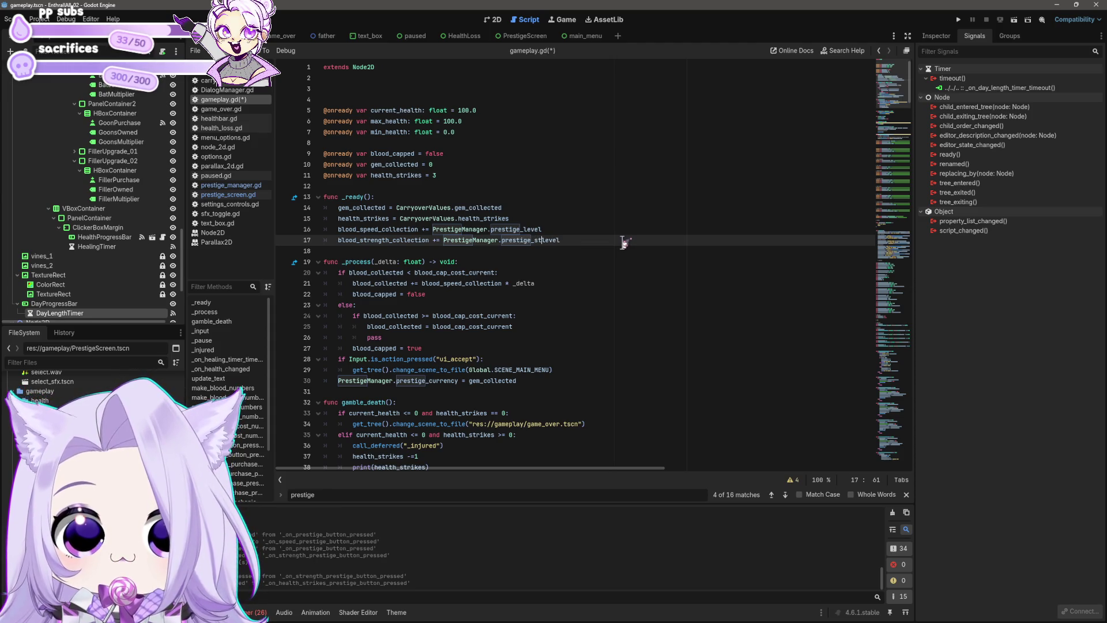
{"action": "key", "text": "BackSpace"}
{"action": "key", "text": "BackSpace"}
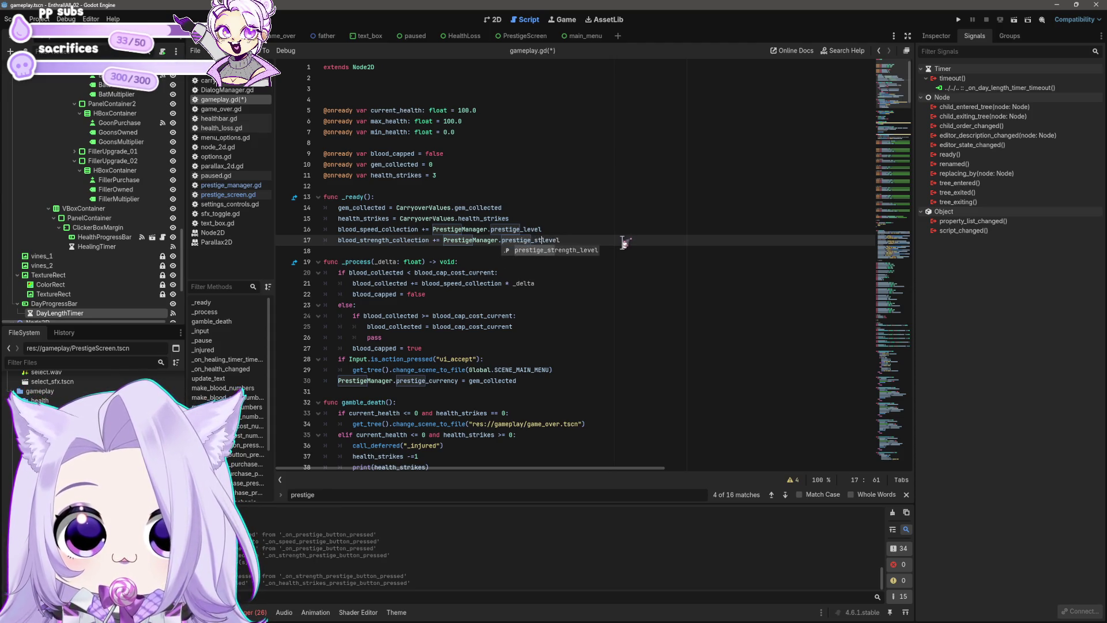
{"action": "type", "text": "rength_"}
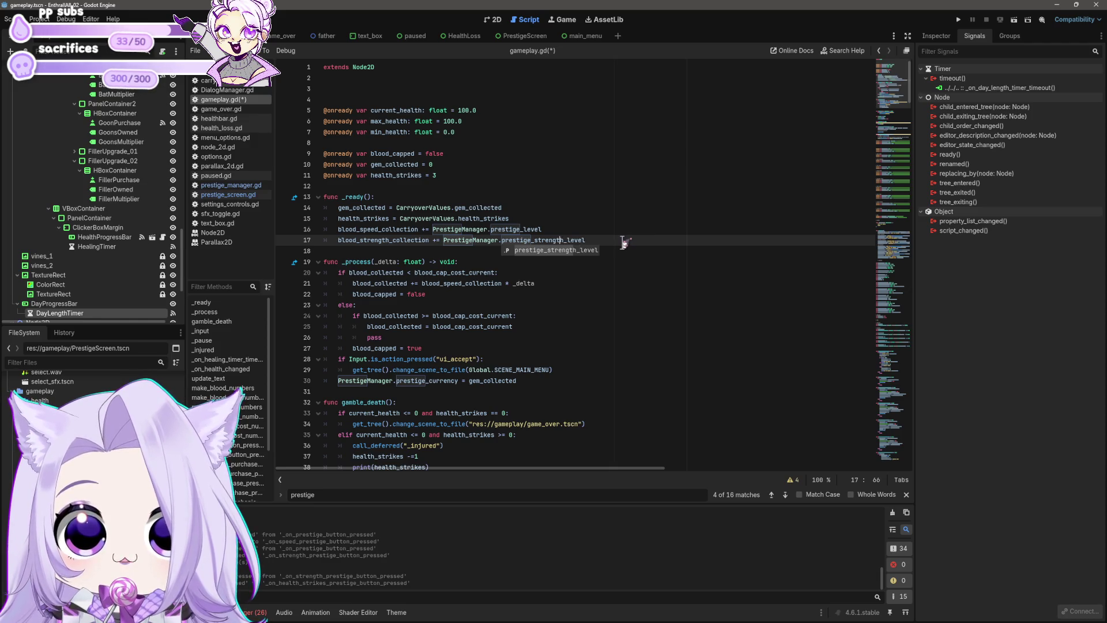
{"action": "left_click", "coordinate": [521, 229]}
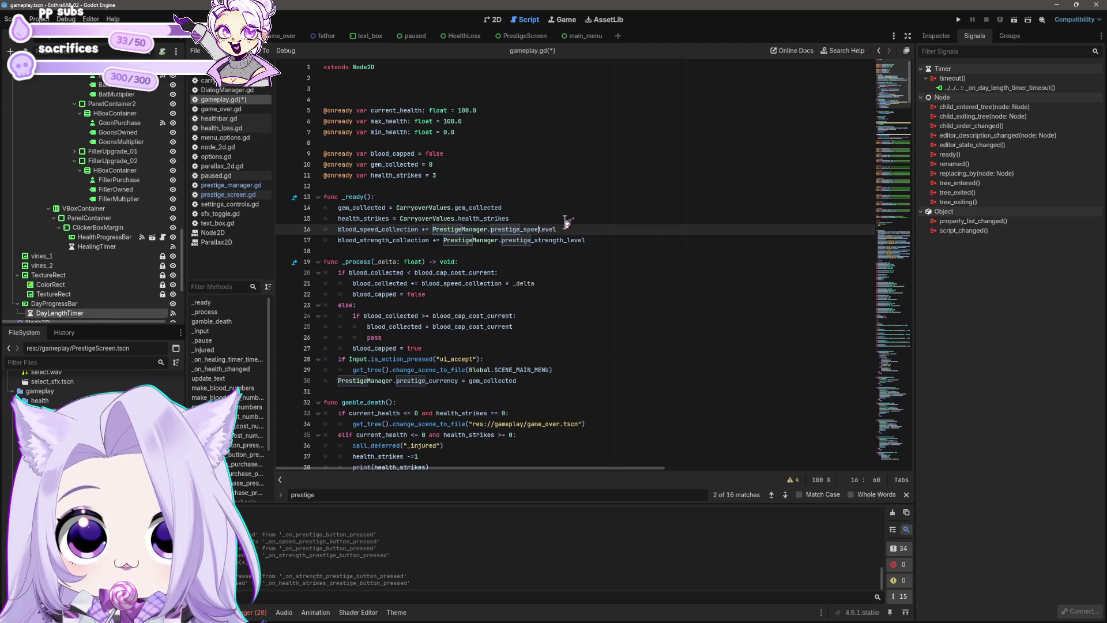
Append PrestigeManager.prestige_health_level to the health strikes line 15.
{"action": "left_click", "coordinate": [566, 219]}
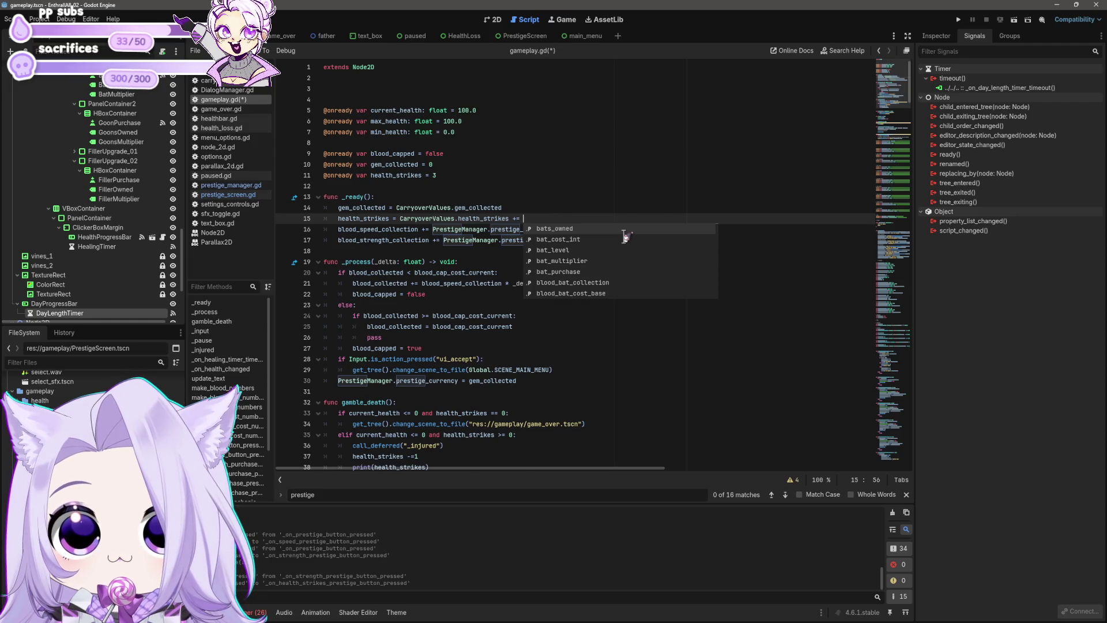
{"action": "type", "text": "PrestigeManager."}
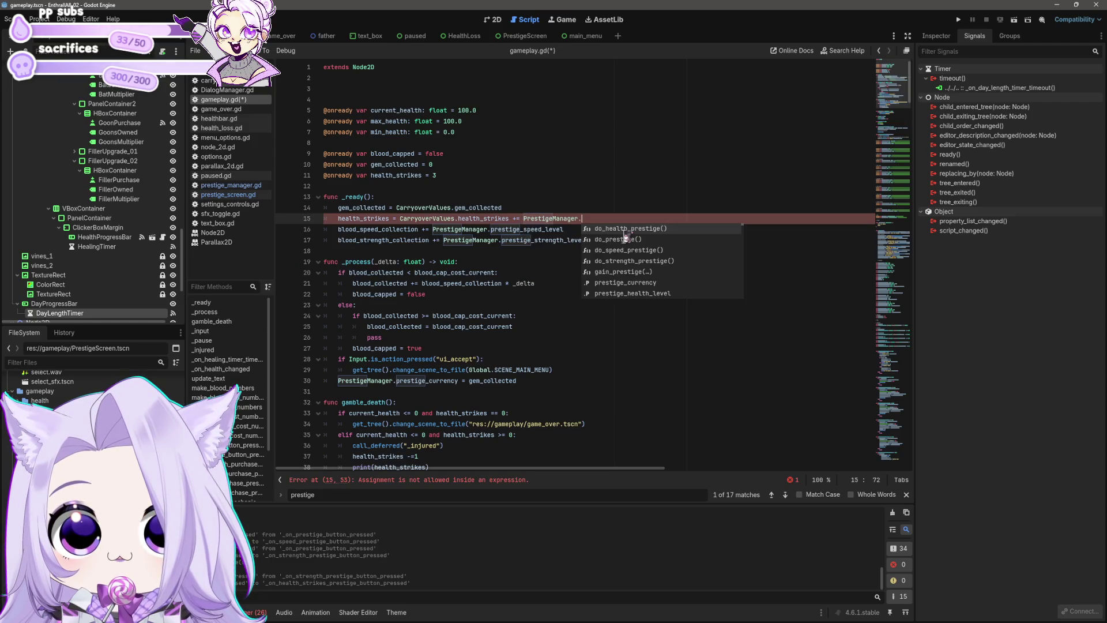
{"action": "type", "text": "prestige_health"}
{"action": "key", "text": "Down"}
{"action": "key", "text": "Return"}
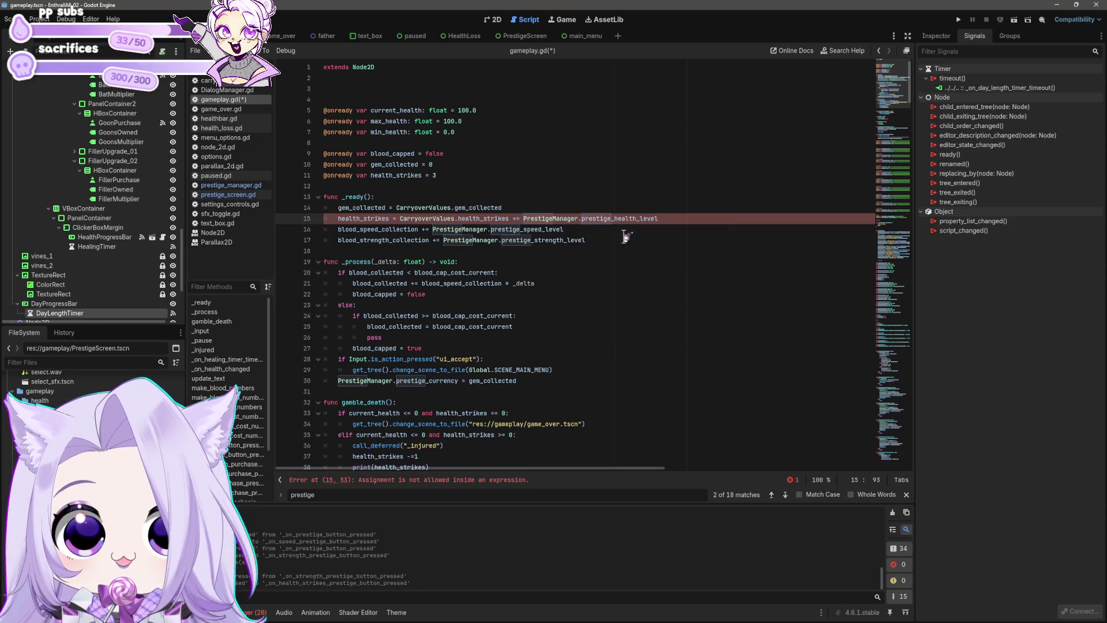
Remove the appended prestige health term from line 15 and save gameplay.gd.
{"action": "left_click", "coordinate": [627, 237]}
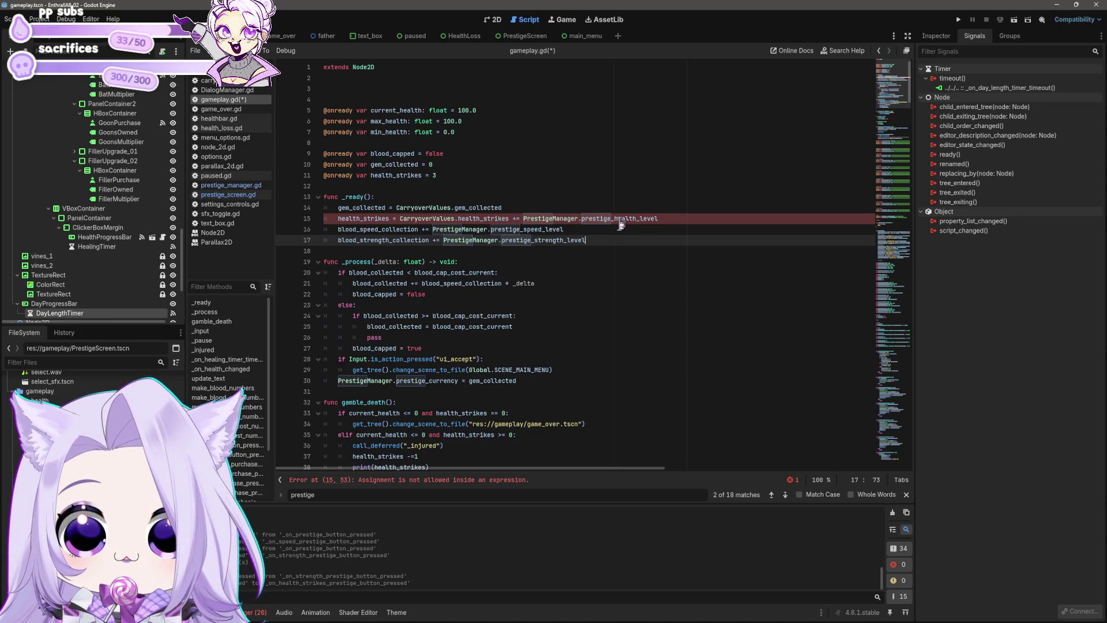
{"action": "mouse_move", "coordinate": [621, 225]}
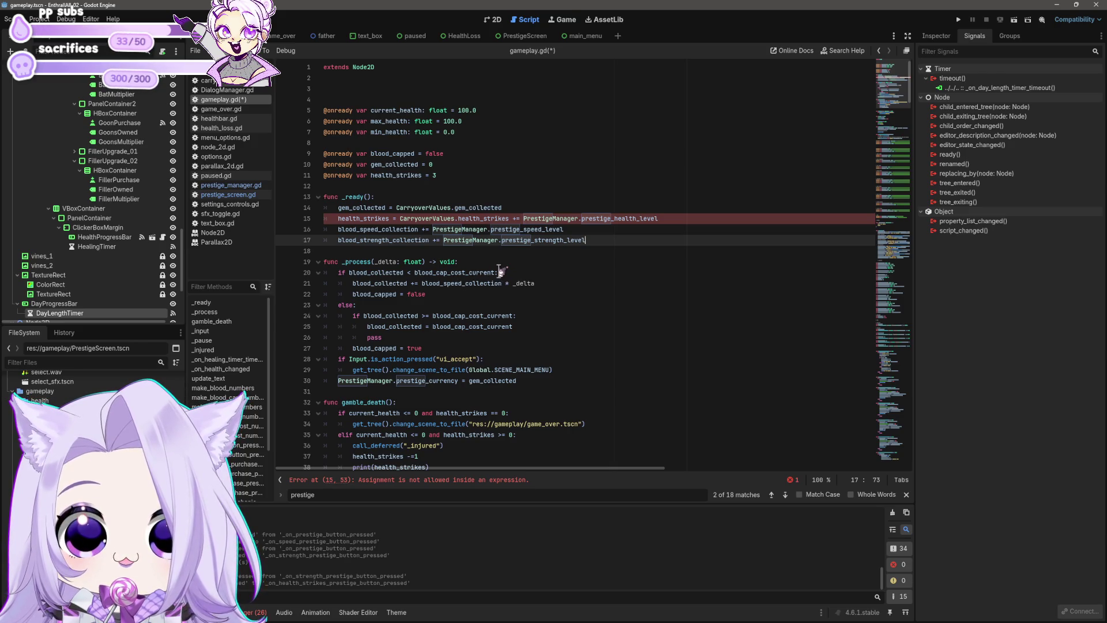
{"action": "scroll", "coordinate": [499, 272], "scroll_direction": "down", "scroll_amount": 2}
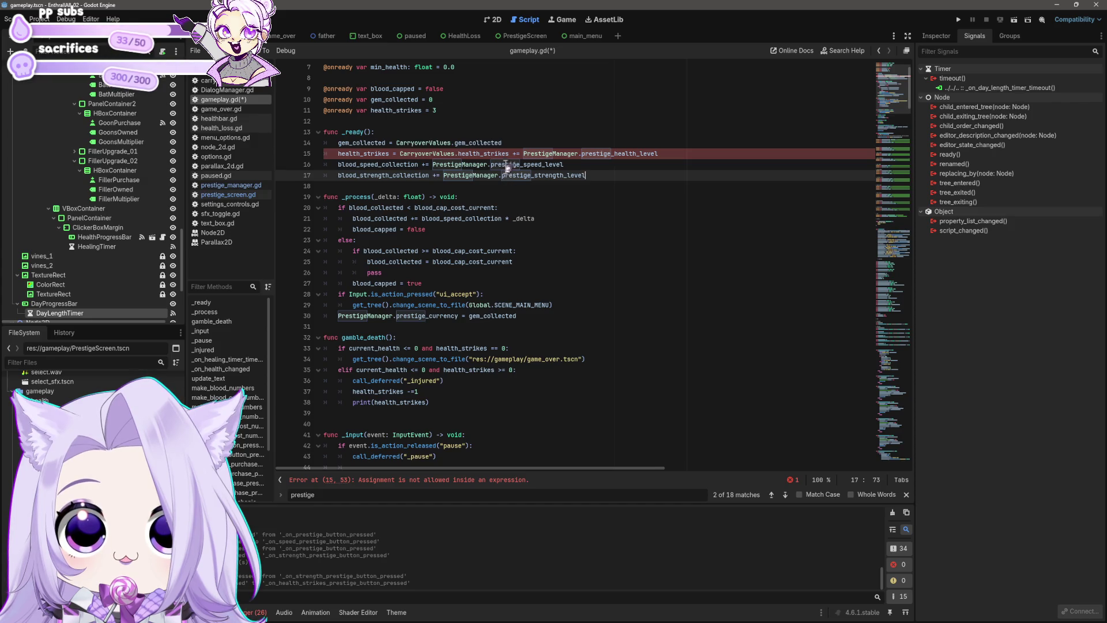
{"action": "mouse_move", "coordinate": [511, 159]}
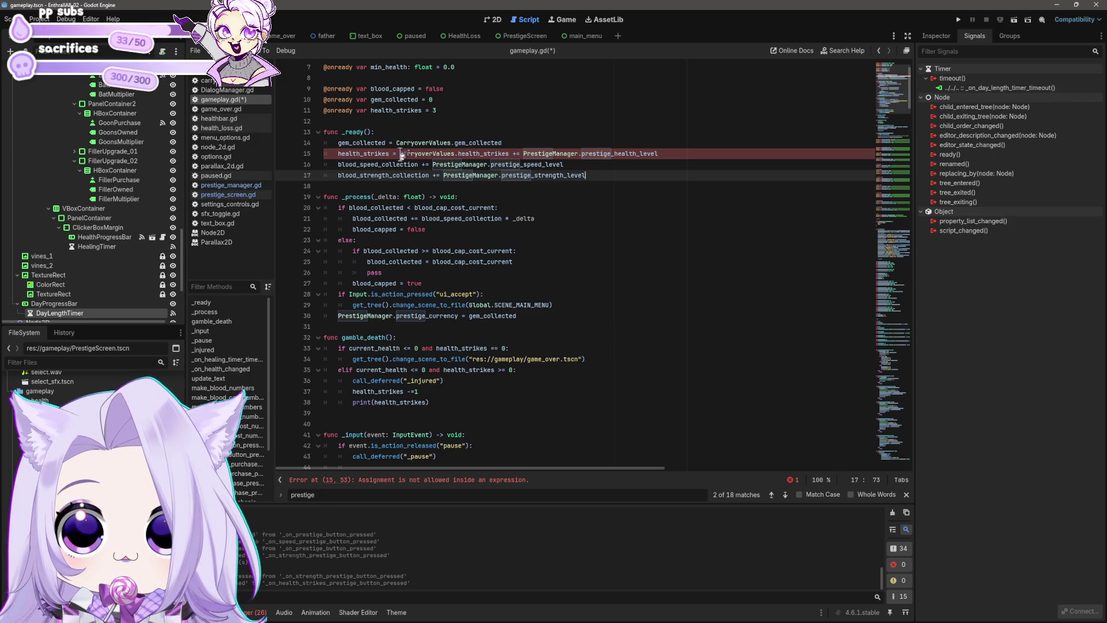
{"action": "left_click", "coordinate": [401, 154]}
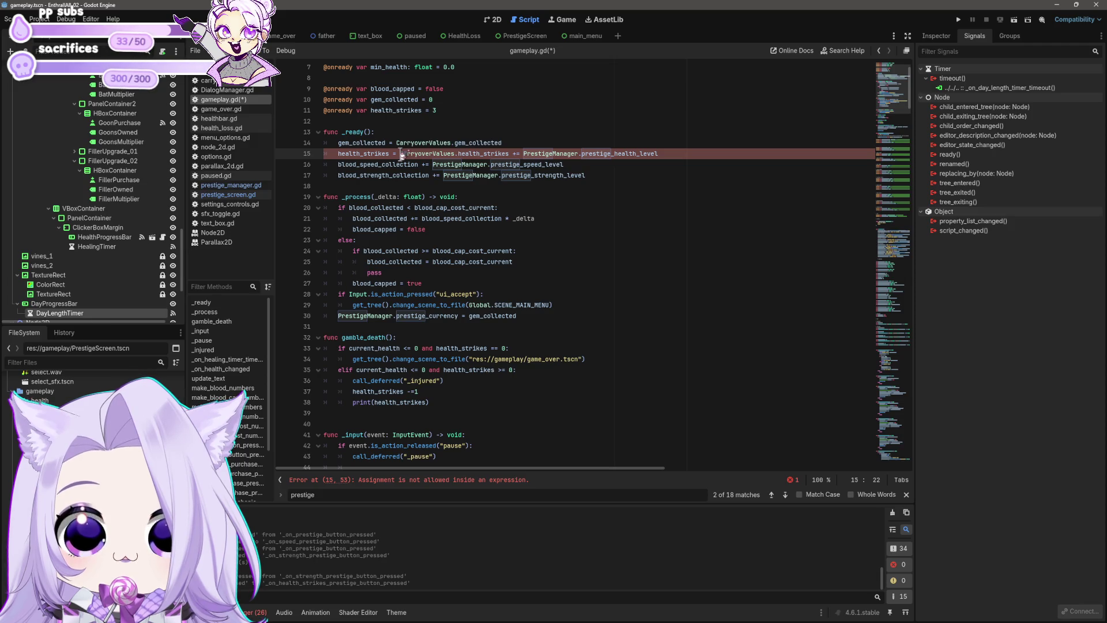
{"action": "left_click_drag", "start_coordinate": [513, 154], "coordinate": [663, 154]}
{"action": "key", "text": "BackSpace"}
{"action": "key", "text": "ctrl+s"}
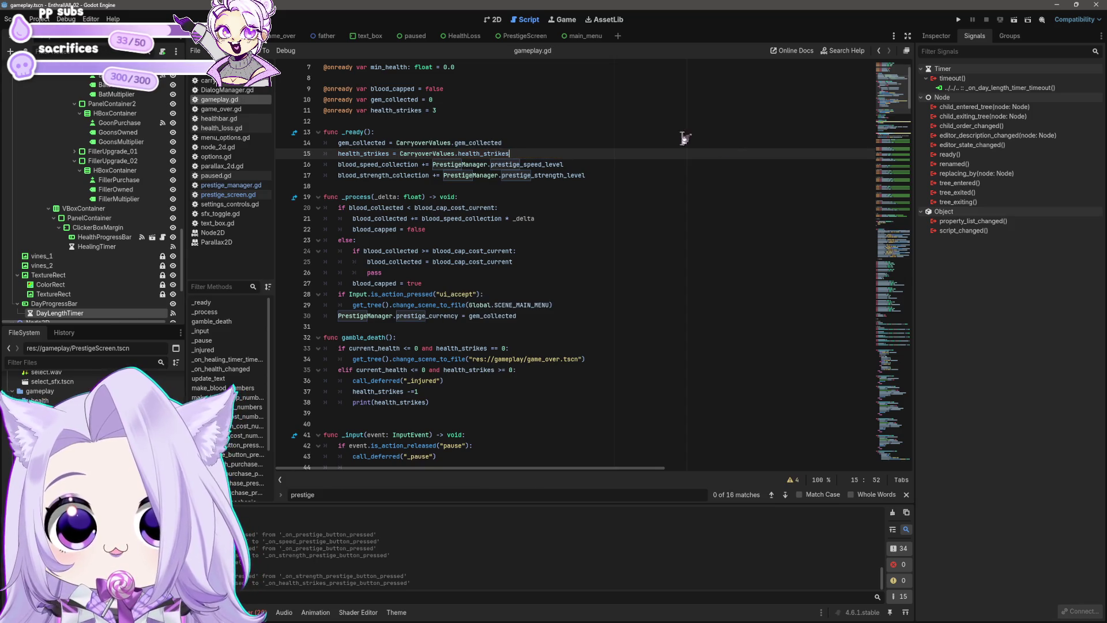
Set health_strikes on line 15 from CarryoverValues.prestige_health_level.
{"action": "scroll", "coordinate": [588, 176], "scroll_direction": "up", "scroll_amount": 2}
{"action": "left_click", "coordinate": [580, 230]}
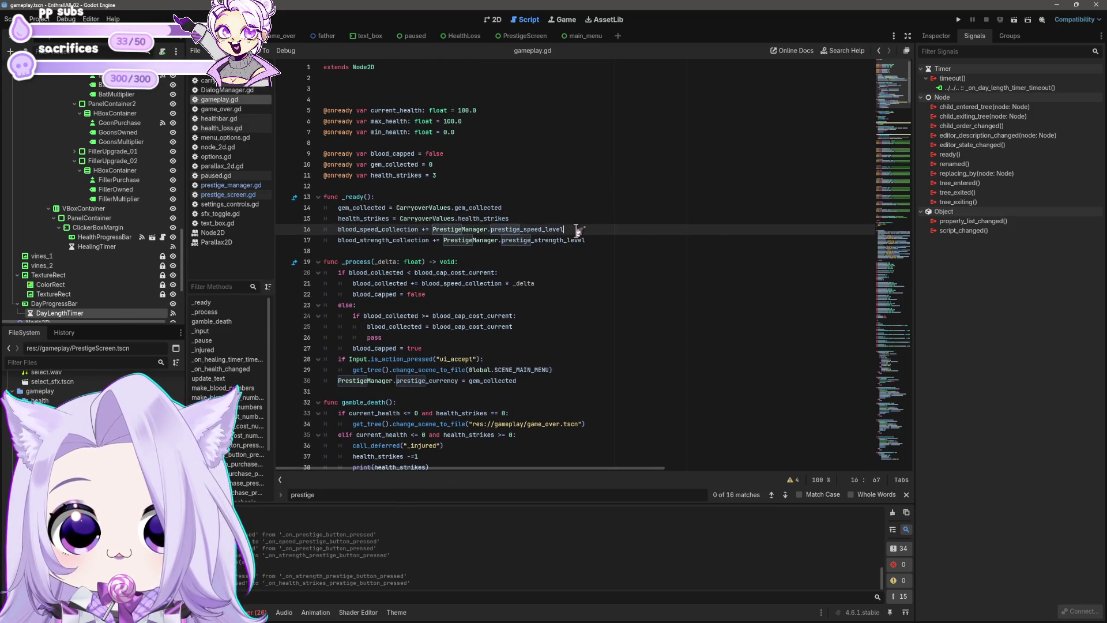
{"action": "left_click", "coordinate": [630, 239]}
{"action": "left_click", "coordinate": [623, 231]}
{"action": "left_click", "coordinate": [547, 218]}
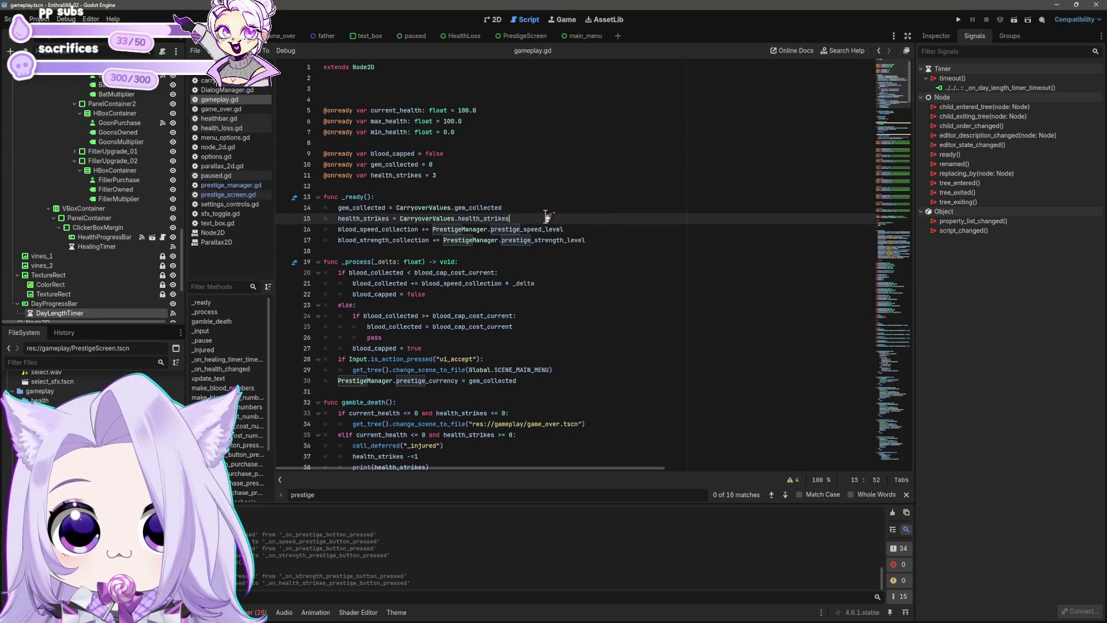
{"action": "double_click", "coordinate": [462, 219]}
{"action": "type", "text": "prestige_"}
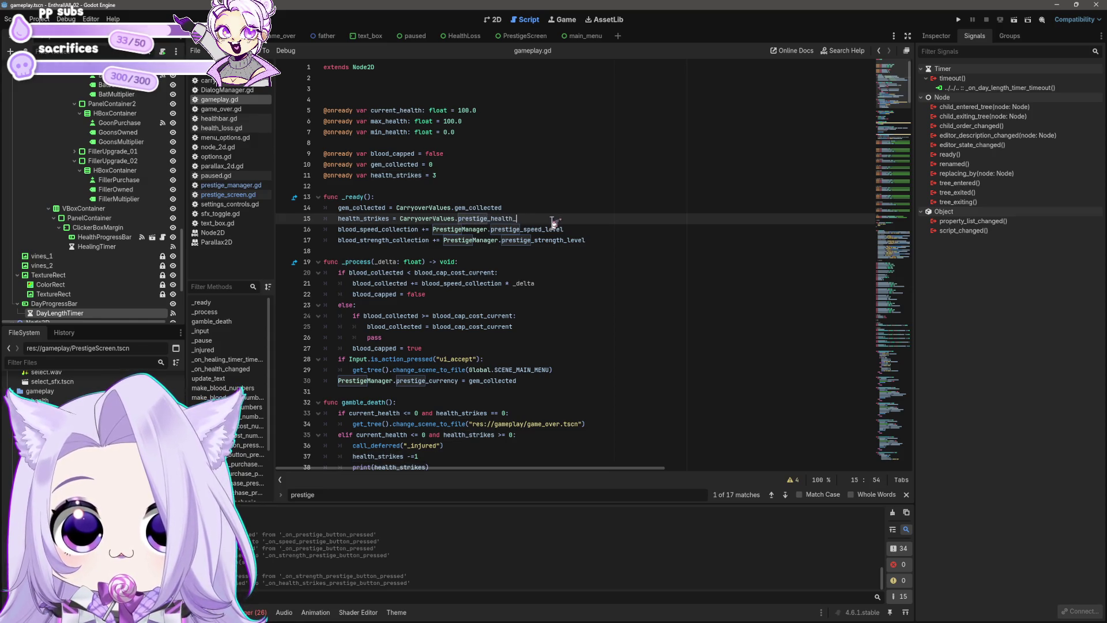
{"action": "type", "text": "level"}
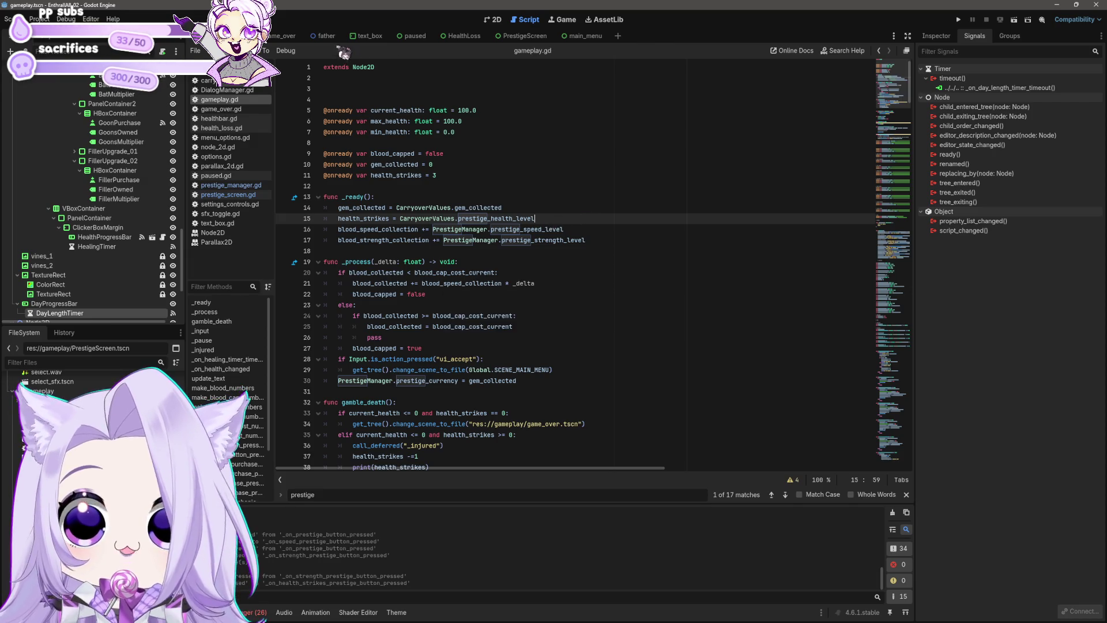
Reorder the scene tabs and return to the prestige manager script.
{"action": "left_click_drag", "start_coordinate": [579, 43], "coordinate": [461, 50]}
{"action": "left_click", "coordinate": [283, 36]}
{"action": "left_click", "coordinate": [230, 185]}
Check the prestige_health_level declaration in prestige_manager.gd.
{"action": "left_click", "coordinate": [242, 196]}
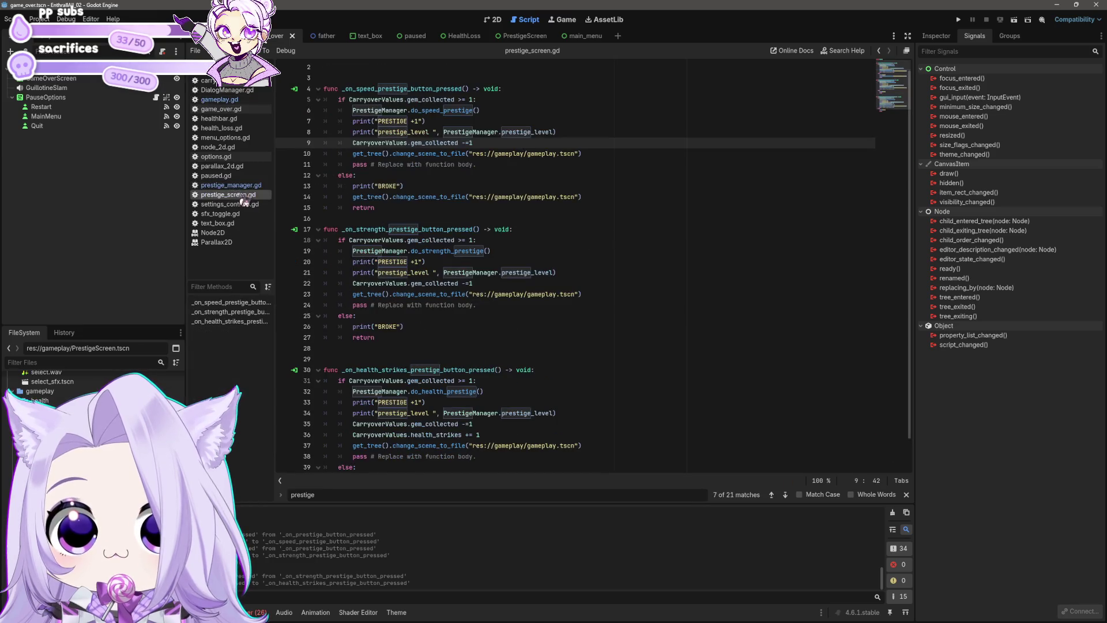
{"action": "left_click", "coordinate": [237, 185]}
{"action": "scroll", "coordinate": [498, 188], "scroll_direction": "up", "scroll_amount": 2}
{"action": "left_click", "coordinate": [463, 122]}
{"action": "left_click", "coordinate": [580, 204]}
Run the project and start a game from the main menu.
{"action": "scroll", "coordinate": [581, 203], "scroll_direction": "down", "scroll_amount": 2}
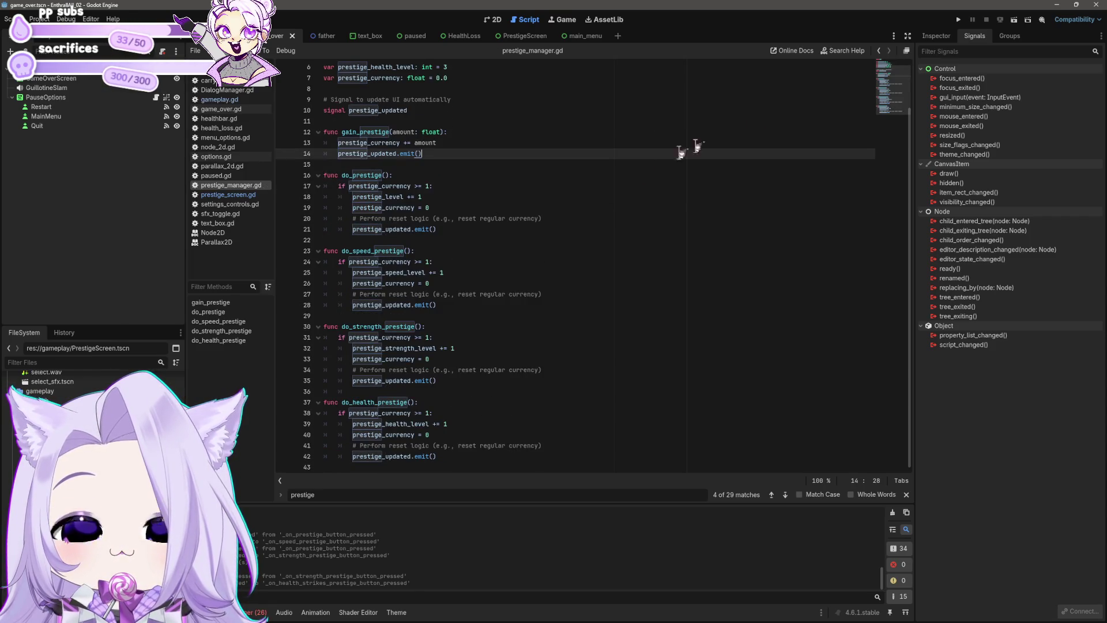
{"action": "left_click", "coordinate": [959, 20]}
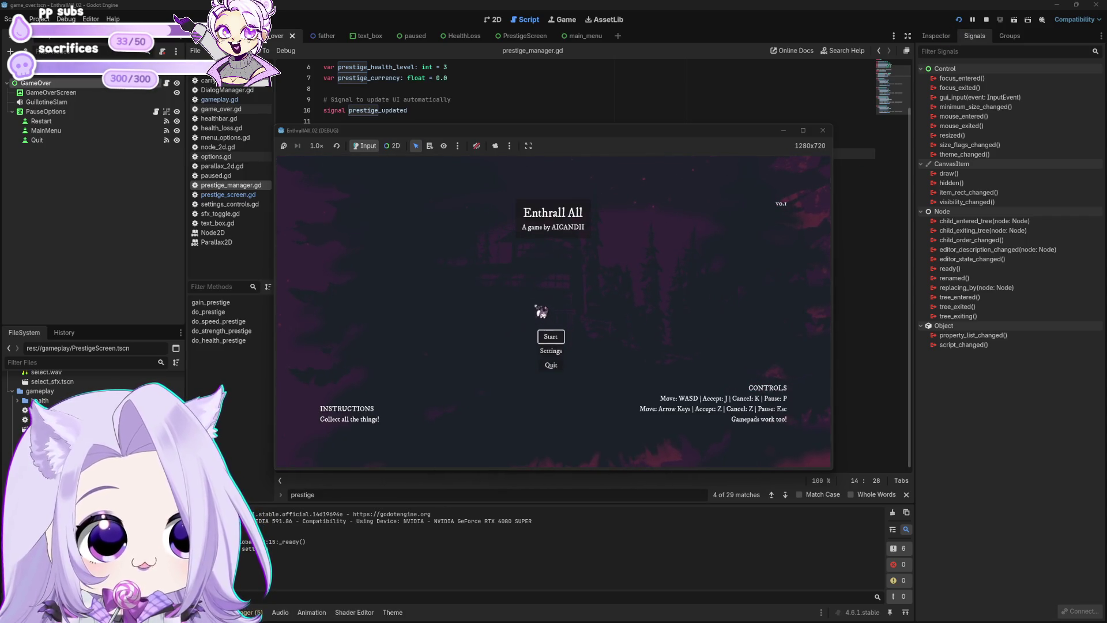
{"action": "left_click", "coordinate": [550, 336]}
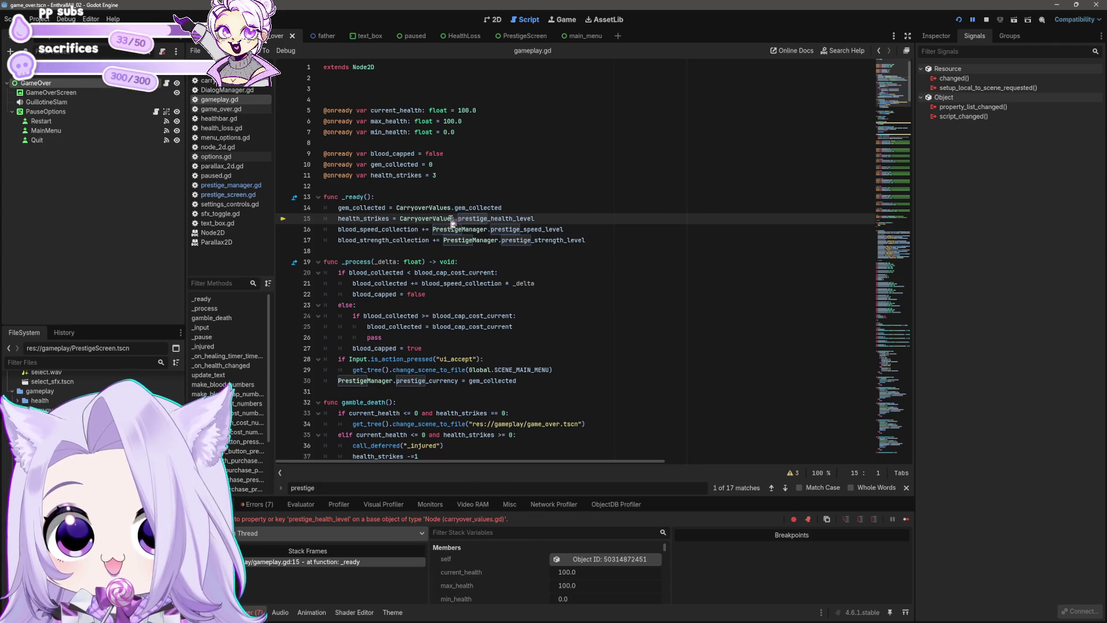
Change line 15 to PrestigeManager.prestige_health_level, rerun, start, and trigger prestige.
{"action": "double_click", "coordinate": [402, 220]}
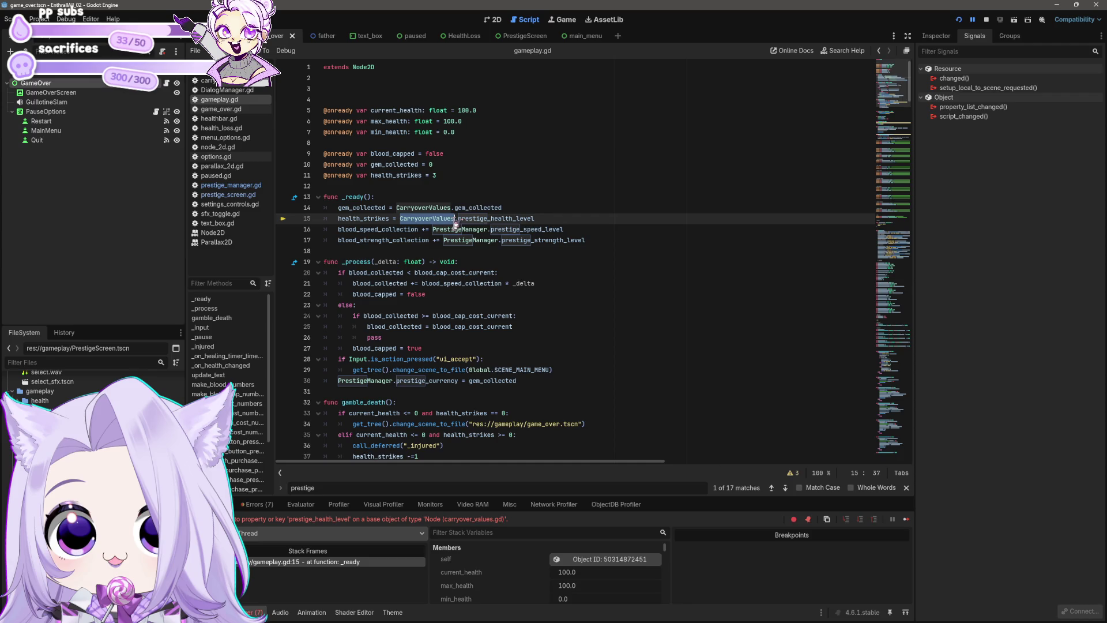
{"action": "type", "text": "PrestigeMan"}
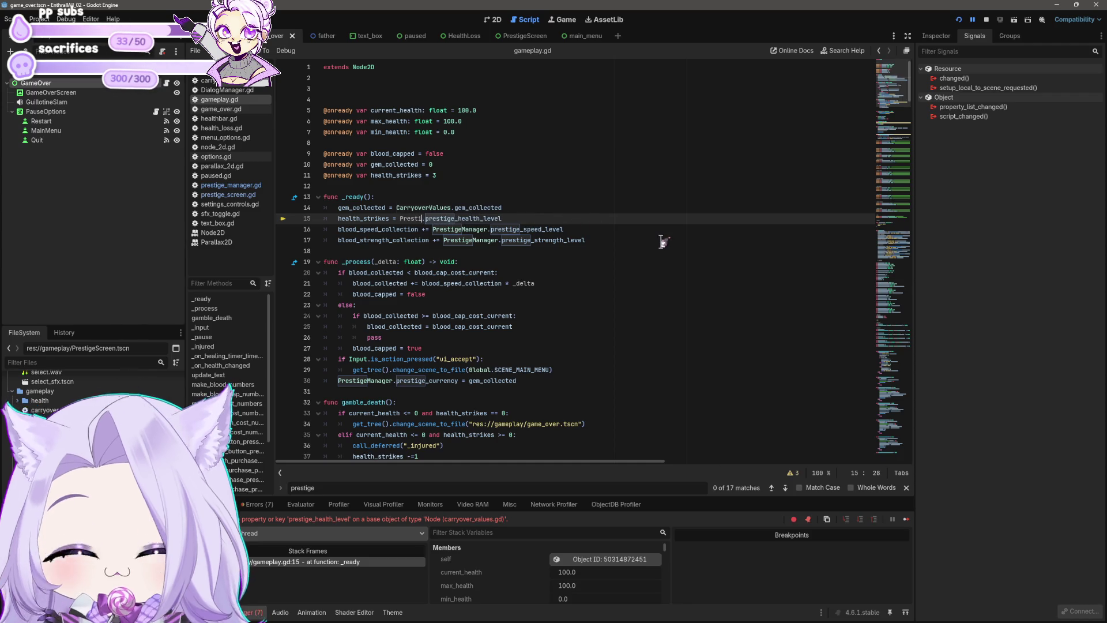
{"action": "type", "text": "ager"}
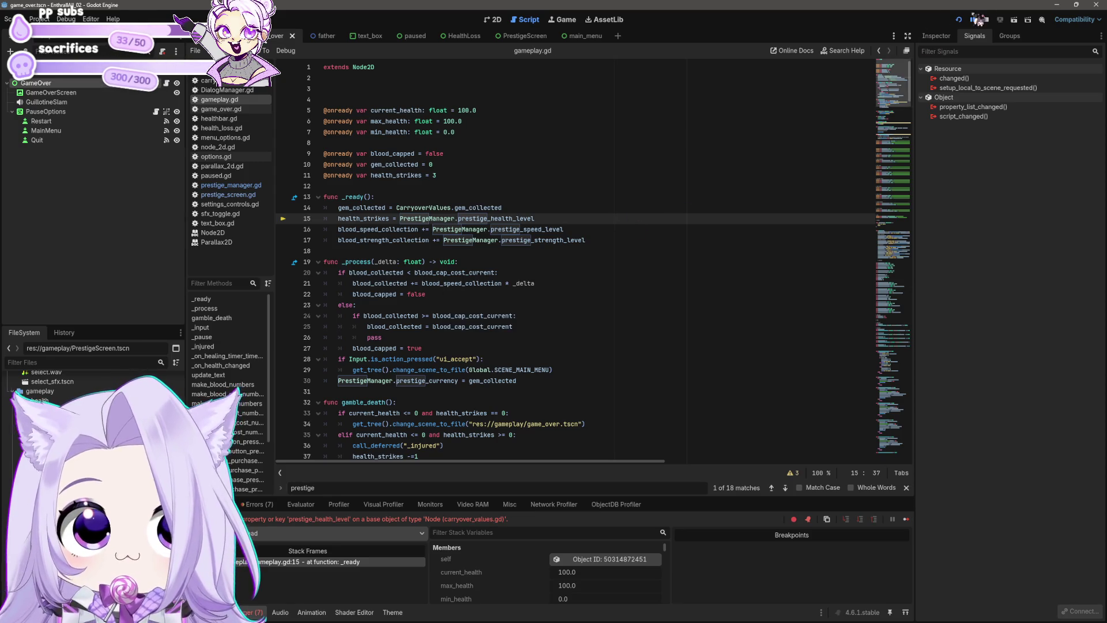
{"action": "left_click", "coordinate": [958, 19]}
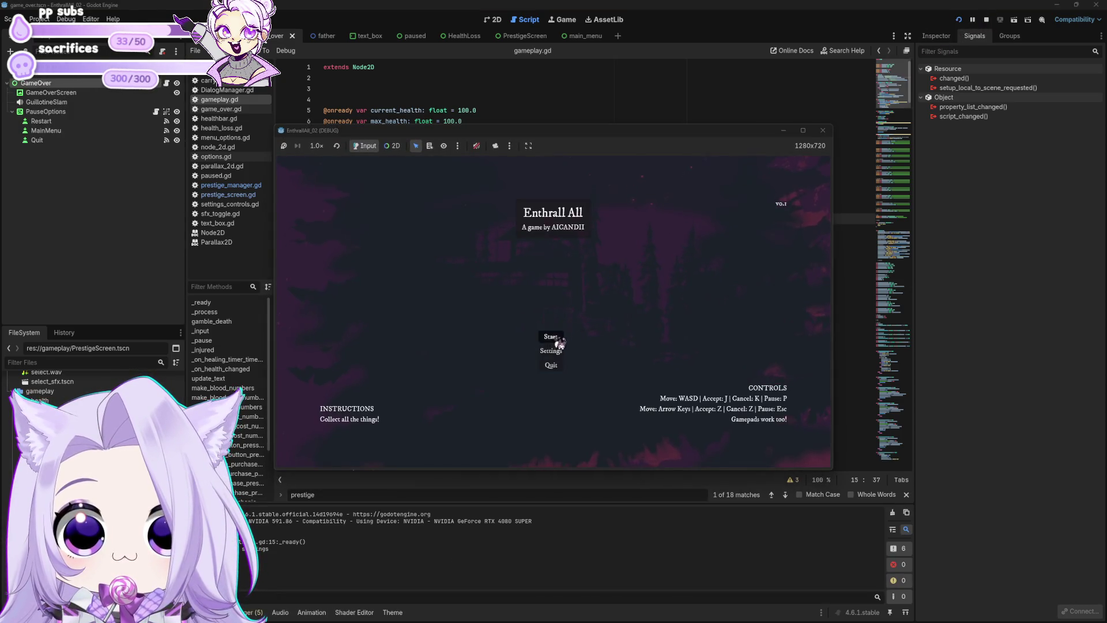
{"action": "left_click", "coordinate": [560, 336]}
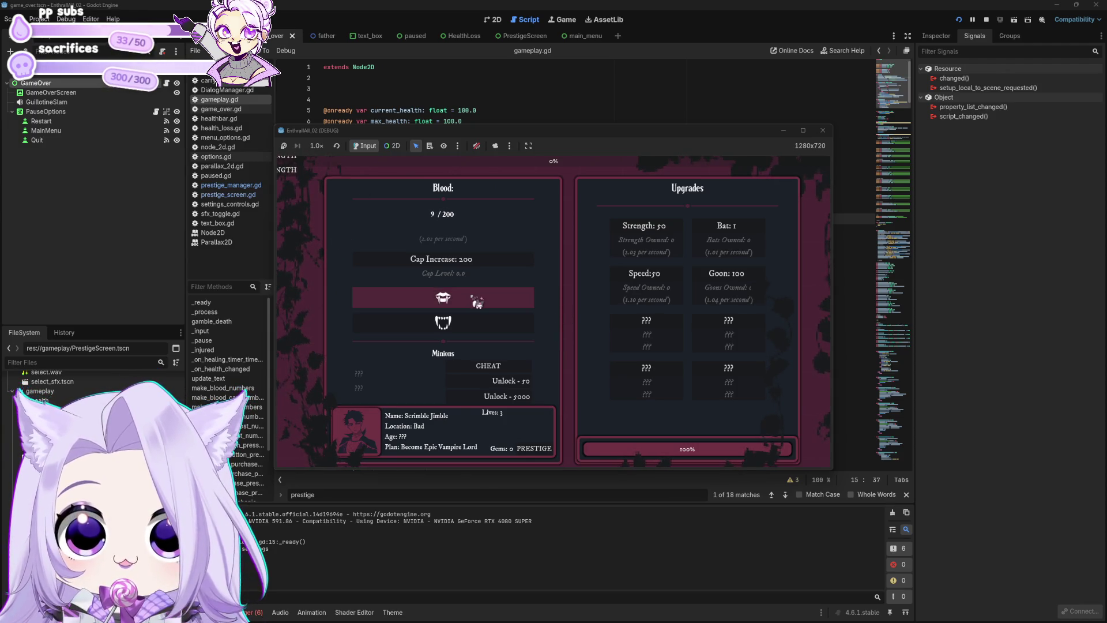
{"action": "left_click", "coordinate": [477, 301]}
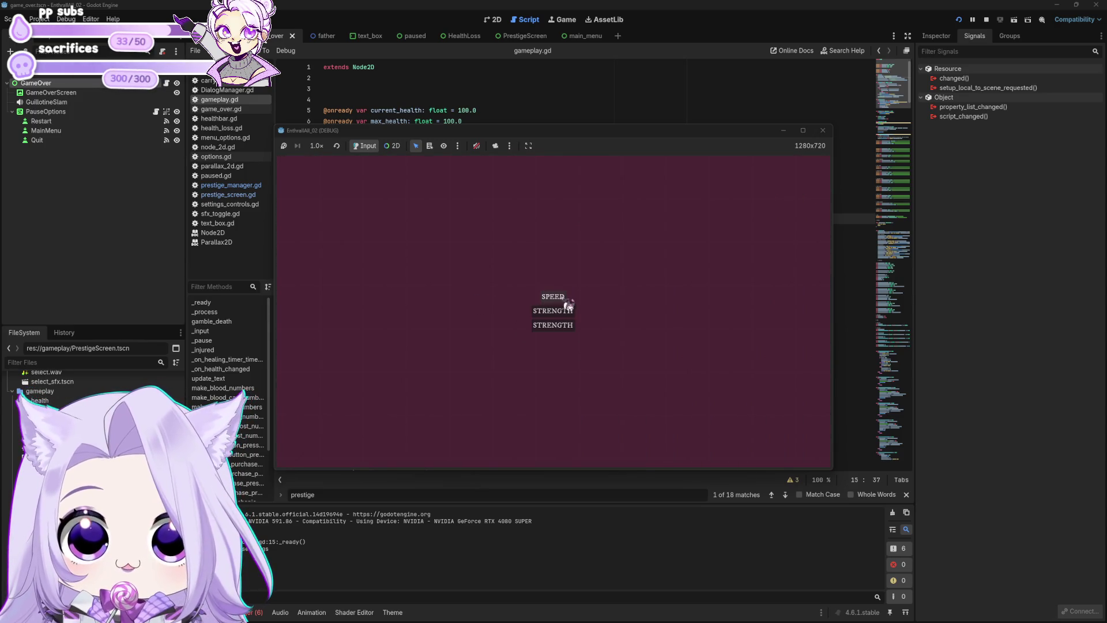
Stop the running game and return to the gameplay scene in the 2D view.
{"action": "left_click", "coordinate": [822, 131]}
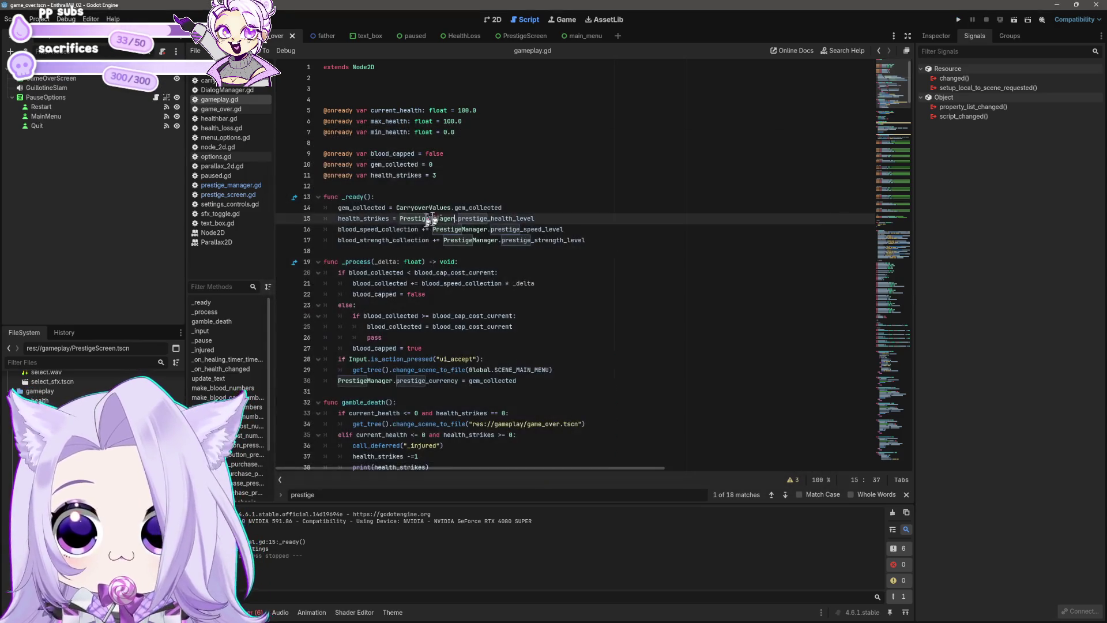
{"action": "left_click", "coordinate": [495, 19]}
{"action": "key", "text": "ctrl+shift+Tab"}
Delete the PrestigeScreen node from gameplay.tscn and save the scene.
{"action": "left_click", "coordinate": [406, 183]}
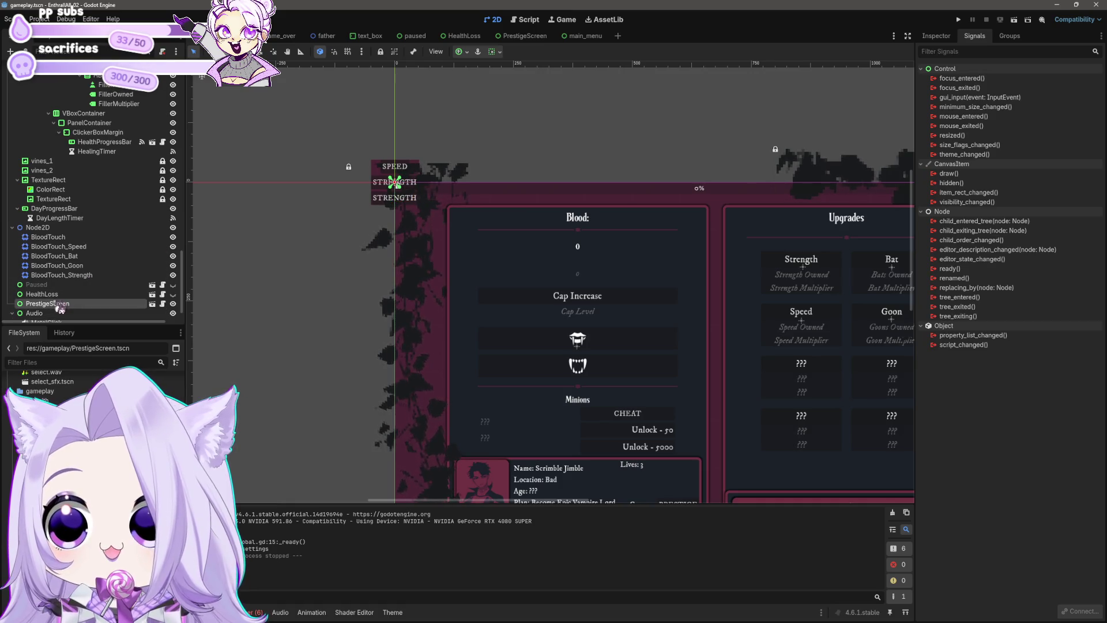
{"action": "left_click", "coordinate": [130, 304]}
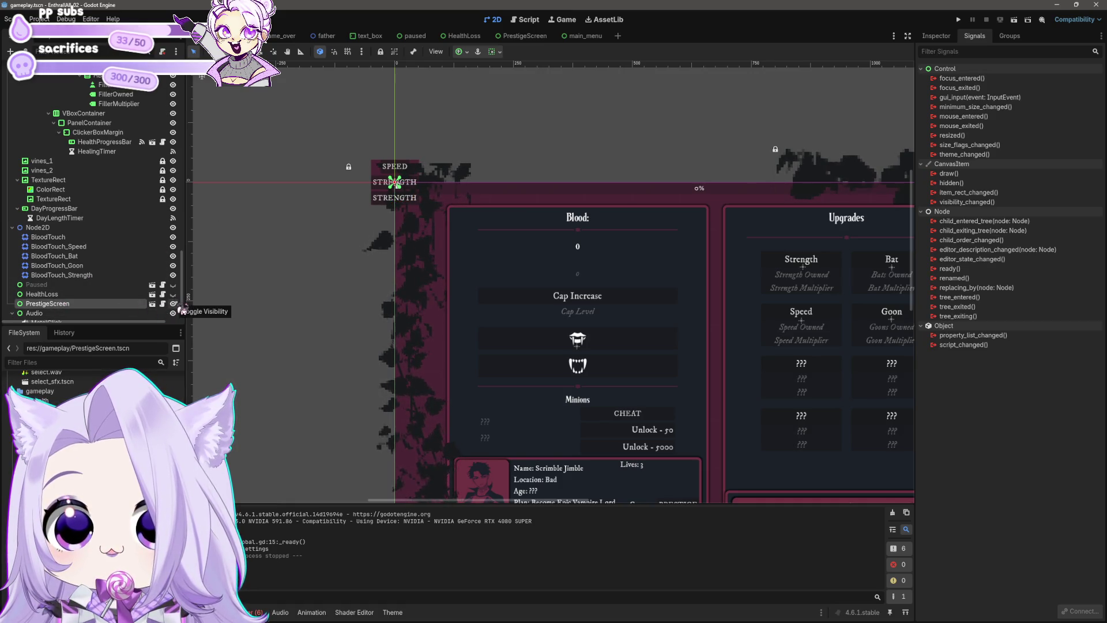
{"action": "key", "text": "Delete"}
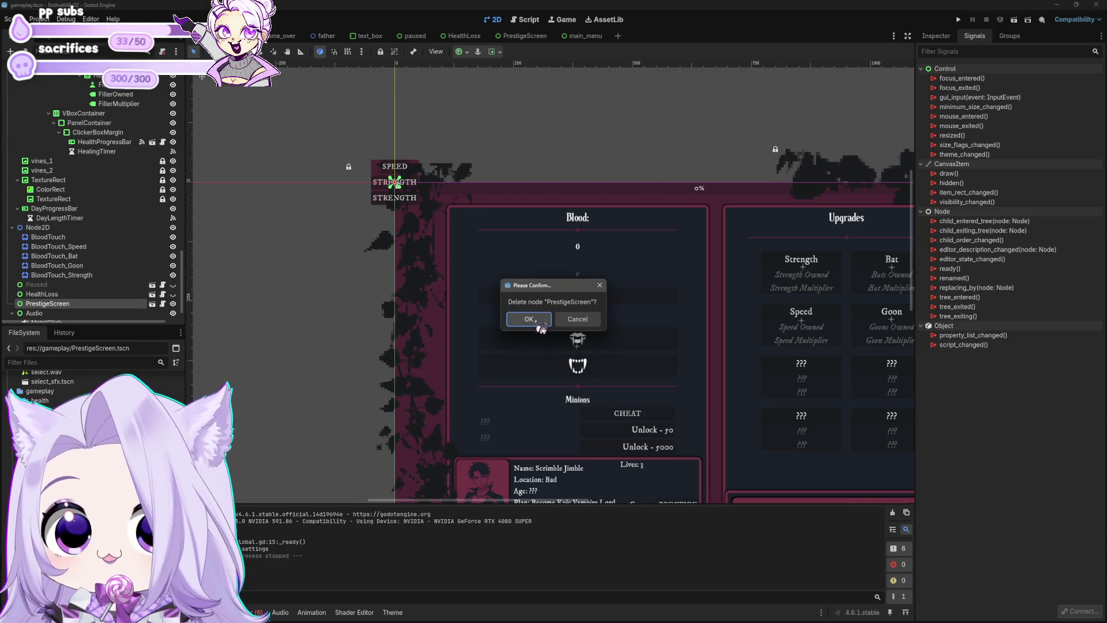
{"action": "left_click", "coordinate": [539, 323]}
{"action": "key", "text": "ctrl+z"}
{"action": "key", "text": "ctrl+z"}
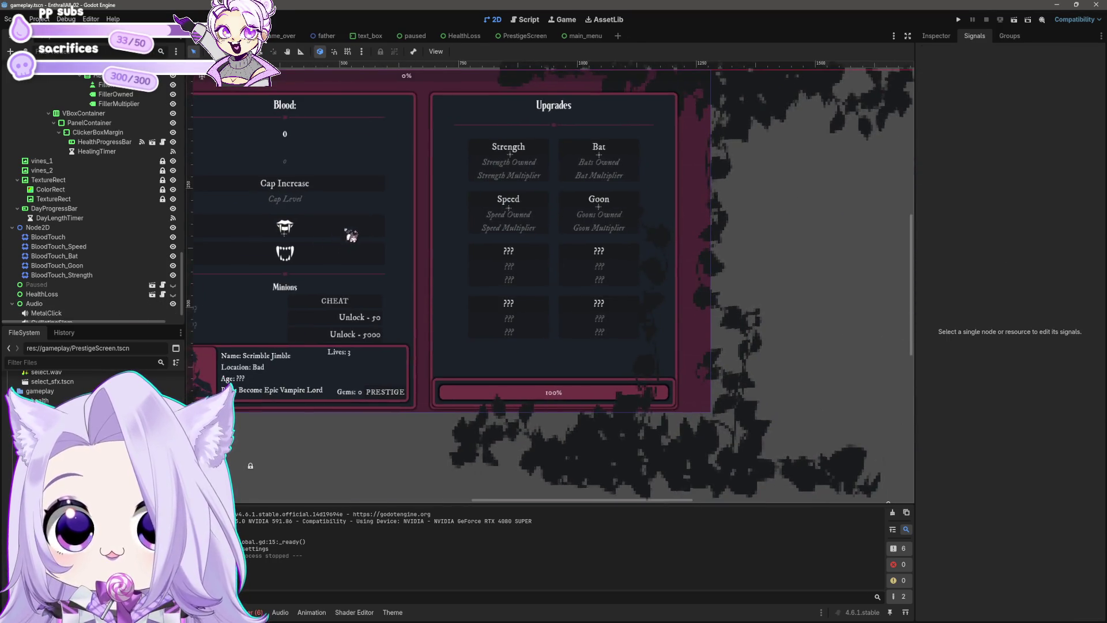
Select the 0% DayProgressBar on the canvas.
{"action": "key", "text": "ctrl+z"}
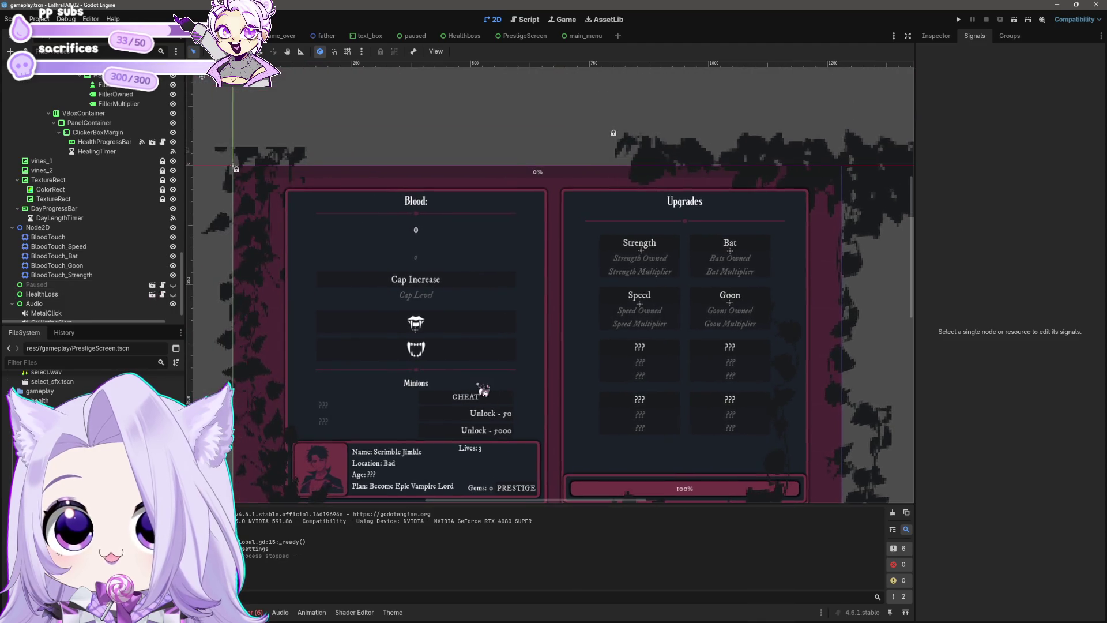
{"action": "scroll", "coordinate": [606, 366], "scroll_direction": "down", "scroll_amount": 5}
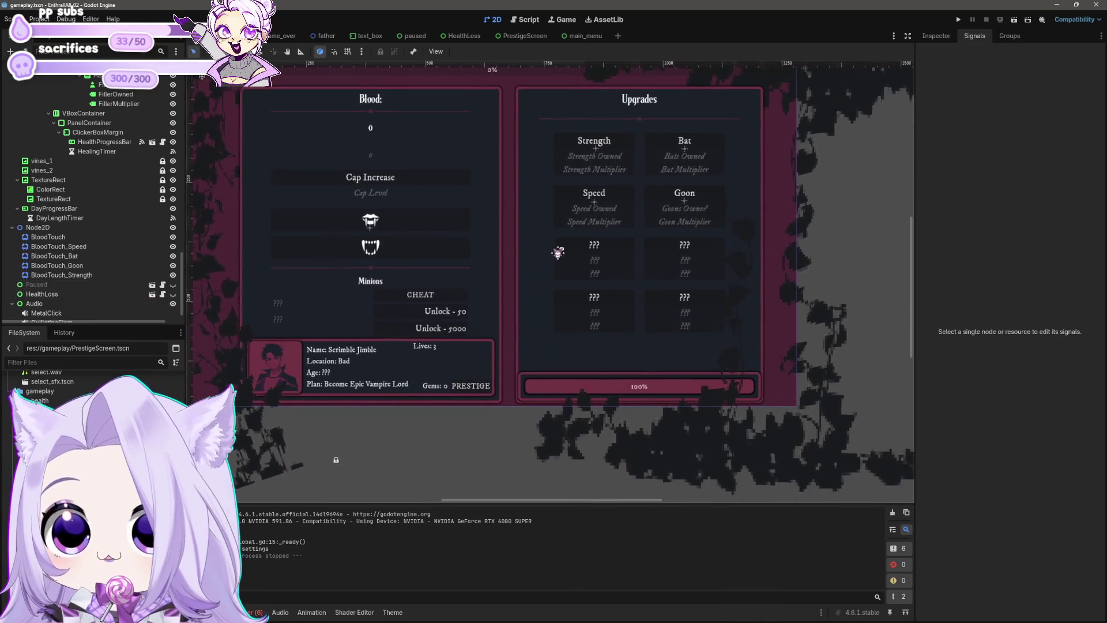
{"action": "left_click", "coordinate": [554, 103]}
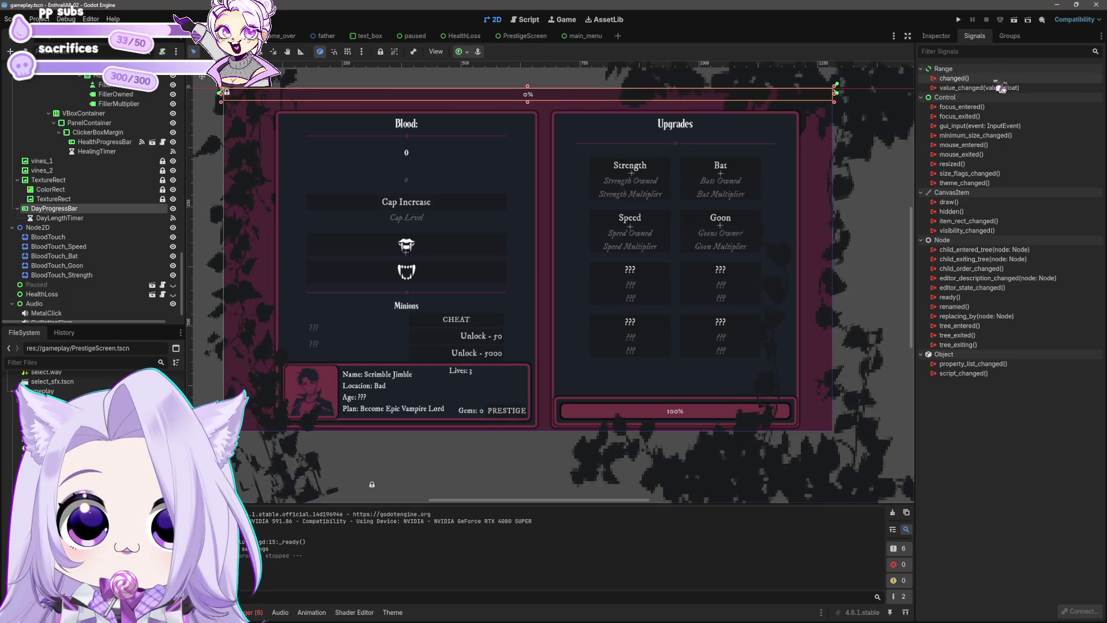
Reveal the HealthProgressBar's Background and Fill style overrides in the Inspector.
{"action": "mouse_move", "coordinate": [1013, 92]}
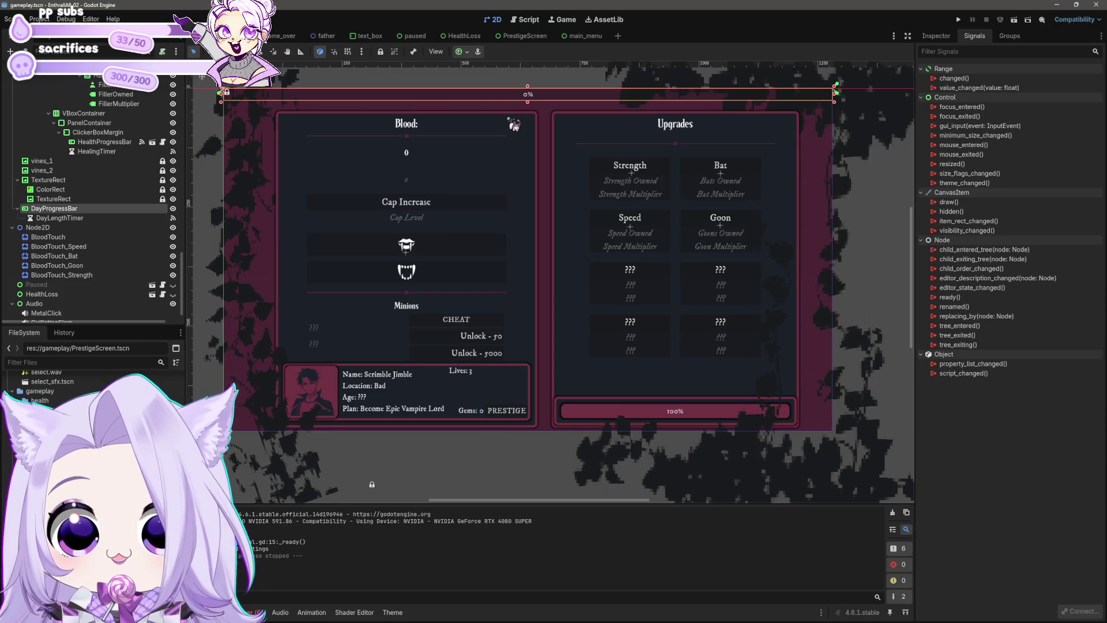
{"action": "left_click", "coordinate": [620, 412]}
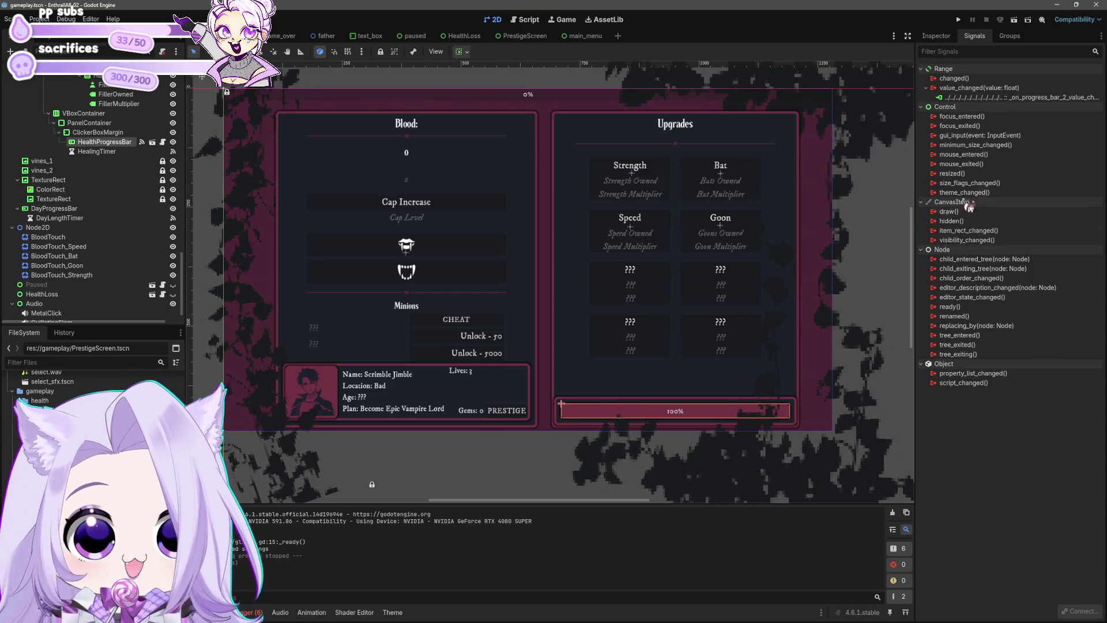
{"action": "left_click", "coordinate": [936, 35]}
{"action": "left_click", "coordinate": [951, 497]}
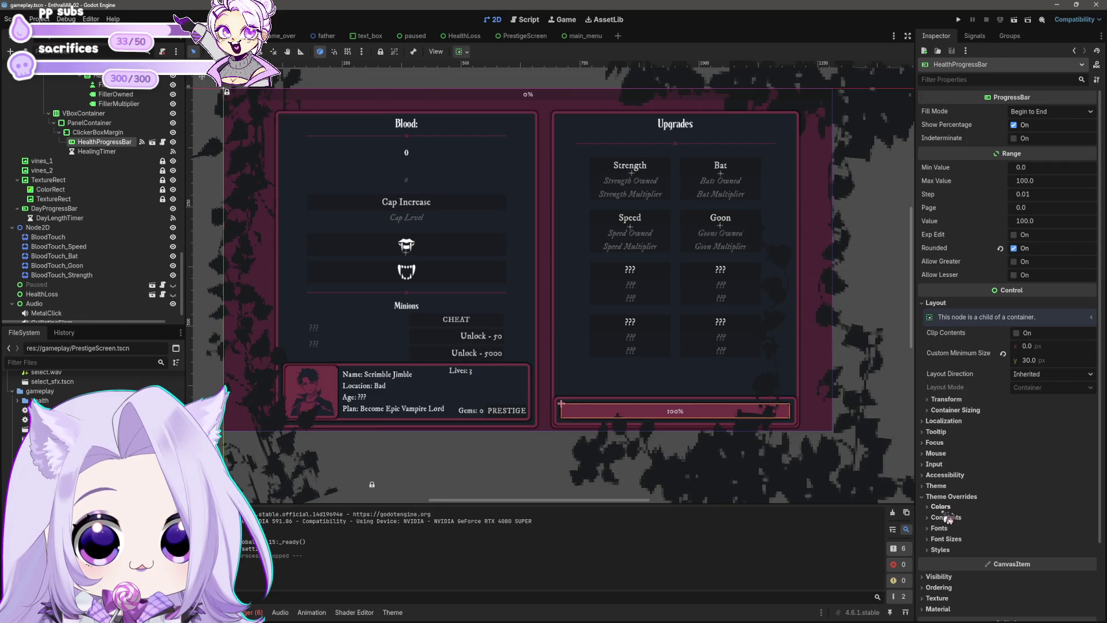
{"action": "left_click", "coordinate": [941, 506]}
{"action": "left_click", "coordinate": [942, 543]}
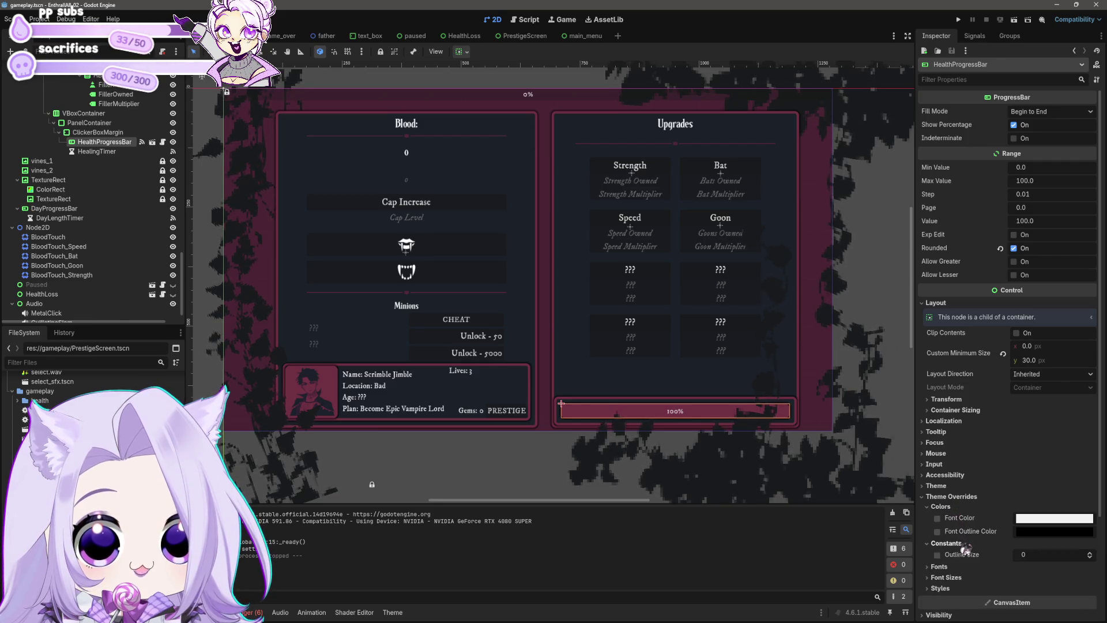
{"action": "left_click", "coordinate": [940, 567]}
{"action": "left_click", "coordinate": [947, 604]}
{"action": "scroll", "coordinate": [960, 572], "scroll_direction": "down", "scroll_amount": 3}
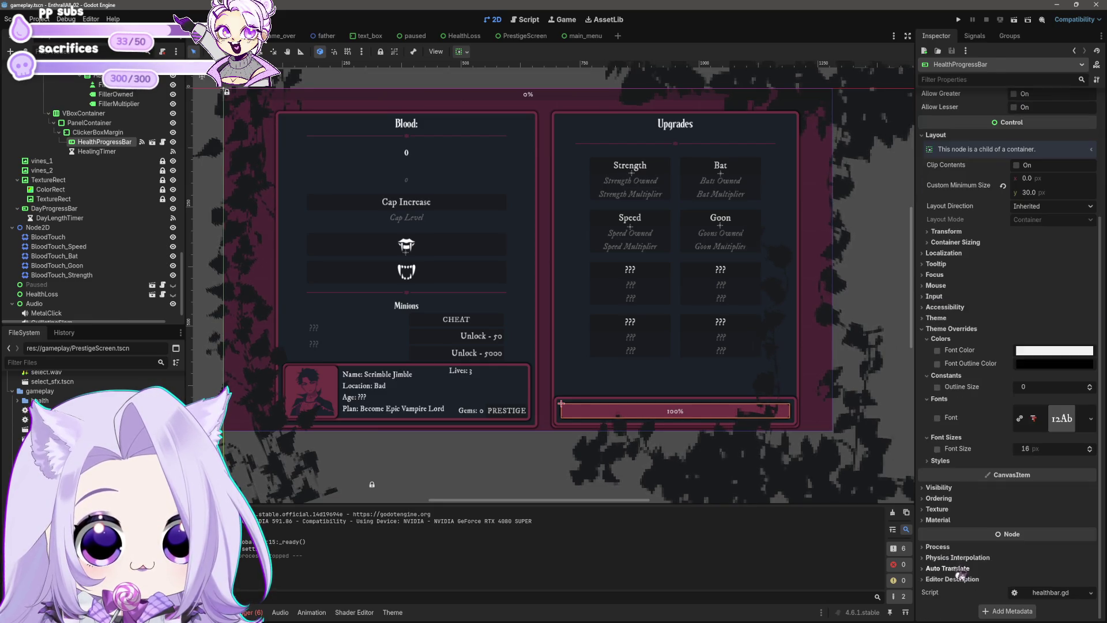
{"action": "left_click", "coordinate": [941, 461]}
Copy the HealthProgressBar's Background style onto the DayProgressBar's Background.
{"action": "right_click", "coordinate": [962, 472]}
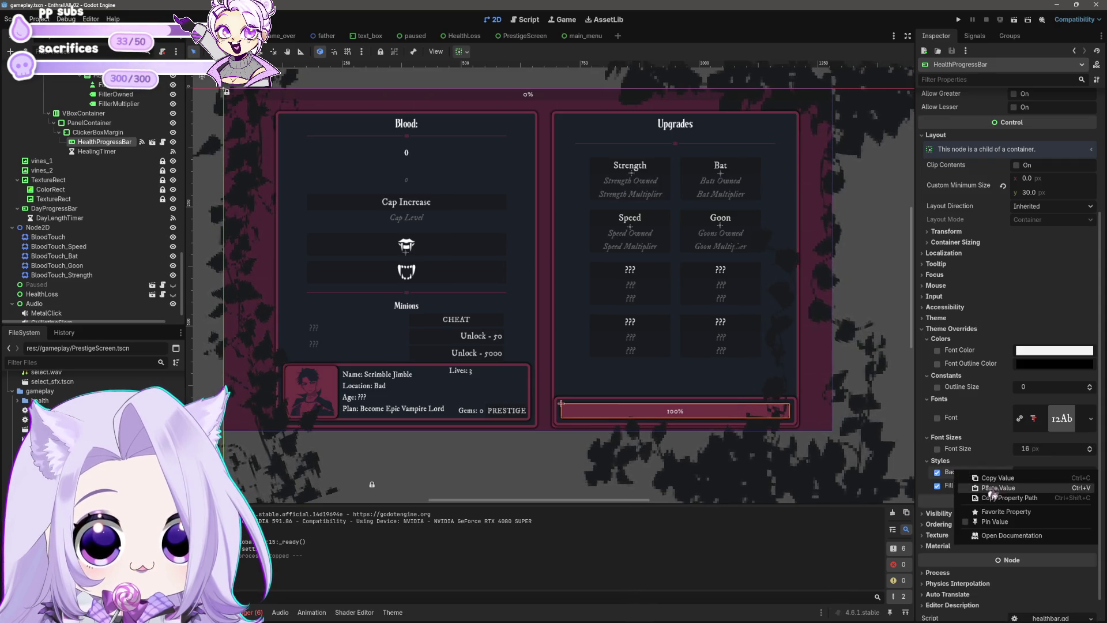
{"action": "left_click", "coordinate": [980, 487]}
{"action": "left_click", "coordinate": [668, 97]}
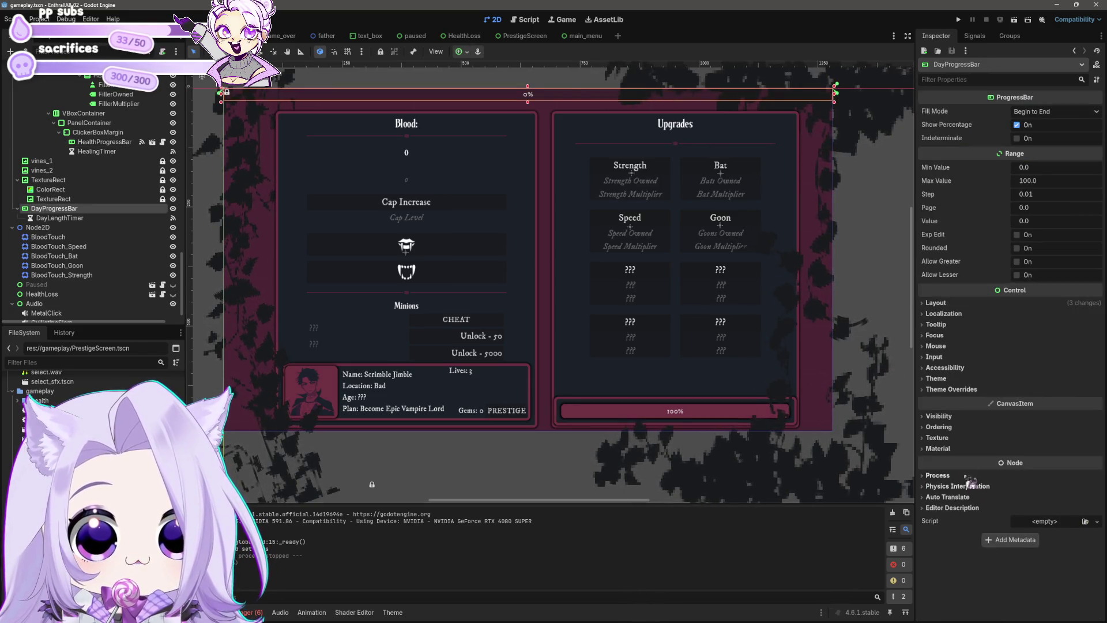
{"action": "left_click", "coordinate": [951, 389]}
{"action": "left_click", "coordinate": [940, 442]}
{"action": "right_click", "coordinate": [961, 453]}
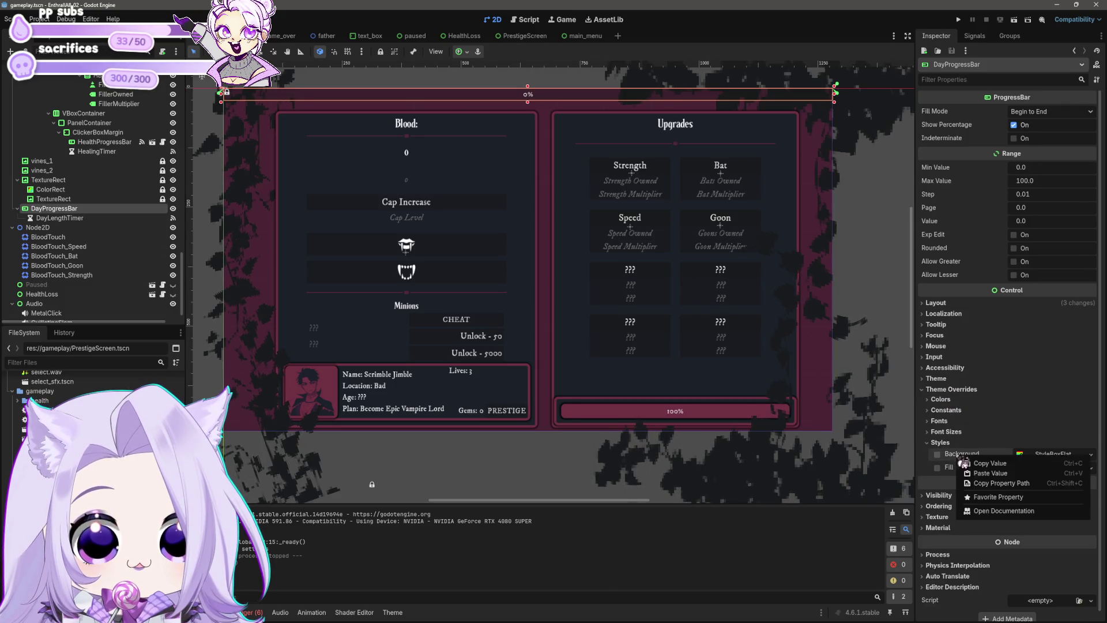
{"action": "left_click", "coordinate": [989, 474]}
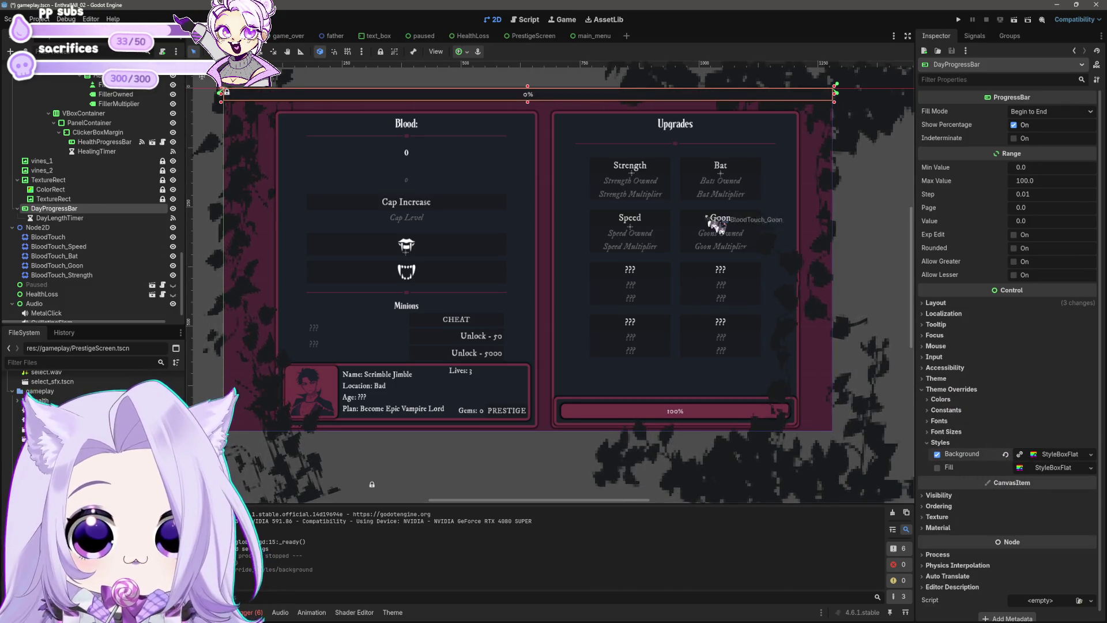
Copy the HealthProgressBar's Fill style onto the DayProgressBar and save.
{"action": "left_click", "coordinate": [676, 420]}
{"action": "right_click", "coordinate": [954, 486]}
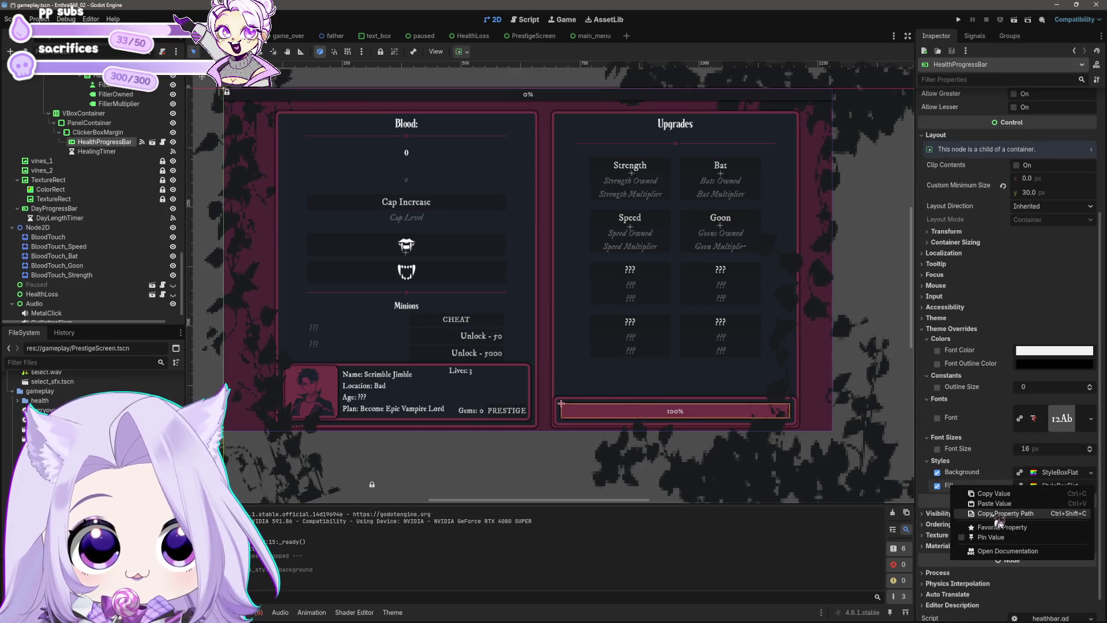
{"action": "left_click", "coordinate": [1006, 503]}
{"action": "left_click", "coordinate": [548, 94]}
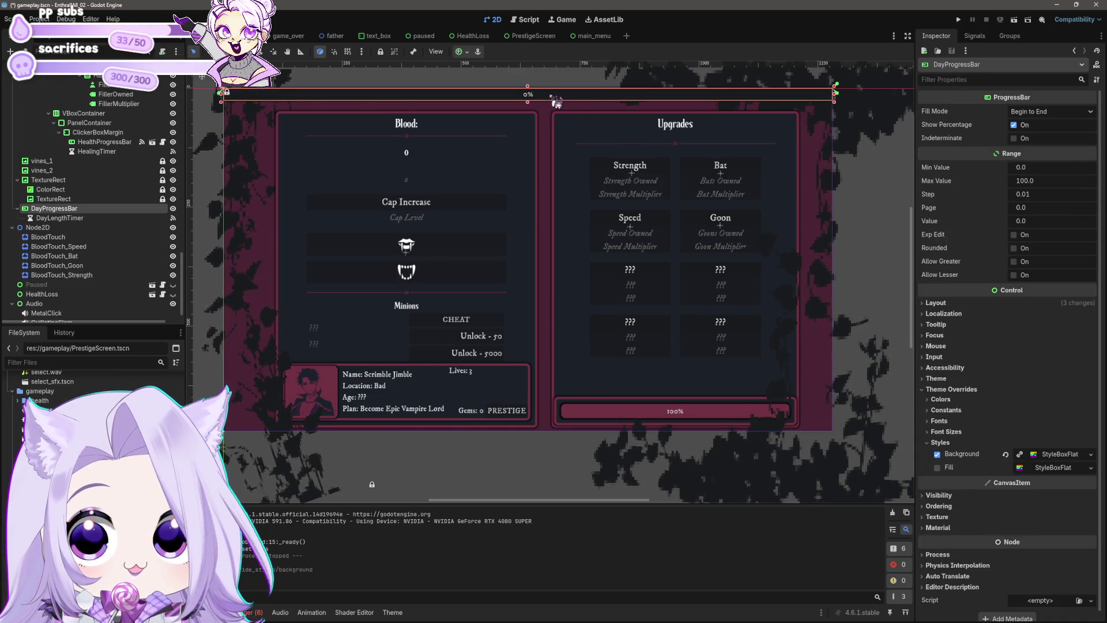
{"action": "right_click", "coordinate": [959, 470]}
{"action": "left_click", "coordinate": [983, 491]}
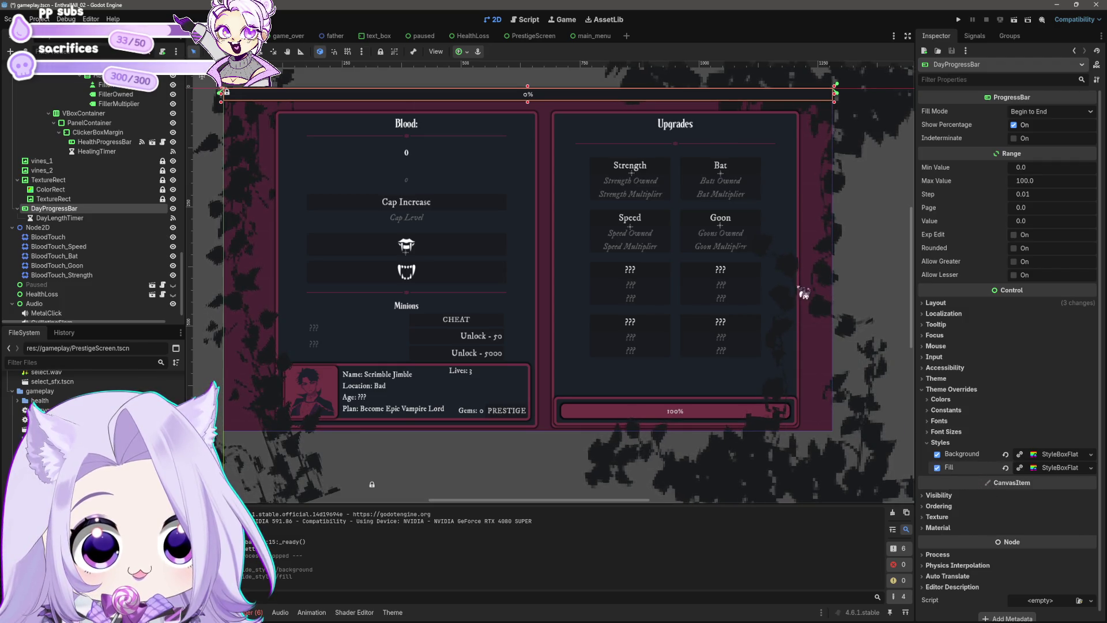
{"action": "key", "text": "ctrl+s"}
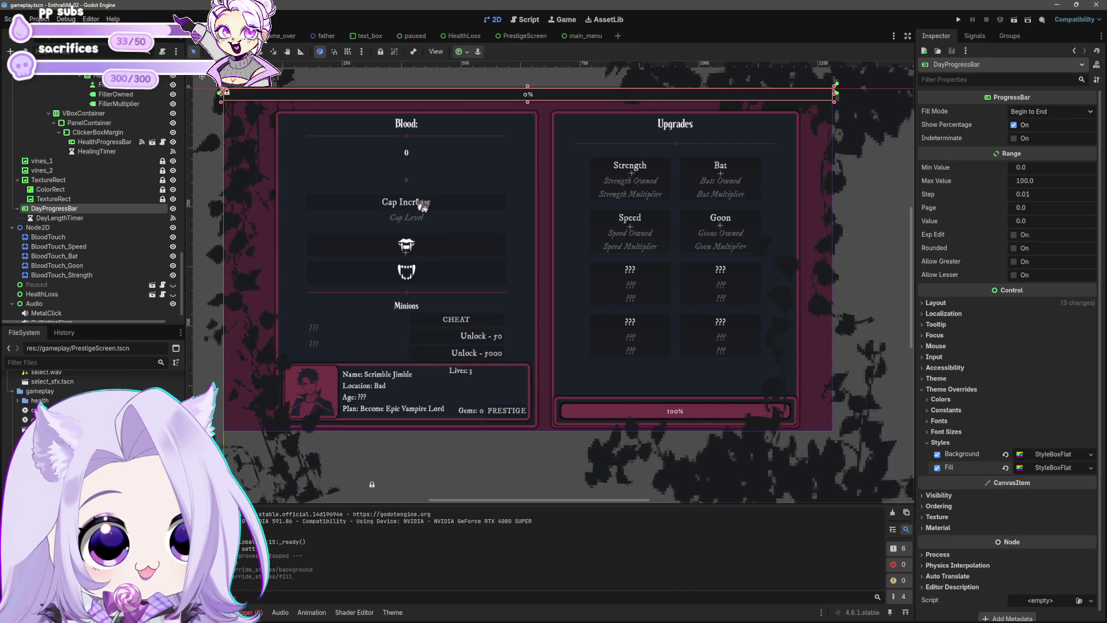
Recentre the canvas and select the HealthProgressBar.
{"action": "left_click_drag", "start_coordinate": [423, 206], "coordinate": [440, 233]}
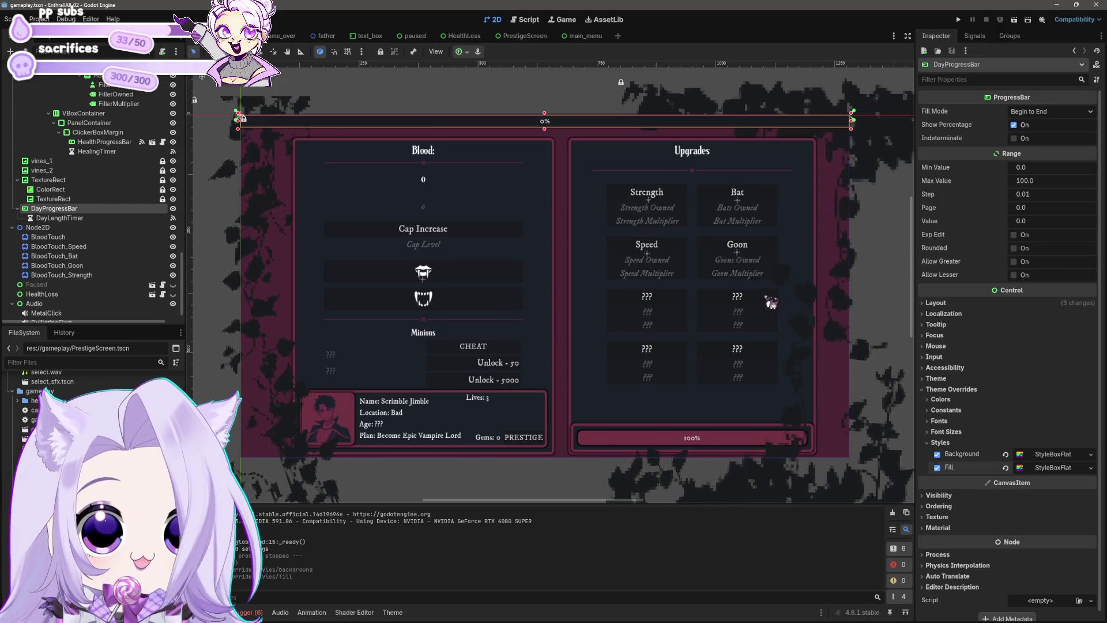
{"action": "left_click_drag", "start_coordinate": [771, 302], "coordinate": [719, 268]}
{"action": "left_click", "coordinate": [719, 268]}
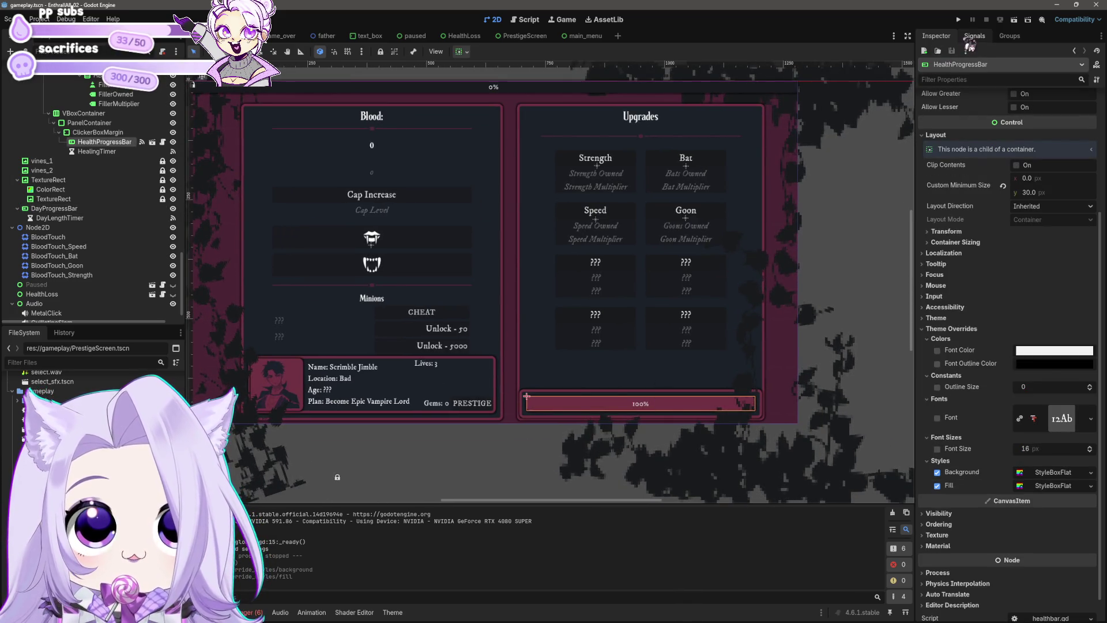
Connect DayProgressBar's value_changed signal to a new _on_day_progress_bar_value_changed method on Gameplay.
{"action": "left_click", "coordinate": [972, 37]}
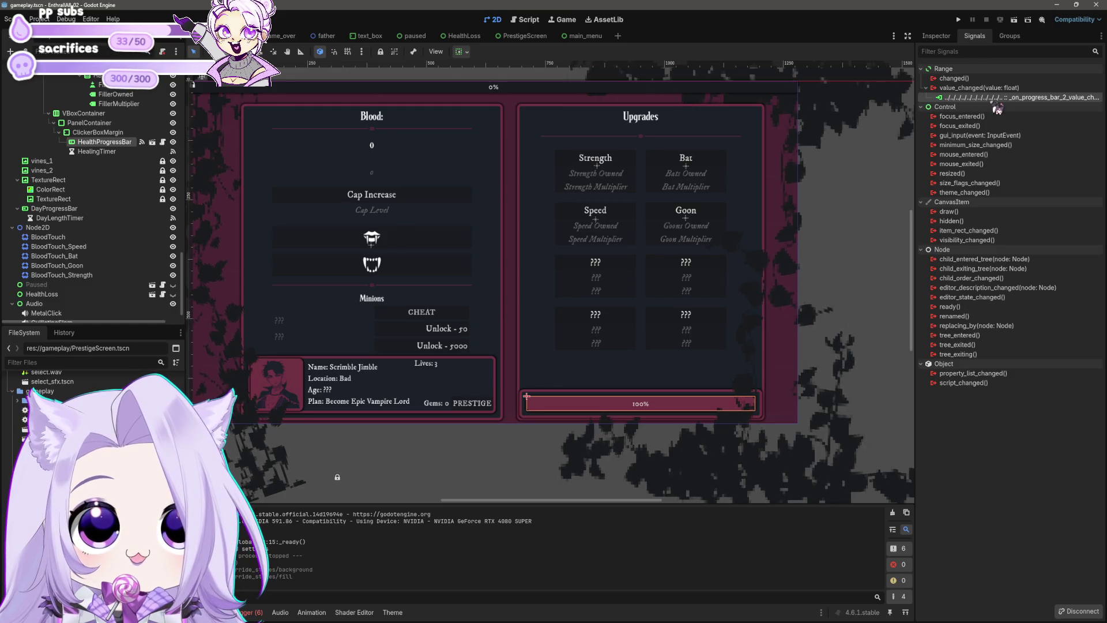
{"action": "left_click", "coordinate": [697, 94]}
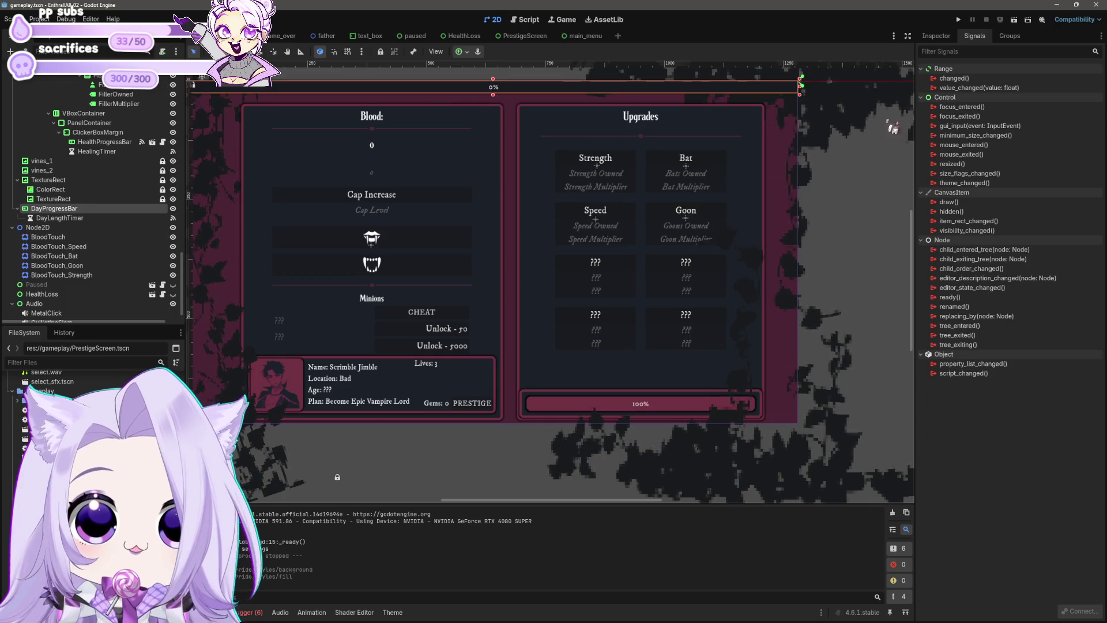
{"action": "left_click", "coordinate": [983, 89]}
{"action": "right_click", "coordinate": [968, 90]}
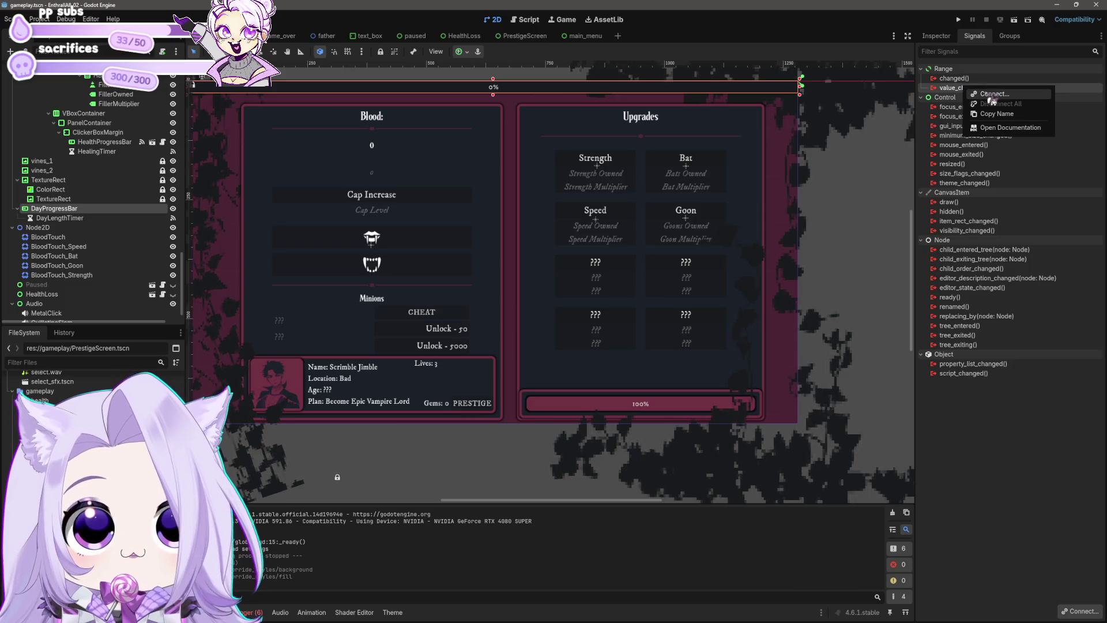
{"action": "left_click", "coordinate": [994, 95]}
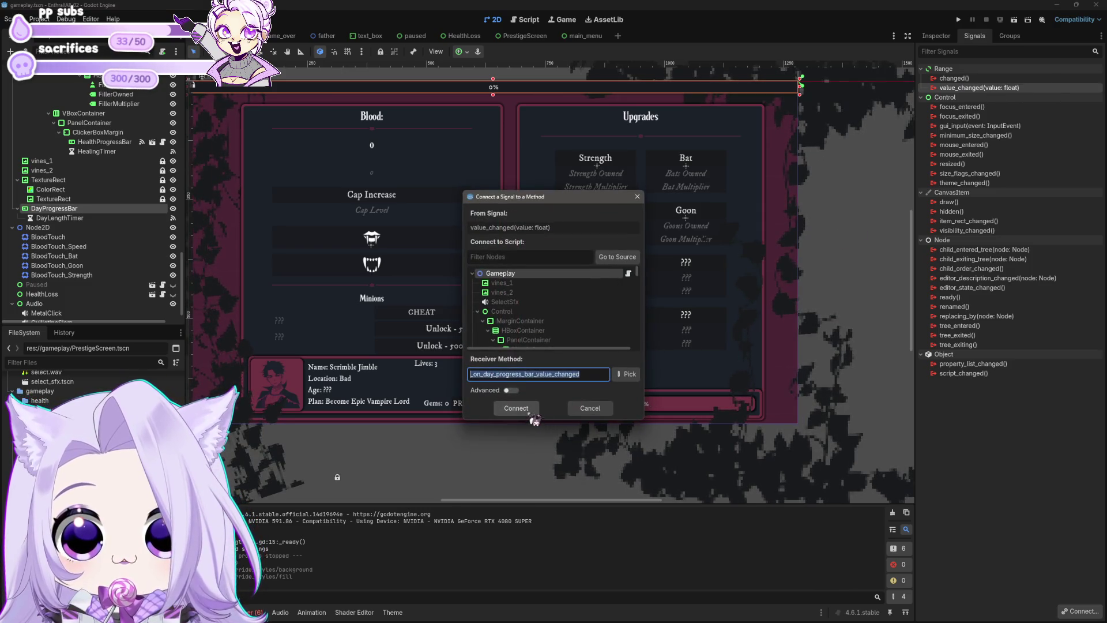
{"action": "left_click", "coordinate": [533, 412]}
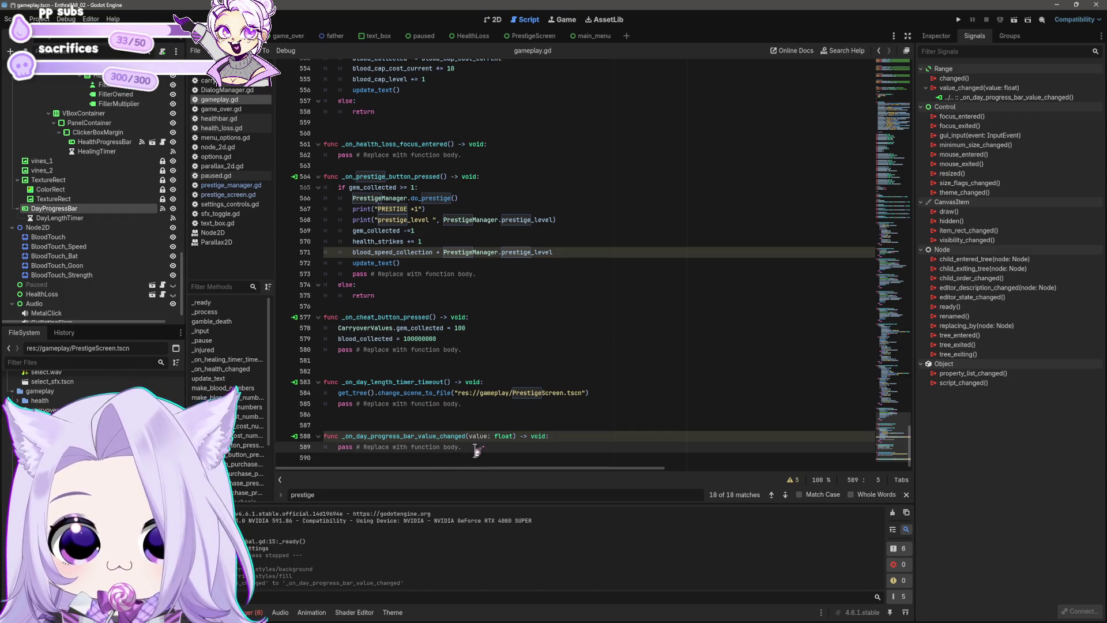
Search gameplay.gd for 'health' and then 'progress' to locate the progress bar code.
{"action": "left_click_drag", "start_coordinate": [475, 449], "coordinate": [270, 437]}
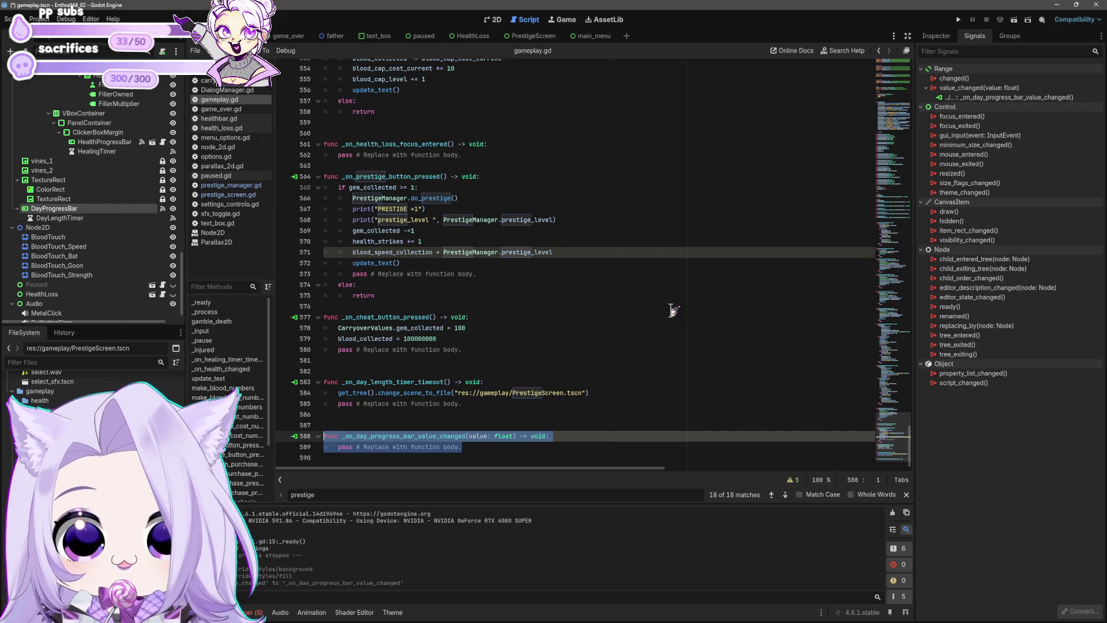
{"action": "double_click", "coordinate": [447, 492]}
{"action": "type", "text": "health"}
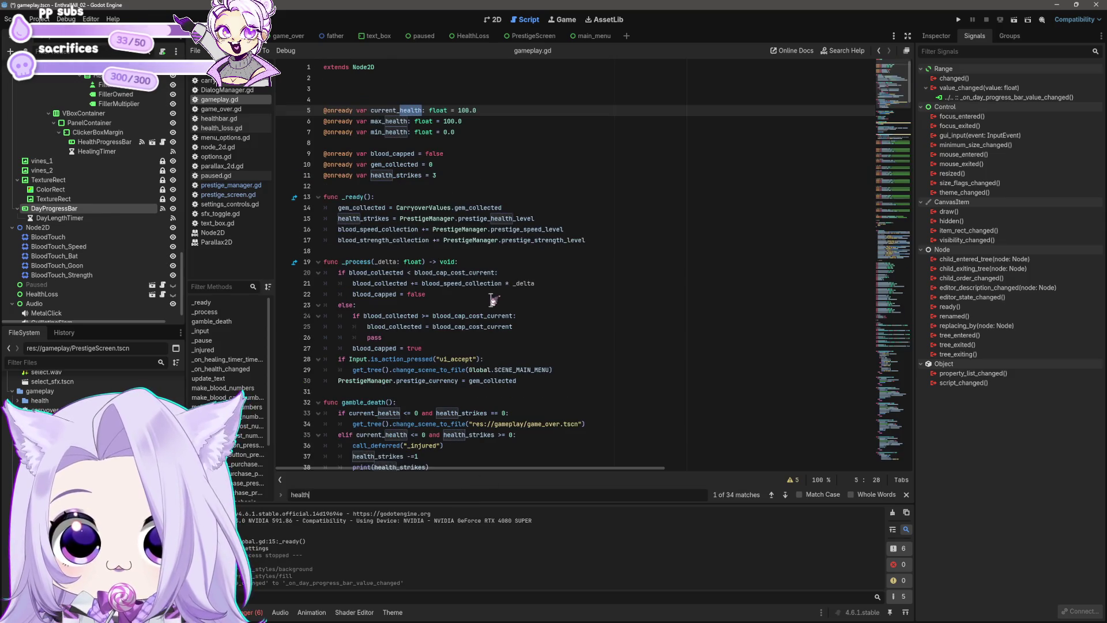
{"action": "scroll", "coordinate": [491, 300], "scroll_direction": "down", "scroll_amount": 3}
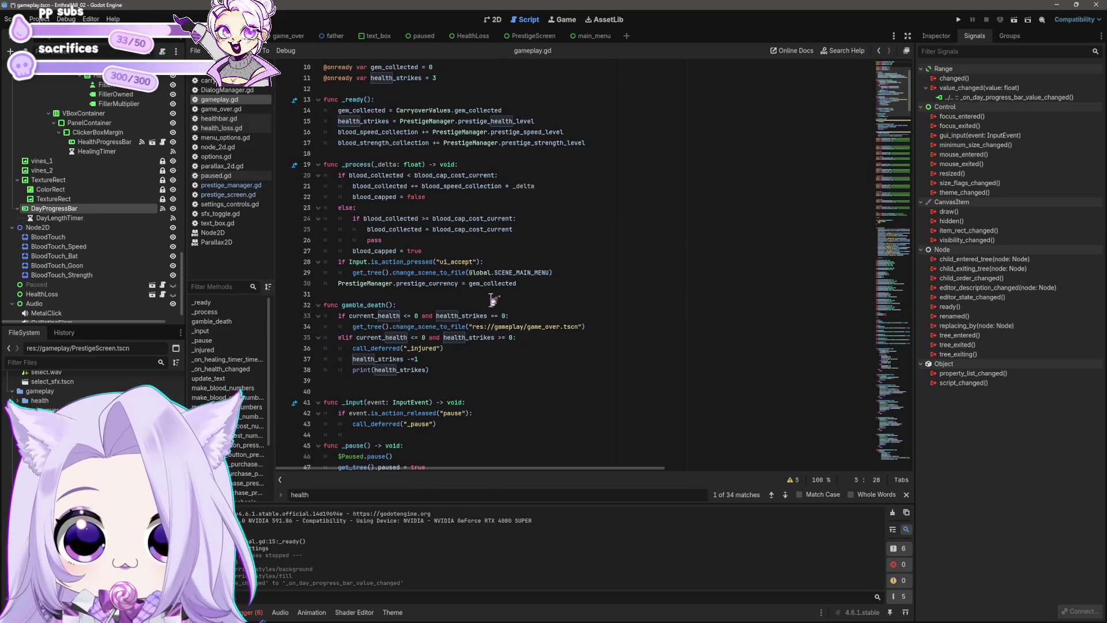
{"action": "left_click", "coordinate": [785, 494]}
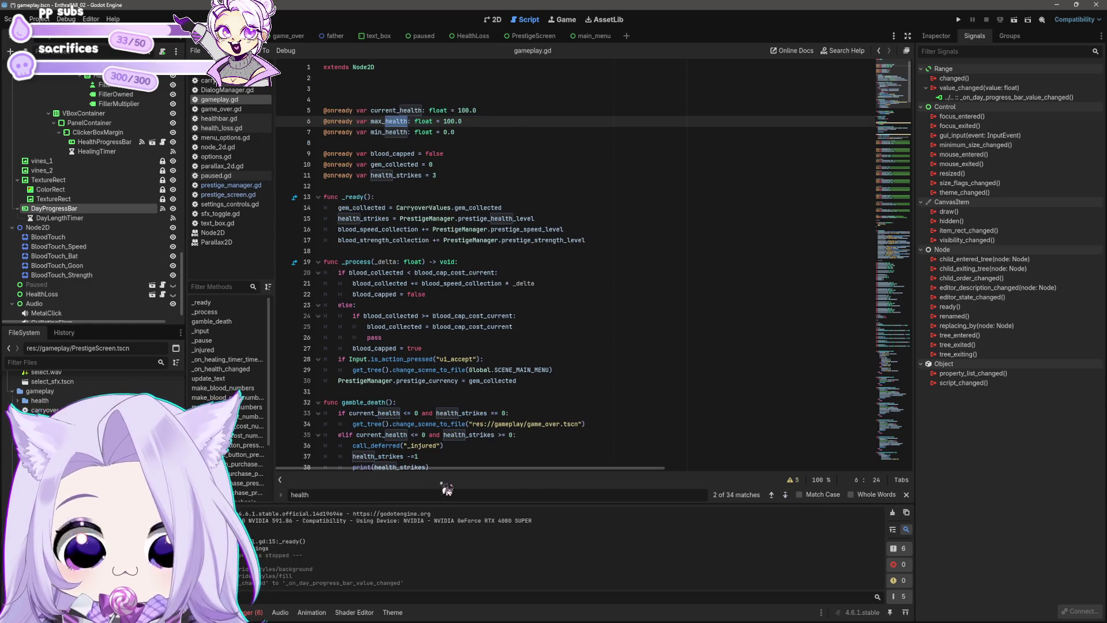
{"action": "type", "text": "progress"}
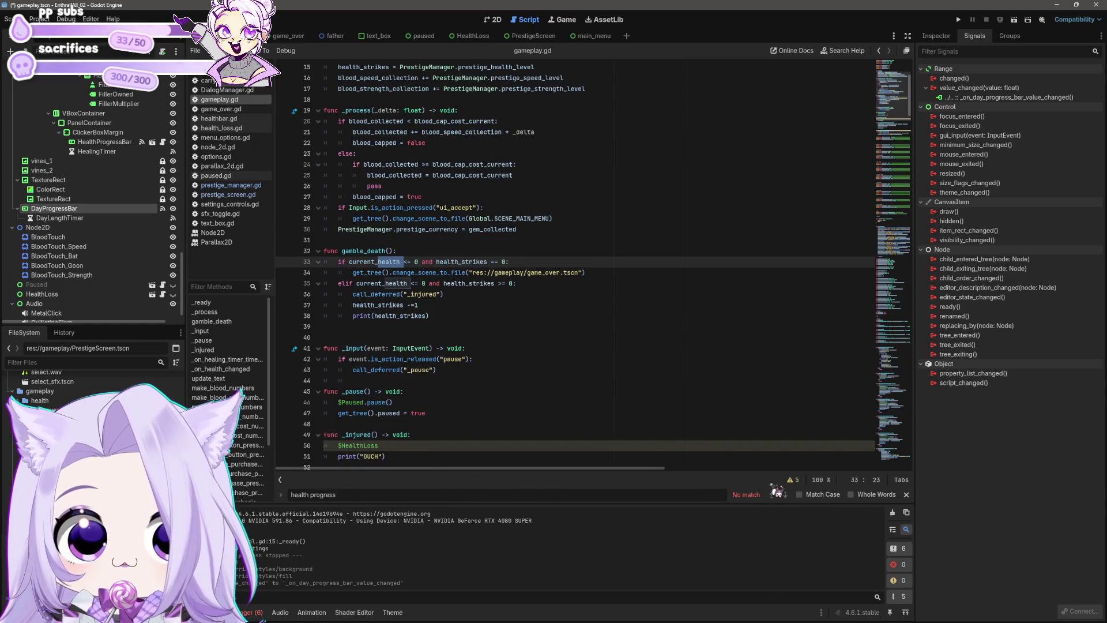
{"action": "triple_click", "coordinate": [503, 494]}
{"action": "type", "text": "progress"}
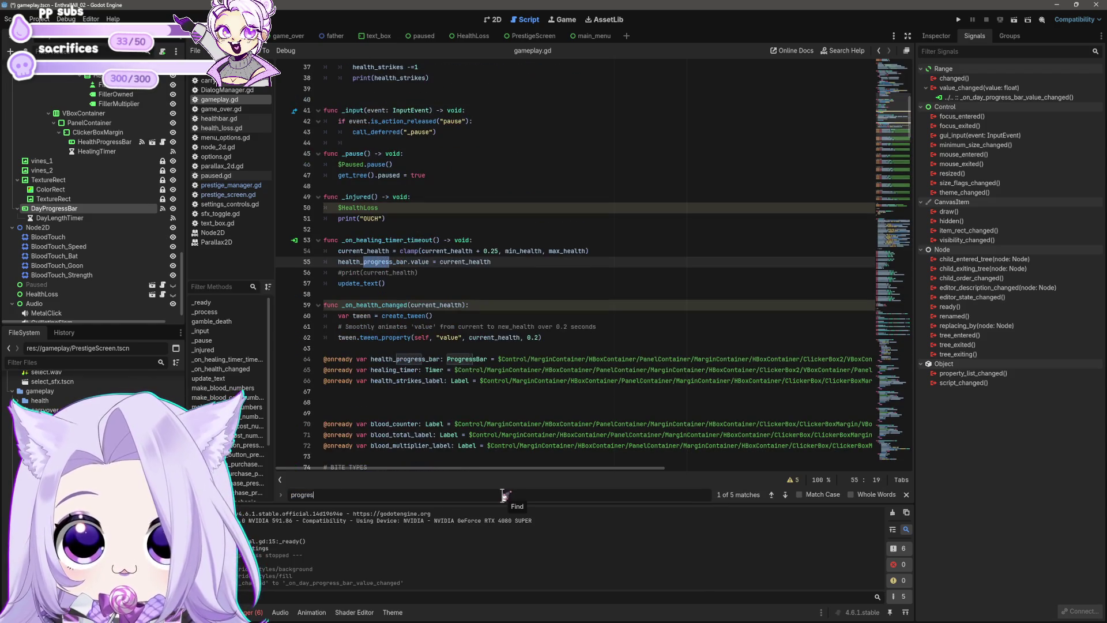
Jump to the day progress bar's value-changed handler from its signal connection and save.
{"action": "left_click", "coordinate": [507, 262]}
{"action": "mouse_move", "coordinate": [507, 262]}
{"action": "left_mouse_down"}
{"action": "mouse_move", "coordinate": [276, 256]}
{"action": "mouse_move", "coordinate": [289, 261]}
{"action": "left_mouse_up"}
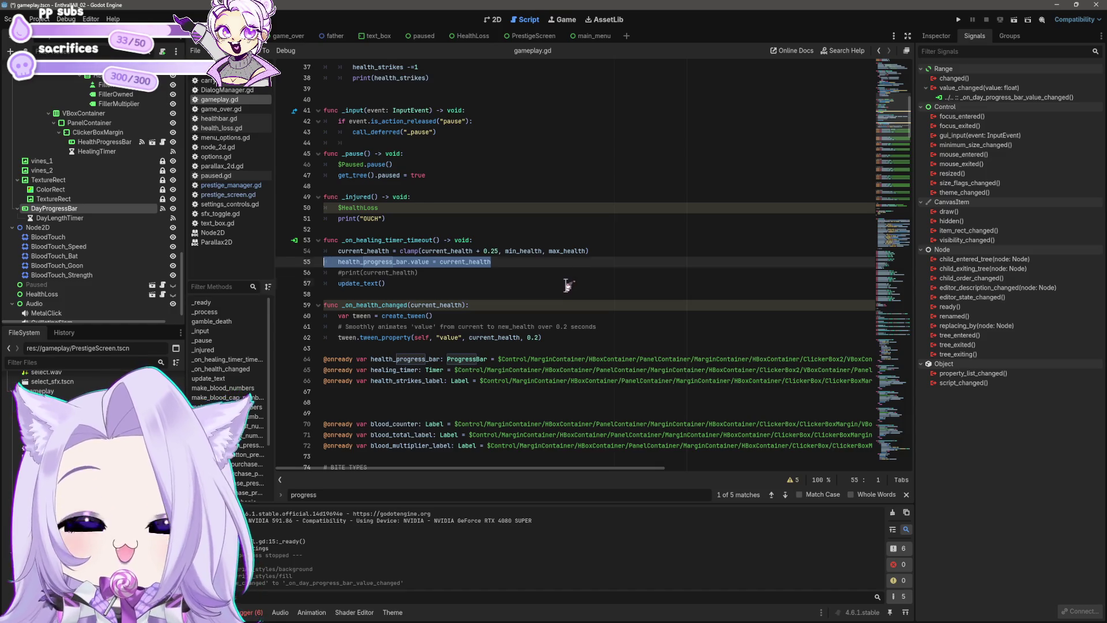
{"action": "left_click", "coordinate": [567, 285]}
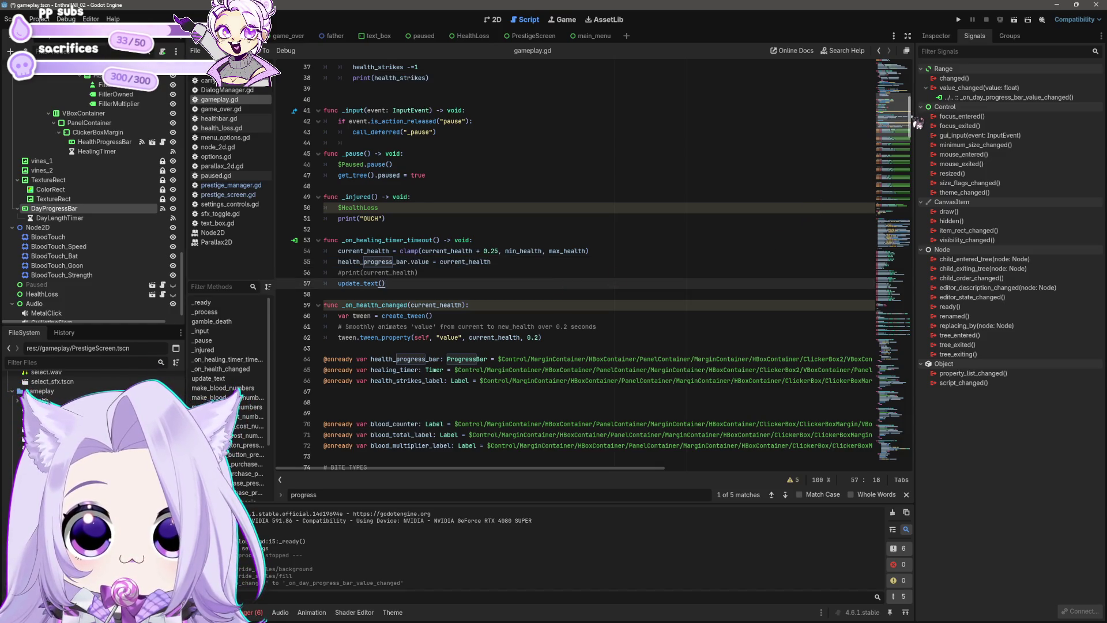
{"action": "scroll", "coordinate": [916, 124], "scroll_direction": "down", "scroll_amount": 1}
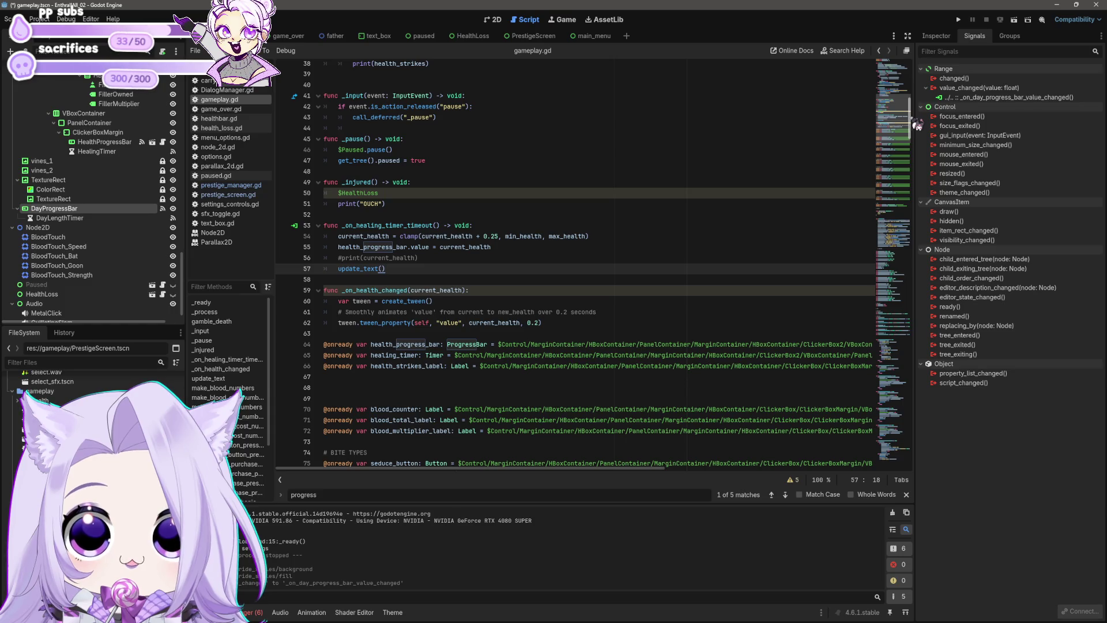
{"action": "double_click", "coordinate": [980, 97]}
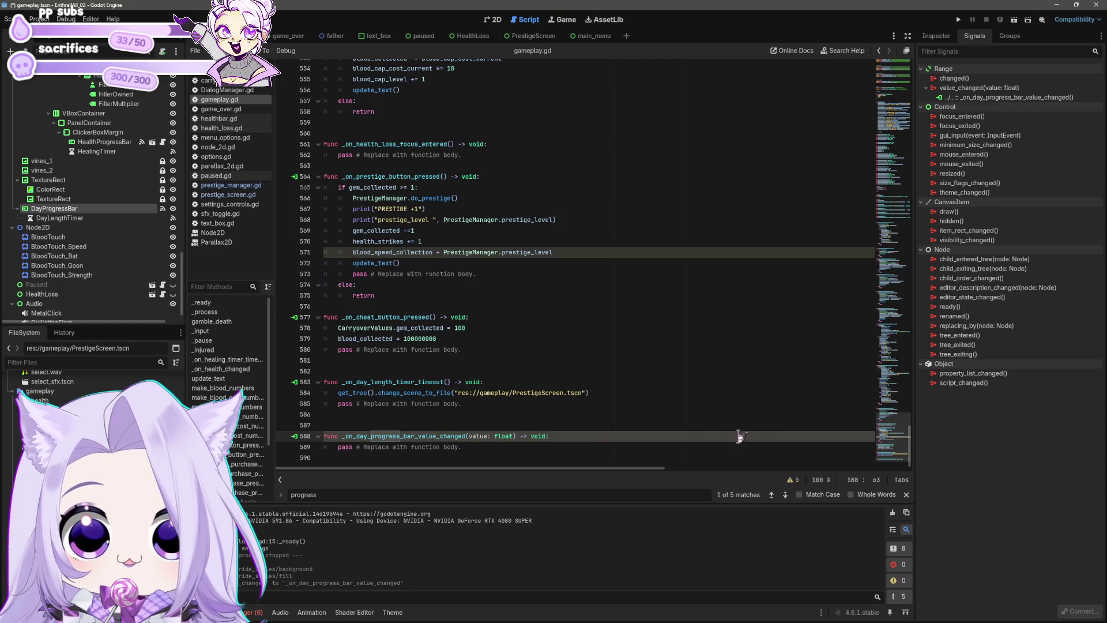
{"action": "key", "text": "Return"}
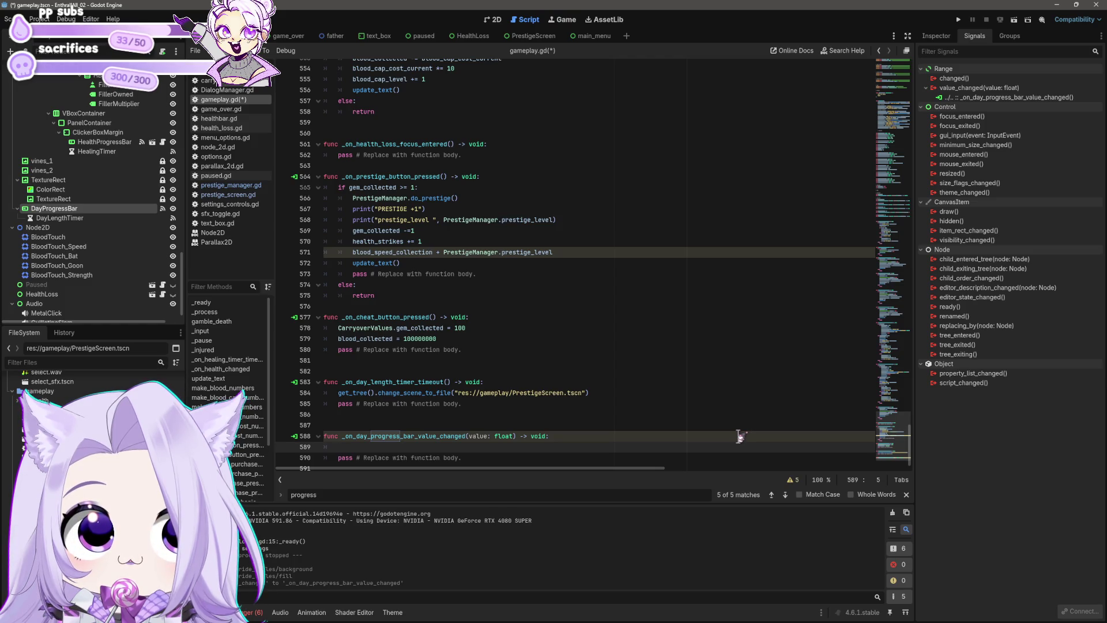
{"action": "key", "text": "BackSpace"}
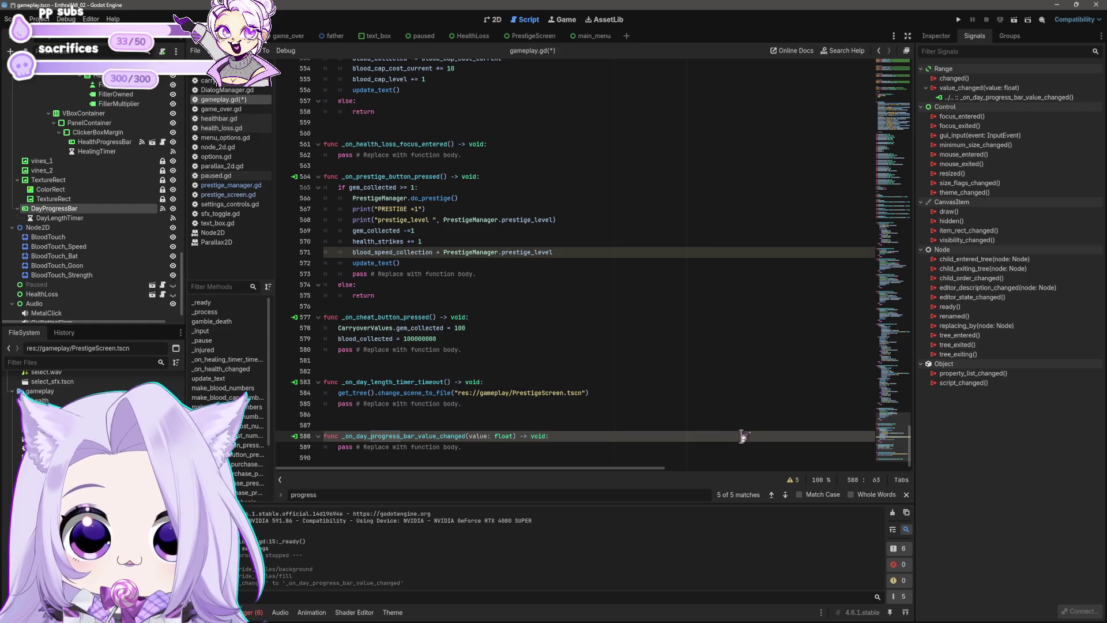
{"action": "key", "text": "ctrl+s"}
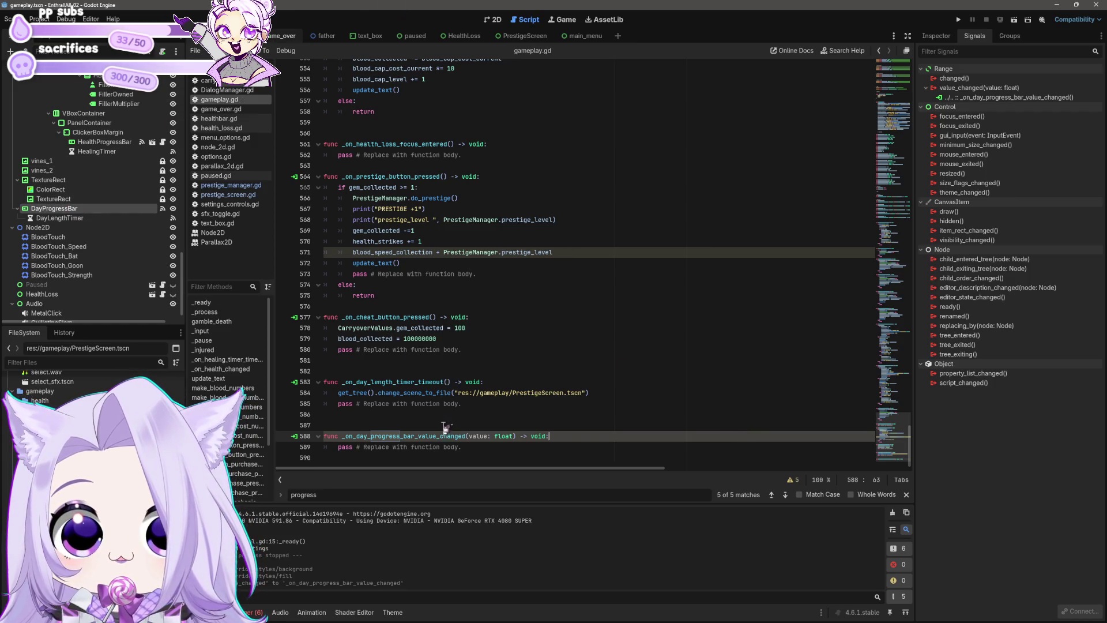
Delete the empty _on_day_progress_bar_value_changed handler (lines 586–589) and save gameplay.gd.
{"action": "left_click", "coordinate": [473, 450]}
{"action": "mouse_move", "coordinate": [473, 449]}
{"action": "left_mouse_down"}
{"action": "mouse_move", "coordinate": [278, 433]}
{"action": "mouse_move", "coordinate": [275, 422]}
{"action": "left_mouse_up"}
{"action": "key", "text": "BackSpace"}
{"action": "key", "text": "BackSpace"}
{"action": "key", "text": "ctrl+s"}
{"action": "left_click", "coordinate": [1004, 98]}
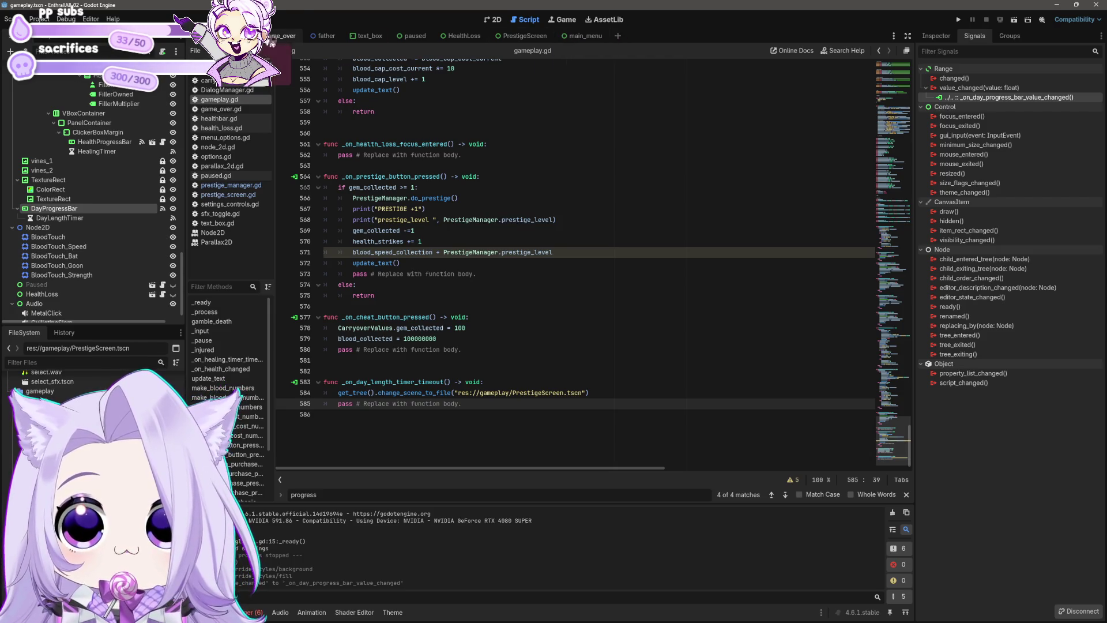
{"action": "left_click", "coordinate": [403, 40]}
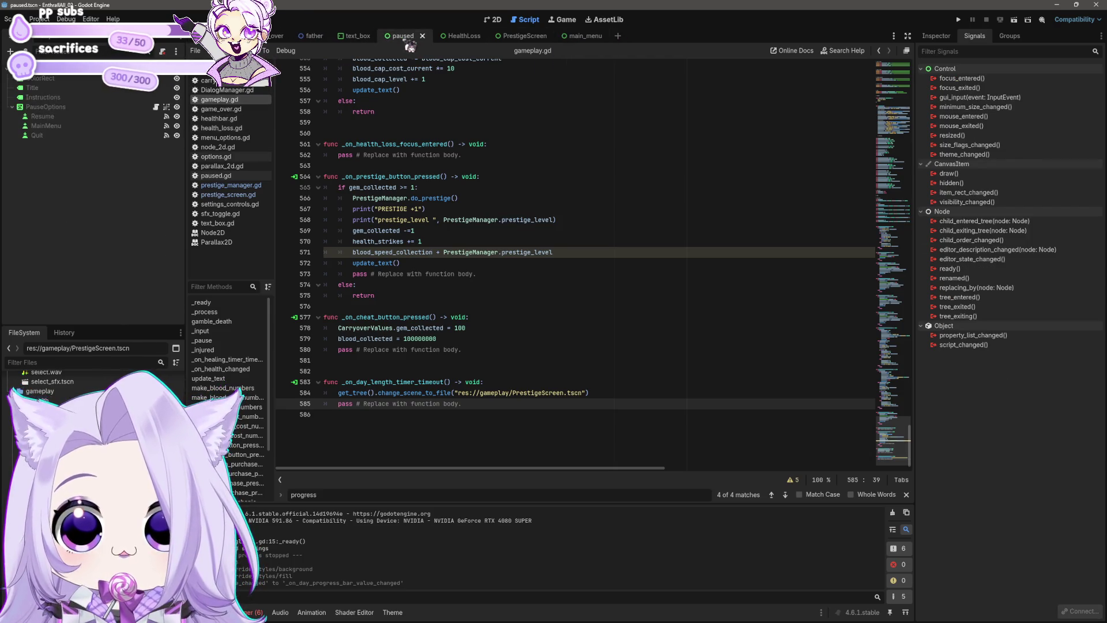
Read through prestige_screen.gd and prestige_manager.gd, then switch to the PrestigeScreen scene.
{"action": "left_click", "coordinate": [242, 36]}
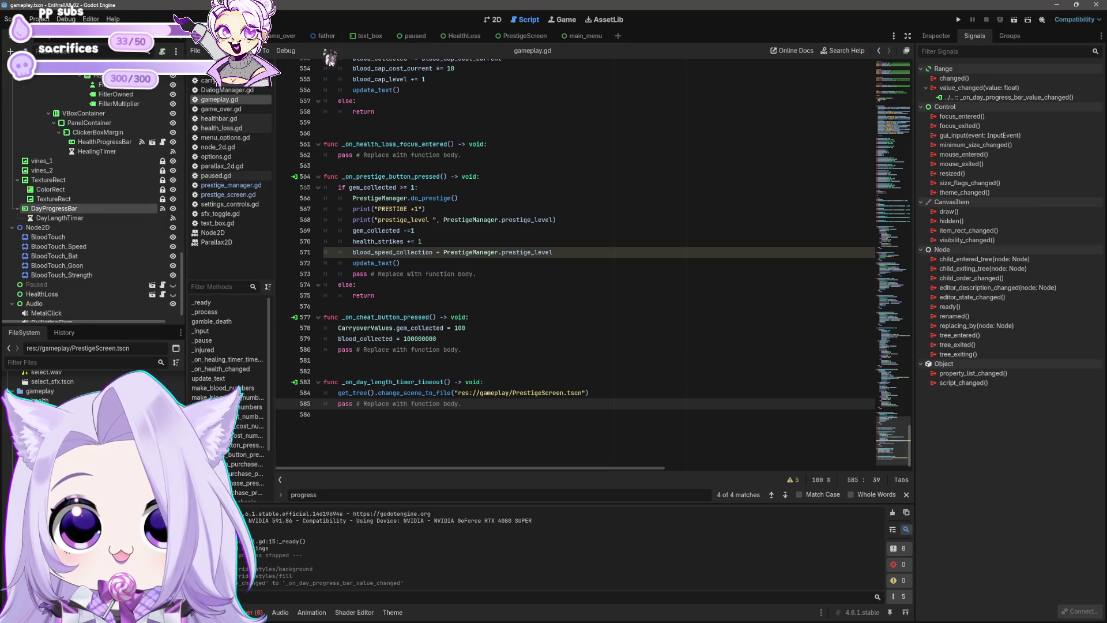
{"action": "left_click", "coordinate": [231, 194]}
{"action": "left_click", "coordinate": [230, 185]}
{"action": "left_click", "coordinate": [231, 194]}
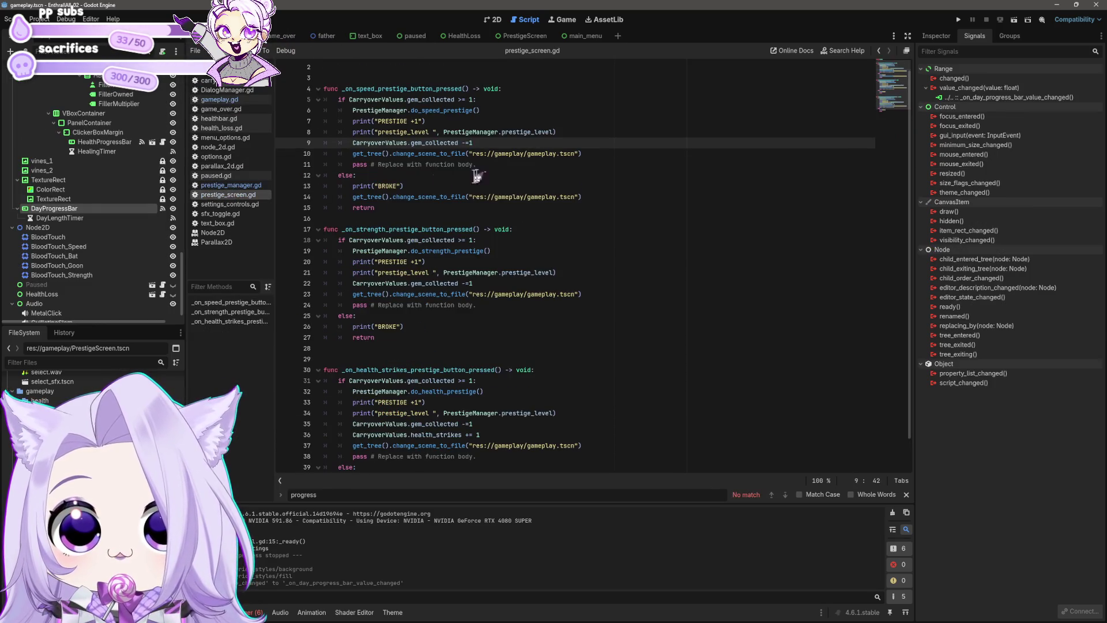
{"action": "left_click", "coordinate": [490, 175]}
{"action": "scroll", "coordinate": [591, 252], "scroll_direction": "up", "scroll_amount": 1}
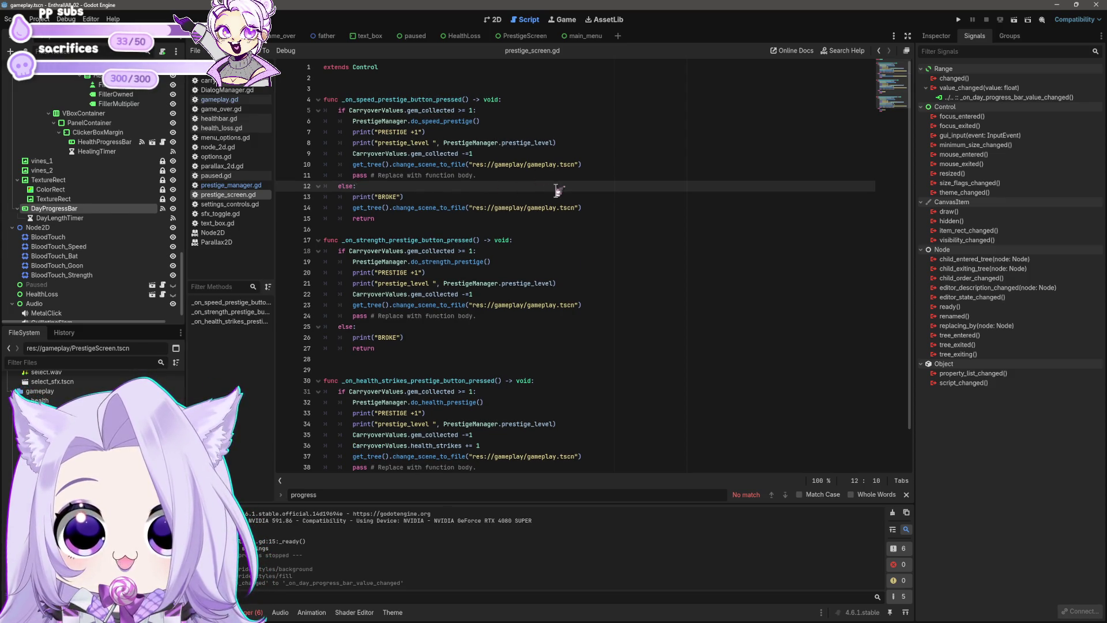
{"action": "scroll", "coordinate": [557, 190], "scroll_direction": "down", "scroll_amount": 1}
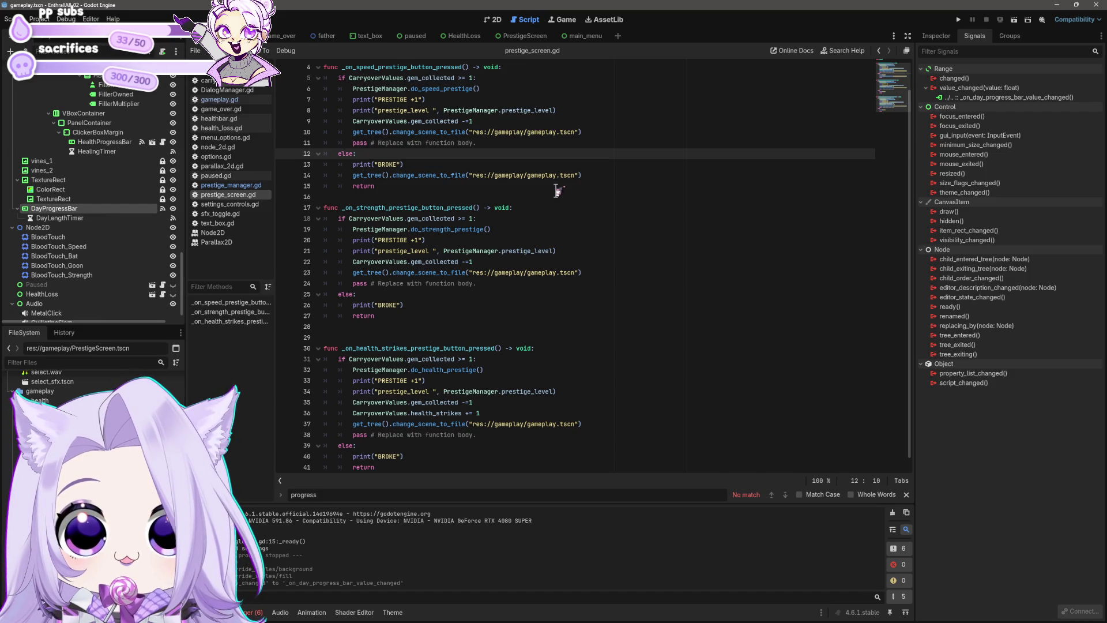
{"action": "scroll", "coordinate": [557, 190], "scroll_direction": "down", "scroll_amount": 1}
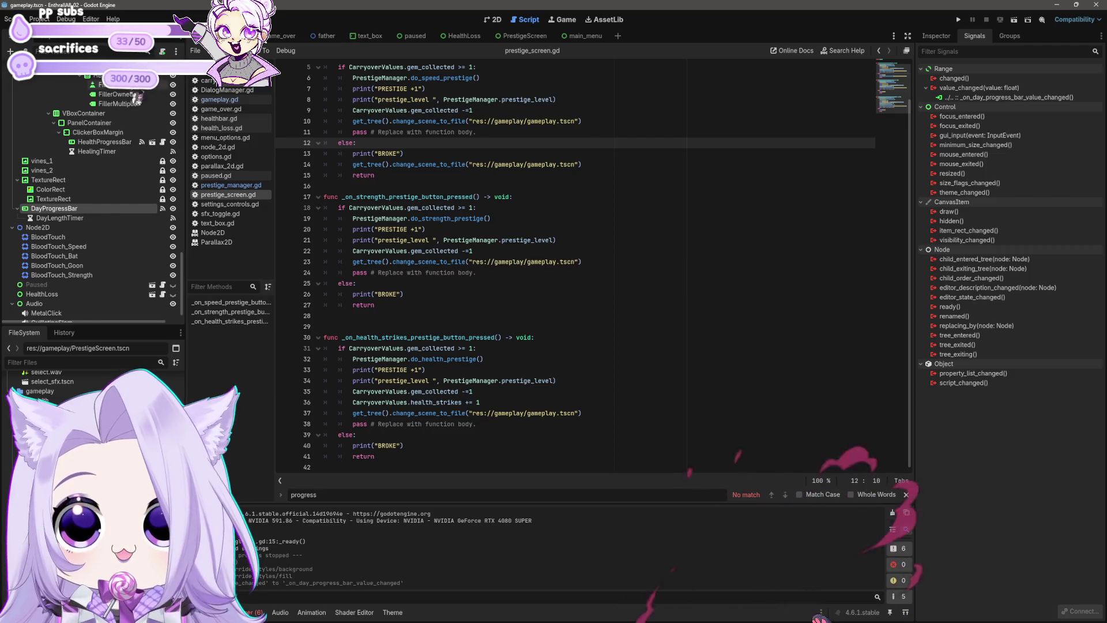
{"action": "left_click", "coordinate": [229, 102]}
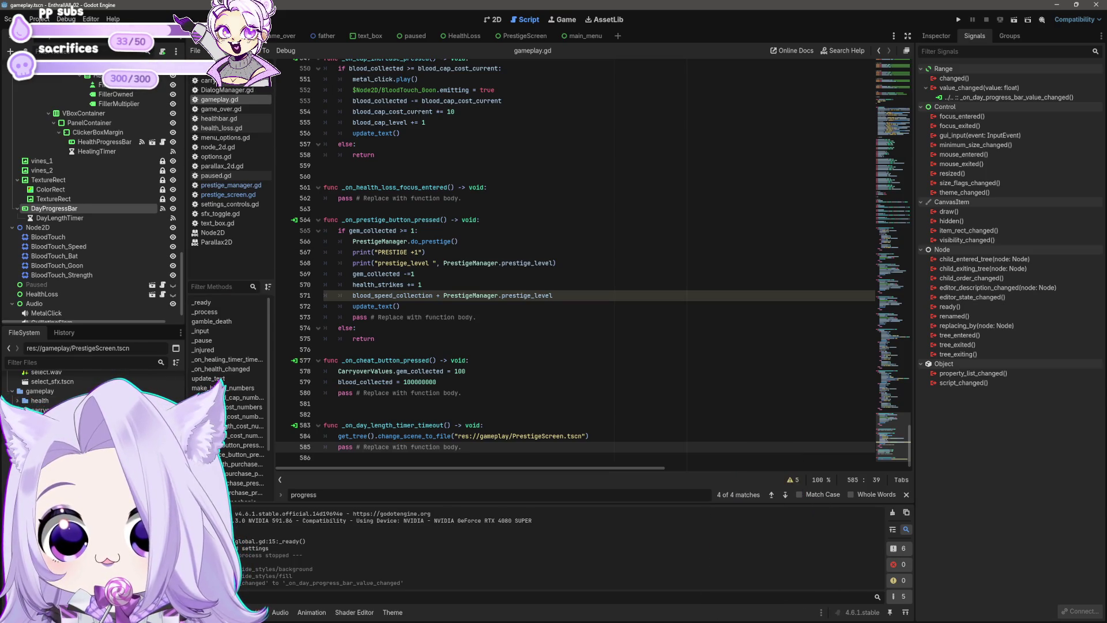
{"action": "key", "text": "ctrl+Tab"}
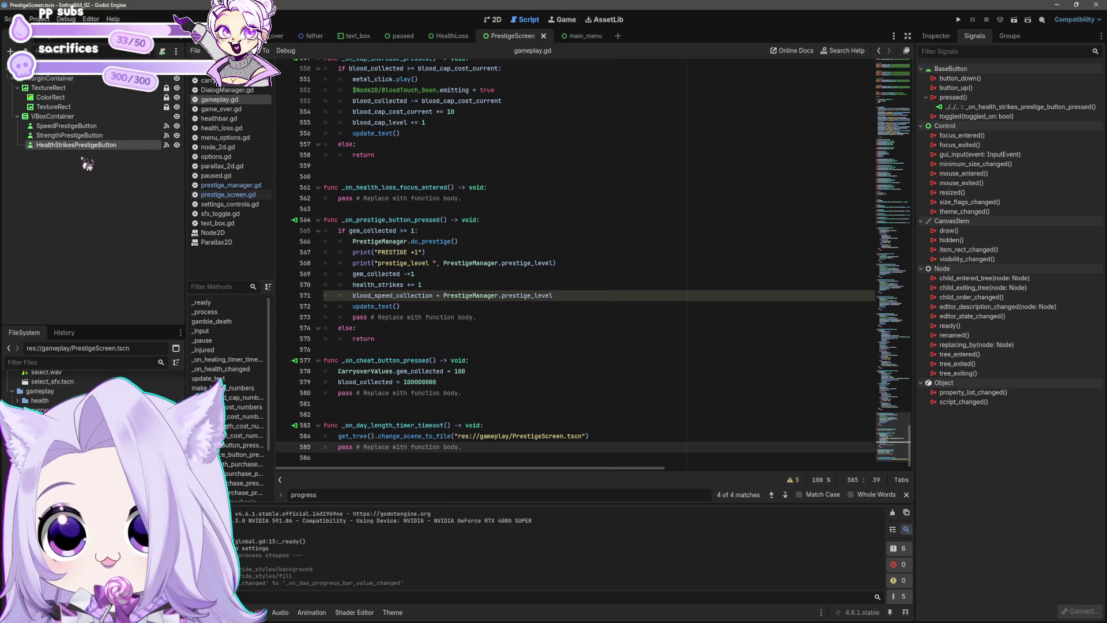
Duplicate HealthStrikesPrestigeButton and rename the copy NoUpgradePrestigeButton.
{"action": "left_click", "coordinate": [68, 145]}
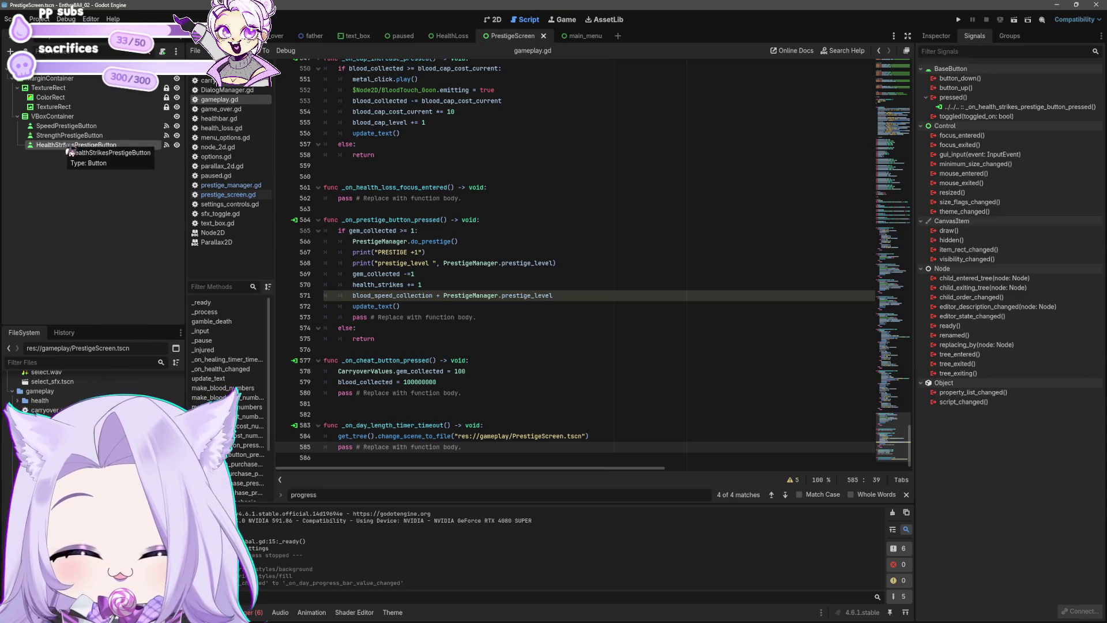
{"action": "key", "text": "ctrl+d"}
{"action": "key", "text": "F2"}
{"action": "type", "text": "NoUpgradePrestigeButton"}
{"action": "key", "text": "Return"}
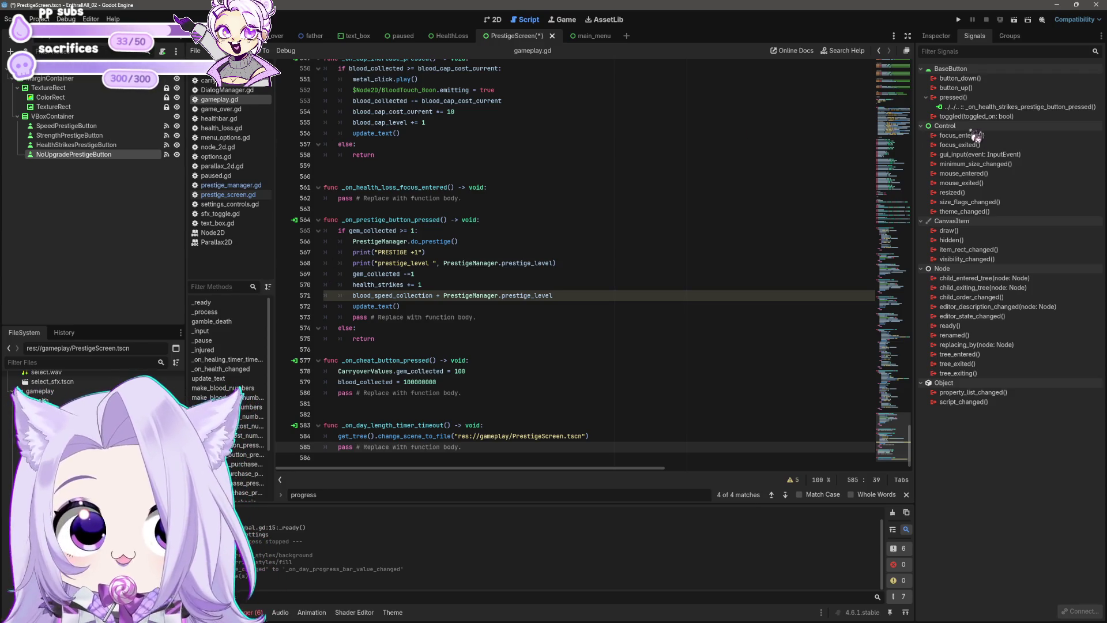
Disconnect the copy's inherited pressed signal and connect it to a new handler method.
{"action": "right_click", "coordinate": [974, 107]}
{"action": "left_click", "coordinate": [1005, 133]}
{"action": "right_click", "coordinate": [957, 97]}
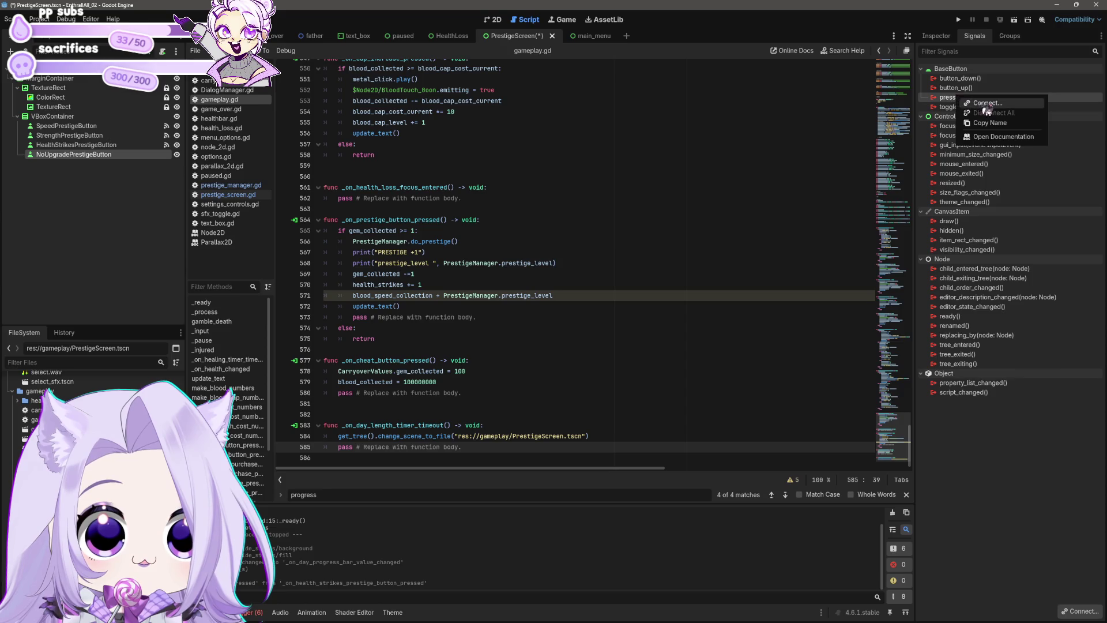
{"action": "left_click", "coordinate": [980, 106]}
{"action": "left_click", "coordinate": [534, 408]}
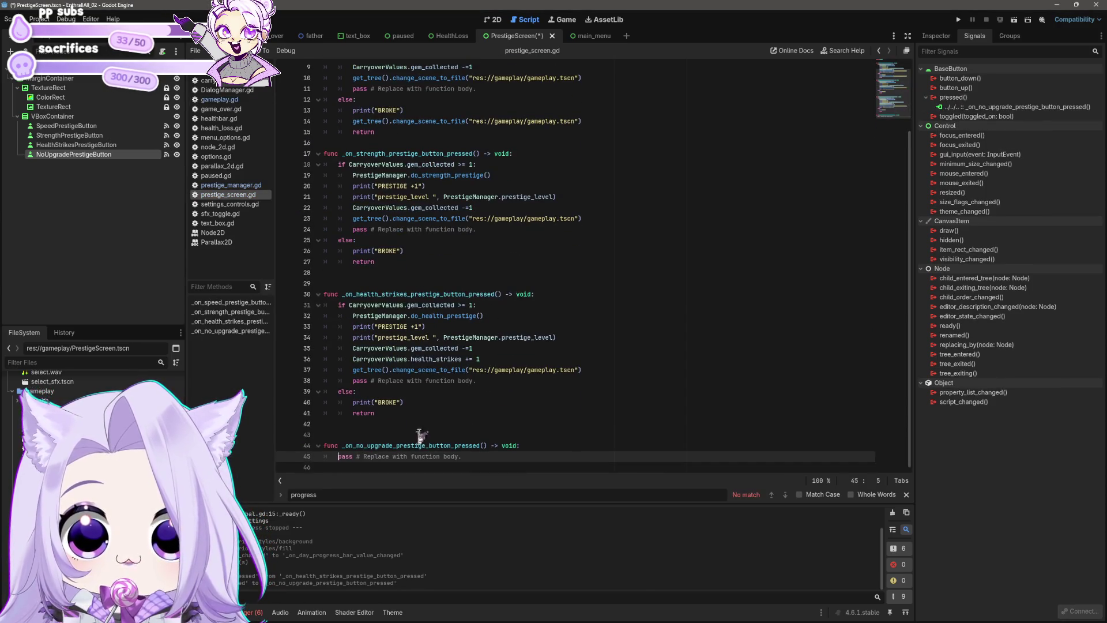
Paste the change_scene_to_file gameplay.tscn line into the new no-upgrade pressed handler.
{"action": "left_click", "coordinate": [602, 372]}
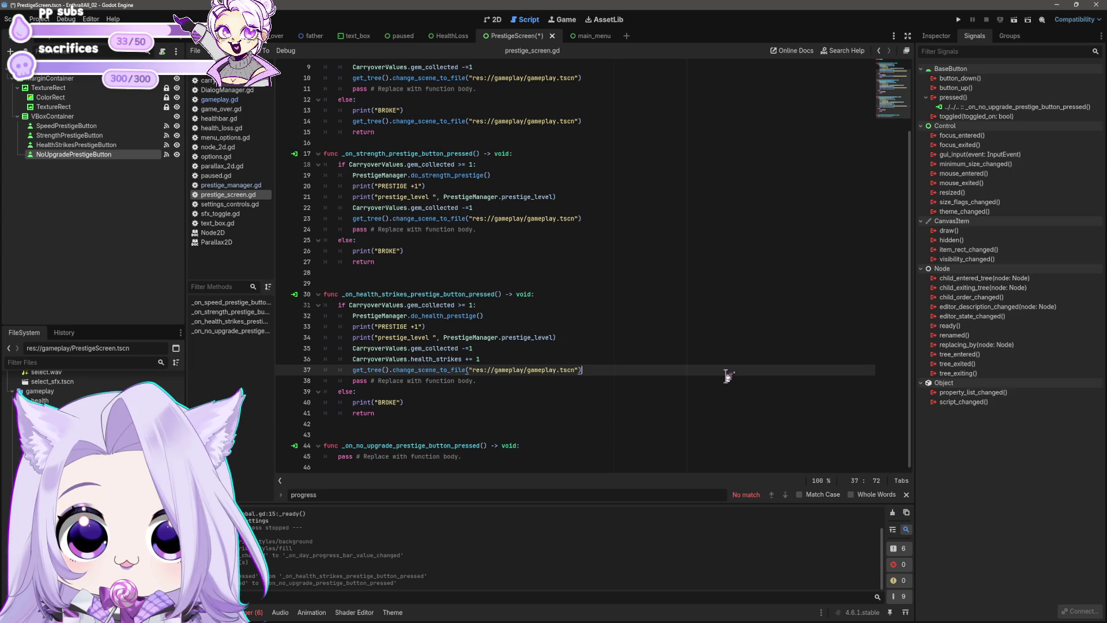
{"action": "key", "text": "shift+Home"}
{"action": "key", "text": "shift+Home"}
{"action": "key", "text": "ctrl+c"}
{"action": "key", "text": "Down"}
{"action": "key", "text": "Down"}
{"action": "key", "text": "Down"}
{"action": "key", "text": "End"}
{"action": "key", "text": "Return"}
{"action": "key", "text": "ctrl+v"}
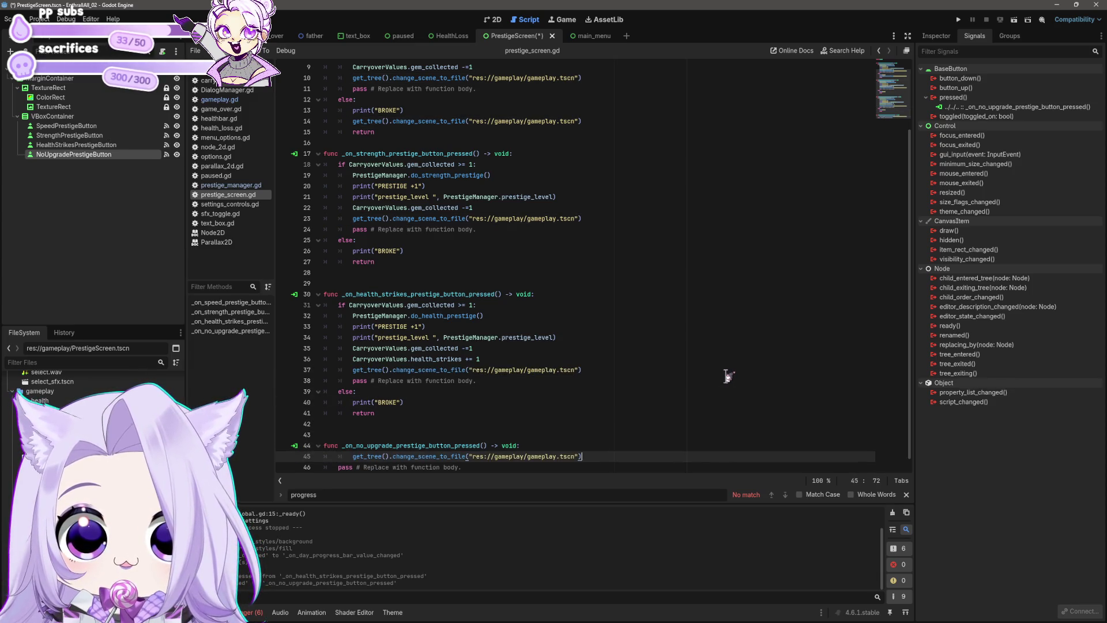
{"action": "key", "text": "shift+Tab"}
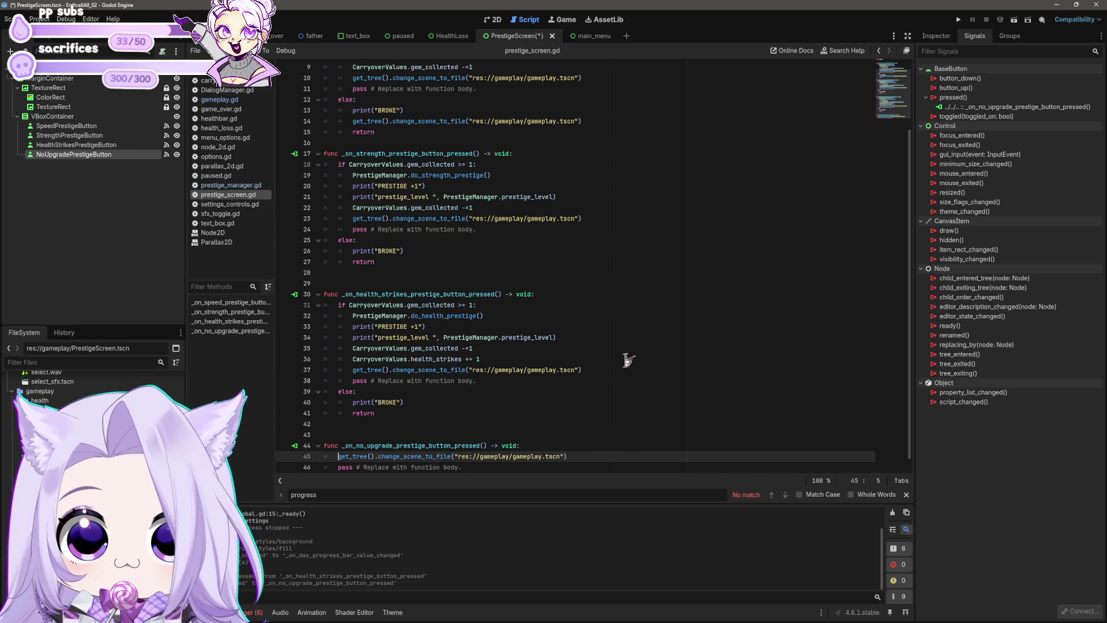
Delete line 14's gameplay scene change in the speed BROKE branch, add a blank line, and save.
{"action": "left_click", "coordinate": [625, 358]}
{"action": "left_click", "coordinate": [618, 369]}
{"action": "left_click", "coordinate": [511, 402]}
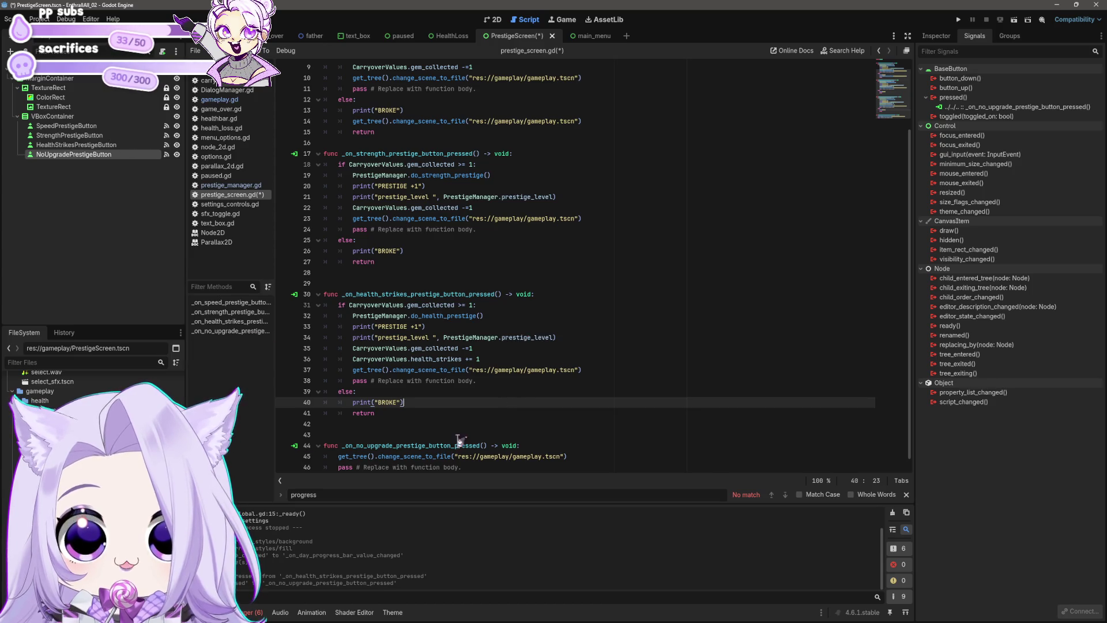
{"action": "scroll", "coordinate": [458, 429], "scroll_direction": "down", "scroll_amount": 1}
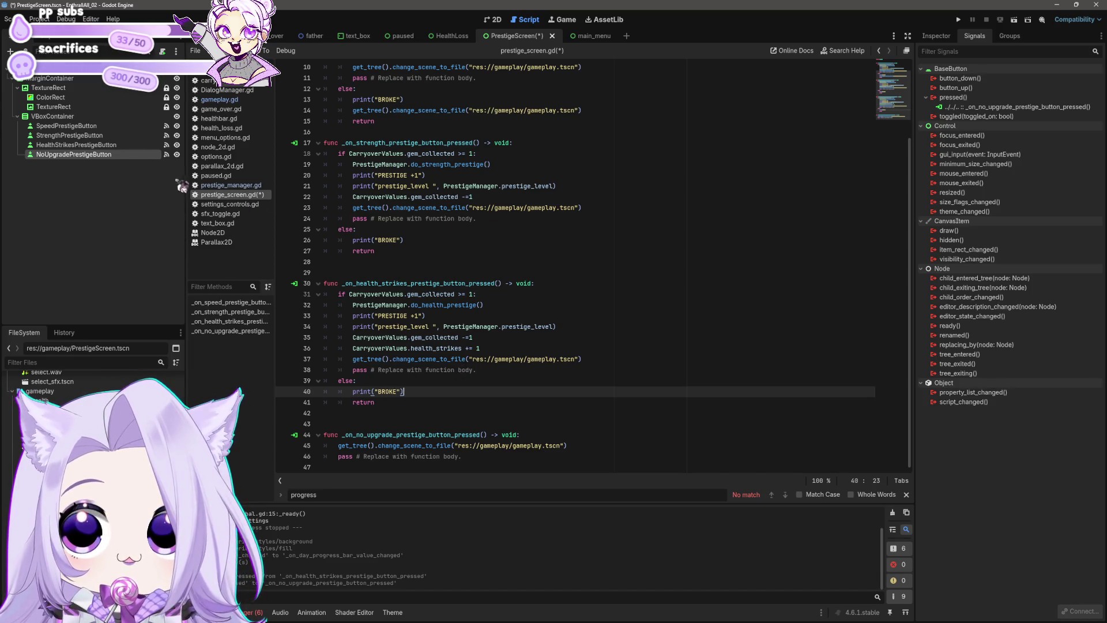
{"action": "scroll", "coordinate": [455, 369], "scroll_direction": "up", "scroll_amount": 3}
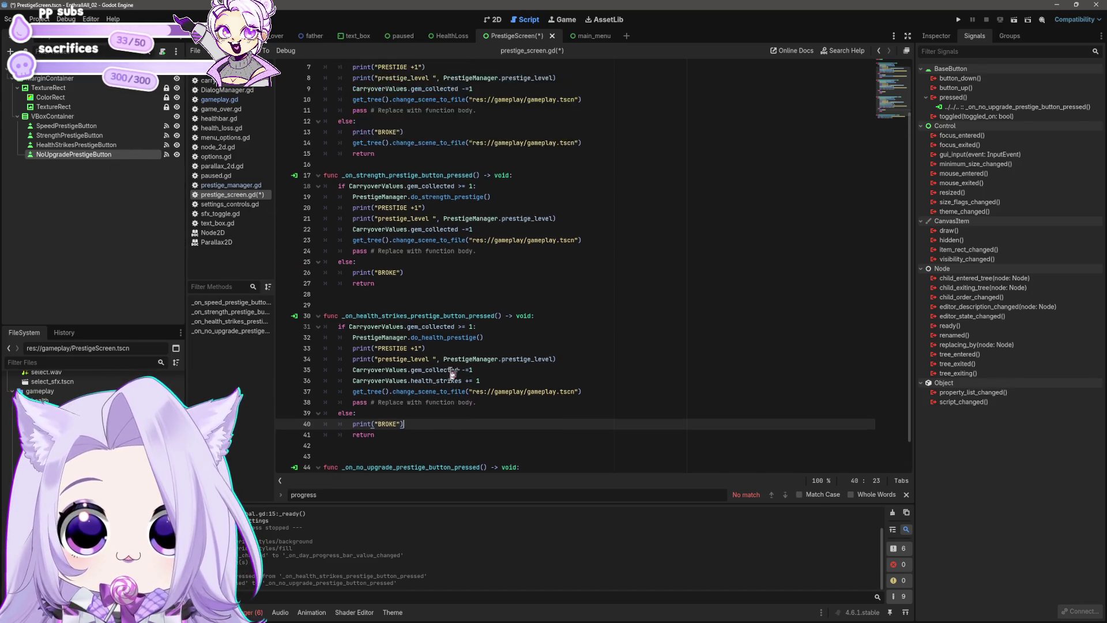
{"action": "left_click", "coordinate": [637, 207]}
{"action": "key", "text": "shift+Home"}
{"action": "key", "text": "BackSpace"}
{"action": "key", "text": "BackSpace"}
{"action": "key", "text": "BackSpace"}
{"action": "key", "text": "ctrl+s"}
{"action": "key", "text": "ctrl+shift+Return"}
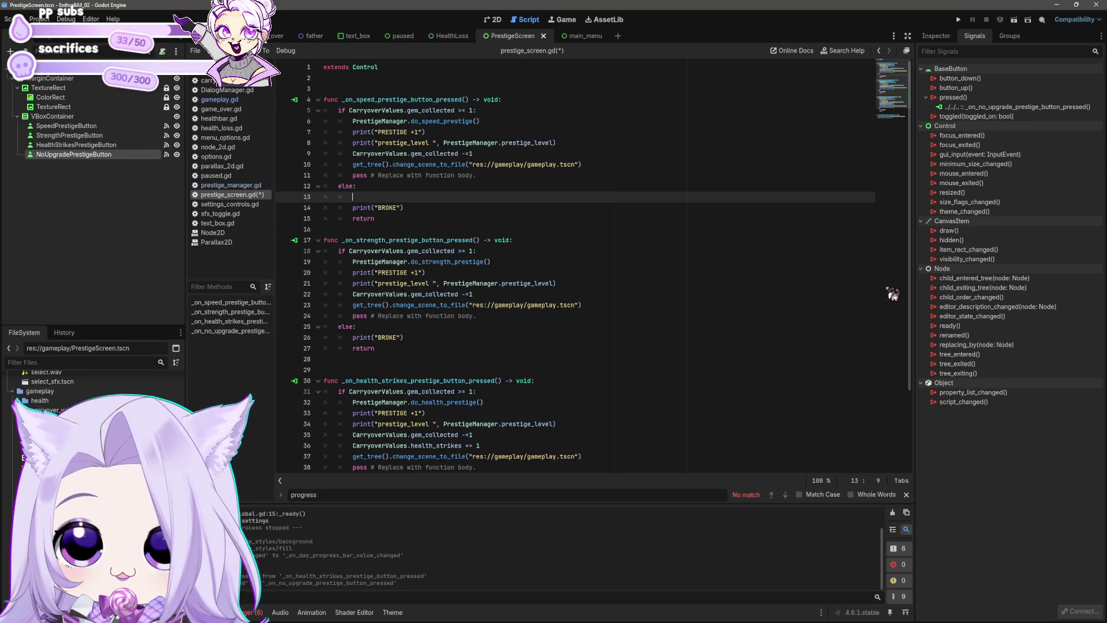
{"action": "key", "text": "ctrl+s"}
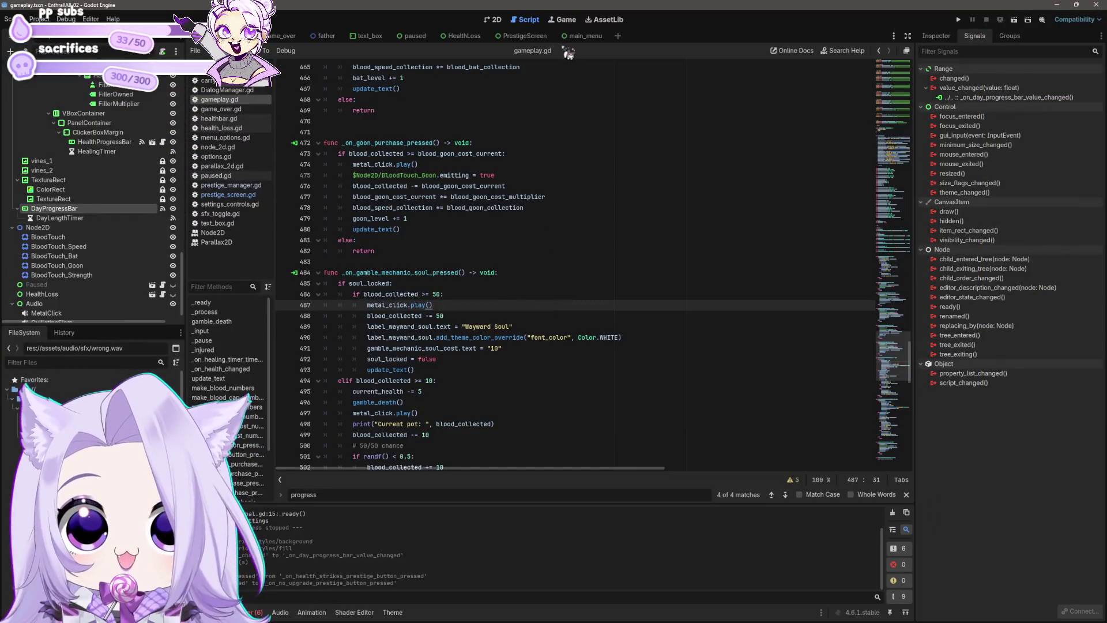
Switch to the PrestigeScreen scene tab.
{"action": "left_click", "coordinate": [519, 35]}
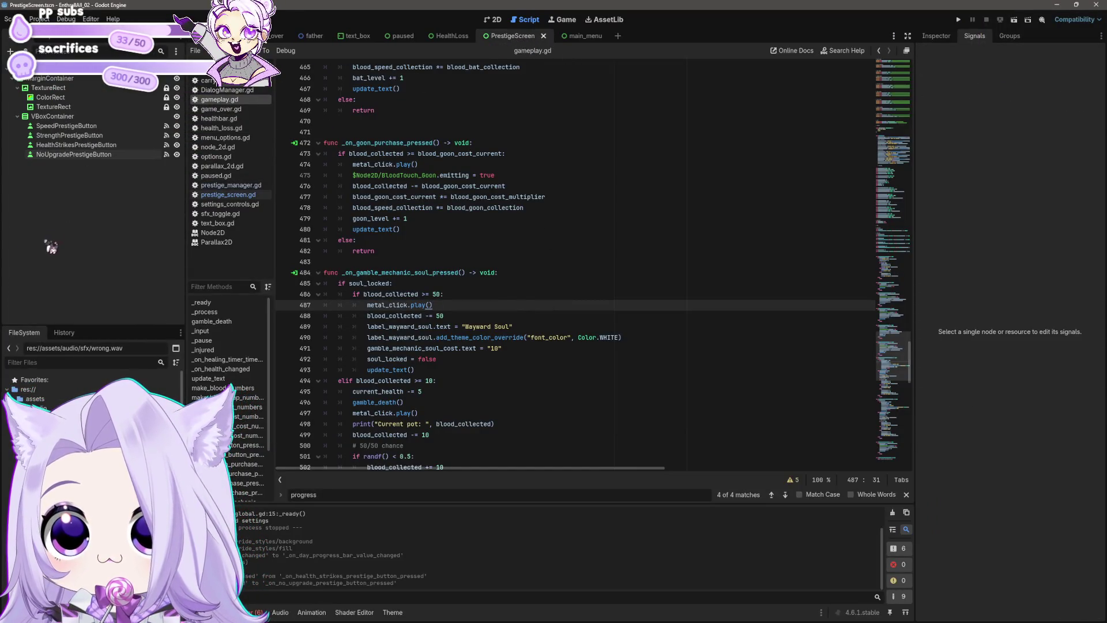
Create a Wrong sound player node from wrong.wav in the PrestigeScreen scene.
{"action": "left_click_drag", "start_coordinate": [41, 426], "coordinate": [38, 121]}
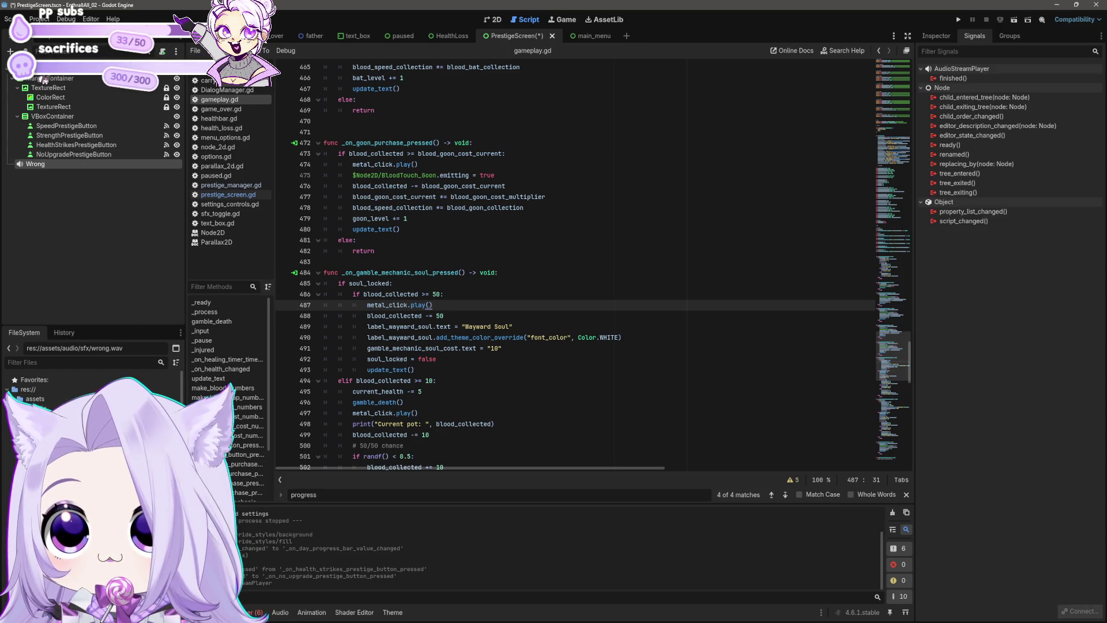
{"action": "left_click", "coordinate": [938, 36]}
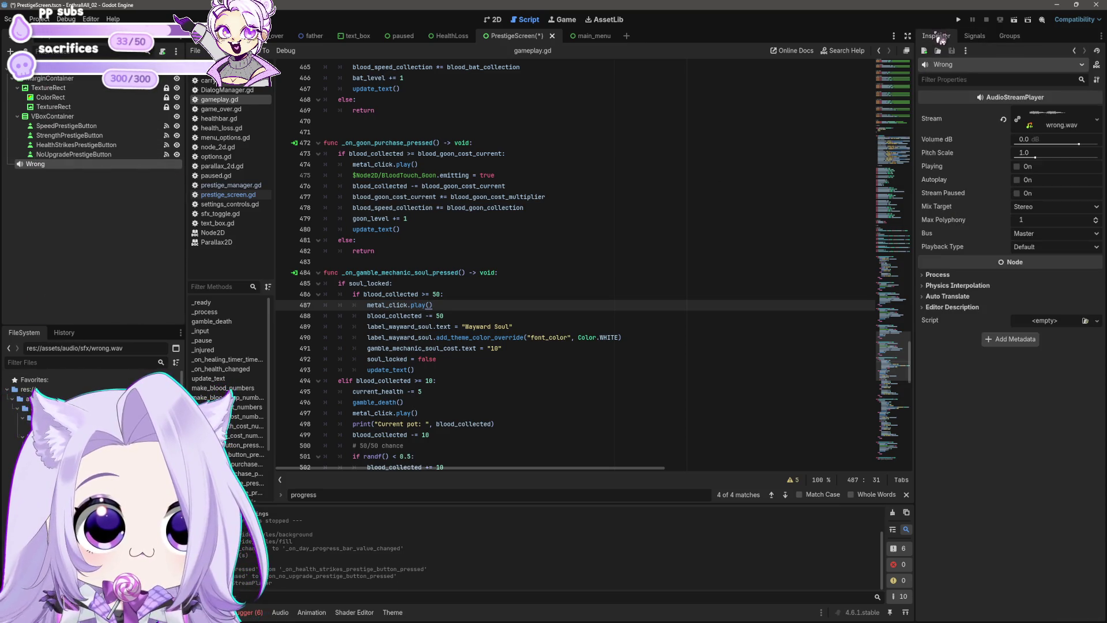
{"action": "scroll", "coordinate": [424, 277], "scroll_direction": "down", "scroll_amount": 5}
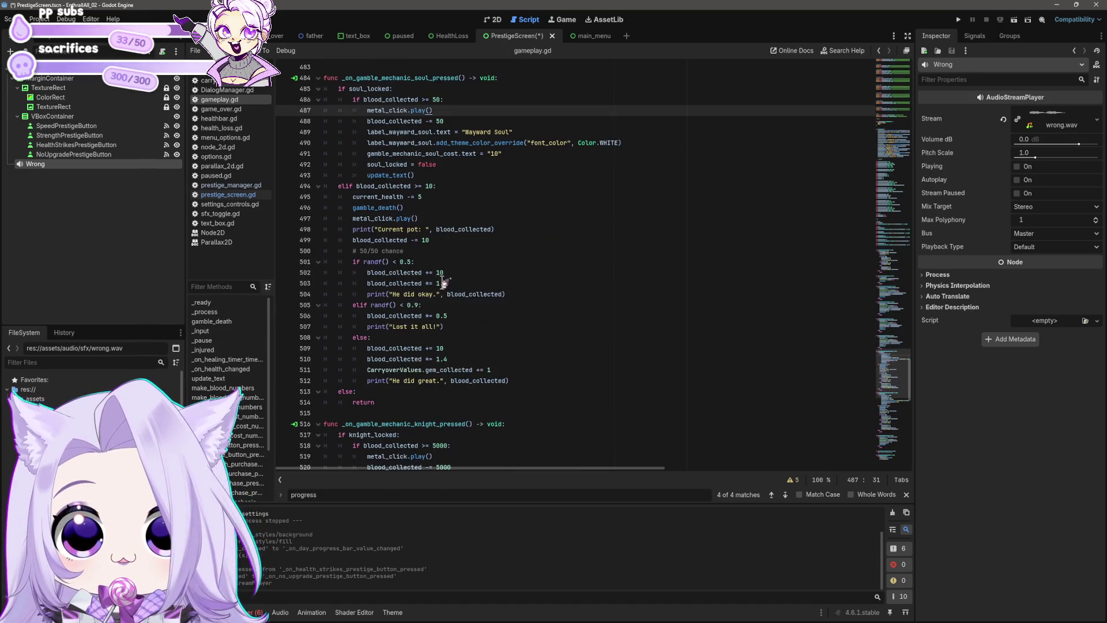
{"action": "scroll", "coordinate": [420, 342], "scroll_direction": "up", "scroll_amount": 2}
{"action": "left_click", "coordinate": [228, 195]}
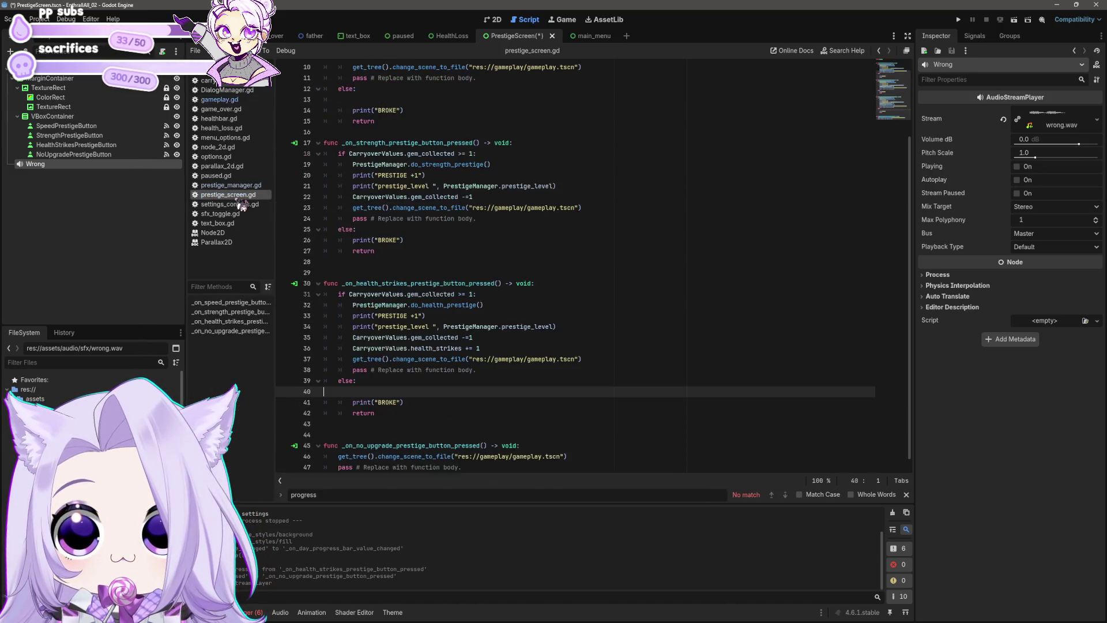
{"action": "left_click", "coordinate": [492, 239]}
Add a Wrong.play() call above print("BROKE") in the health-strikes else branch.
{"action": "scroll", "coordinate": [480, 339], "scroll_direction": "down", "scroll_amount": 1}
{"action": "left_click_drag", "start_coordinate": [34, 165], "coordinate": [360, 389]}
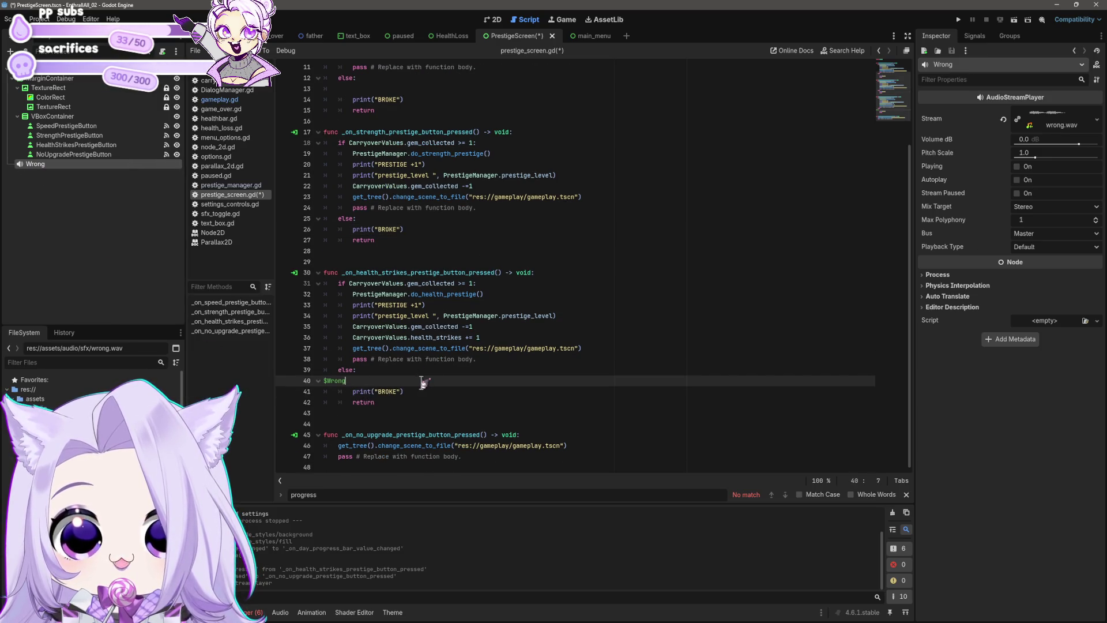
{"action": "key", "text": "ctrl+z"}
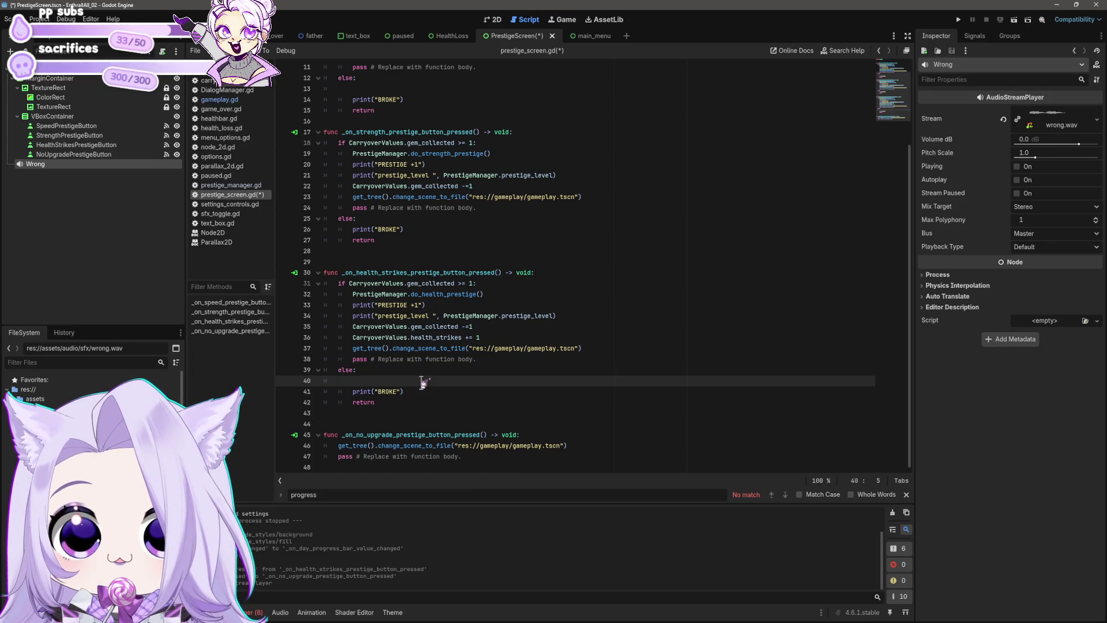
{"action": "type", "text": "metal_click.play()"}
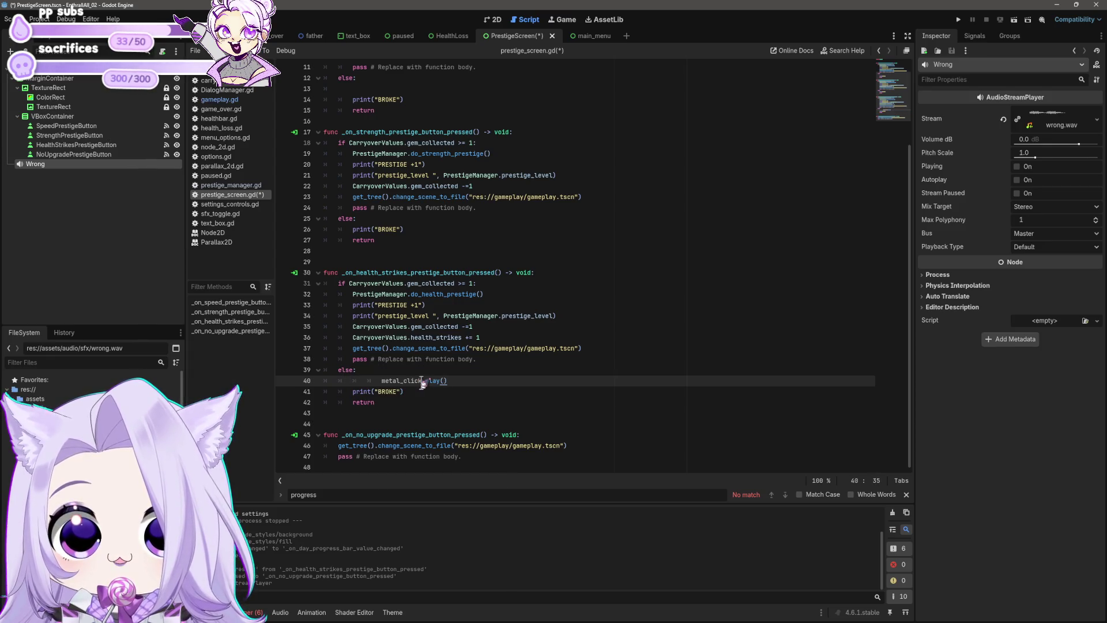
{"action": "key", "text": "BackSpace"}
{"action": "key", "text": "BackSpace"}
{"action": "key", "text": "shift+Right"}
{"action": "key", "text": "shift+Right"}
{"action": "key", "text": "shift+Right"}
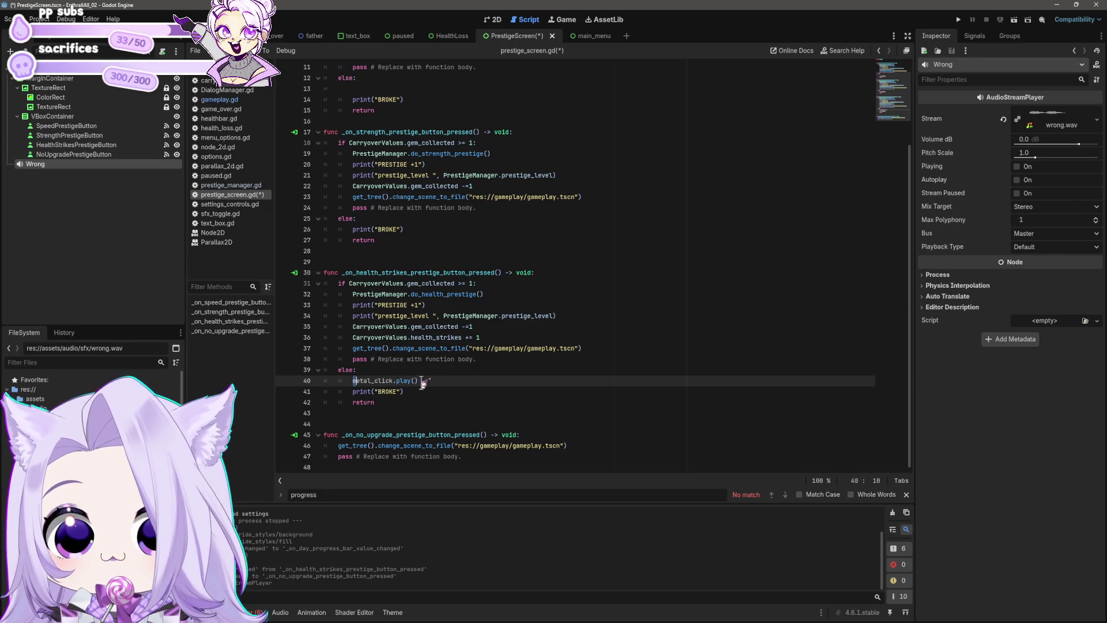
{"action": "key", "text": "shift+Right"}
{"action": "key", "text": "shift+Right"}
{"action": "key", "text": "shift+Right"}
{"action": "type", "text": "Wrong"}
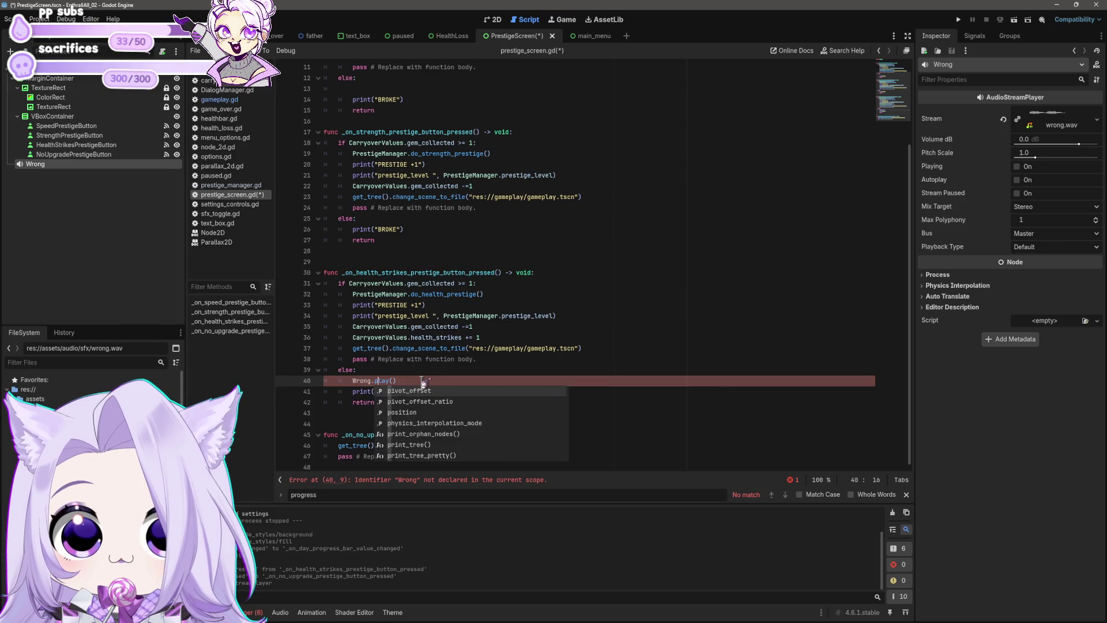
{"action": "key", "text": "Escape"}
{"action": "key", "text": "Down"}
{"action": "key", "text": "End"}
{"action": "key", "text": "Left"}
{"action": "key", "text": "Left"}
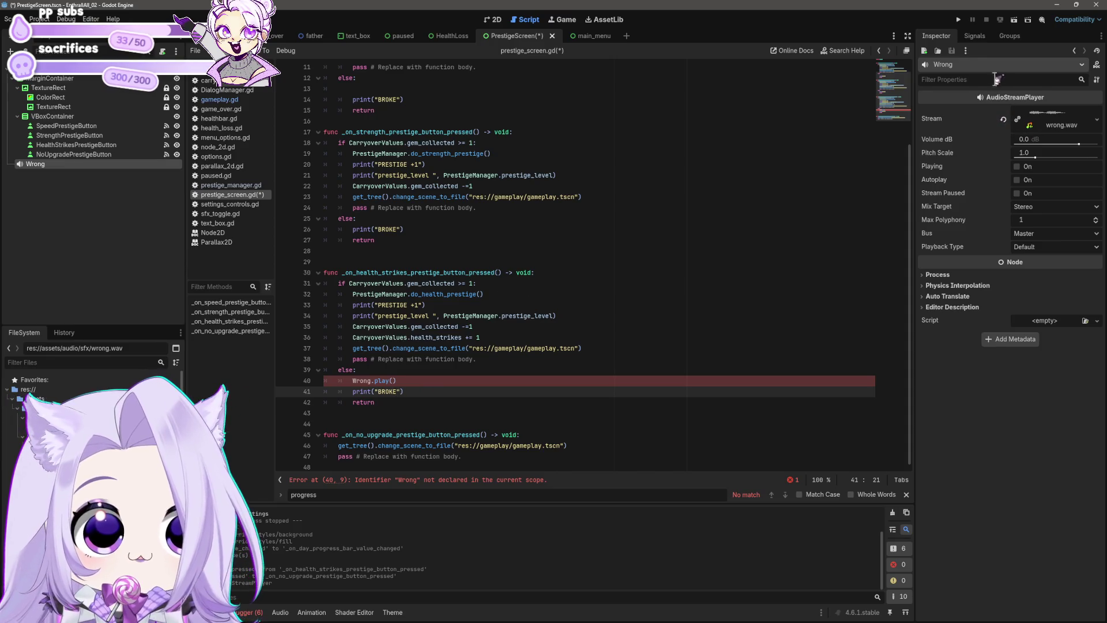
Save prestige_screen.gd and the scene with the new Wrong play call.
{"action": "left_click", "coordinate": [987, 60]}
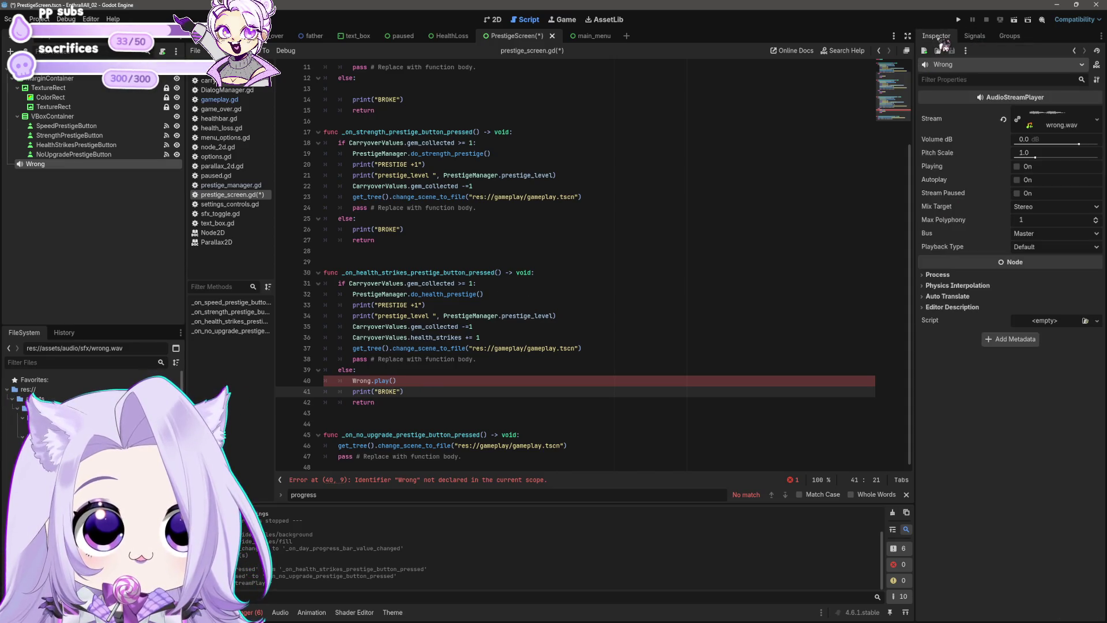
{"action": "left_click", "coordinate": [436, 380]}
{"action": "key", "text": "ctrl+s"}
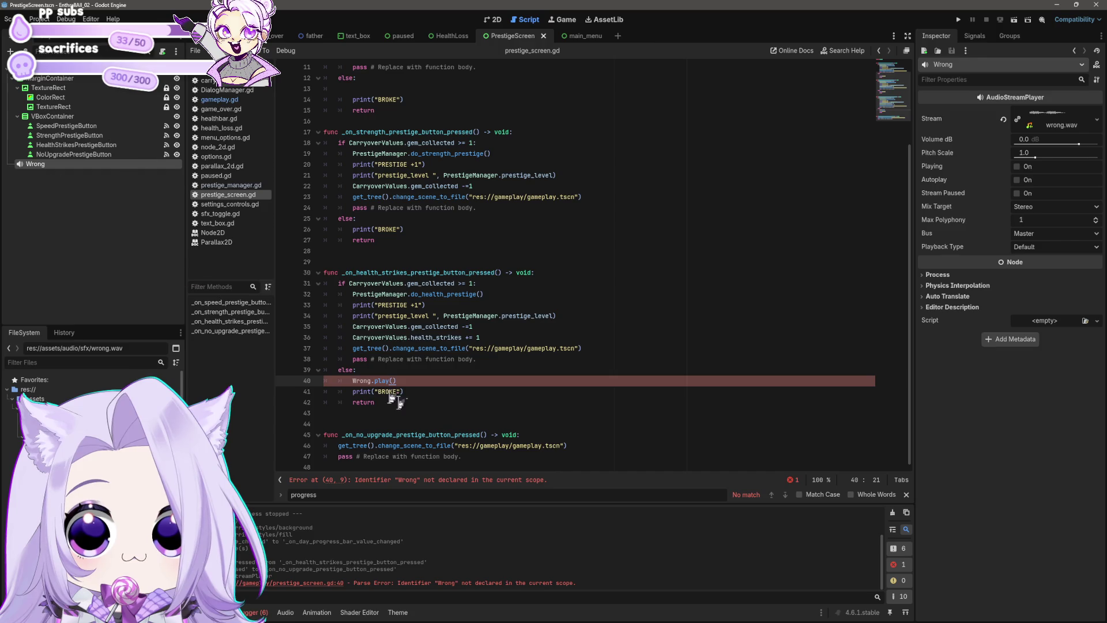
{"action": "left_click", "coordinate": [360, 381]}
{"action": "type", "text": "w"}
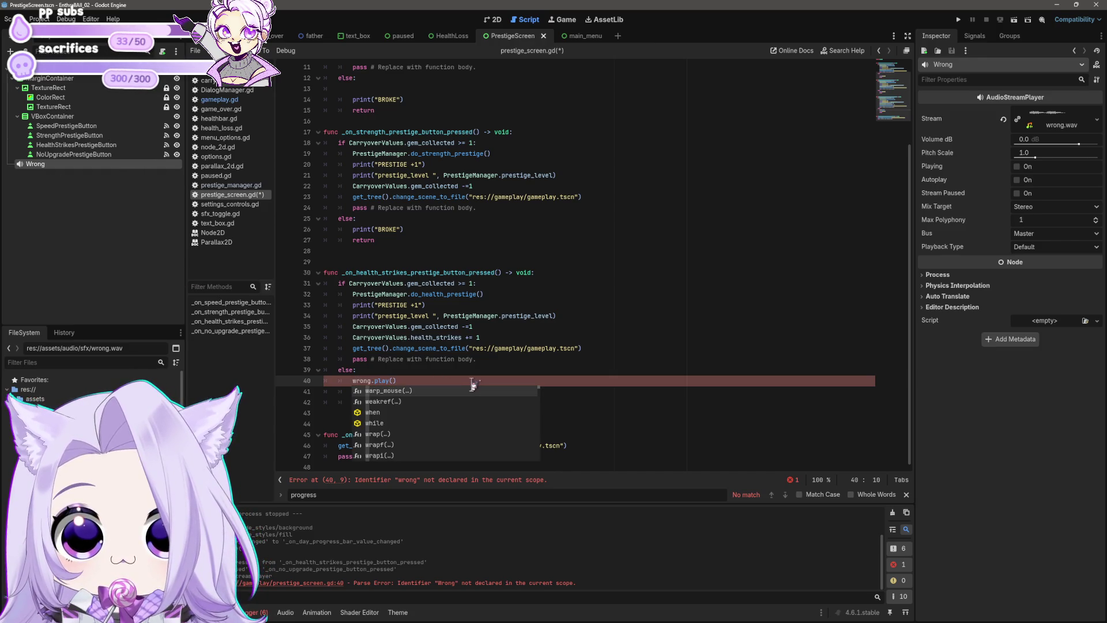
{"action": "left_click", "coordinate": [469, 370]}
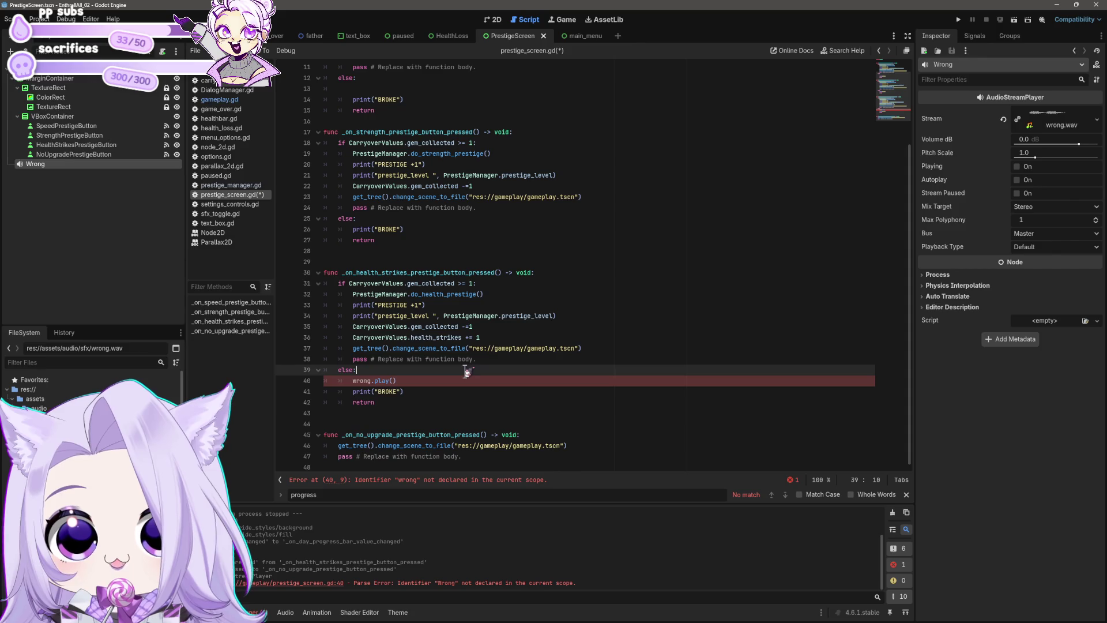
Move the Wrong player under VBoxContainer and rename it WrongSFX.
{"action": "left_click", "coordinate": [493, 19]}
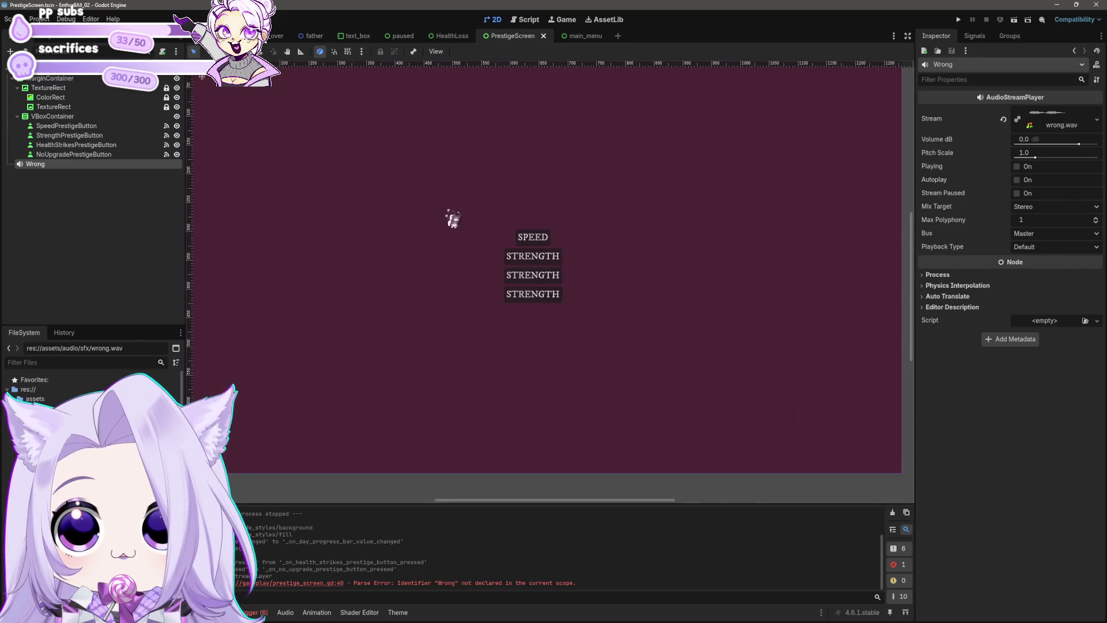
{"action": "scroll", "coordinate": [415, 309], "scroll_direction": "down", "scroll_amount": 3}
{"action": "mouse_move", "coordinate": [38, 166]}
{"action": "left_mouse_down"}
{"action": "mouse_move", "coordinate": [41, 101]}
{"action": "mouse_move", "coordinate": [48, 121]}
{"action": "left_mouse_up"}
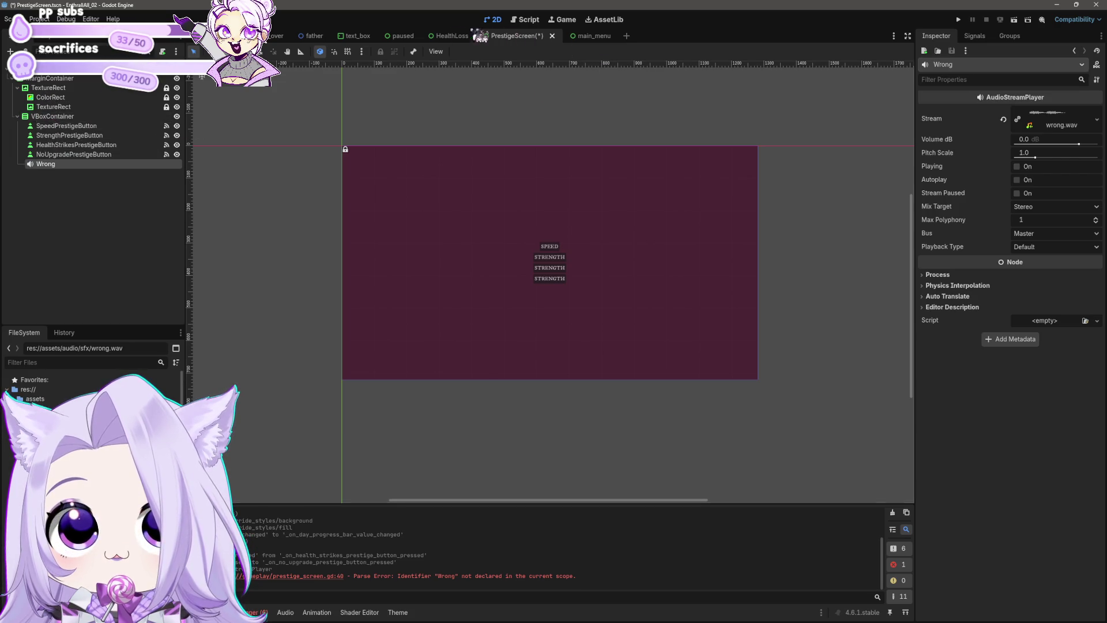
{"action": "left_click", "coordinate": [530, 21]}
{"action": "key", "text": "ctrl+s"}
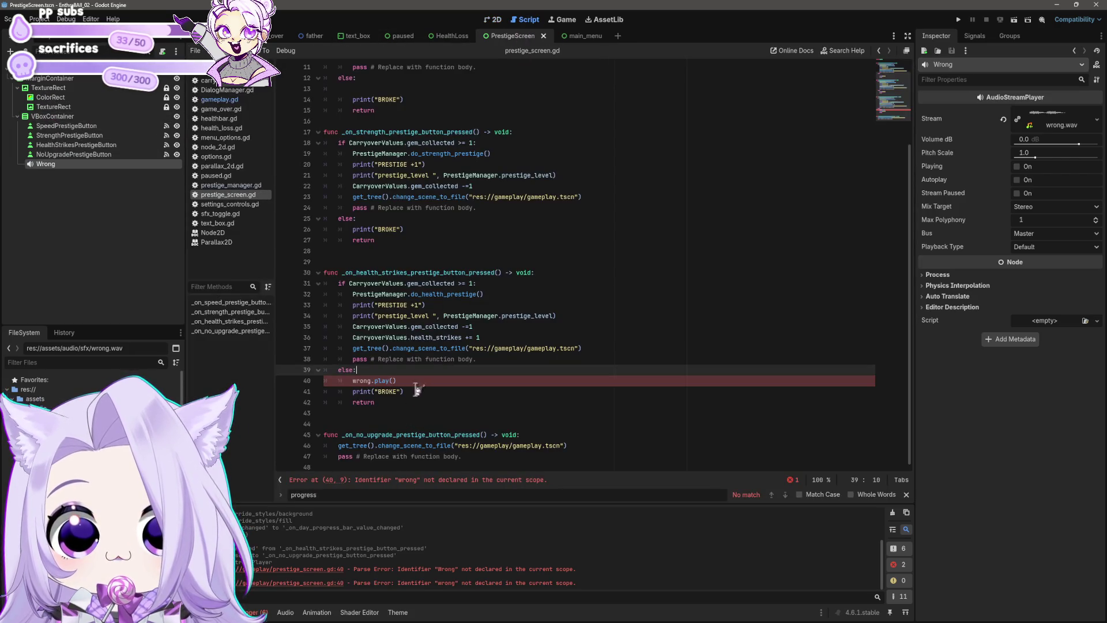
{"action": "left_click", "coordinate": [433, 434]}
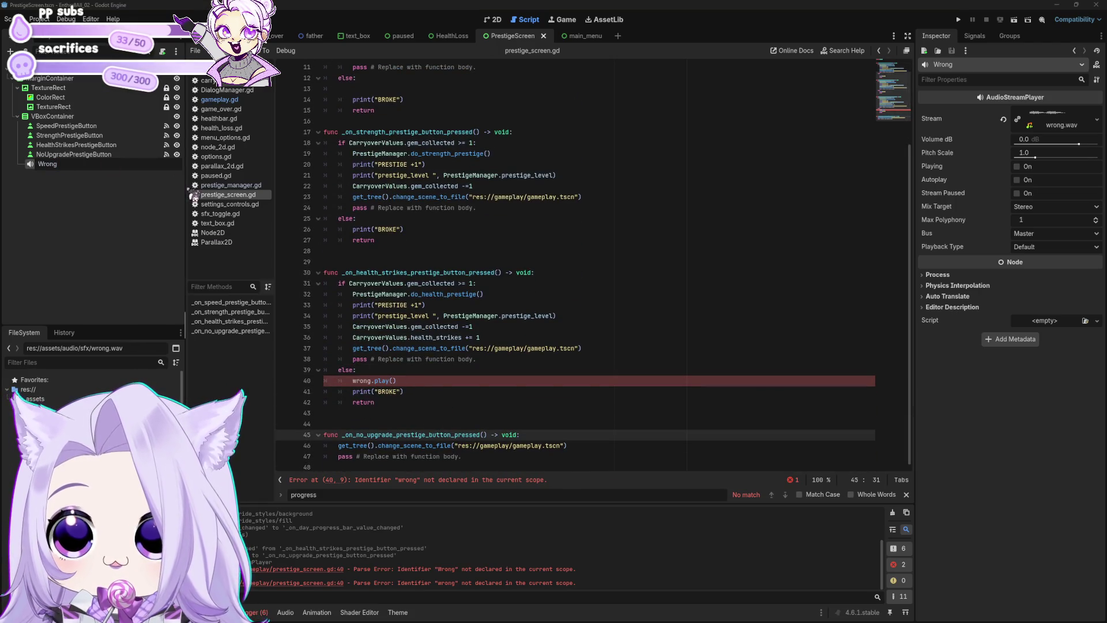
{"action": "type", "text": "X"}
{"action": "key", "text": "Return"}
Change line 40 to WrongSFX.play(), save, and bring up gameplay.gd.
{"action": "left_click", "coordinate": [373, 381]}
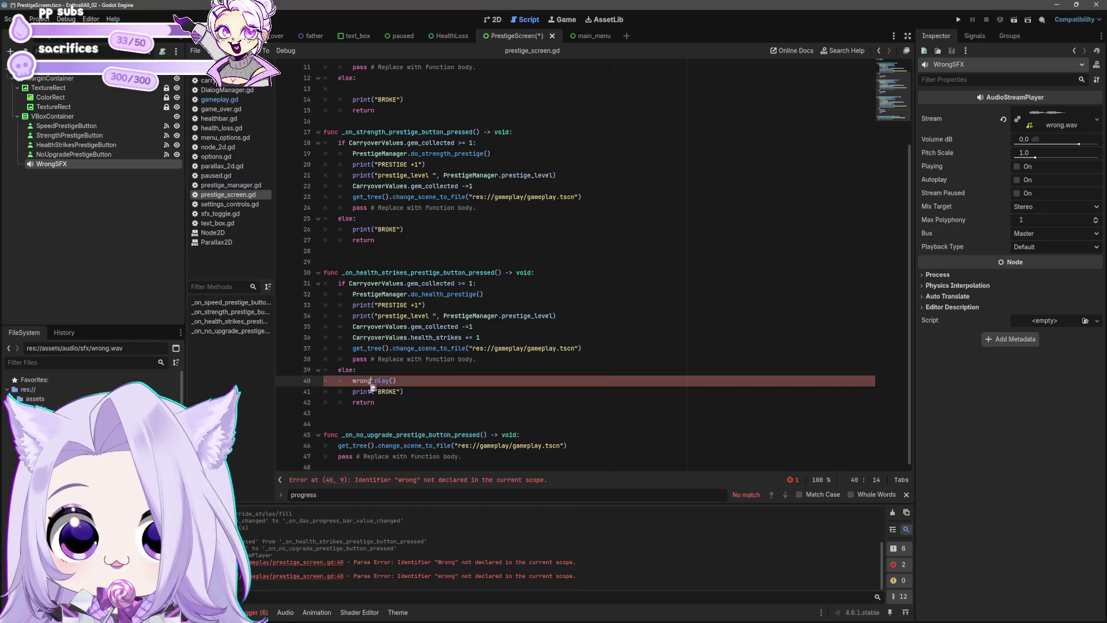
{"action": "key", "text": "BackSpace"}
{"action": "key", "text": "BackSpace"}
{"action": "key", "text": "BackSpace"}
{"action": "type", "text": "W"}
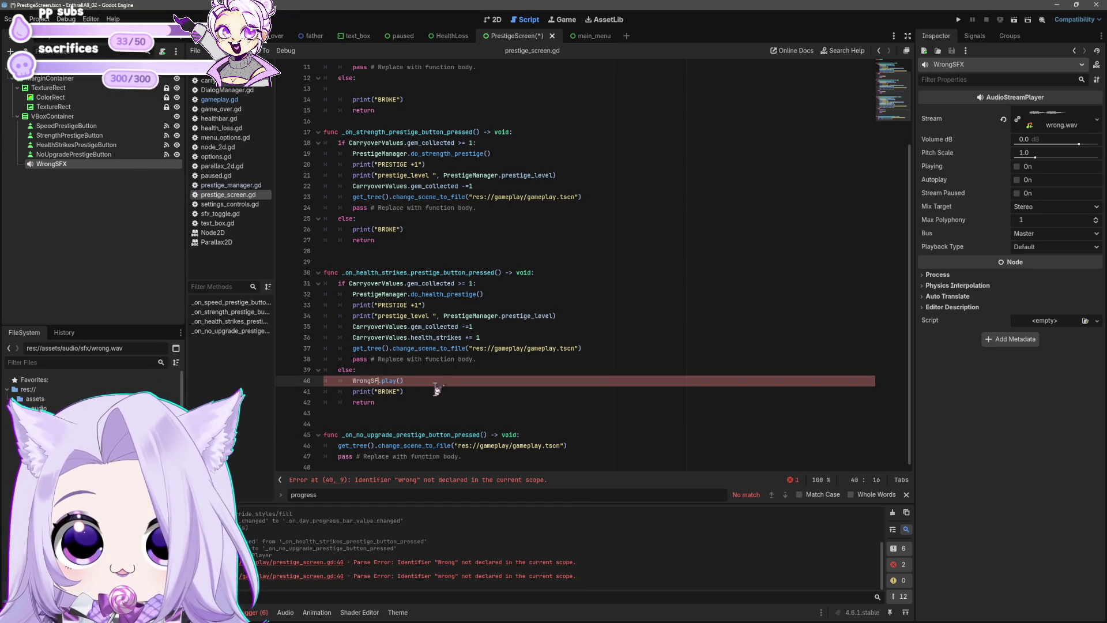
{"action": "type", "text": "X"}
{"action": "left_click", "coordinate": [437, 382]}
{"action": "key", "text": "ctrl+s"}
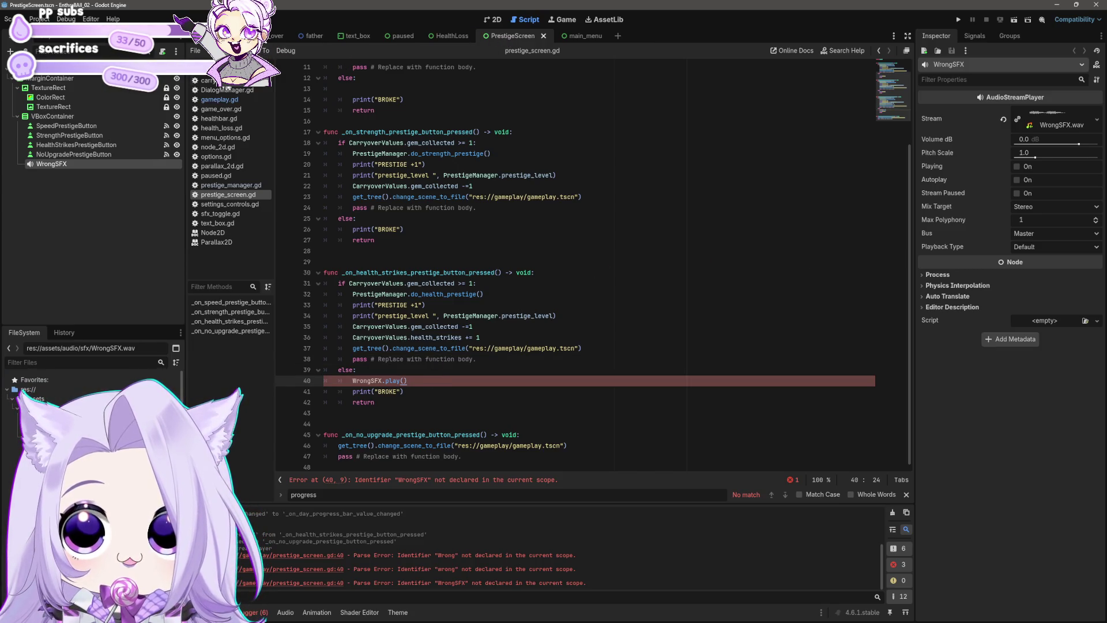
{"action": "left_click", "coordinate": [219, 99]}
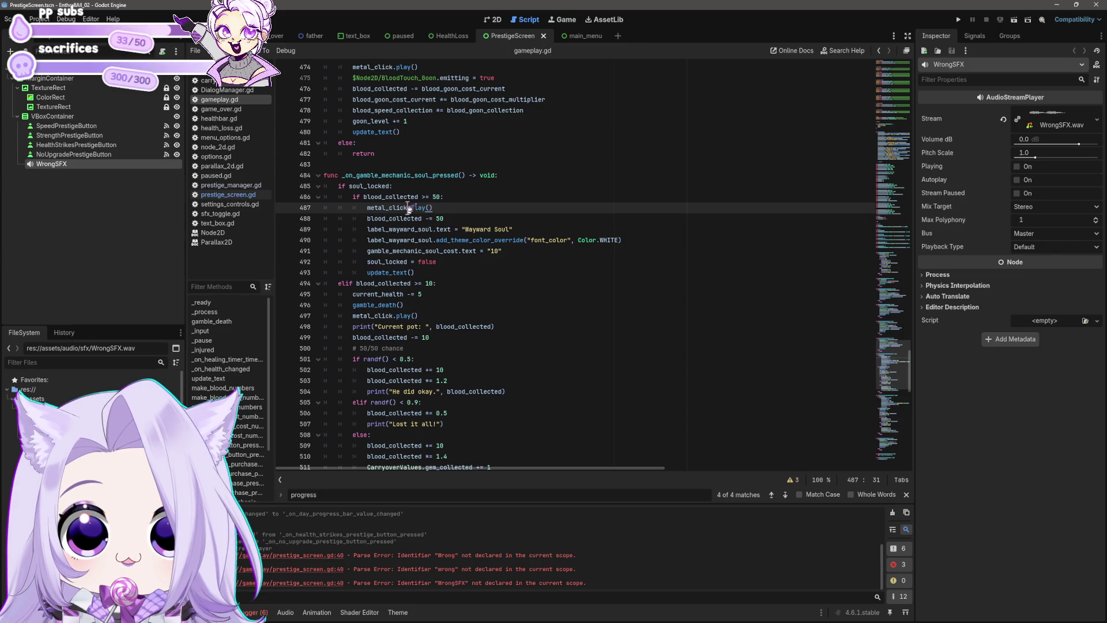
Copy metal_click.play() from gameplay.gd into line 40 of prestige_screen.gd, then clear it again.
{"action": "left_click", "coordinate": [368, 208], "text": "shift"}
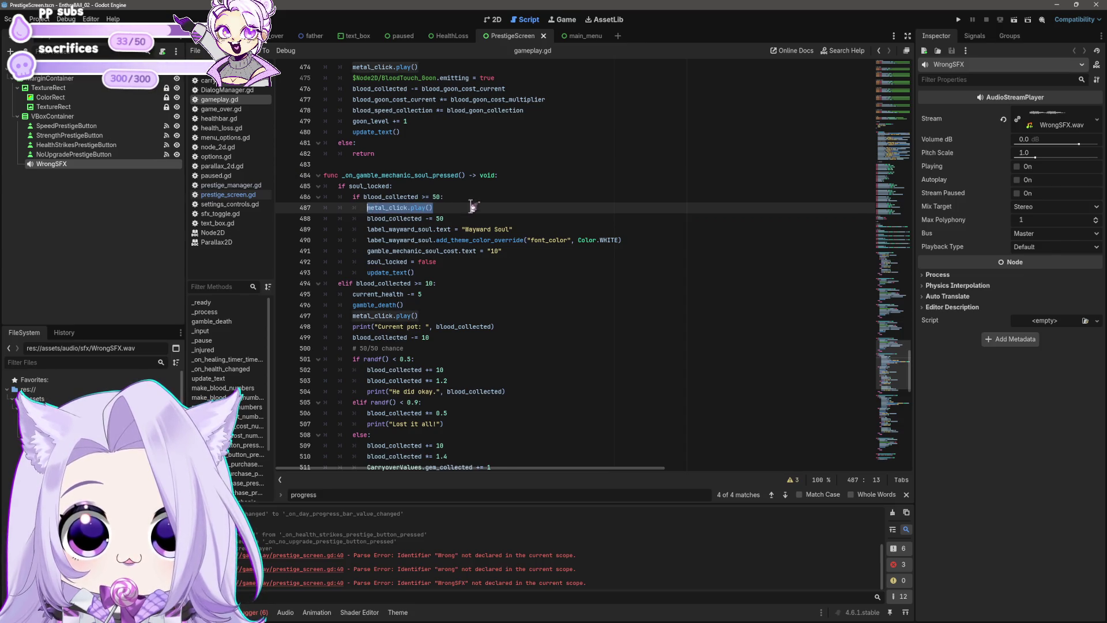
{"action": "key", "text": "ctrl+c"}
{"action": "key", "text": "alt+Left"}
{"action": "key", "text": "ctrl+v"}
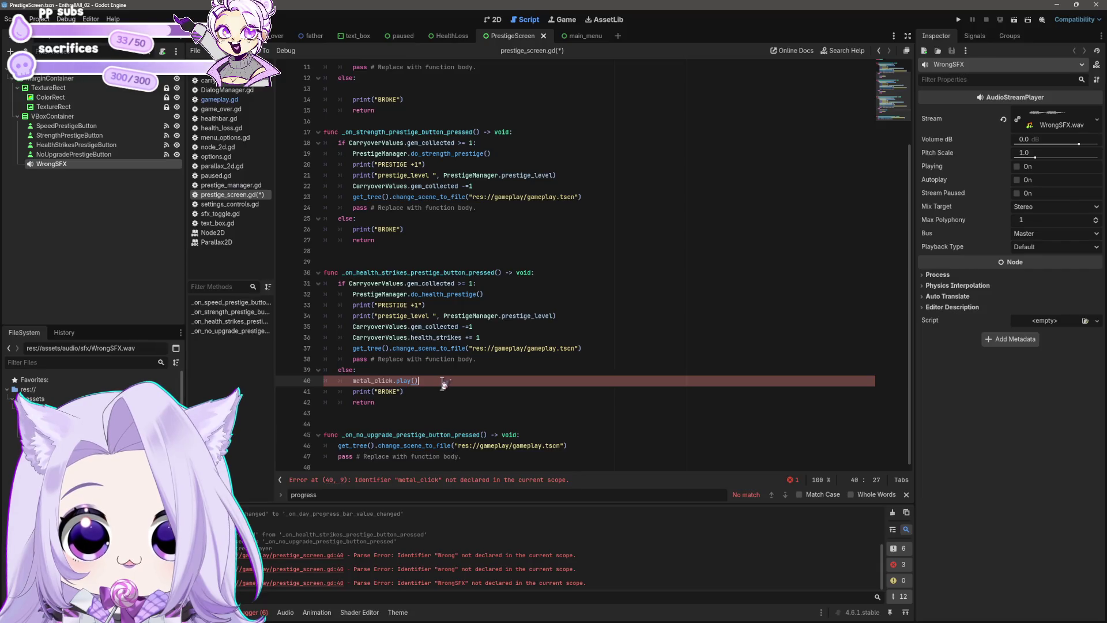
{"action": "key", "text": "shift+Home"}
{"action": "key", "text": "shift+Home"}
{"action": "key", "text": "BackSpace"}
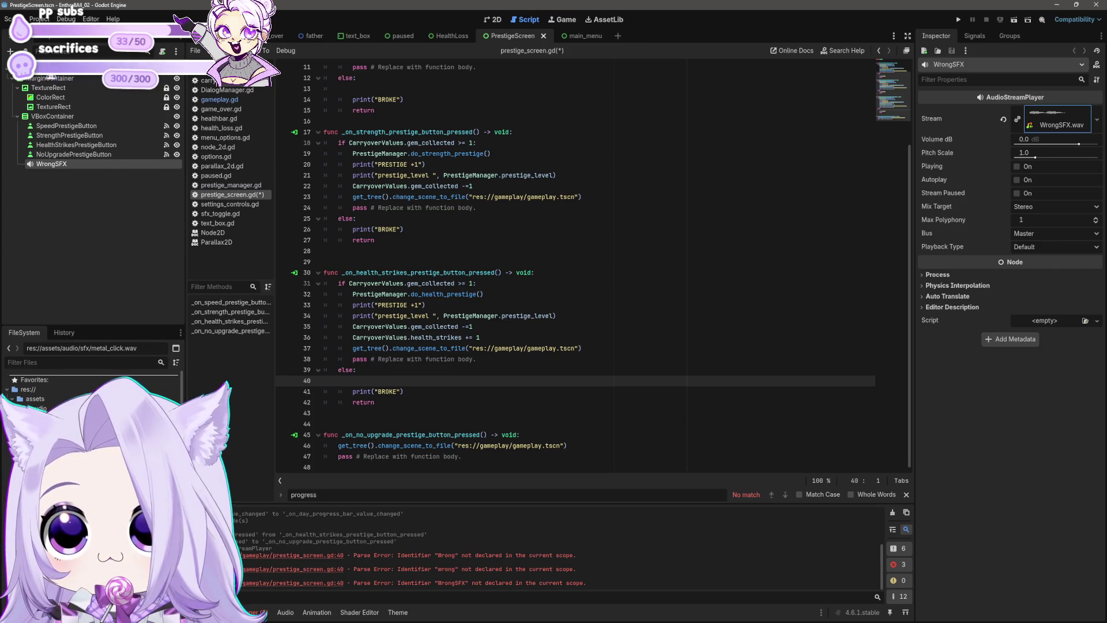
Add a MetalClick player from metal_click.wav, write metal_click.play() on line 40, and save.
{"action": "left_click_drag", "start_coordinate": [51, 80], "coordinate": [51, 80]}
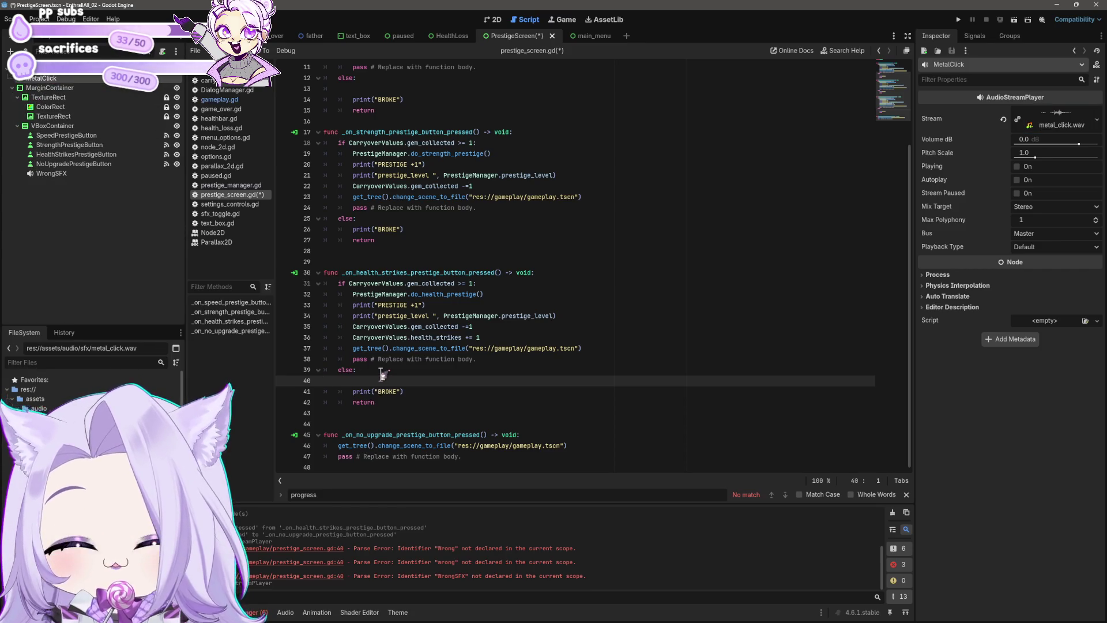
{"action": "type", "text": "metal_click.play("}
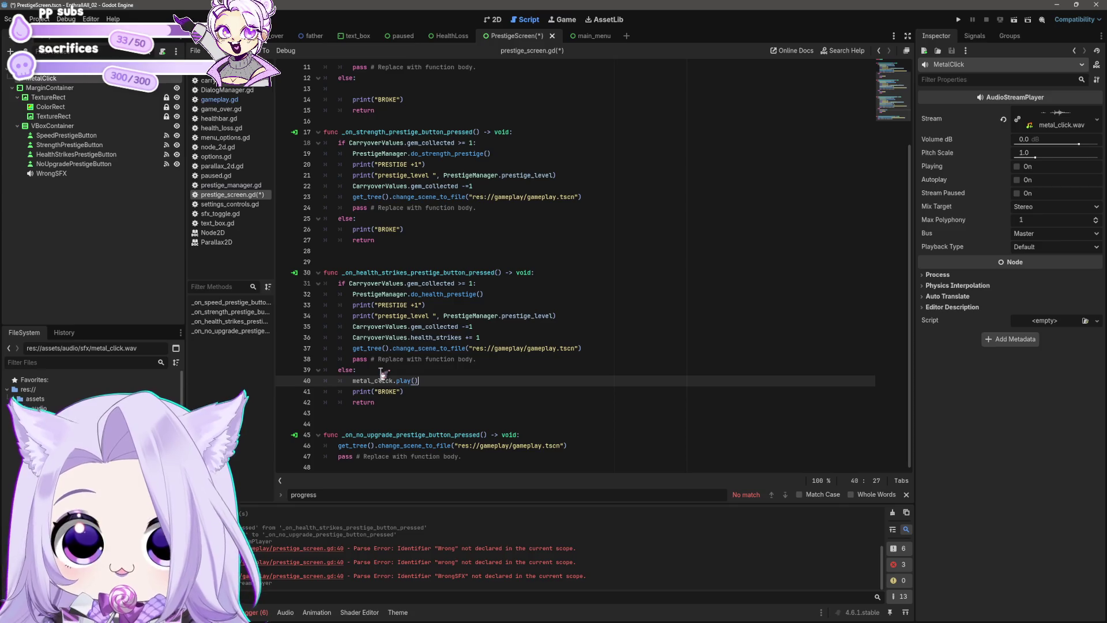
{"action": "key", "text": "Down"}
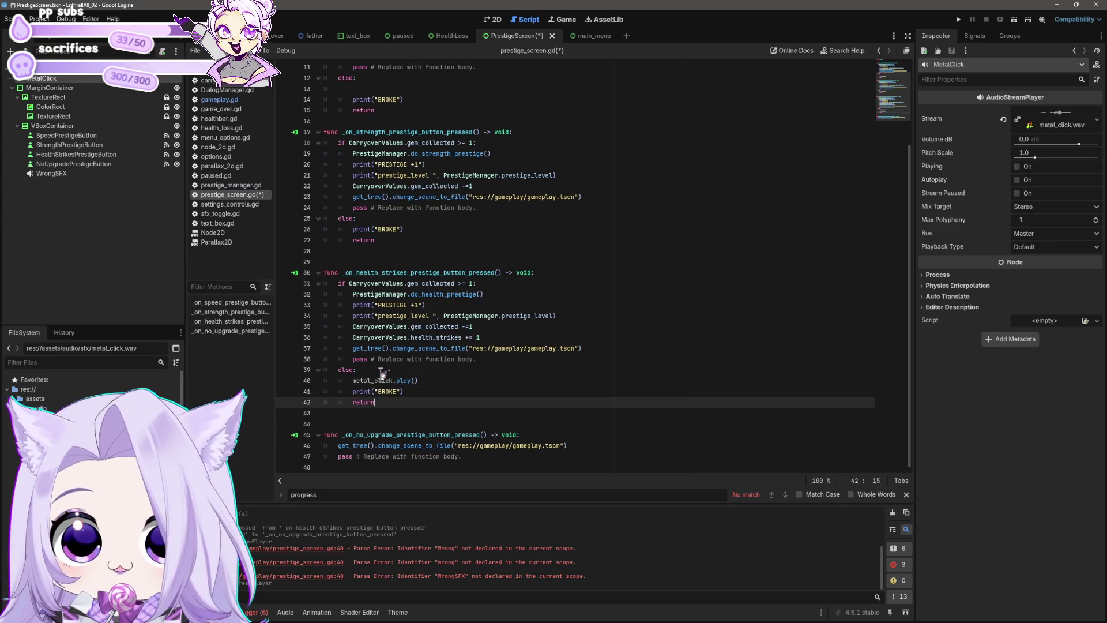
{"action": "key", "text": "ctrl+s"}
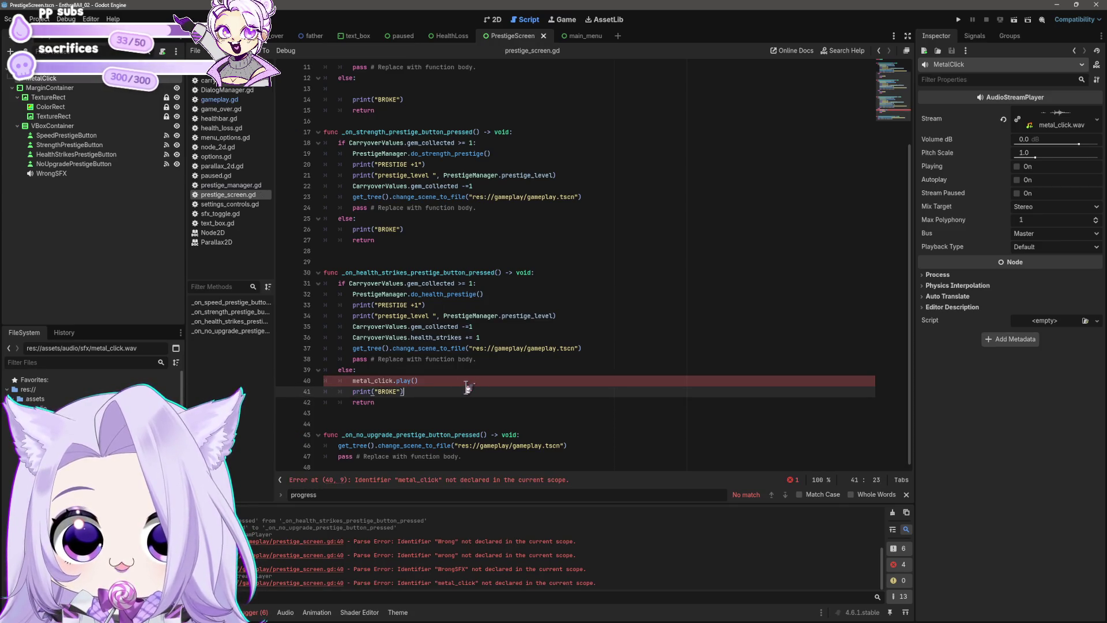
{"action": "left_click", "coordinate": [466, 382]}
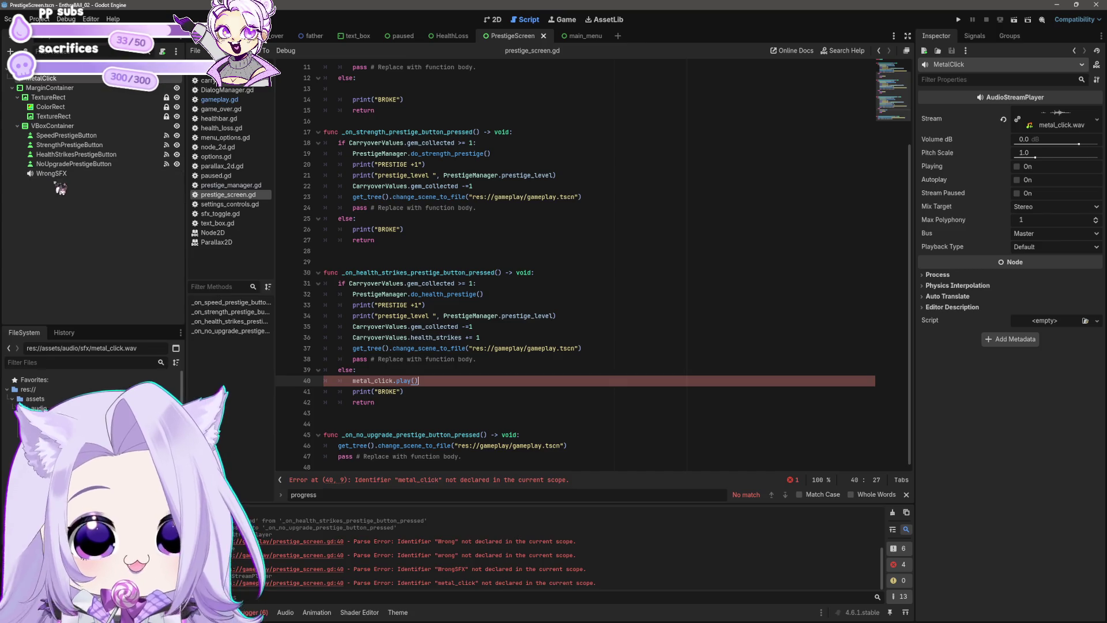
{"action": "left_click", "coordinate": [495, 20]}
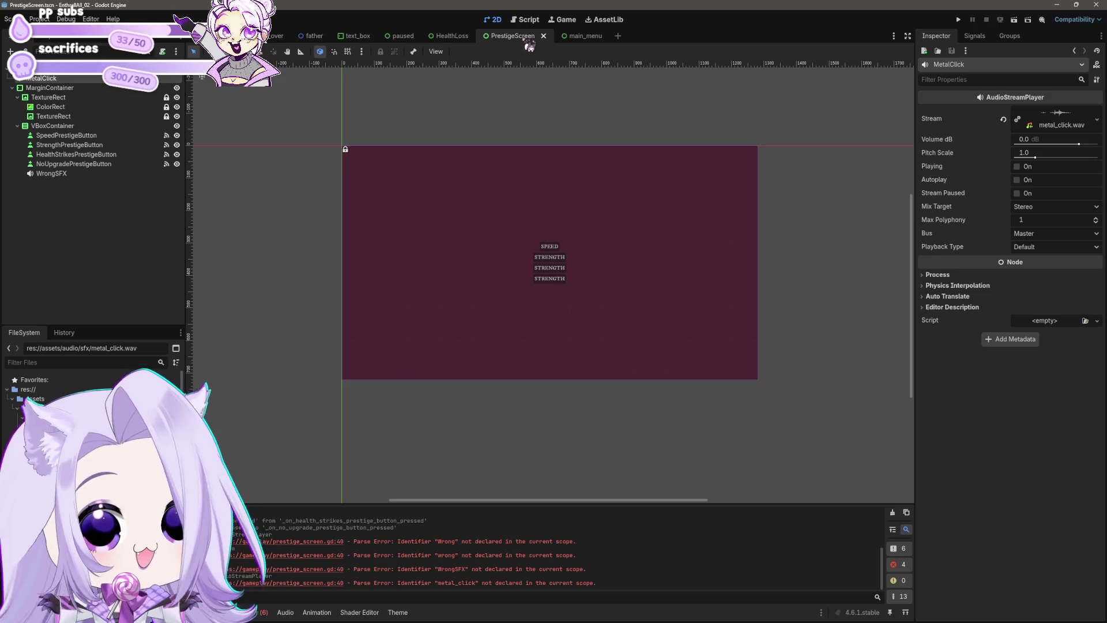
Copy the metal_click AudioStreamPlayer declaration from gameplay.gd line 122, then reopen prestige_screen.gd.
{"action": "left_click", "coordinate": [237, 36]}
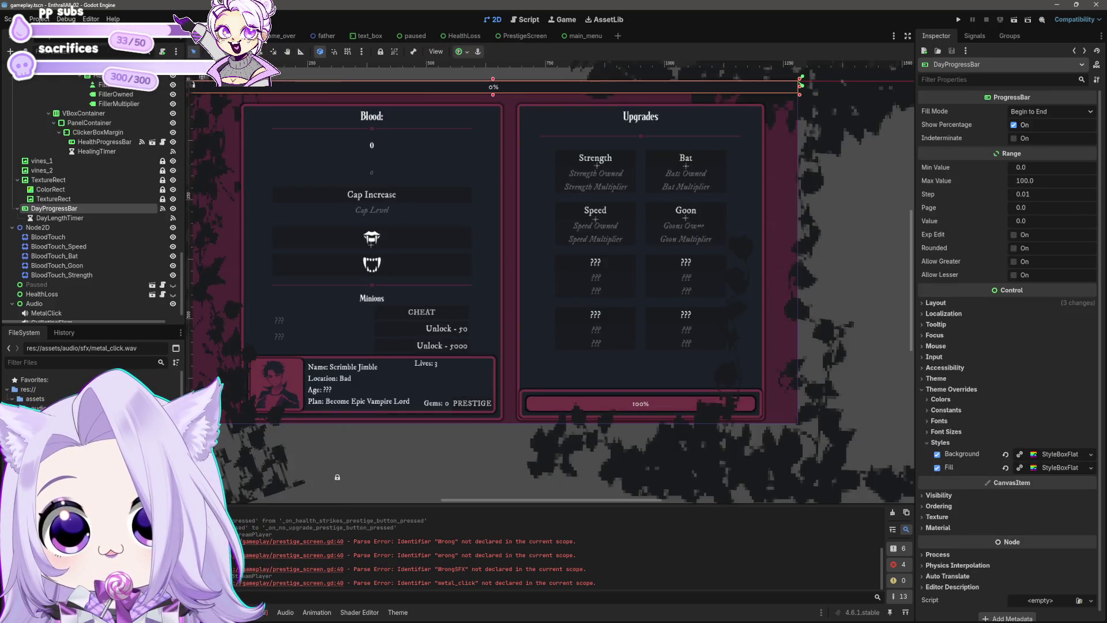
{"action": "left_click", "coordinate": [526, 19]}
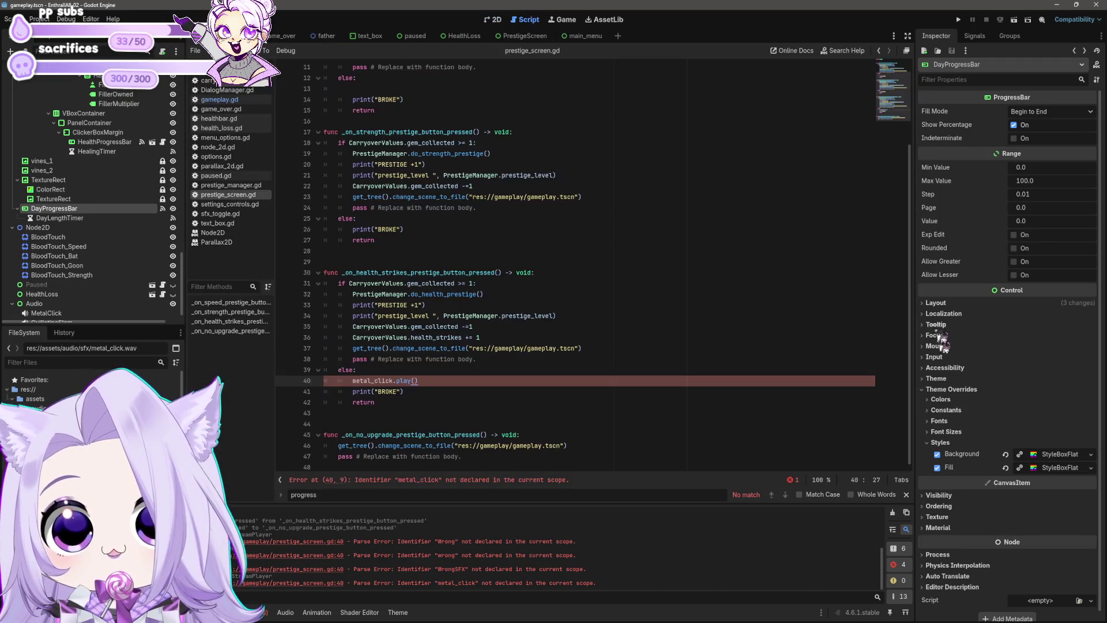
{"action": "mouse_move", "coordinate": [913, 452]}
{"action": "left_mouse_down"}
{"action": "mouse_move", "coordinate": [914, 197]}
{"action": "mouse_move", "coordinate": [917, 311]}
{"action": "left_mouse_up"}
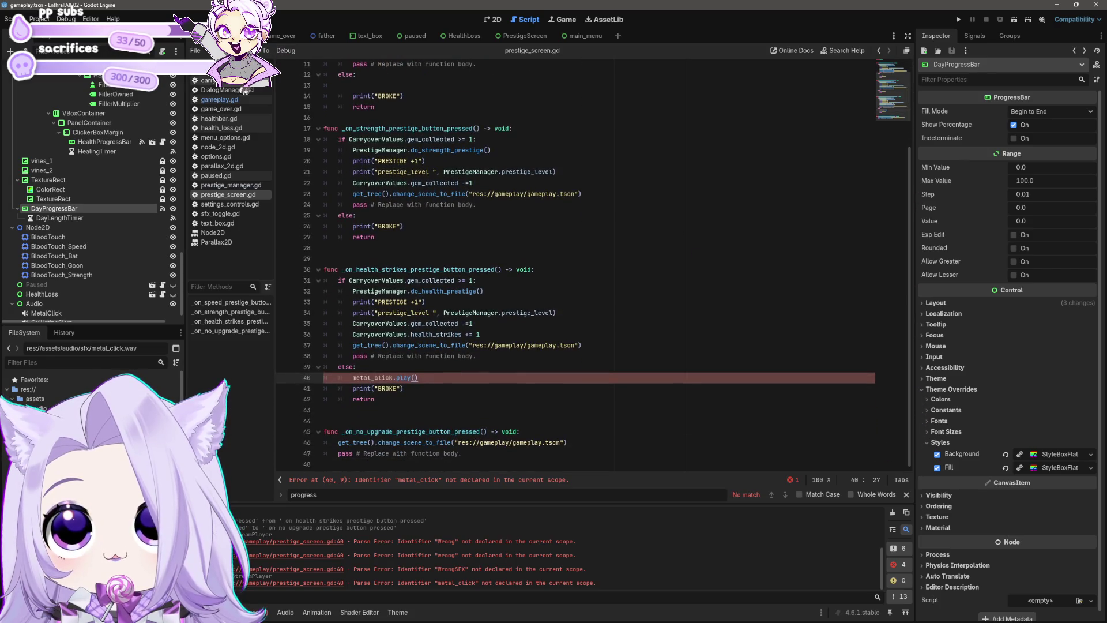
{"action": "left_click", "coordinate": [220, 99]}
{"action": "mouse_move", "coordinate": [913, 366]}
{"action": "left_mouse_down"}
{"action": "mouse_move", "coordinate": [921, 86]}
{"action": "mouse_move", "coordinate": [924, 209]}
{"action": "left_mouse_up"}
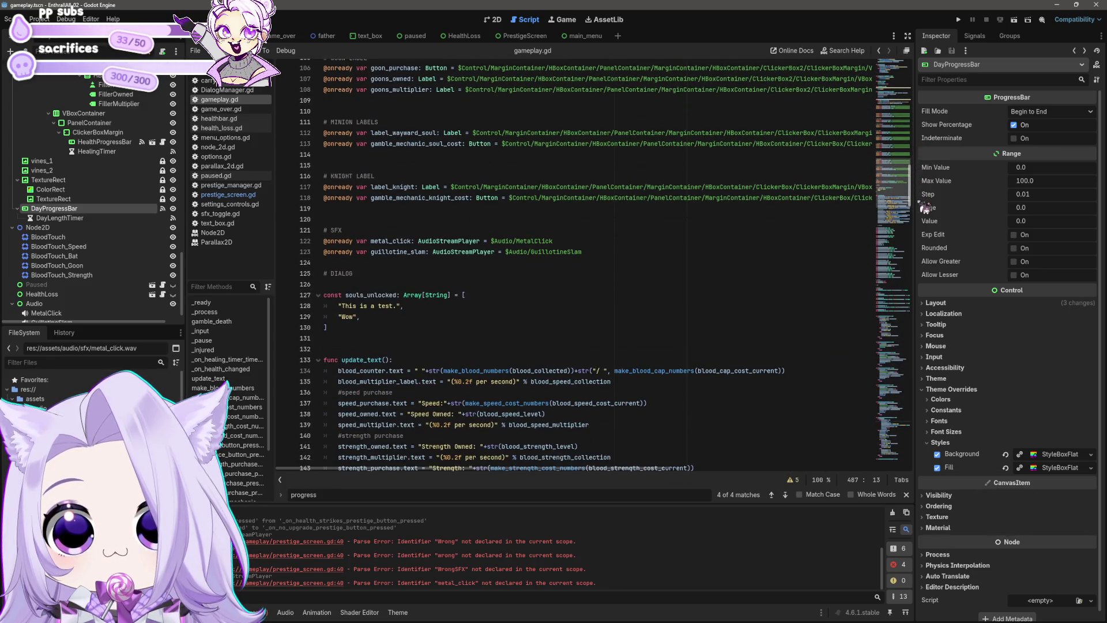
{"action": "left_click", "coordinate": [593, 253]}
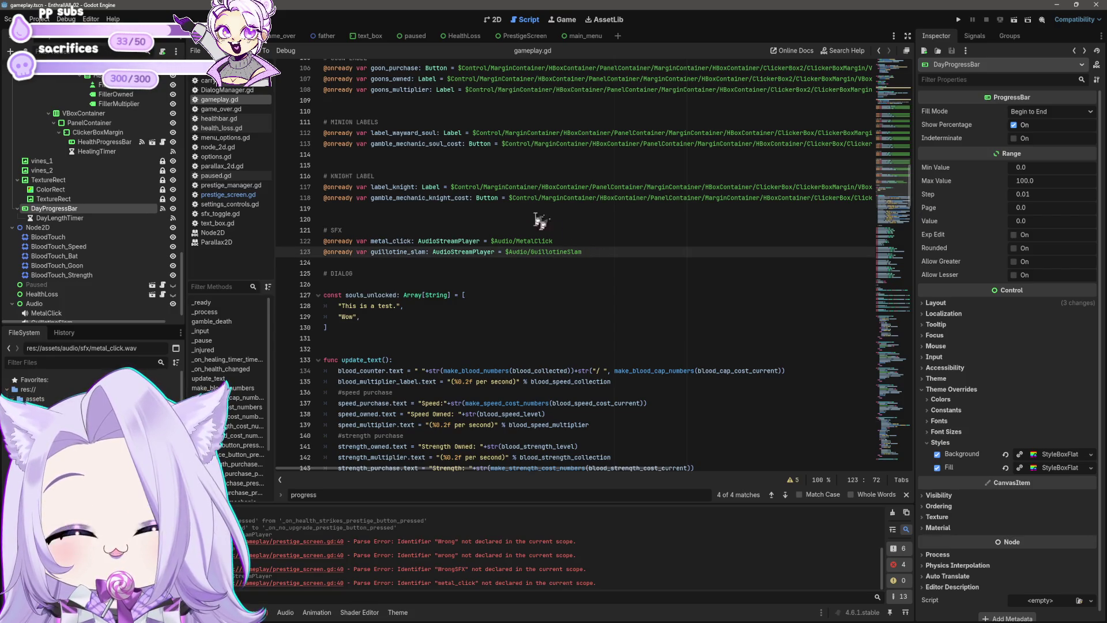
{"action": "left_click_drag", "start_coordinate": [562, 241], "coordinate": [317, 245]}
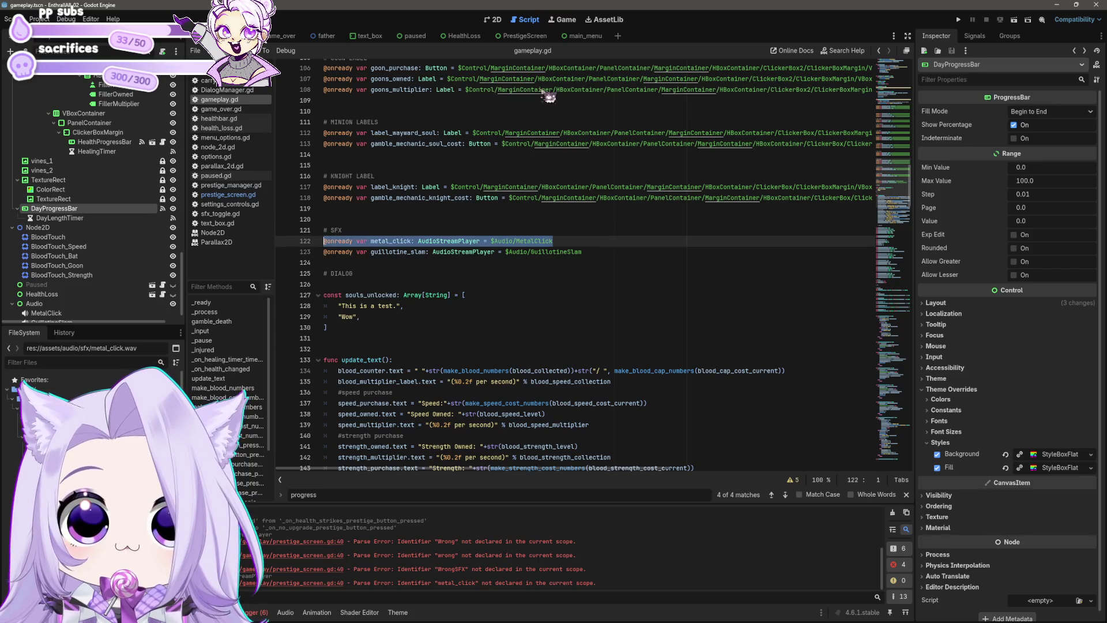
{"action": "left_click", "coordinate": [516, 36]}
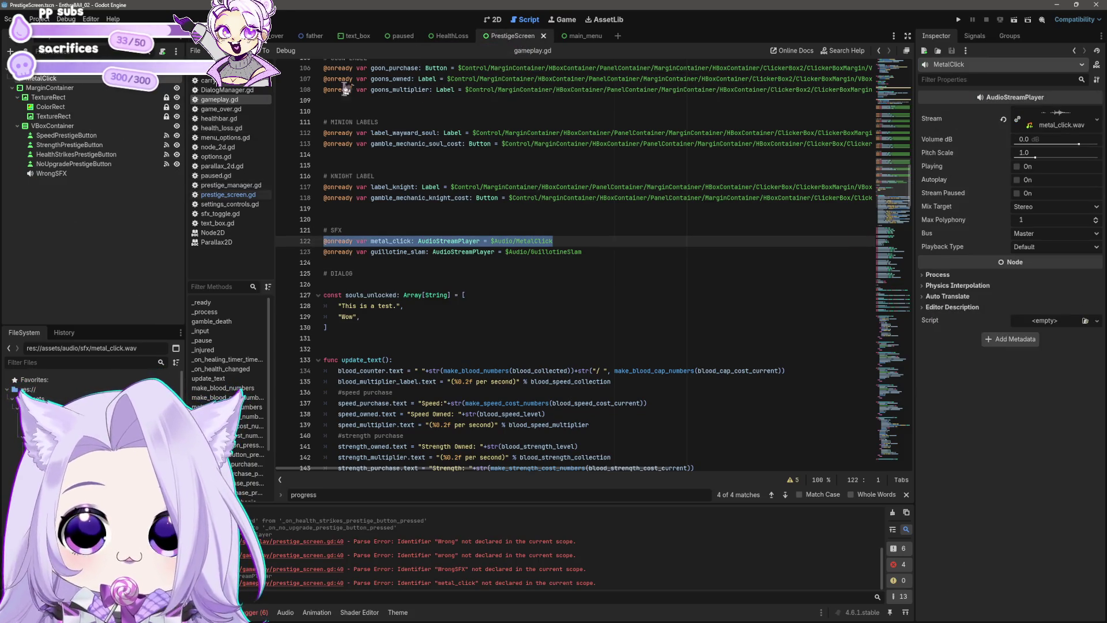
{"action": "left_click", "coordinate": [228, 195]}
{"action": "scroll", "coordinate": [914, 268], "scroll_direction": "up", "scroll_amount": 4}
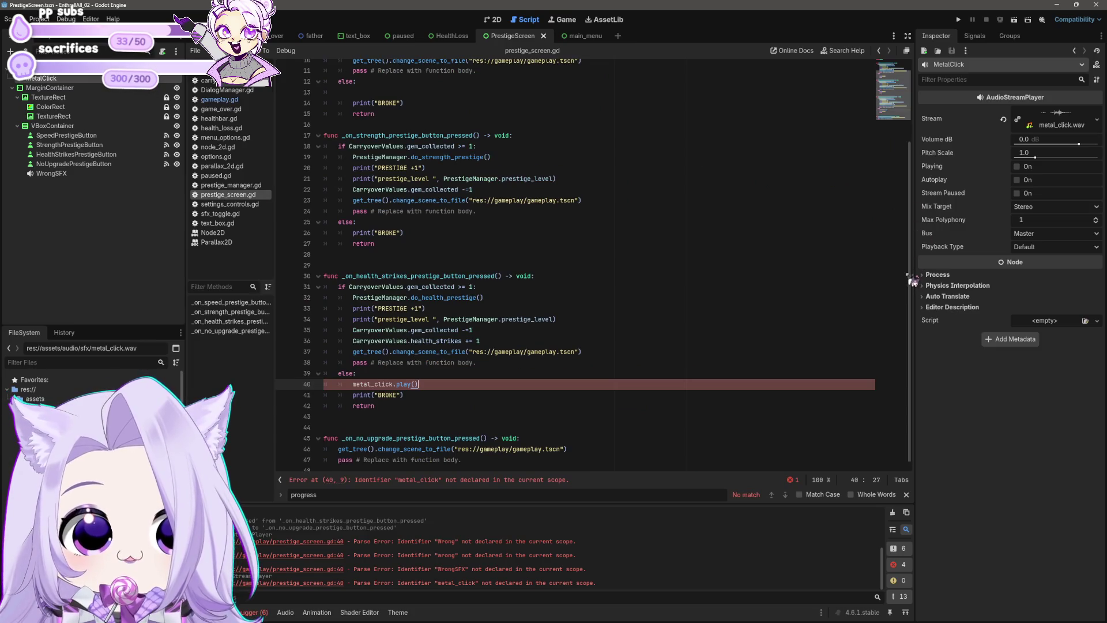
{"action": "left_click", "coordinate": [440, 88]}
{"action": "key", "text": "ctrl+v"}
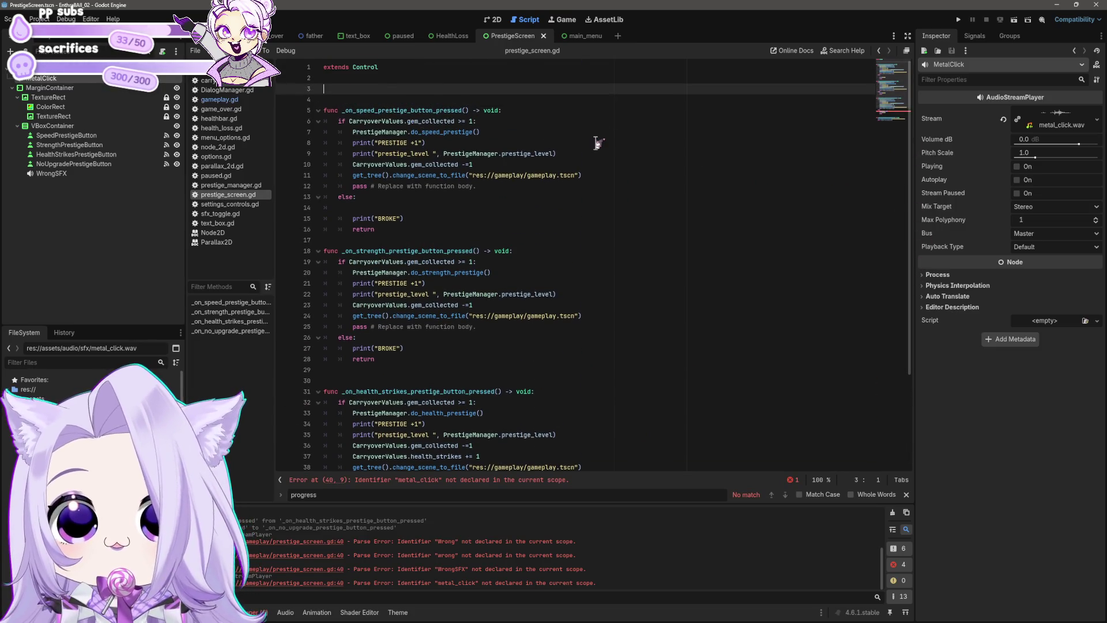
{"action": "left_click_drag", "start_coordinate": [51, 173], "coordinate": [411, 85]}
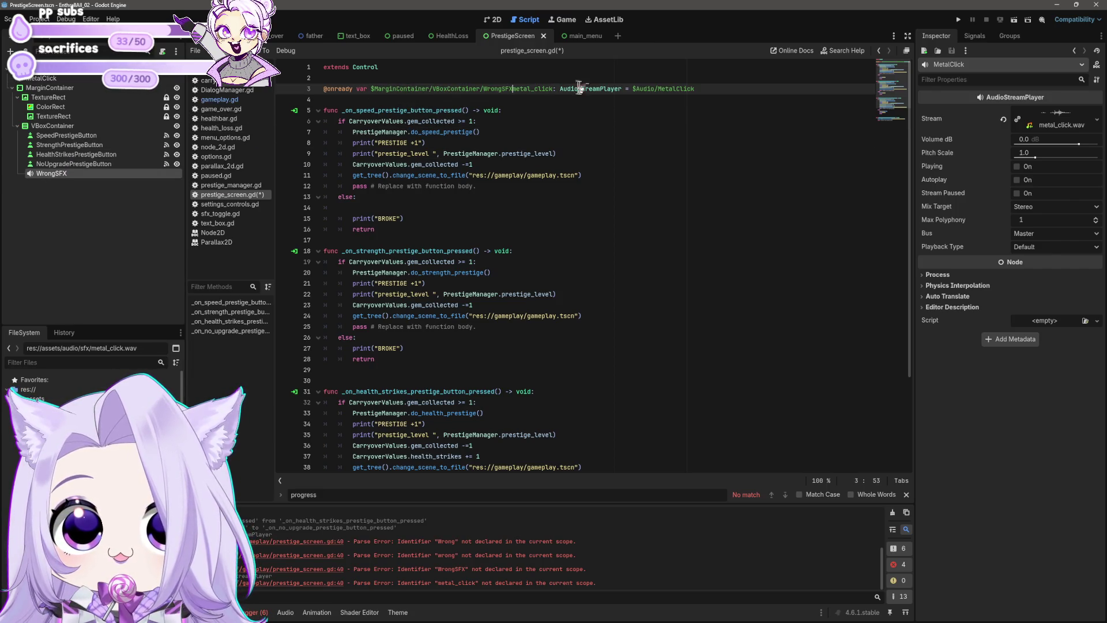
{"action": "key", "text": "ctrl+z"}
{"action": "left_click_drag", "start_coordinate": [491, 90], "coordinate": [799, 110]}
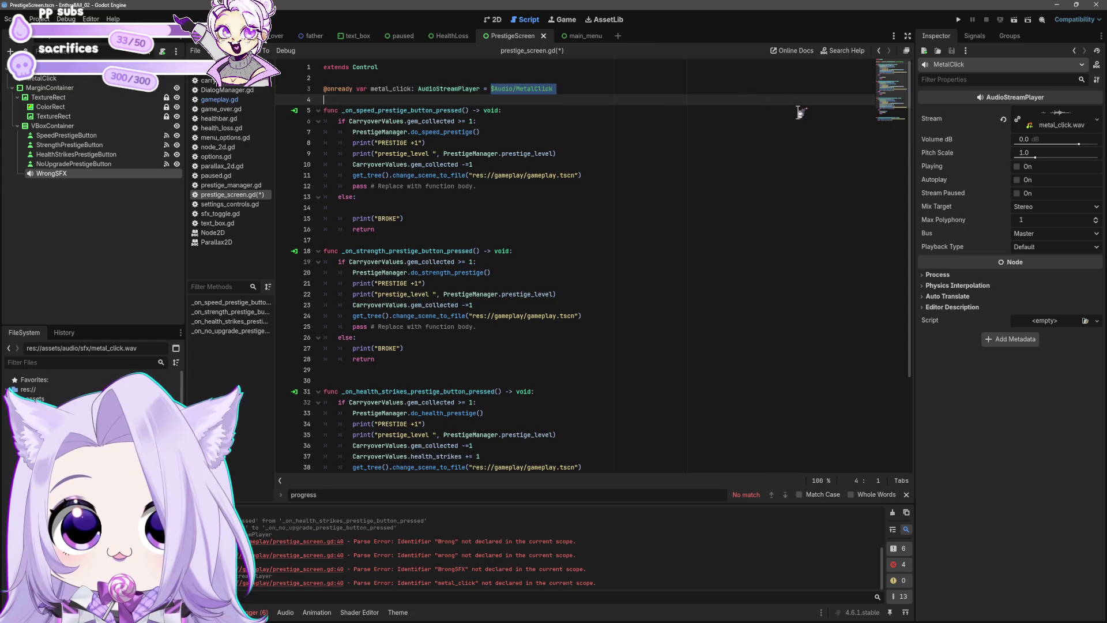
{"action": "key", "text": "BackSpace"}
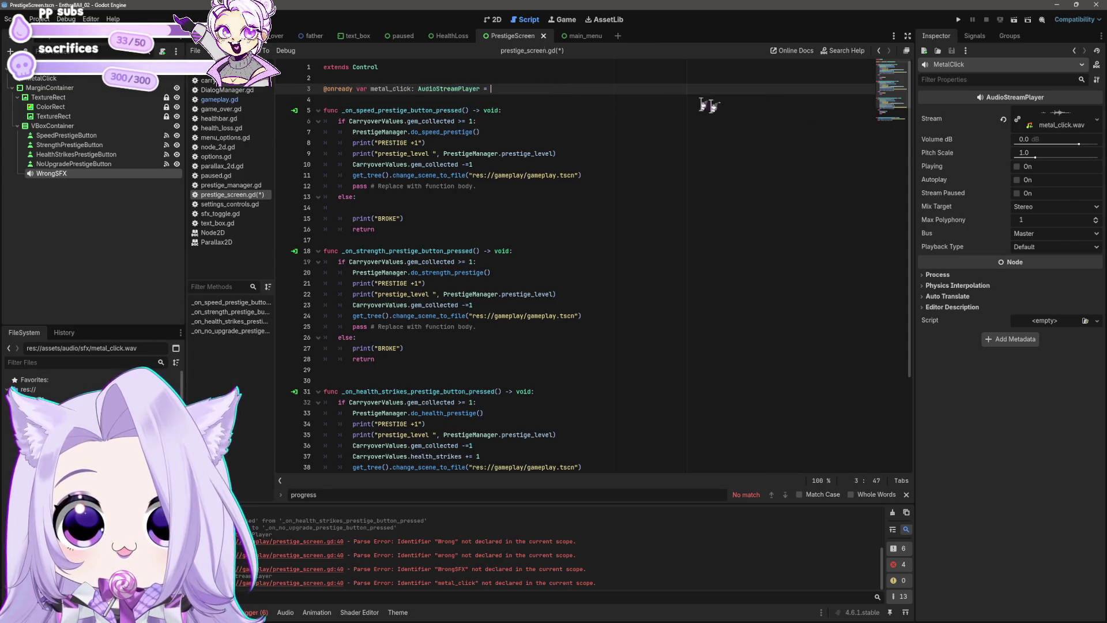
{"action": "mouse_move", "coordinate": [52, 192]}
{"action": "left_mouse_down"}
{"action": "mouse_move", "coordinate": [490, 167]}
{"action": "mouse_move", "coordinate": [490, 92]}
{"action": "left_mouse_up"}
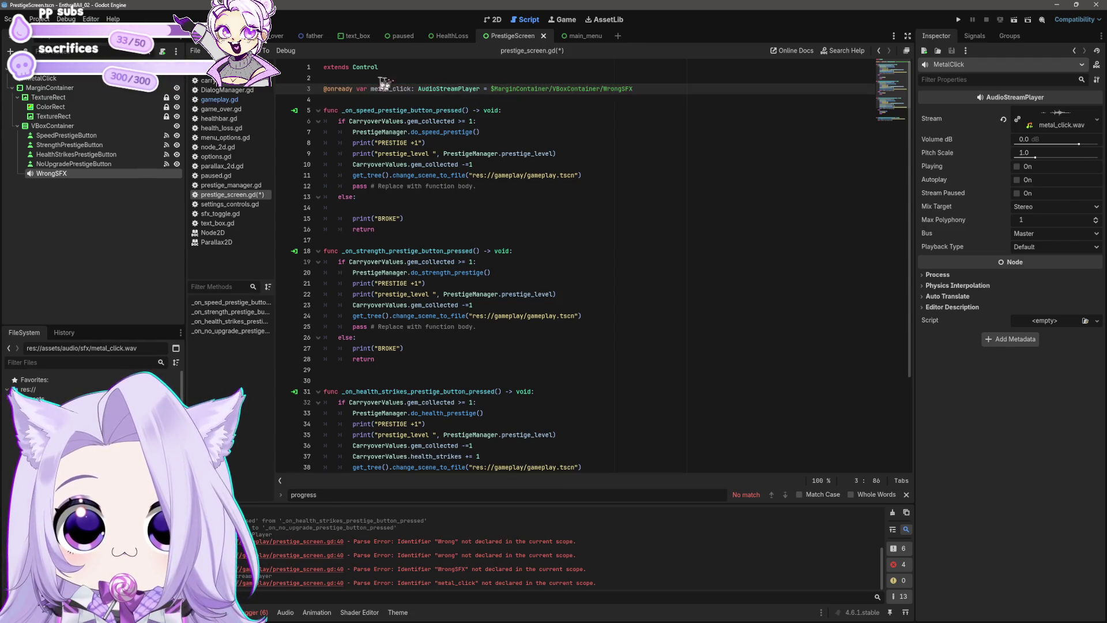
{"action": "left_click_drag", "start_coordinate": [411, 90], "coordinate": [372, 93]}
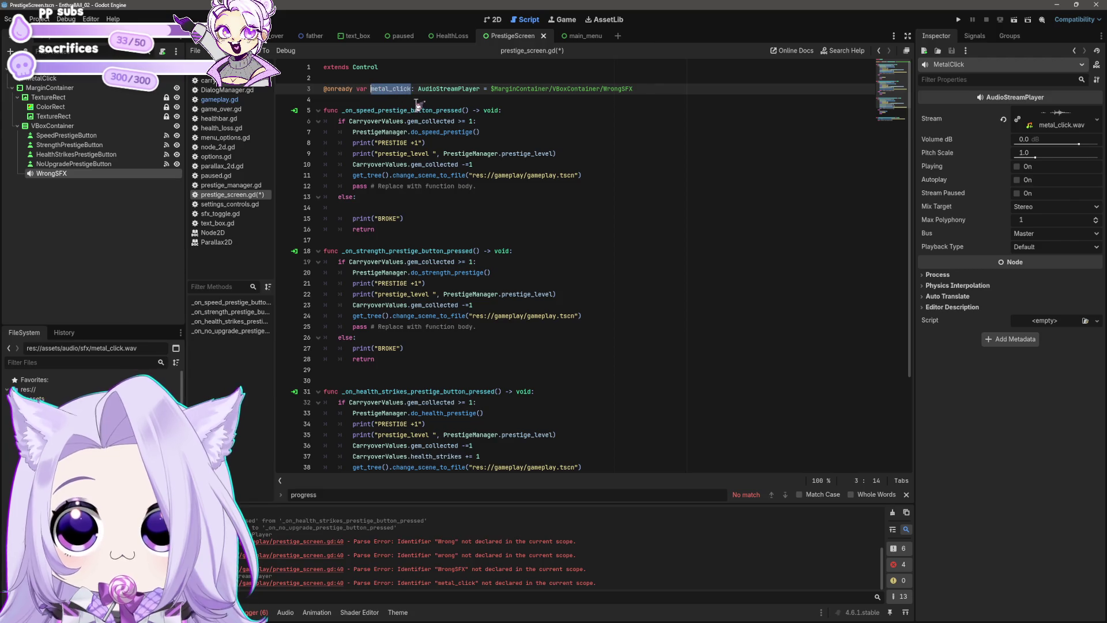
{"action": "type", "text": "WrongSFX"}
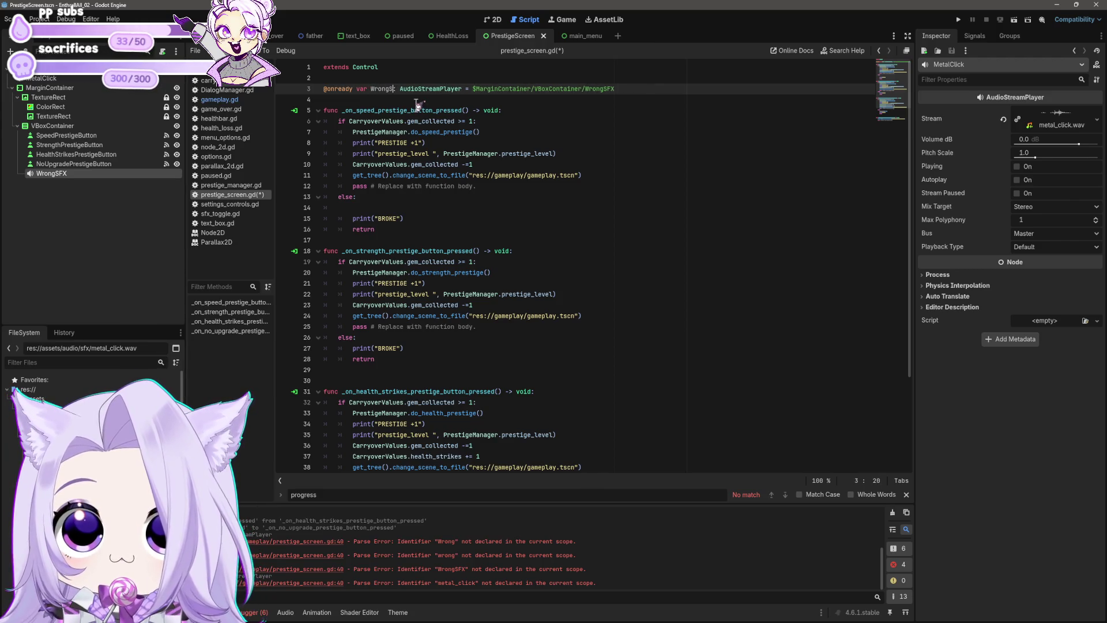
{"action": "key", "text": "ctrl+s"}
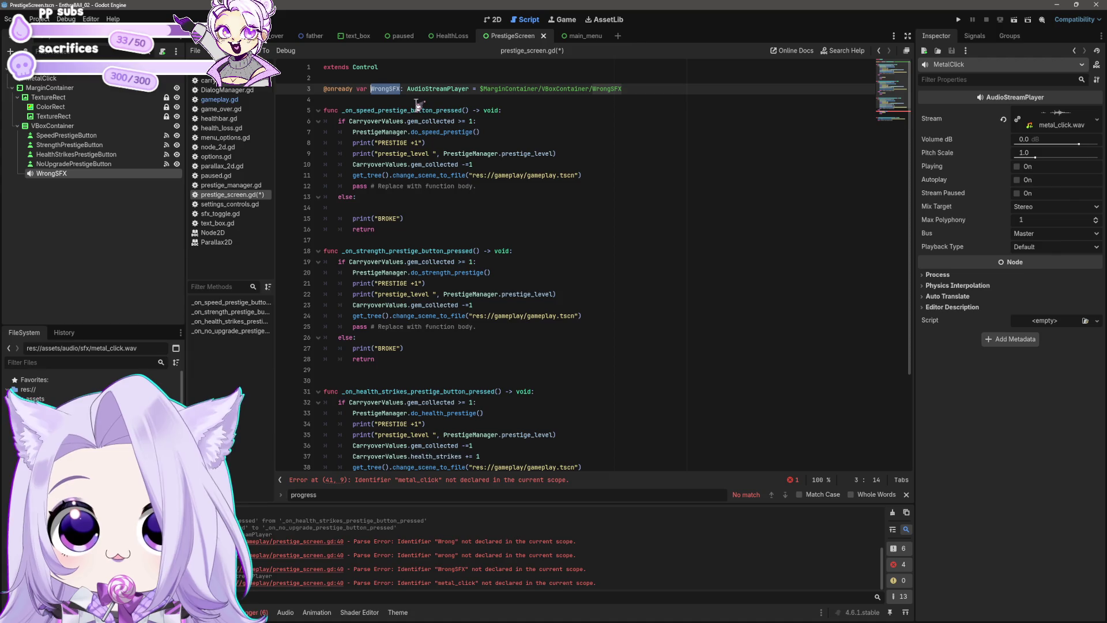
Replace metal_click.play() on line 41 with WrongSFX.play() and add it to the strength failure branch.
{"action": "scroll", "coordinate": [461, 179], "scroll_direction": "down", "scroll_amount": 4}
{"action": "left_click_drag", "start_coordinate": [352, 382], "coordinate": [411, 382]}
{"action": "type", "text": "WrongSFX.play()"}
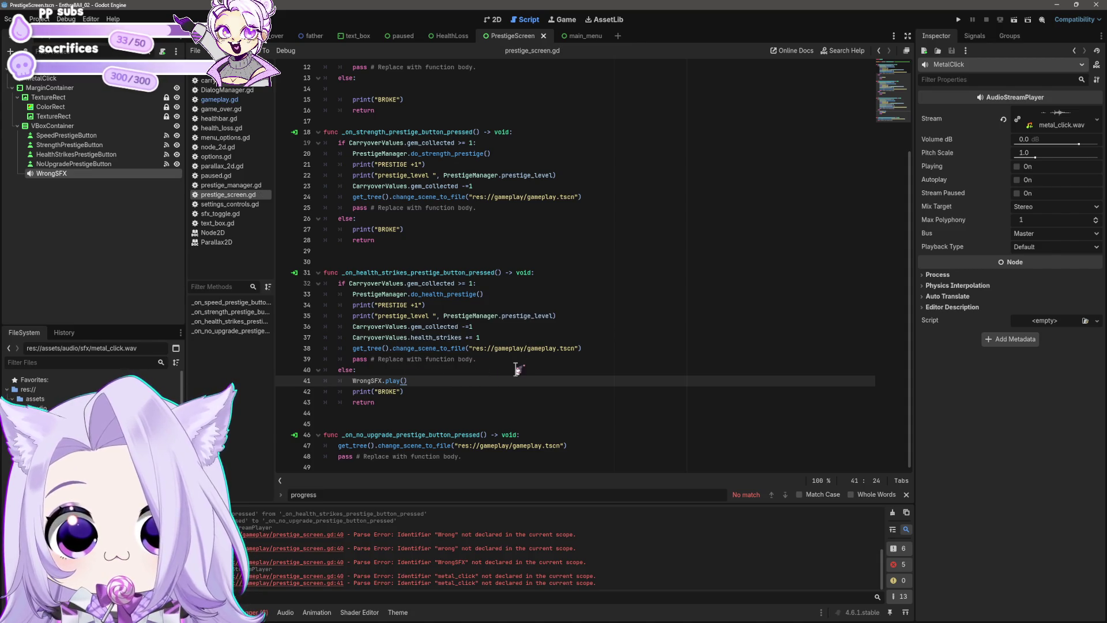
{"action": "key", "text": "shift+Home"}
{"action": "key", "text": "shift+Home"}
{"action": "key", "text": "ctrl+c"}
{"action": "left_click", "coordinate": [442, 225]}
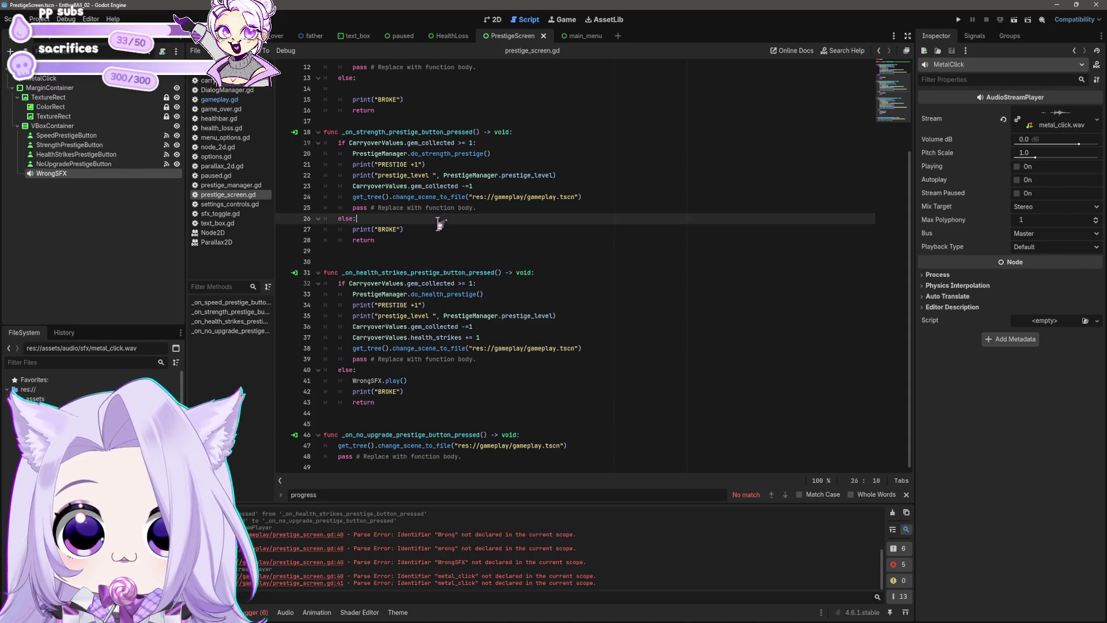
{"action": "key", "text": "Return"}
{"action": "key", "text": "ctrl+v"}
Add WrongSFX.play() to the speed failure branch, fix line 14's indent, save, and move MetalClick below WrongSFX.
{"action": "scroll", "coordinate": [443, 226], "scroll_direction": "up", "scroll_amount": 3}
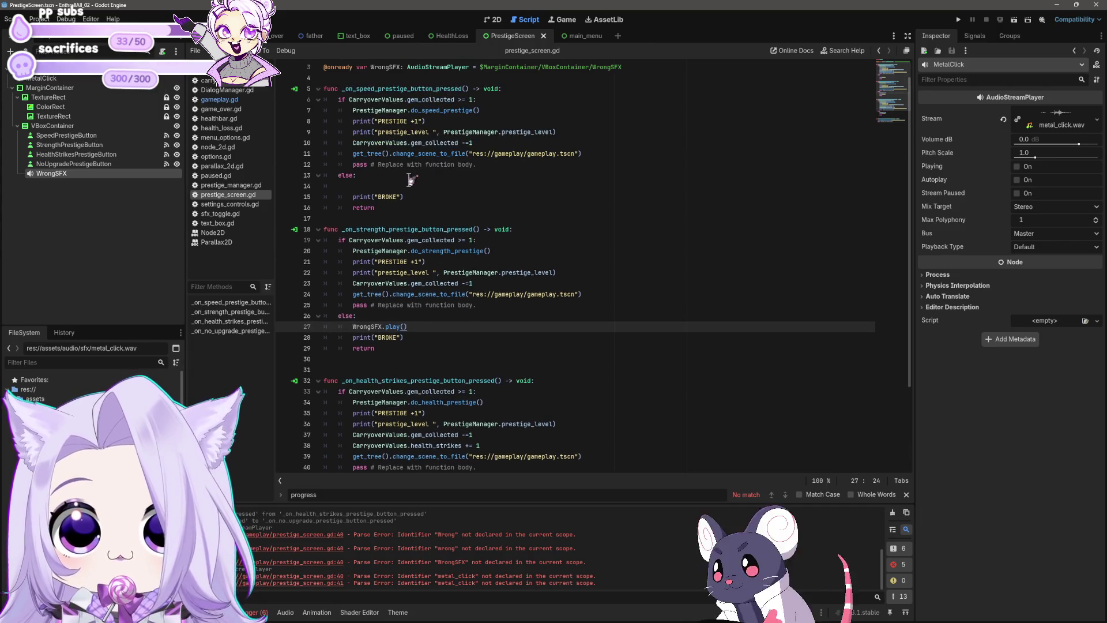
{"action": "left_click", "coordinate": [423, 186]}
{"action": "key", "text": "ctrl+v"}
{"action": "scroll", "coordinate": [423, 185], "scroll_direction": "up", "scroll_amount": 1}
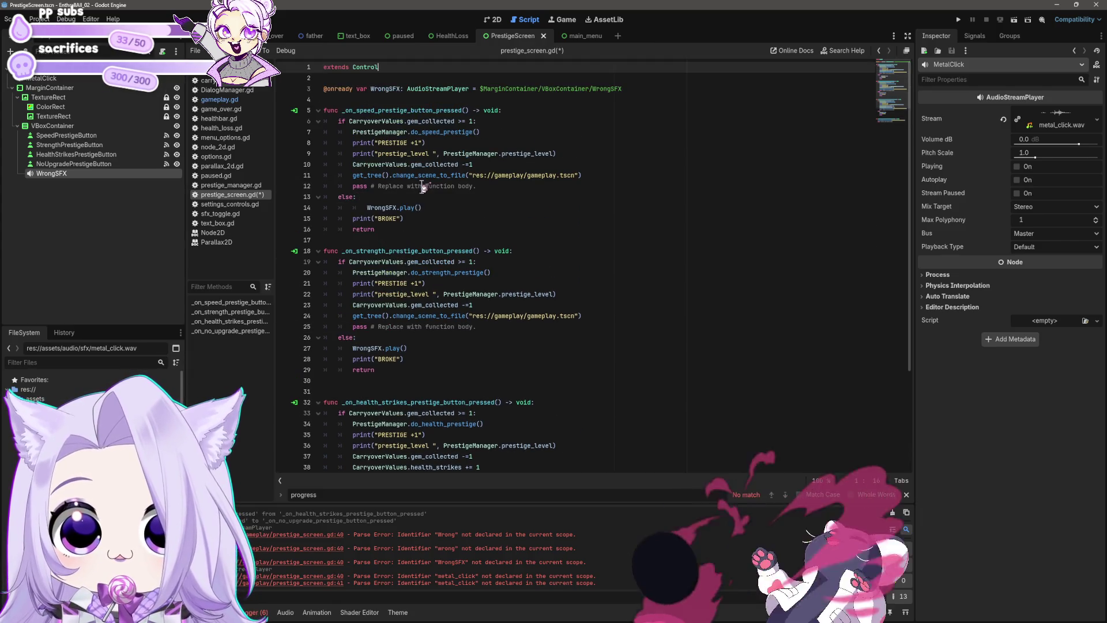
{"action": "left_click", "coordinate": [369, 207]}
{"action": "key", "text": "BackSpace"}
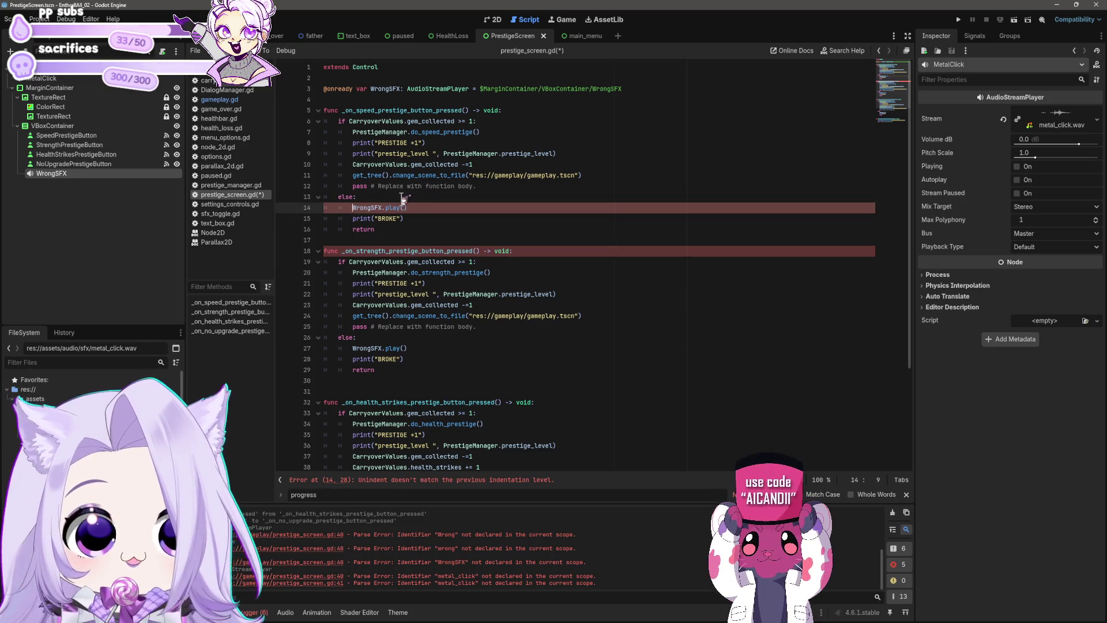
{"action": "key", "text": "ctrl+s"}
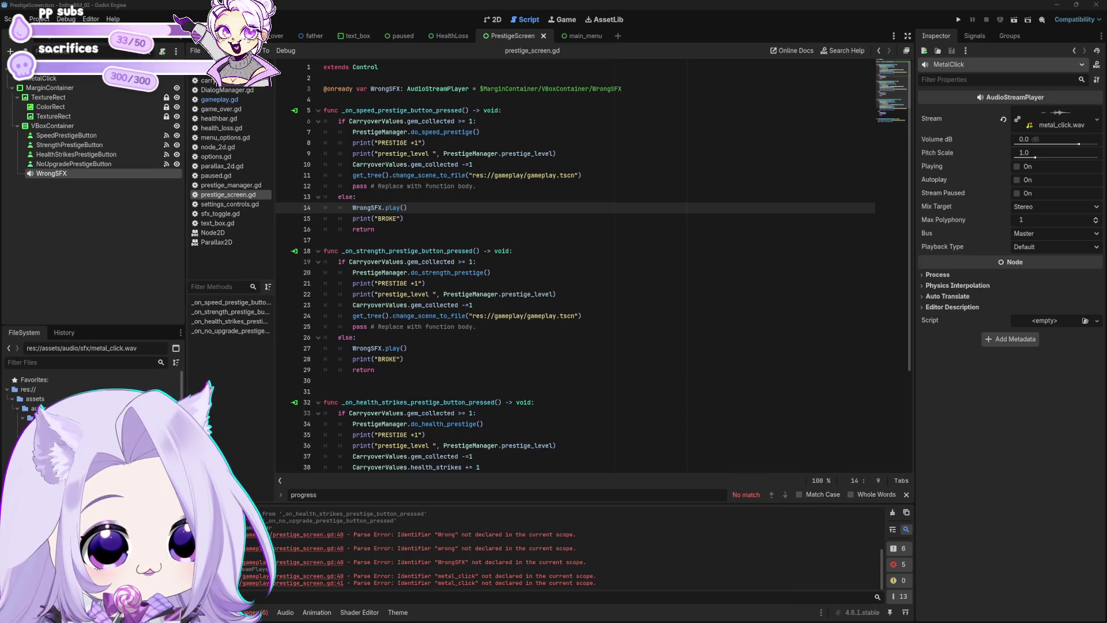
{"action": "left_click", "coordinate": [594, 286]}
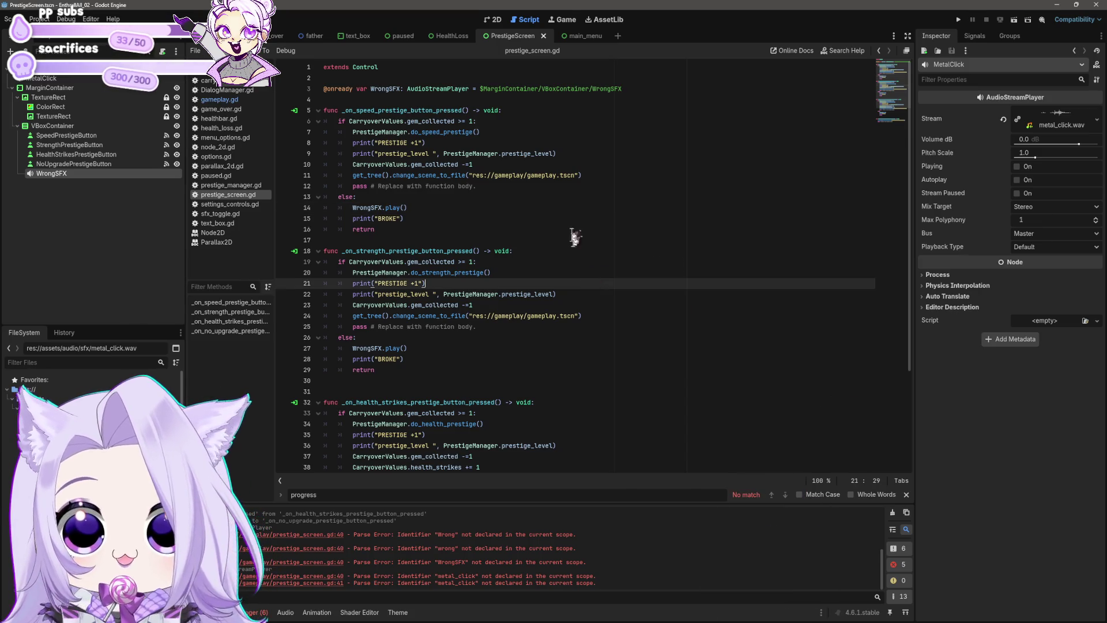
{"action": "mouse_move", "coordinate": [46, 81]}
{"action": "left_mouse_down"}
{"action": "mouse_move", "coordinate": [51, 193]}
{"action": "mouse_move", "coordinate": [45, 183]}
{"action": "mouse_move", "coordinate": [404, 166]}
{"action": "mouse_move", "coordinate": [346, 100]}
{"action": "left_mouse_up"}
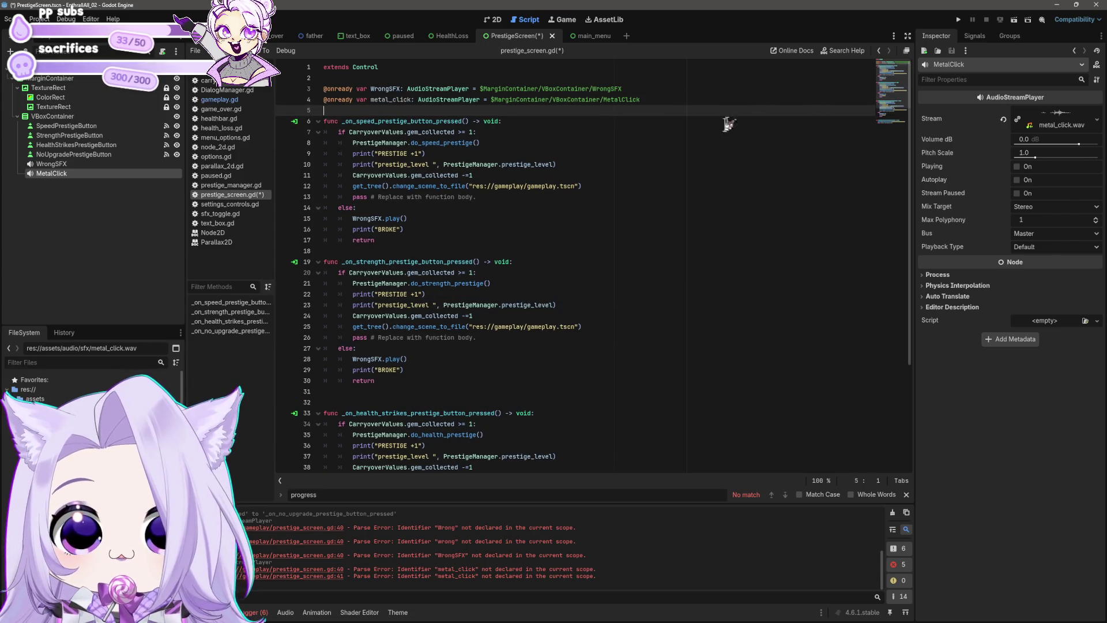
Save, open a new line in the speed success branch, and rename the line 4 metal_click variable.
{"action": "key", "text": "ctrl+s"}
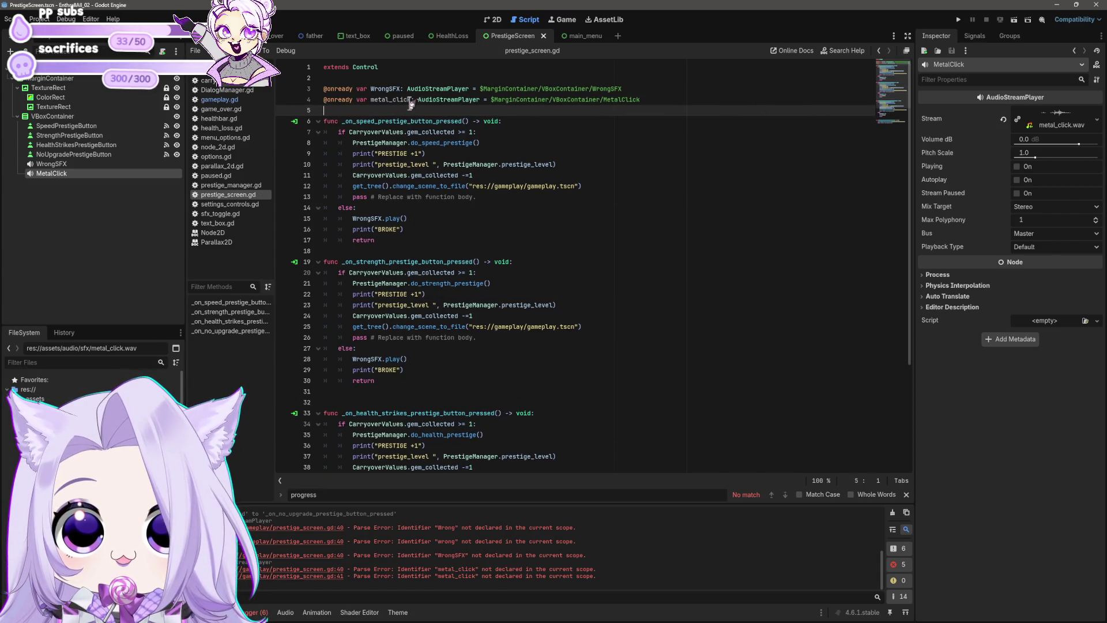
{"action": "left_click", "coordinate": [516, 133]}
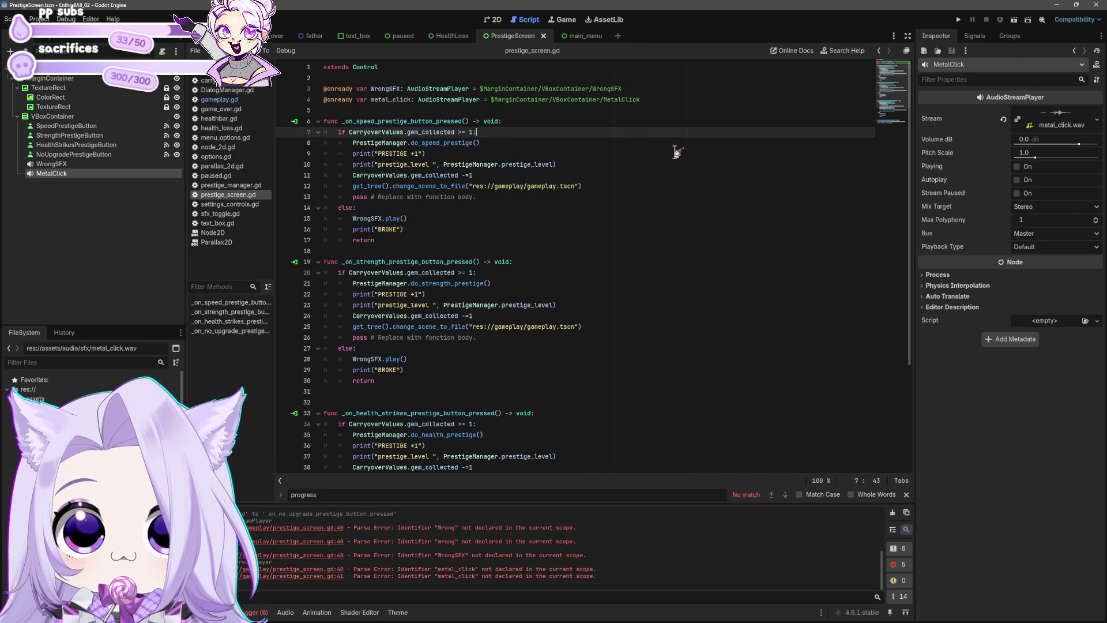
{"action": "key", "text": "Return"}
{"action": "type", "text": "metal_click"}
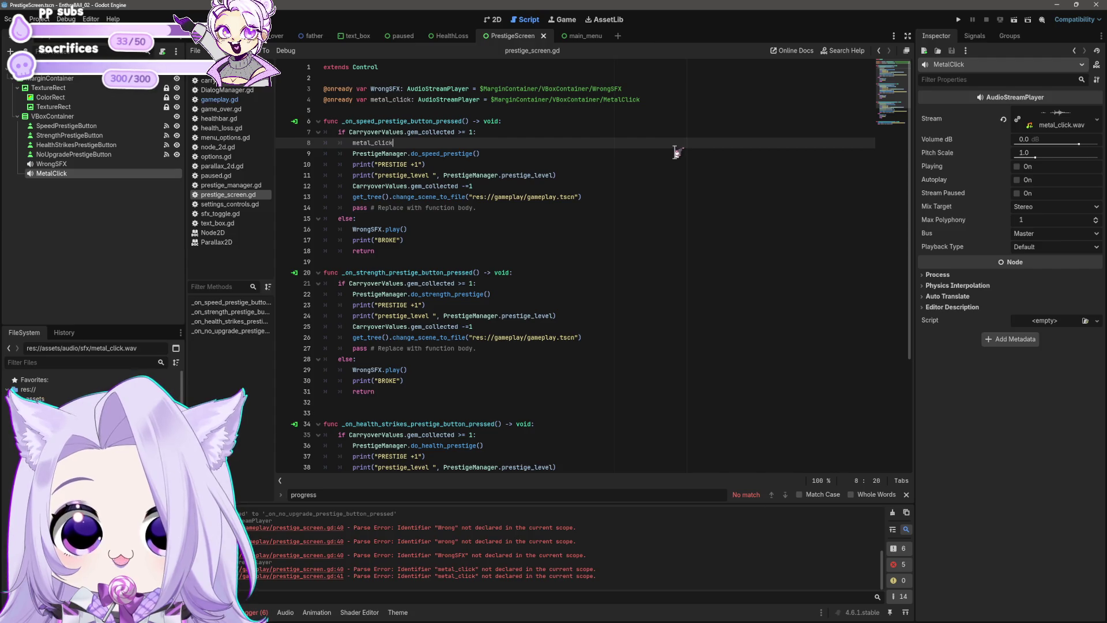
{"action": "key", "text": "ctrl+BackSpace"}
{"action": "left_click_drag", "start_coordinate": [372, 103], "coordinate": [409, 104]}
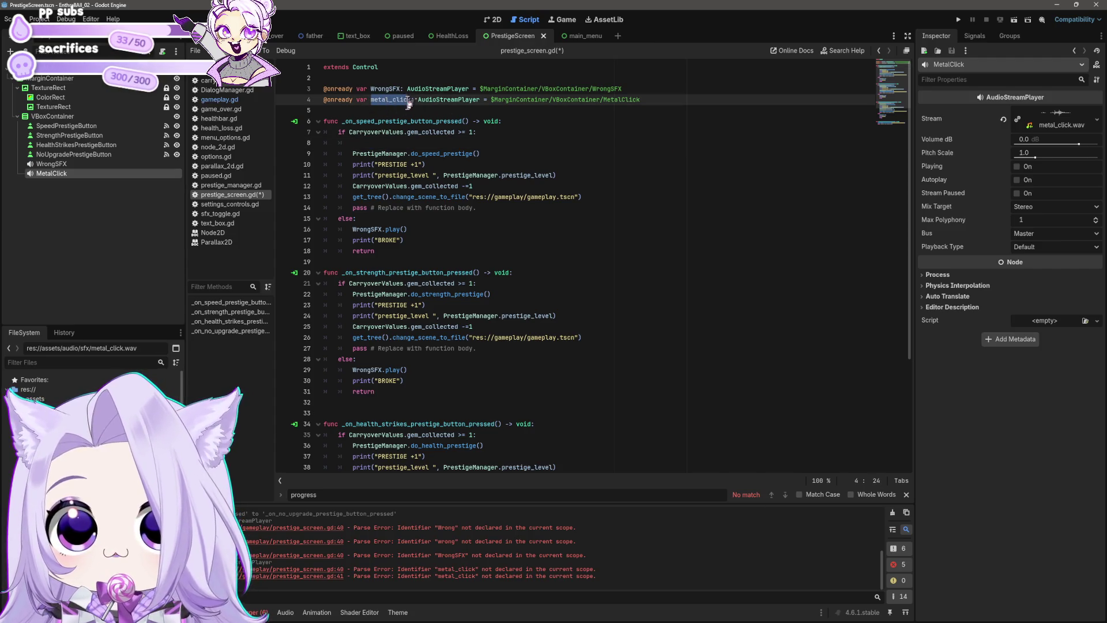
{"action": "type", "text": "Cli"}
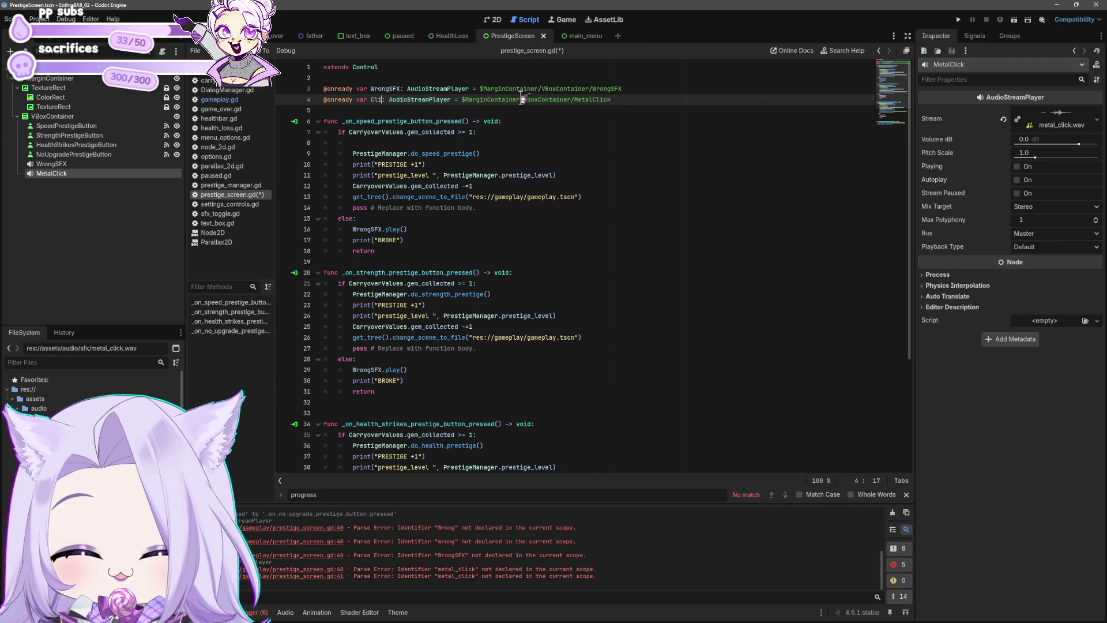
{"action": "type", "text": "ckSFX"}
{"action": "key", "text": "Left"}
{"action": "key", "text": "Delete"}
{"action": "key", "text": "Delete"}
{"action": "key", "text": "Delete"}
{"action": "type", "text": "Correct"}
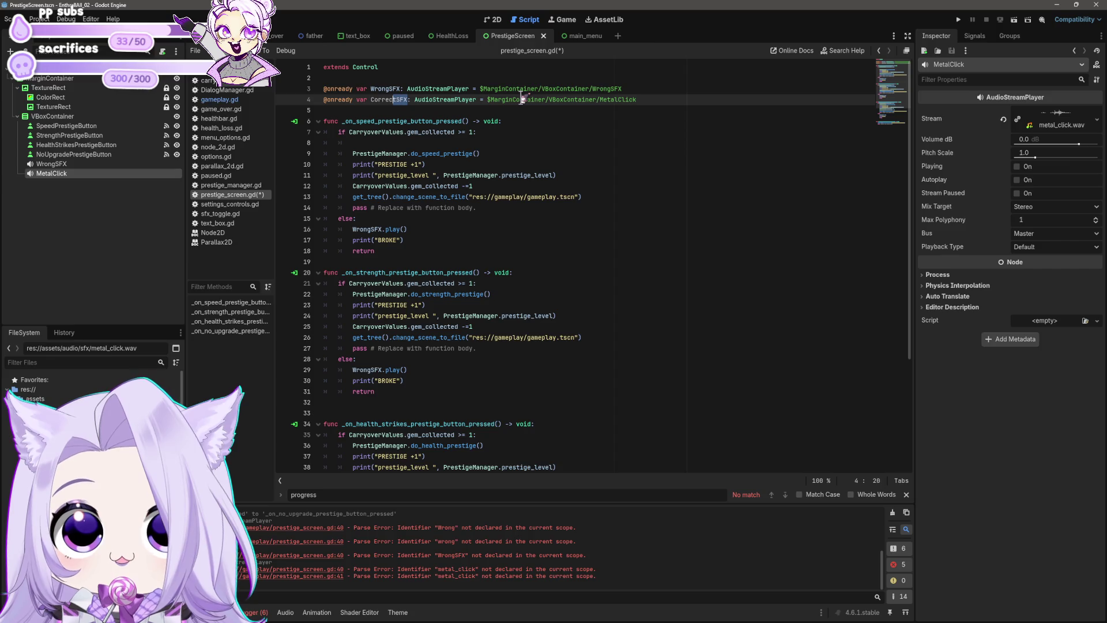
Write CorrectSFX.play() on line 8 of the speed success branch and copy it.
{"action": "key", "text": "Down"}
{"action": "key", "text": "Down"}
{"action": "key", "text": "Down"}
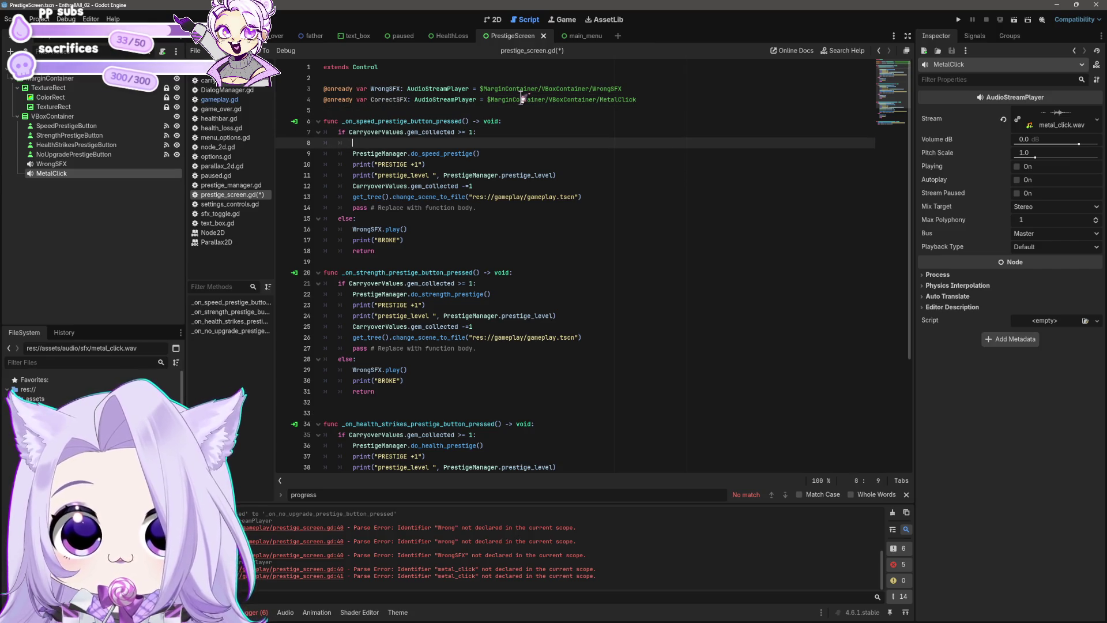
{"action": "type", "text": "CorrectSFX.p"}
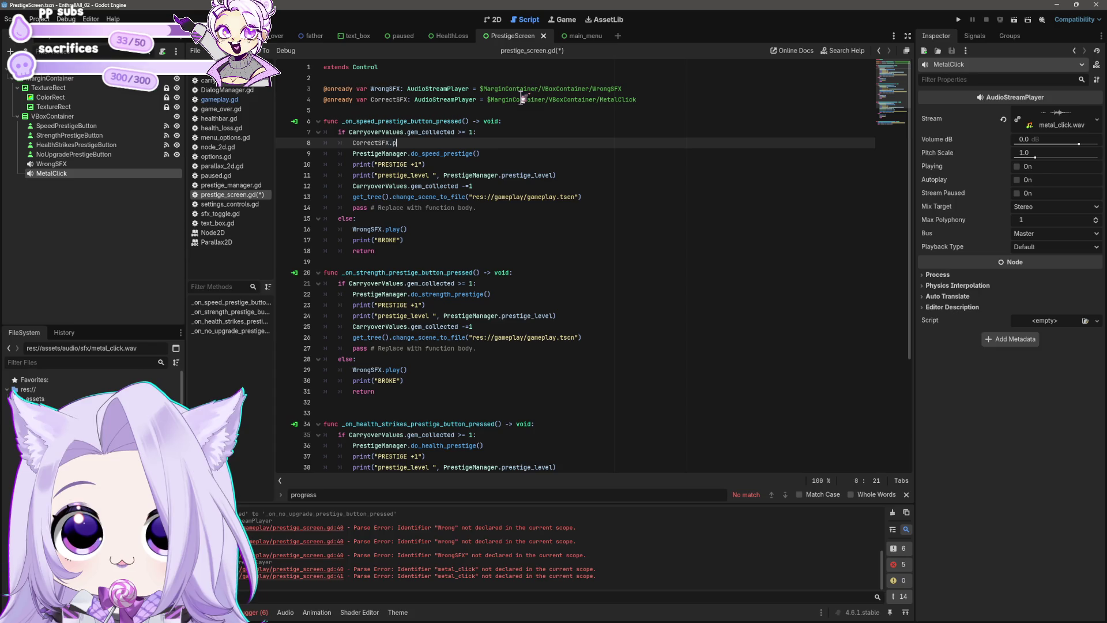
{"action": "type", "text": "lay()"}
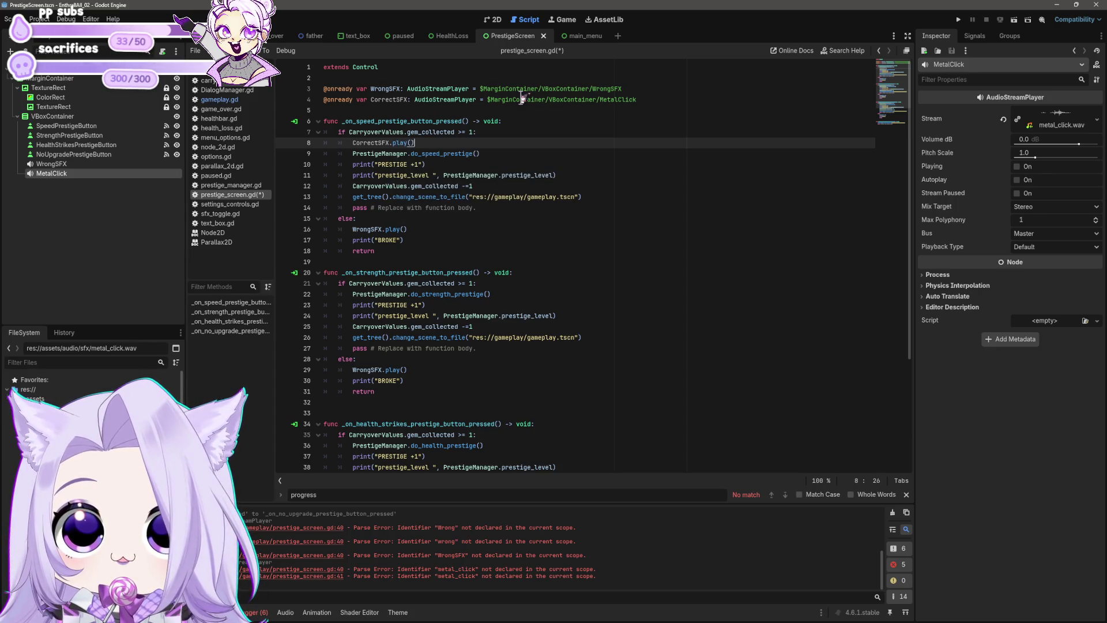
{"action": "key", "text": "shift+Home"}
{"action": "key", "text": "shift+Home"}
{"action": "key", "text": "ctrl+c"}
{"action": "key", "text": "ctrl+s"}
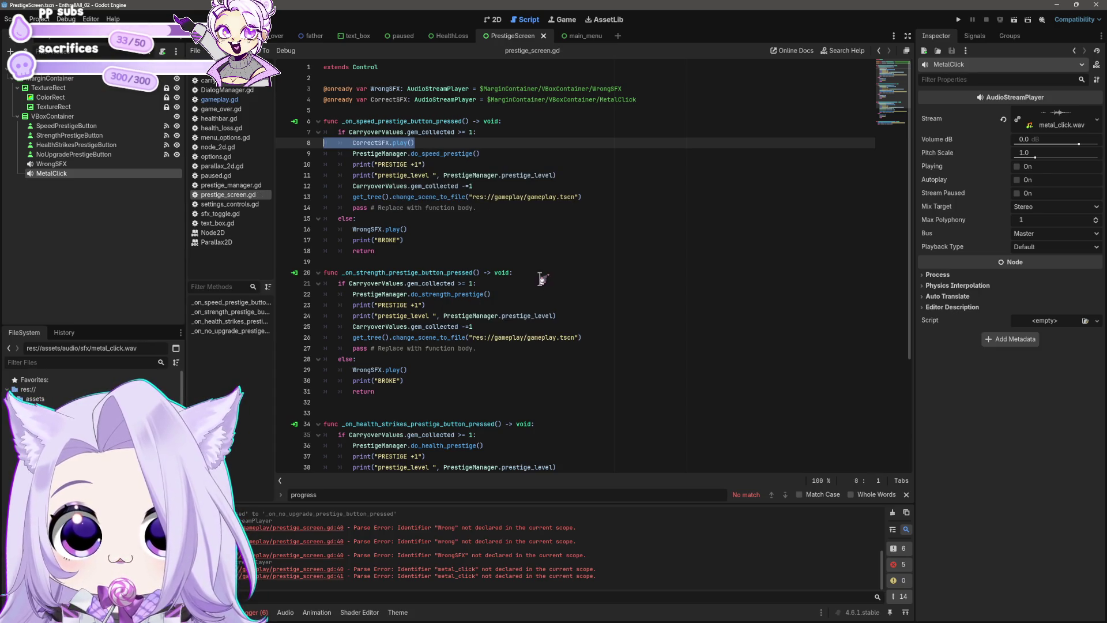
Paste CorrectSFX.play() under the gem checks of the strength and health handlers, then save.
{"action": "left_click", "coordinate": [542, 280]}
{"action": "key", "text": "Return"}
{"action": "key", "text": "ctrl+v"}
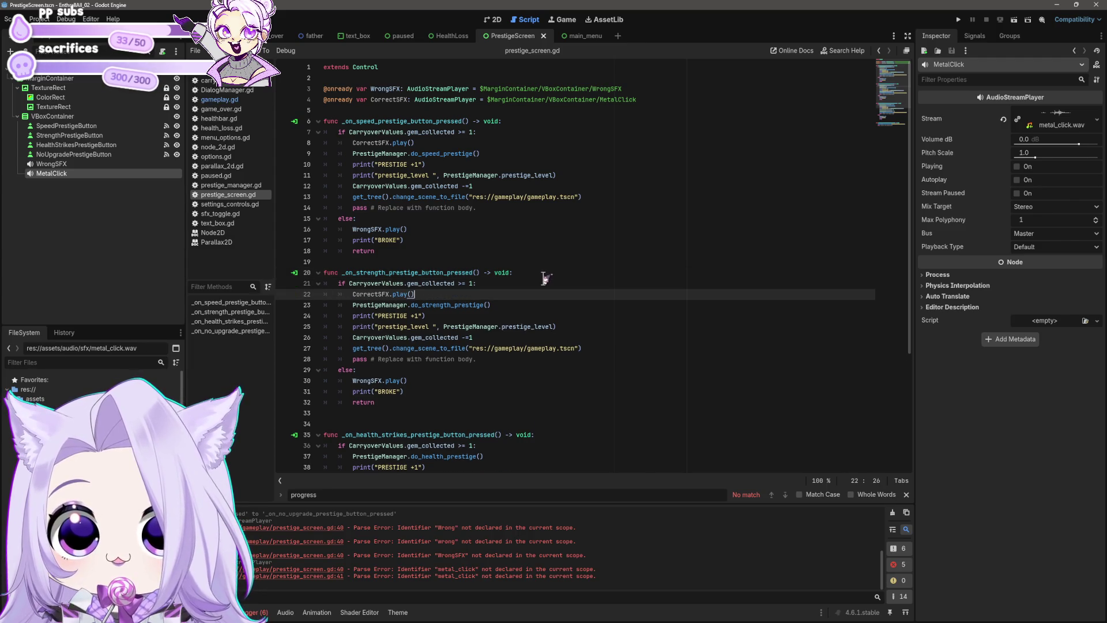
{"action": "scroll", "coordinate": [545, 278], "scroll_direction": "down", "scroll_amount": 5}
{"action": "left_click", "coordinate": [507, 282]}
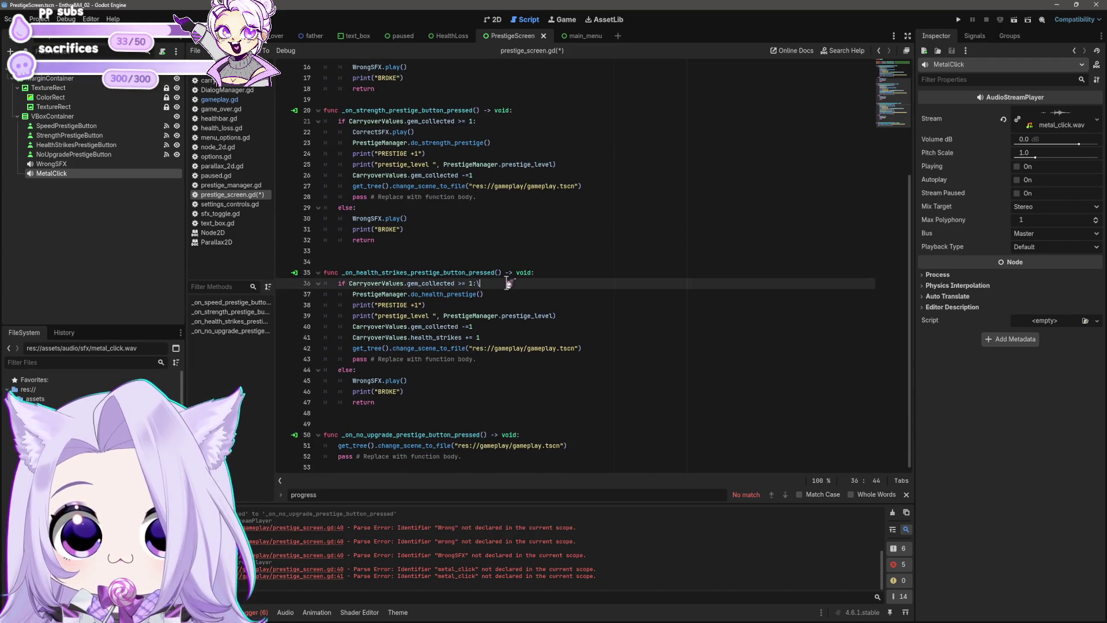
{"action": "key", "text": "Return"}
{"action": "key", "text": "ctrl+v"}
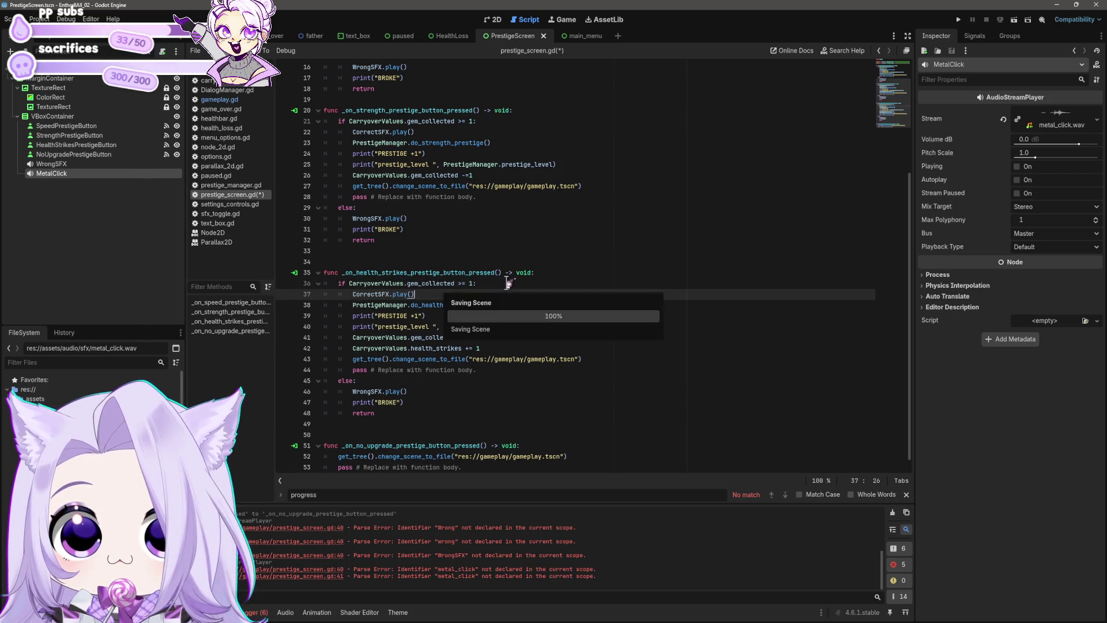
{"action": "key", "text": "ctrl+s"}
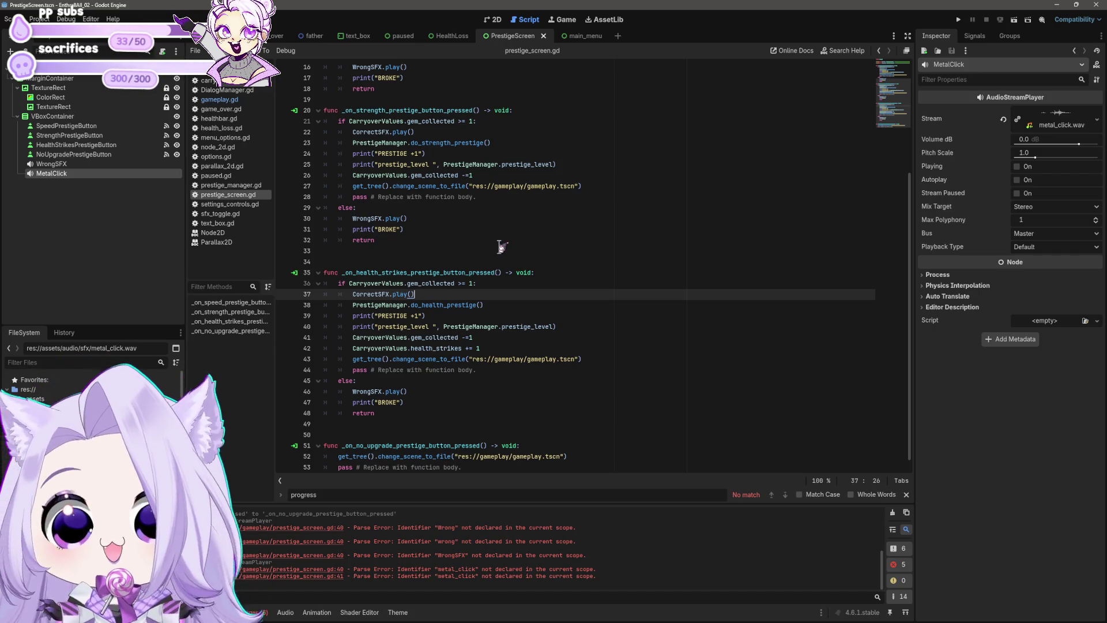
{"action": "left_click", "coordinate": [414, 327]}
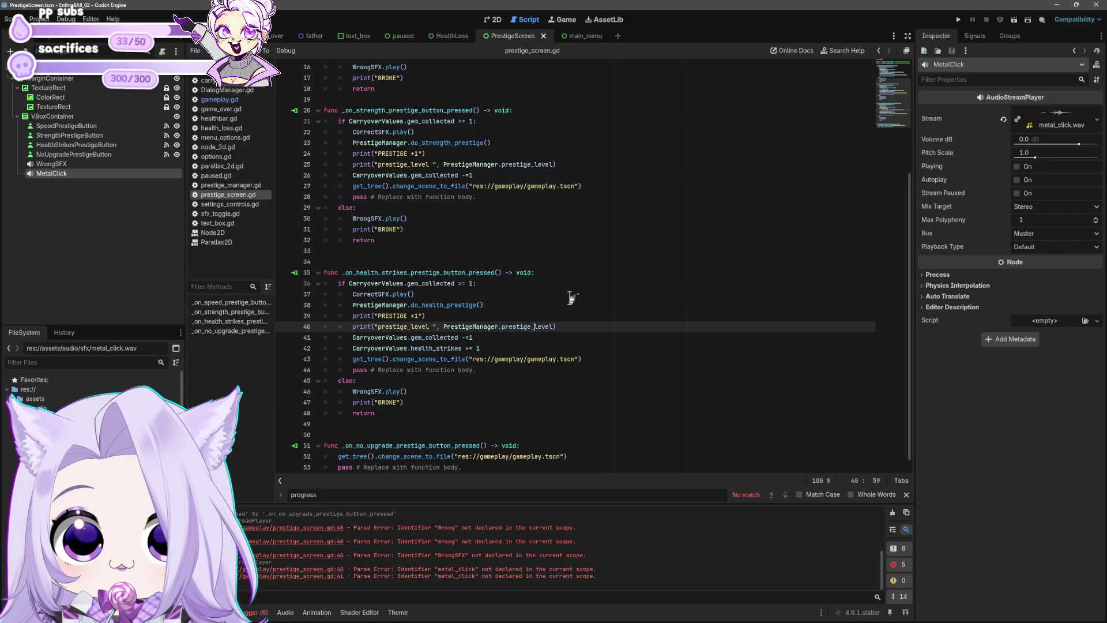
Change the line 40 print label to 'health prestige:'.
{"action": "type", "text": "health_"}
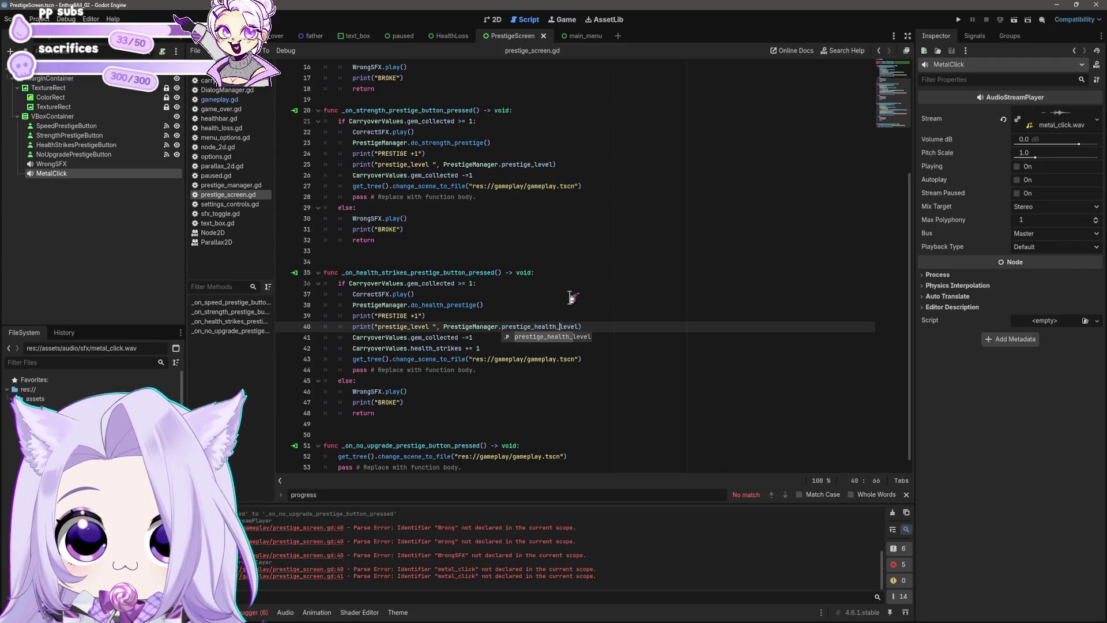
{"action": "left_click", "coordinate": [411, 326]}
{"action": "type", "text": "hea"}
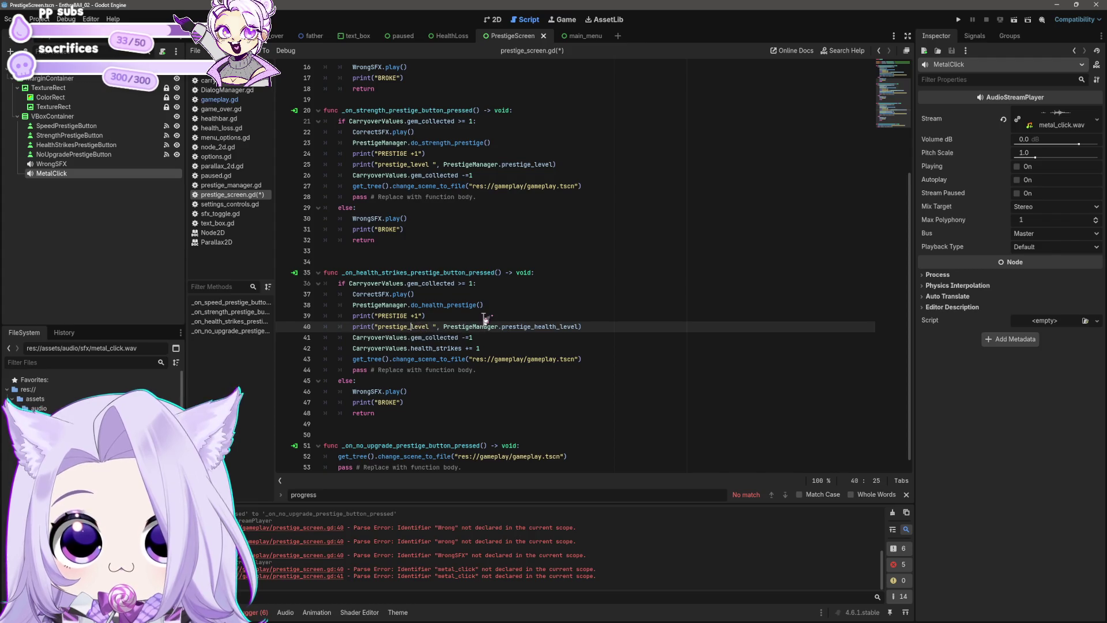
{"action": "type", "text": "lth pres"}
{"action": "key", "text": "BackSpace"}
{"action": "key", "text": "BackSpace"}
{"action": "key", "text": "BackSpace"}
{"action": "type", "text": "health prestige:"}
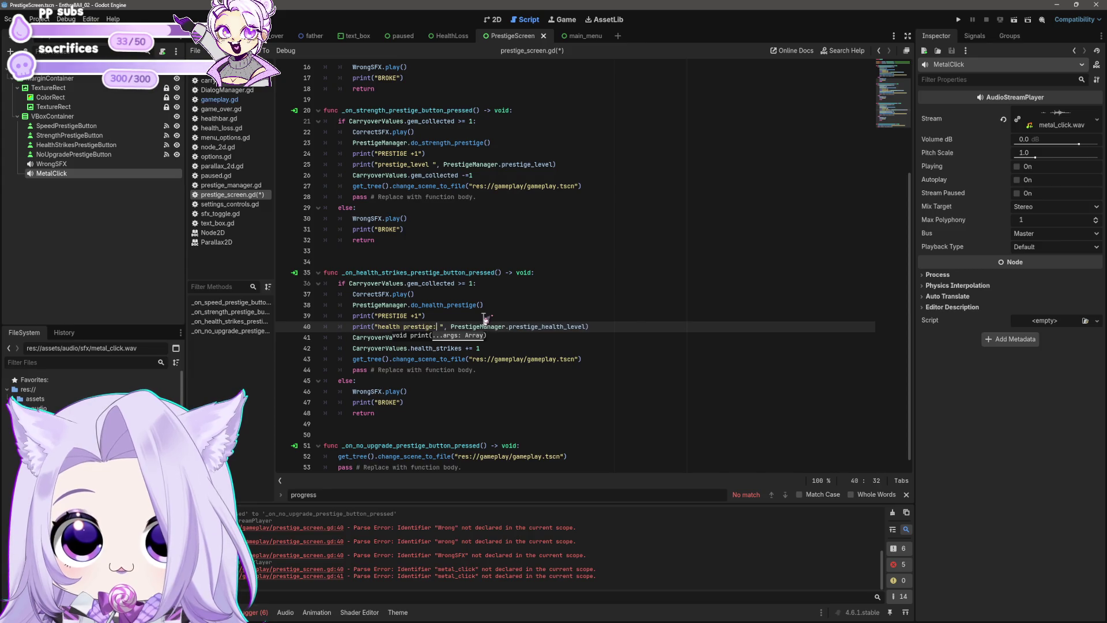
Change the line 25 print label to 'strength prestige:' and save the script.
{"action": "left_click_drag", "start_coordinate": [378, 164], "coordinate": [429, 166]}
{"action": "type", "text": "strength"}
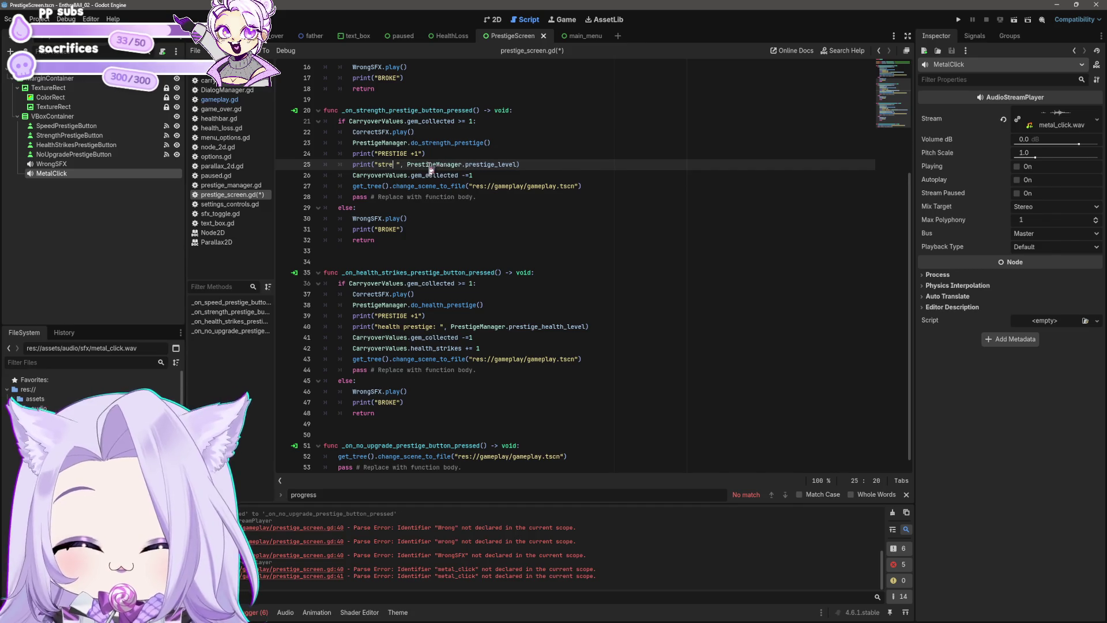
{"action": "type", "text": " prestige:"}
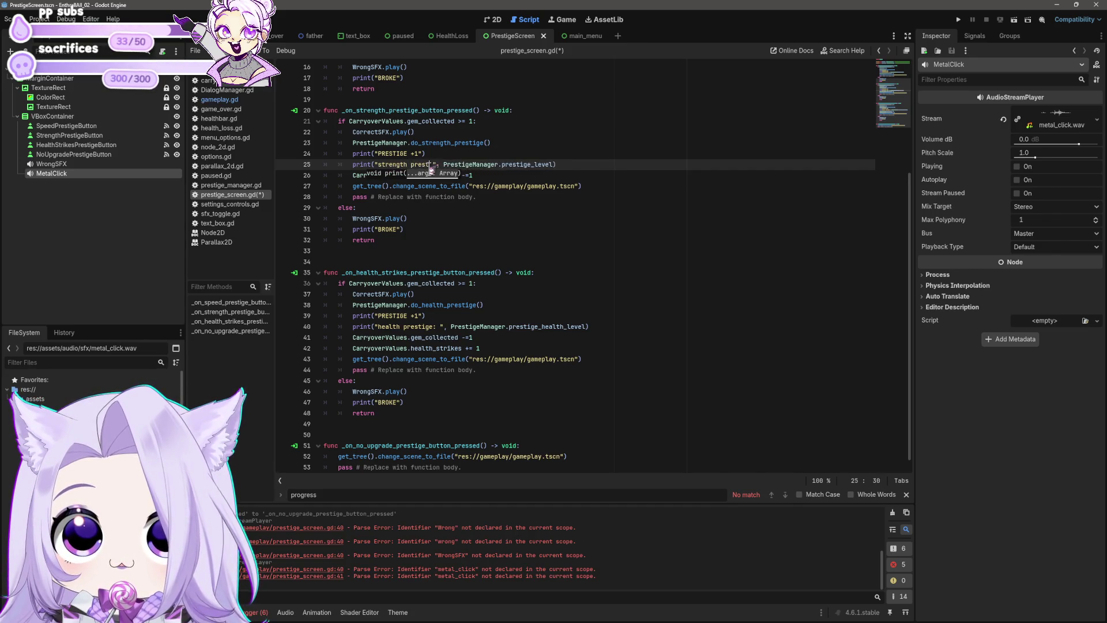
{"action": "key", "text": "End"}
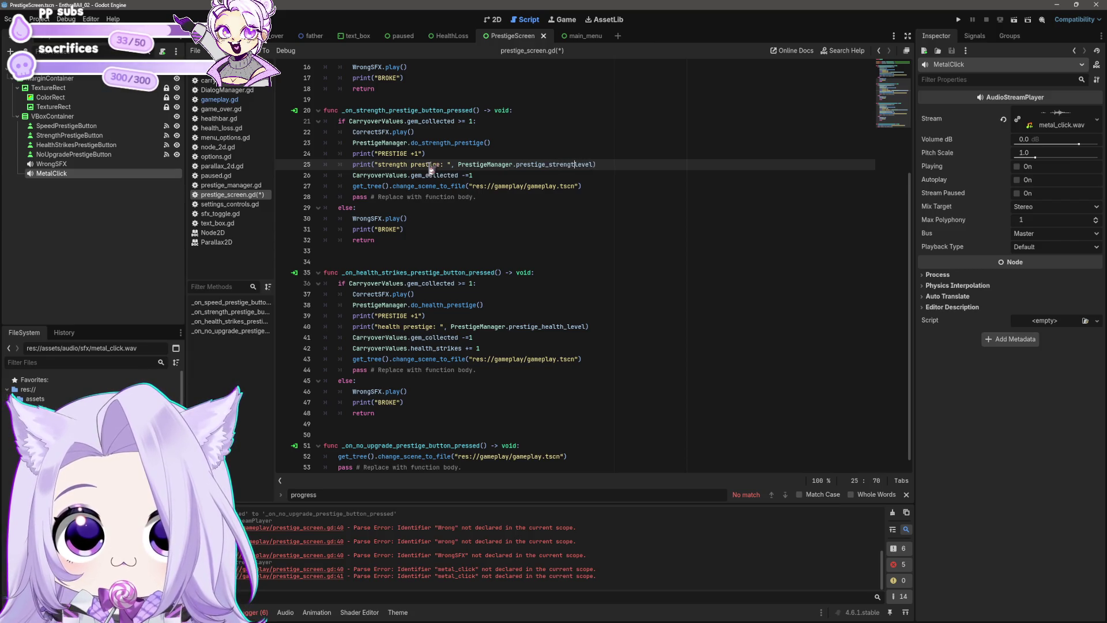
{"action": "scroll", "coordinate": [513, 213], "scroll_direction": "down", "scroll_amount": 1}
{"action": "left_click", "coordinate": [534, 370]}
{"action": "left_click", "coordinate": [544, 401]}
{"action": "key", "text": "ctrl+s"}
Relabel the line 11 print as 'speed prestige:', save, and switch to the gameplay scene.
{"action": "scroll", "coordinate": [519, 384], "scroll_direction": "up", "scroll_amount": 1}
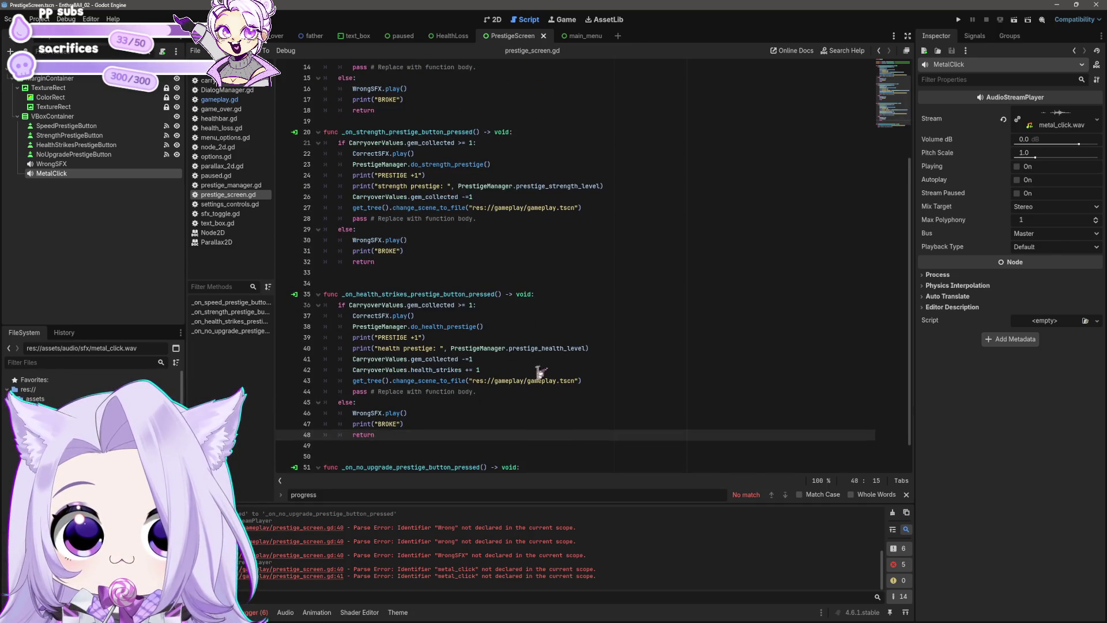
{"action": "left_click", "coordinate": [404, 348]}
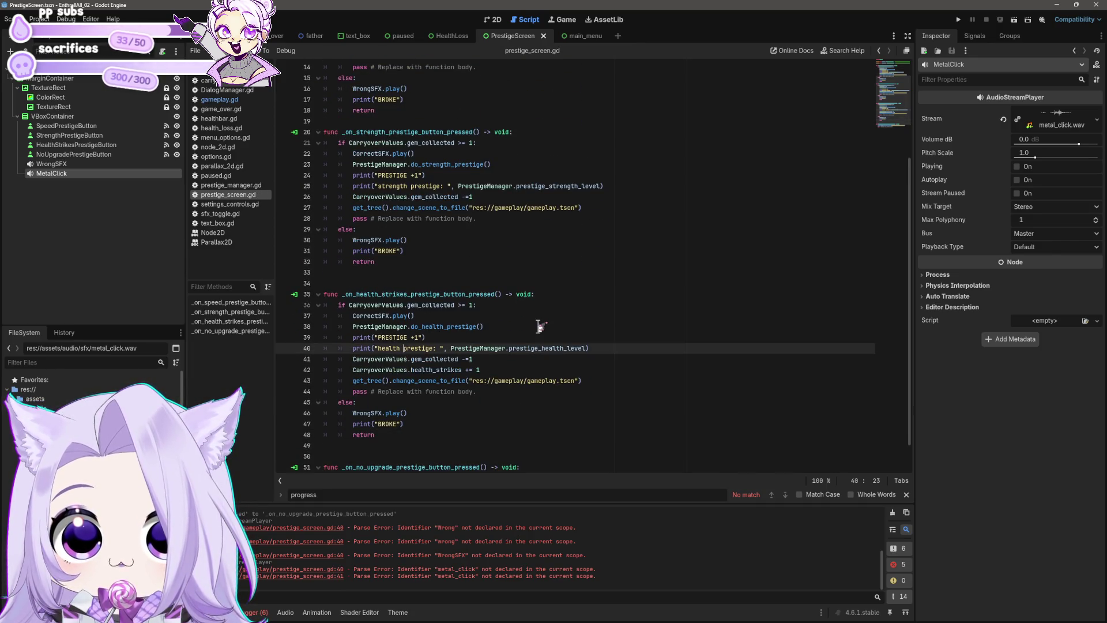
{"action": "scroll", "coordinate": [539, 326], "scroll_direction": "up", "scroll_amount": 4}
{"action": "left_click", "coordinate": [383, 175]}
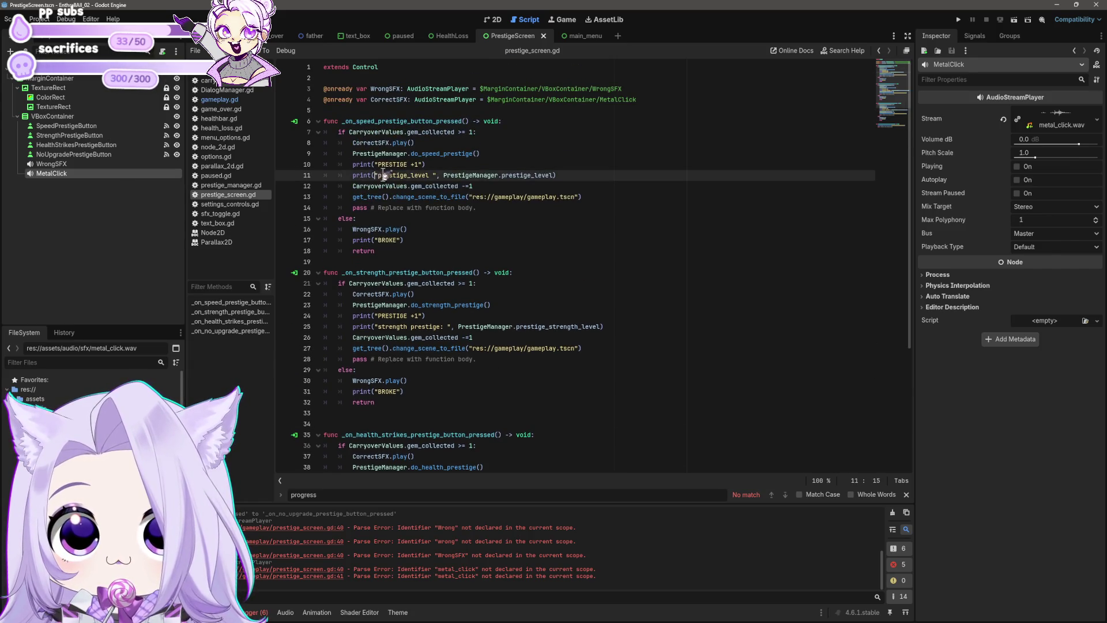
{"action": "type", "text": "speed prestig"}
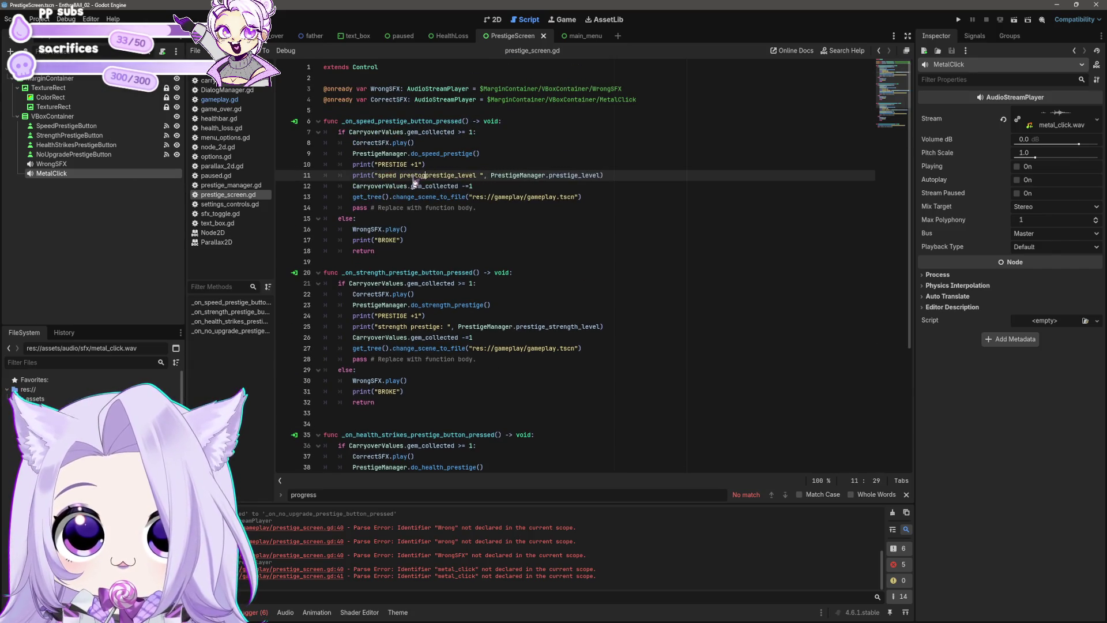
{"action": "type", "text": "e:"}
{"action": "key", "text": "shift+Right"}
{"action": "key", "text": "shift+Right"}
{"action": "key", "text": "shift+Right"}
{"action": "key", "text": "Delete"}
{"action": "key", "text": "End"}
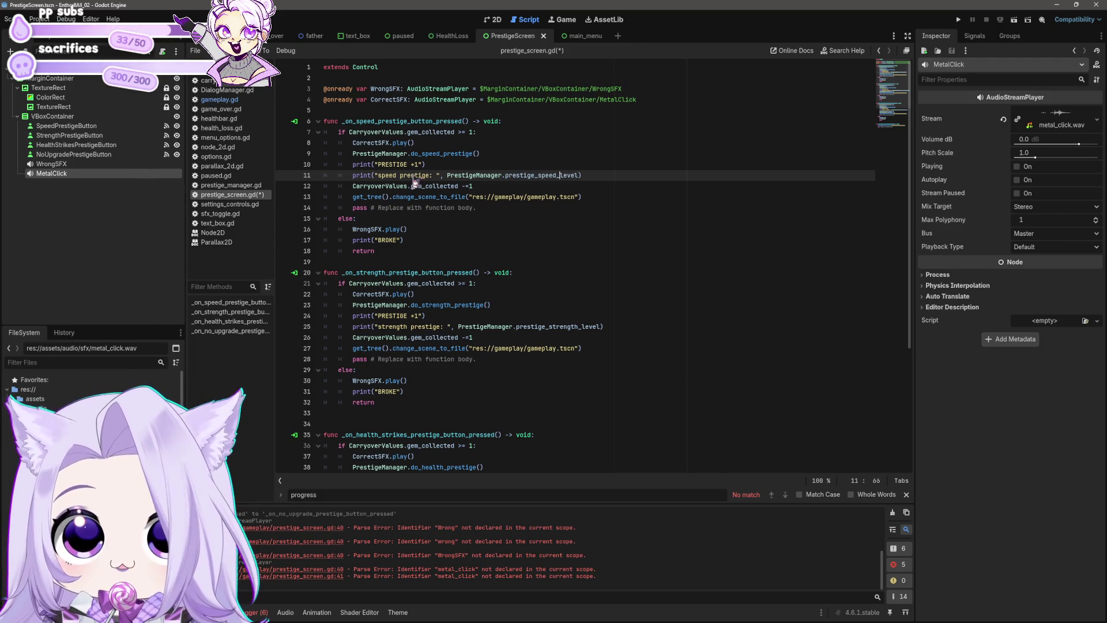
{"action": "key", "text": "ctrl+s"}
{"action": "left_click", "coordinate": [483, 187]}
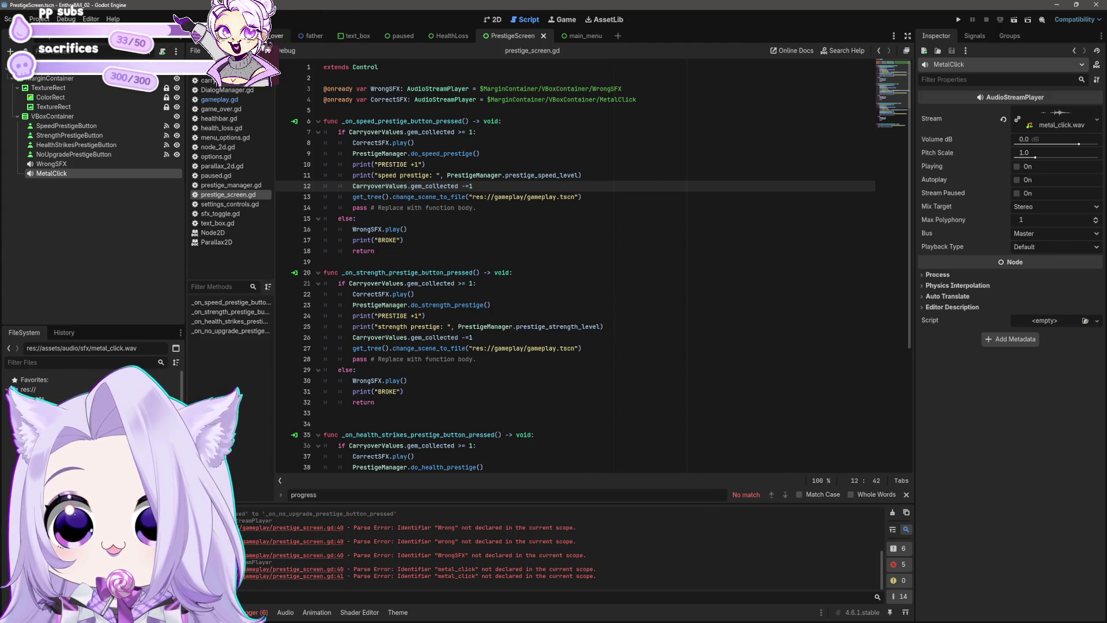
{"action": "left_click", "coordinate": [264, 36]}
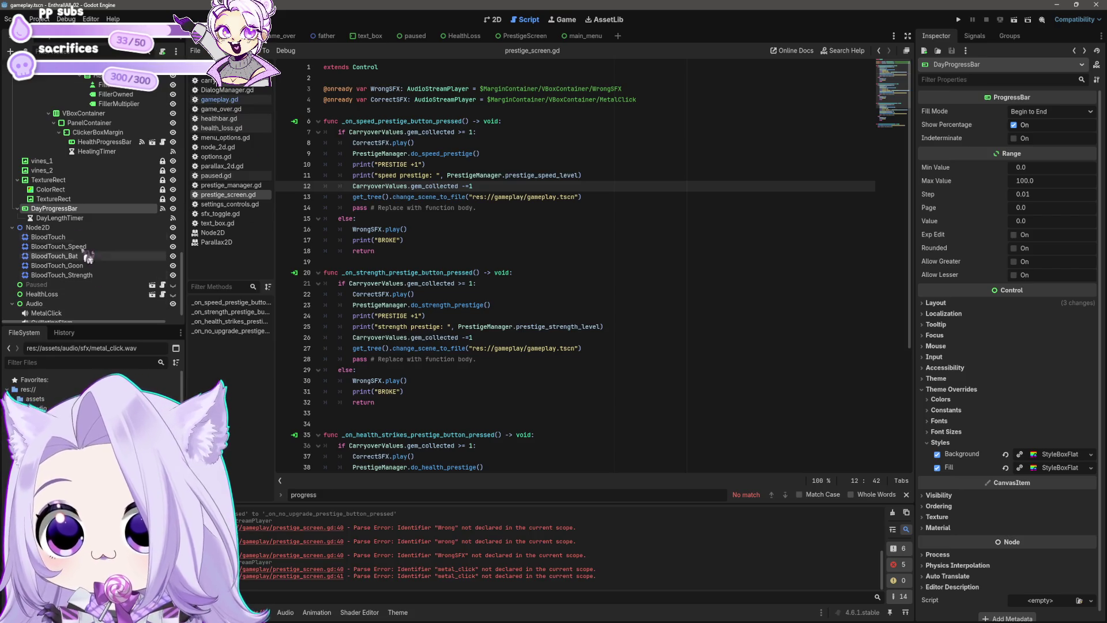
Set the DayLengthTimer's Wait Time to 20 seconds.
{"action": "left_click", "coordinate": [60, 218]}
{"action": "left_click", "coordinate": [1055, 125]}
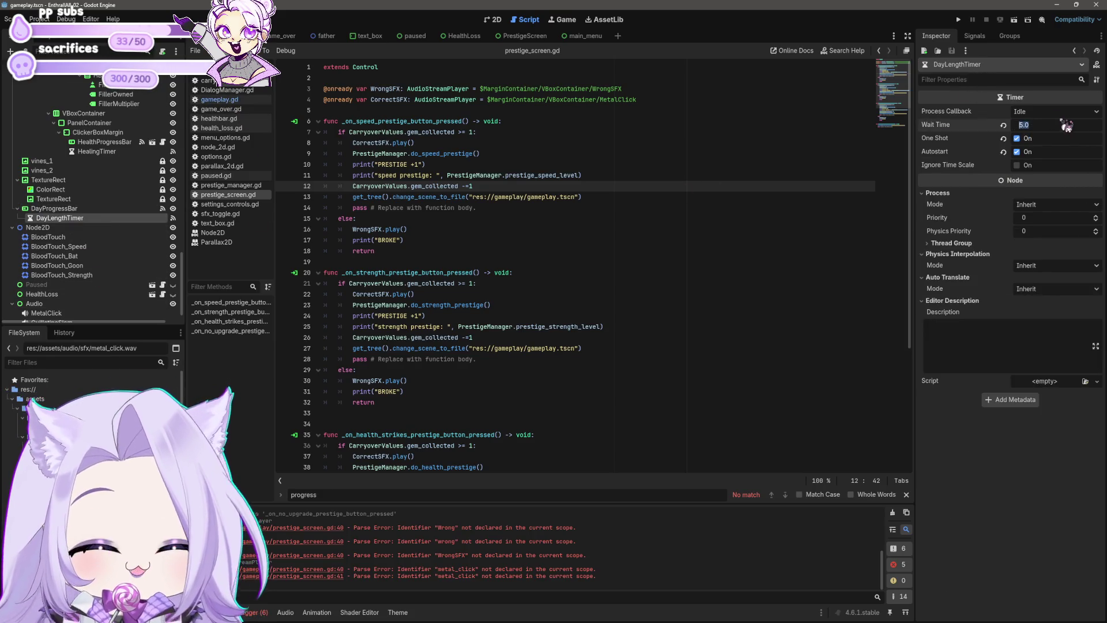
{"action": "type", "text": "20"}
{"action": "key", "text": "Return"}
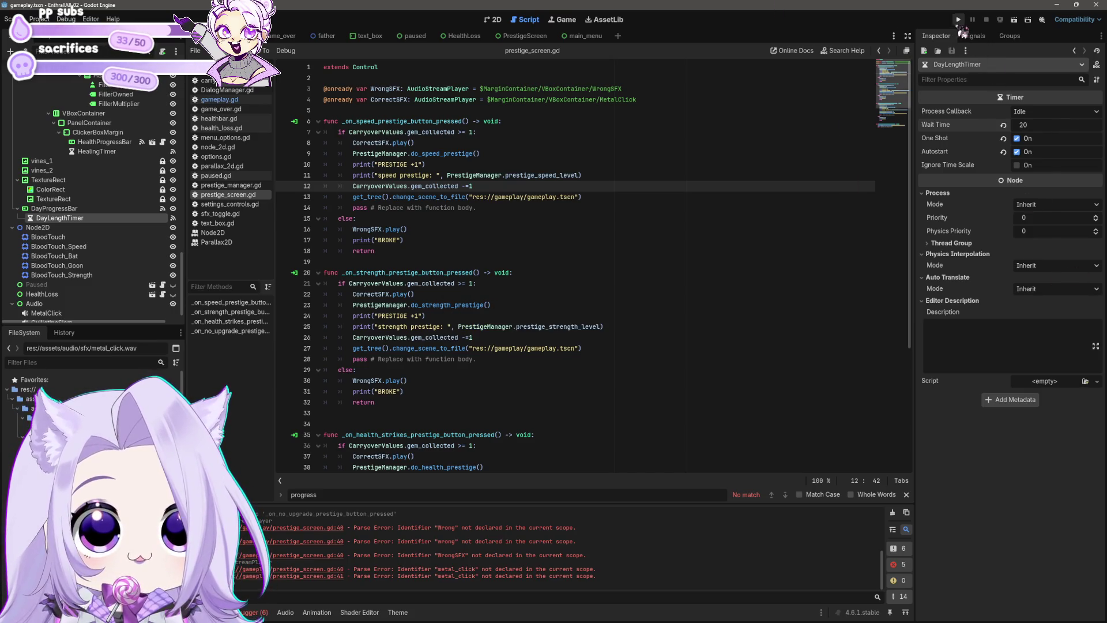
Run the game to view the prestige screen, then return to PrestigeScreen and select NoUpgradePrestigeButton.
{"action": "left_click", "coordinate": [959, 22]}
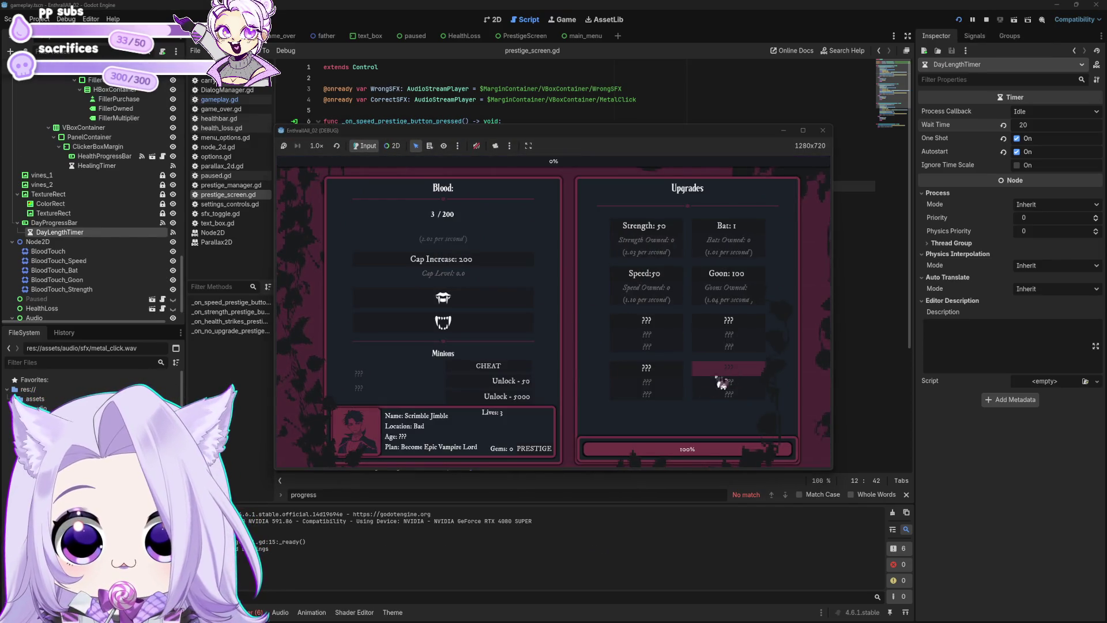
{"action": "left_click", "coordinate": [551, 450]}
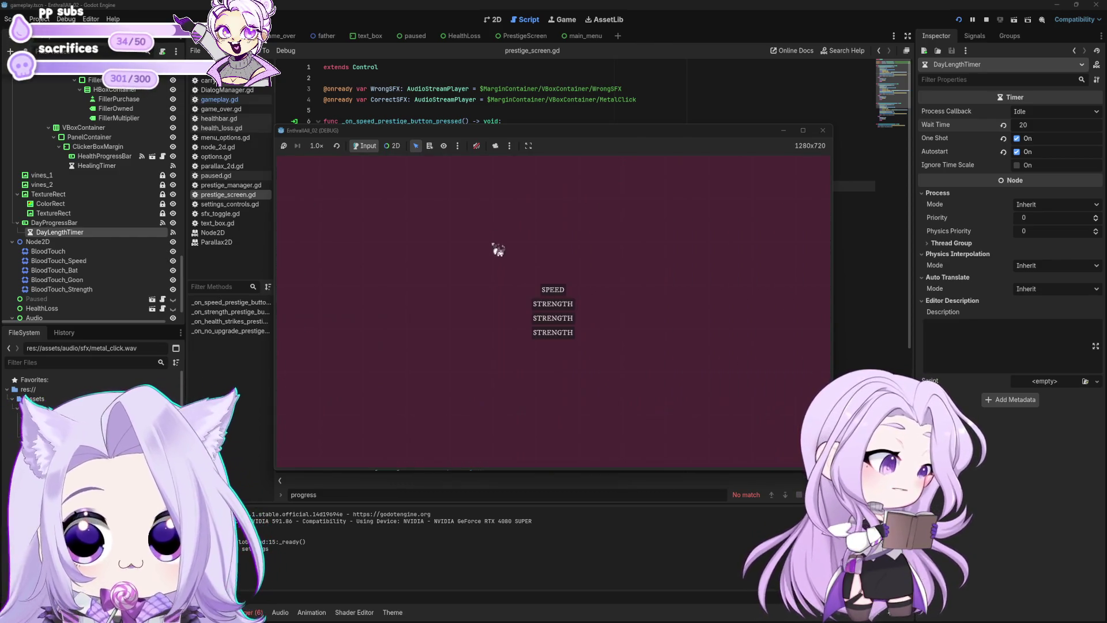
{"action": "left_click", "coordinate": [824, 130]}
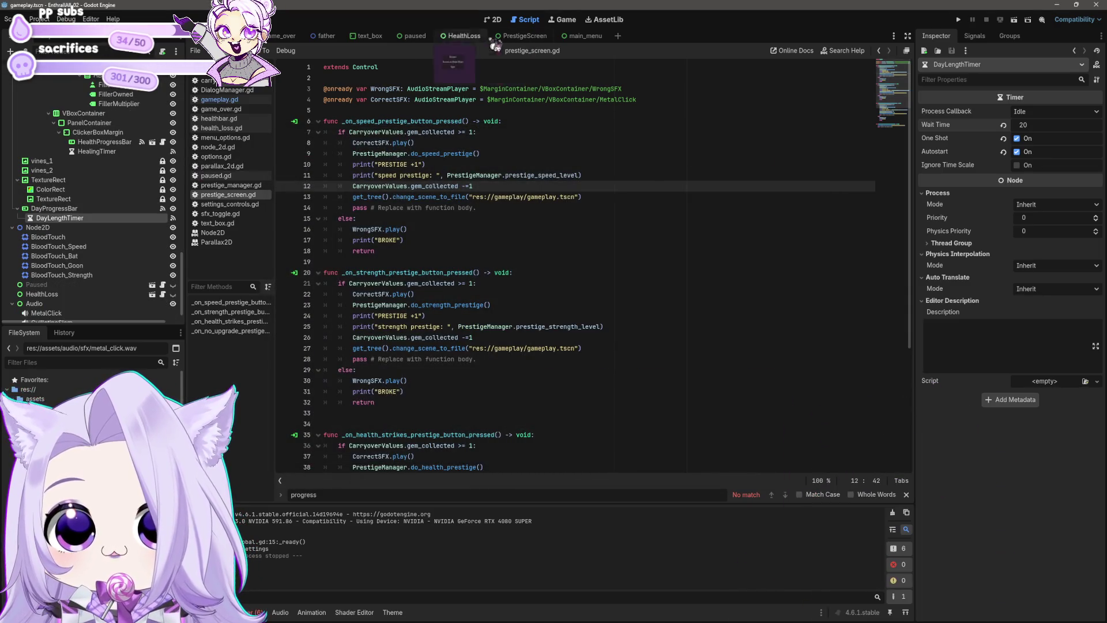
{"action": "left_click", "coordinate": [519, 36]}
{"action": "left_click", "coordinate": [74, 154]}
Change HealthStrikesPrestigeButton's text from STRENGTH to HEALTH and run the game past the main menu.
{"action": "double_click", "coordinate": [949, 128]}
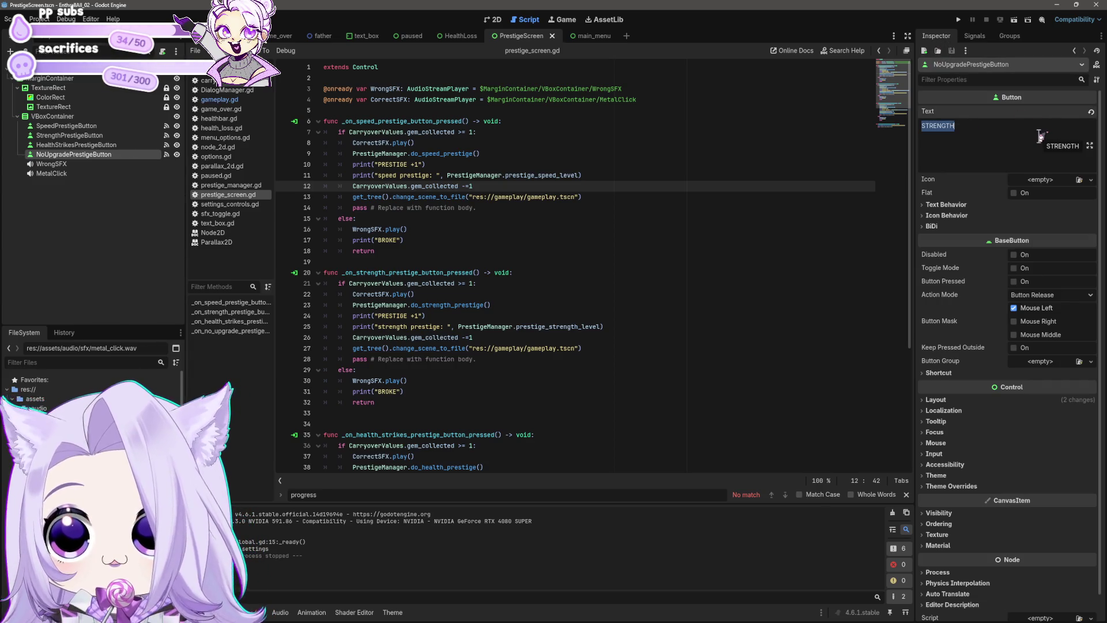
{"action": "left_click", "coordinate": [94, 149]}
{"action": "double_click", "coordinate": [973, 125]}
{"action": "type", "text": "HEALTH"}
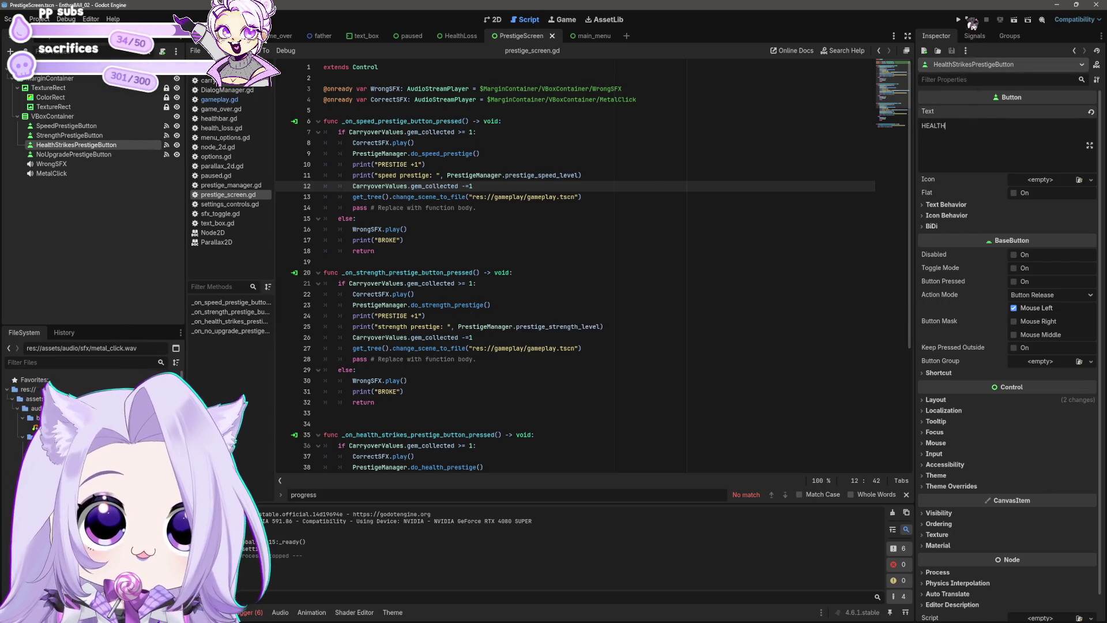
{"action": "left_click", "coordinate": [959, 20]}
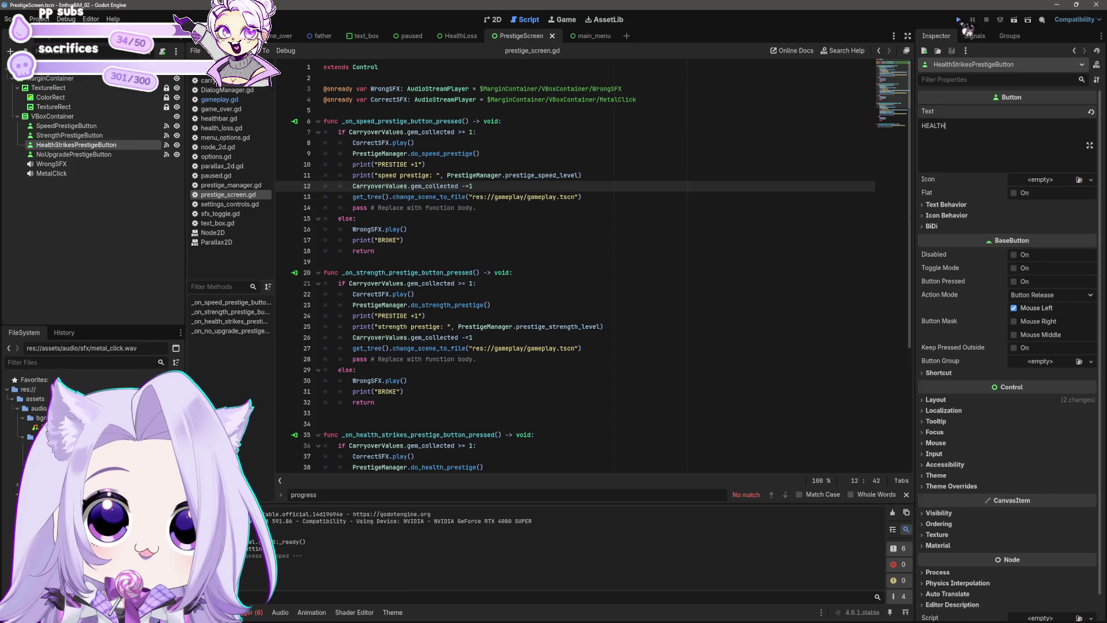
{"action": "left_click", "coordinate": [550, 337]}
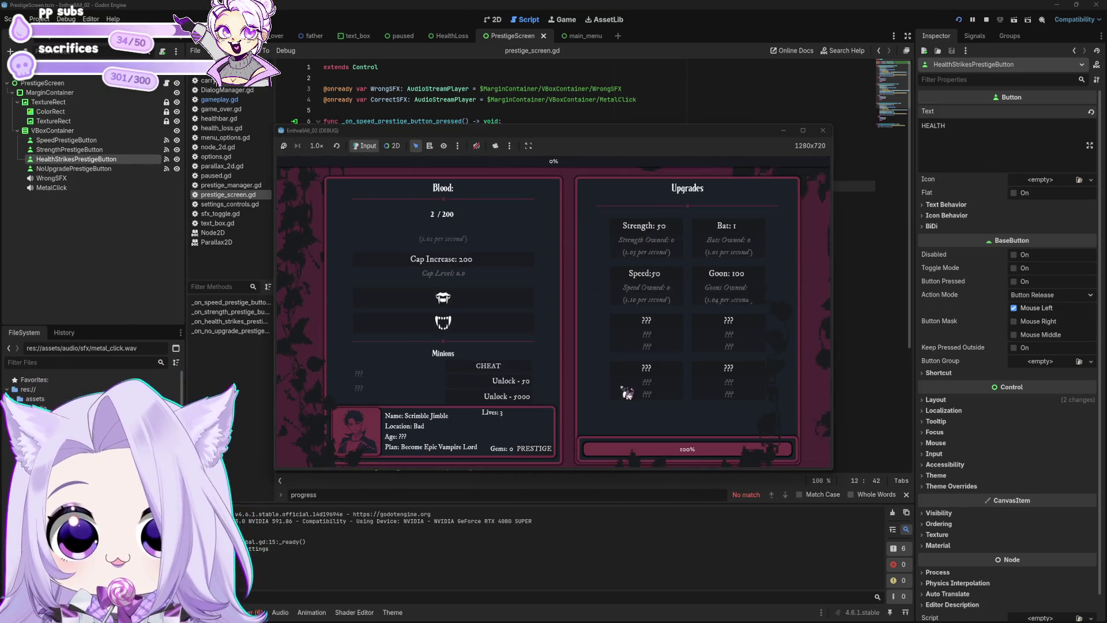
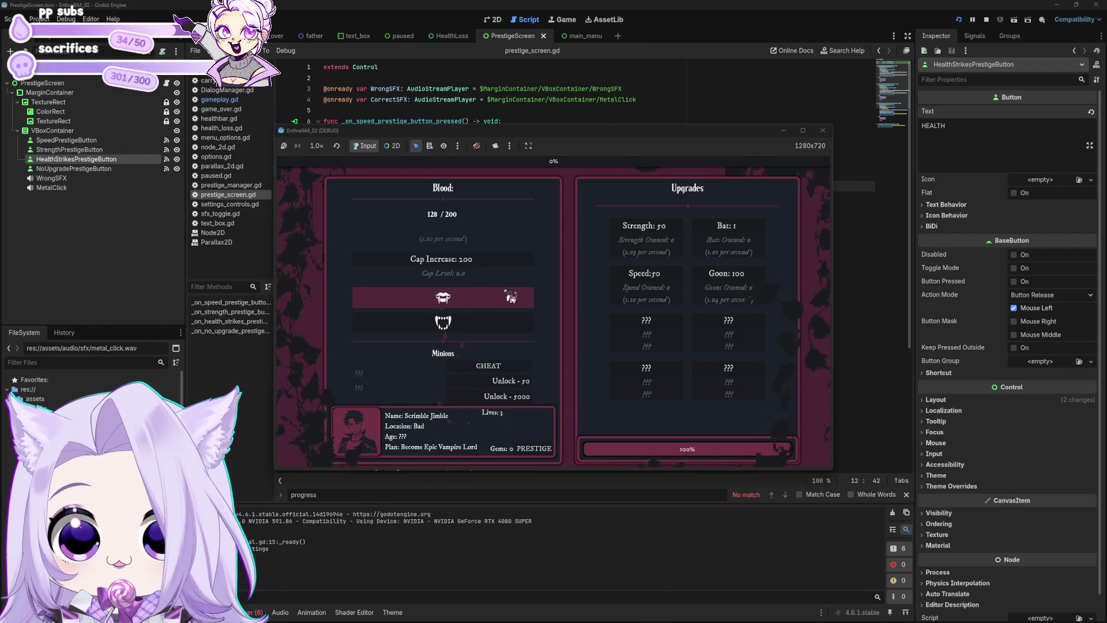
Unlock the Wayward Soul minion, harvest blood by hand, and trigger a prestige.
{"action": "left_click", "coordinate": [525, 383]}
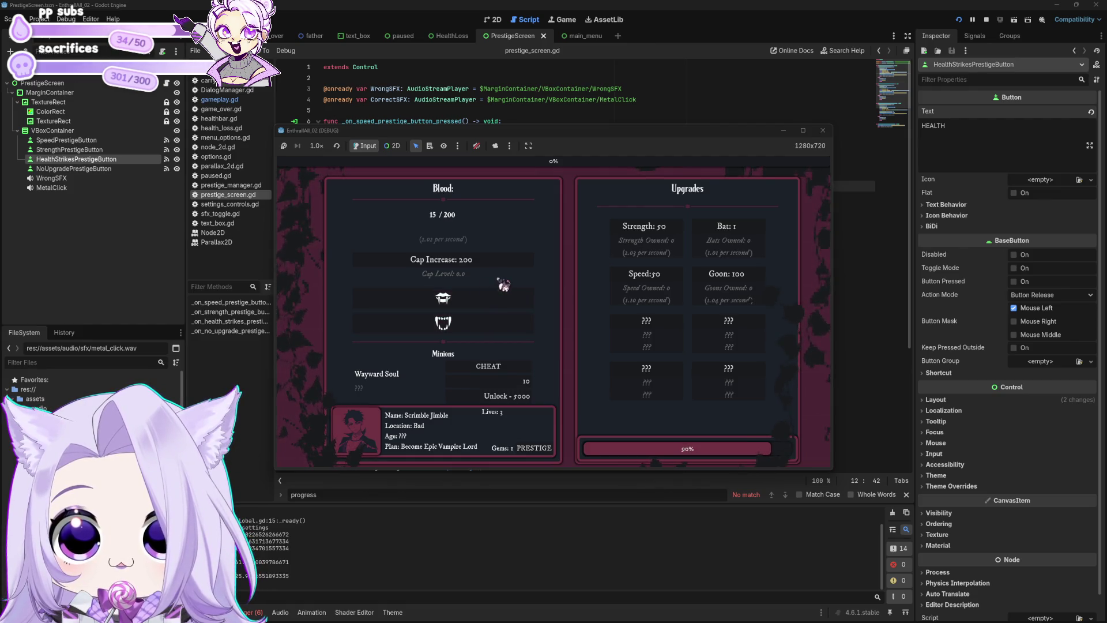
{"action": "left_click", "coordinate": [491, 306]}
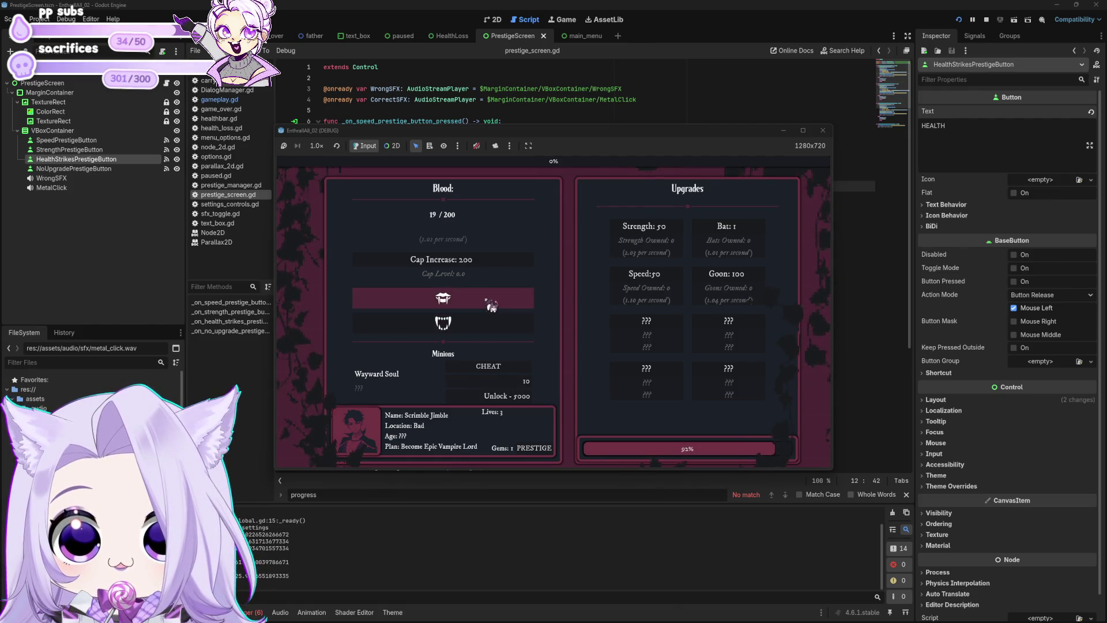
{"action": "left_click", "coordinate": [496, 392]}
{"action": "left_click", "coordinate": [496, 392]}
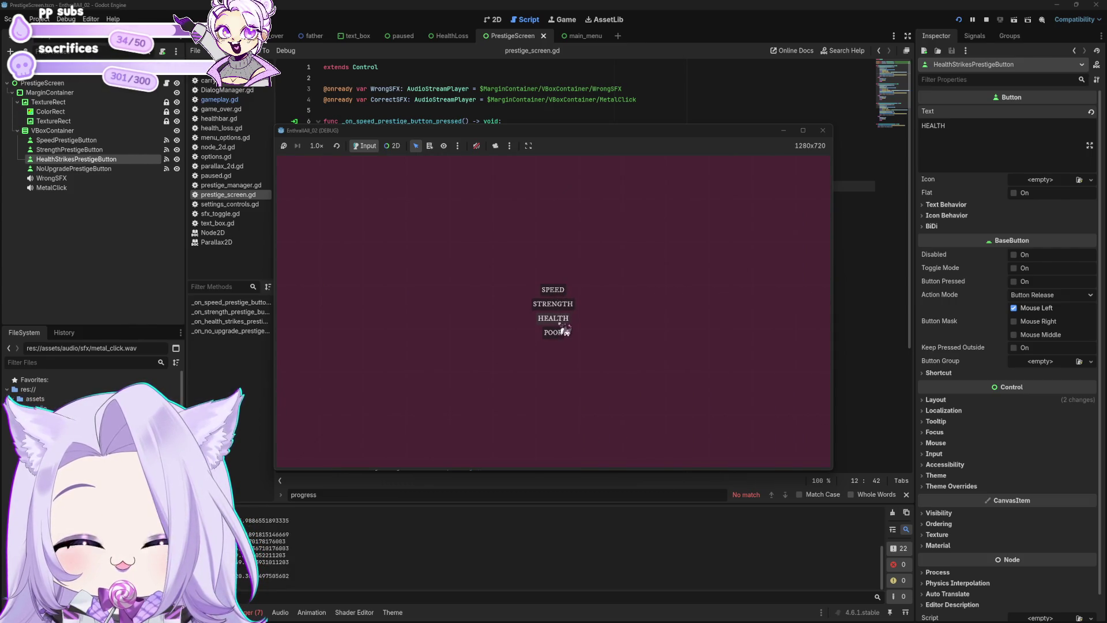
Unmute the game, pick a prestige to restart the run, and move the game window down.
{"action": "left_click", "coordinate": [476, 146]}
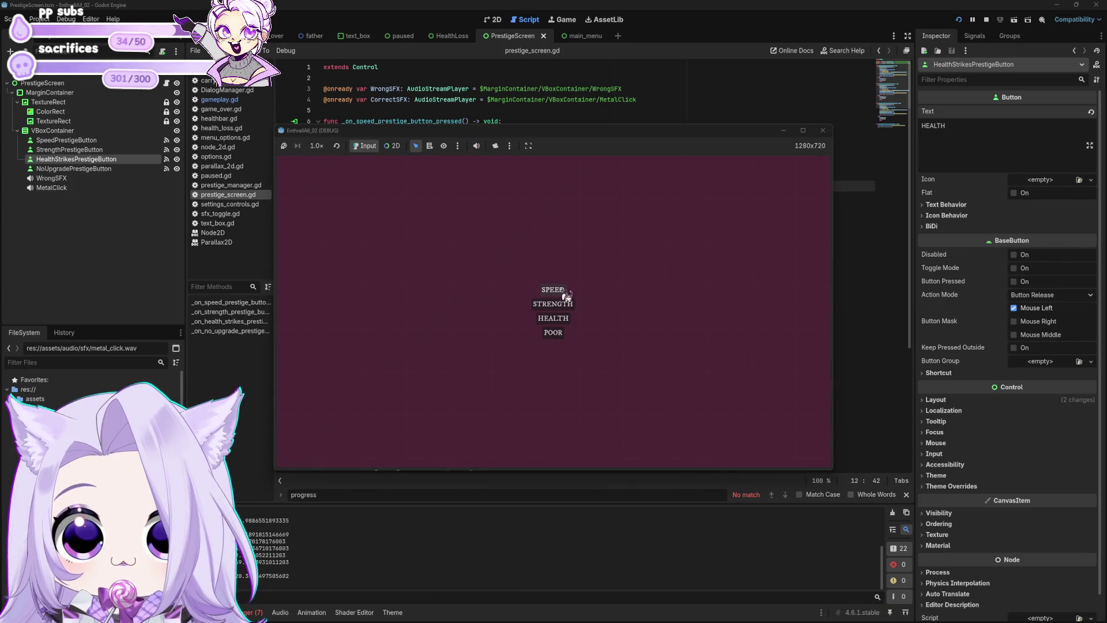
{"action": "left_click", "coordinate": [562, 319]}
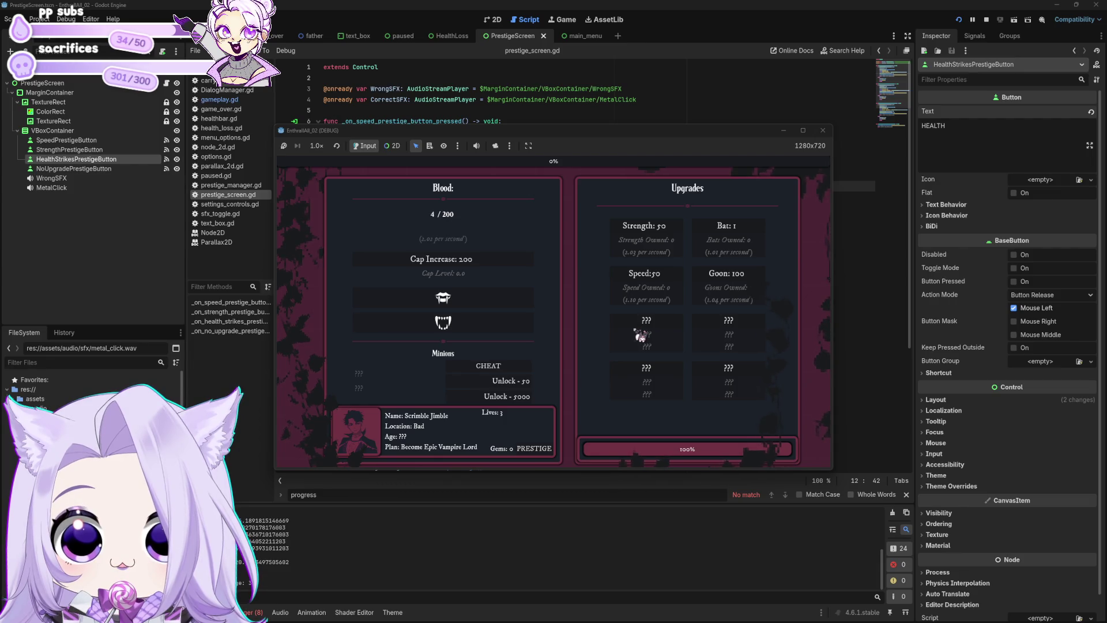
{"action": "left_click", "coordinate": [531, 305]}
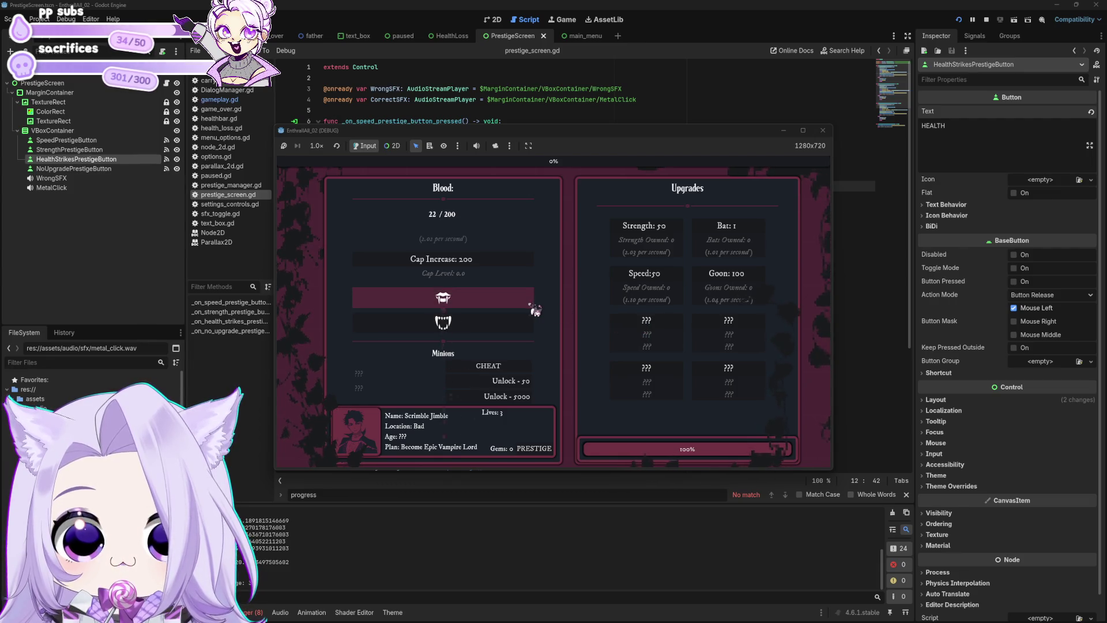
{"action": "left_click_drag", "start_coordinate": [600, 133], "coordinate": [615, 522]}
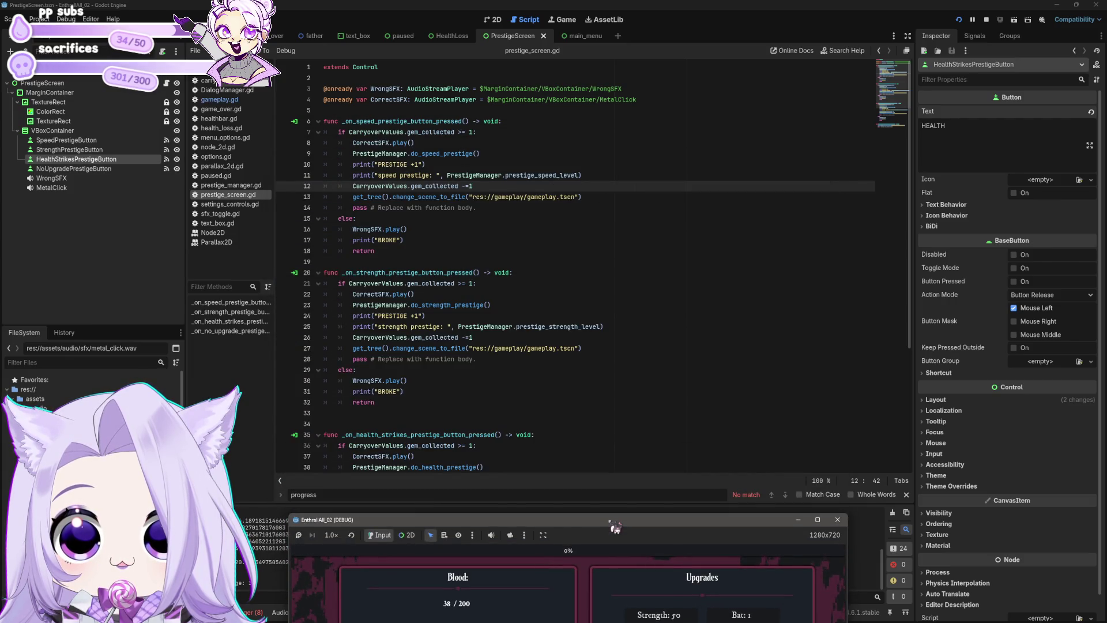
Reposition the game window beside the code and leave the prestige menu for a new run.
{"action": "mouse_move", "coordinate": [614, 526]}
{"action": "left_mouse_down"}
{"action": "mouse_move", "coordinate": [684, 299]}
{"action": "mouse_move", "coordinate": [716, 90]}
{"action": "left_mouse_up"}
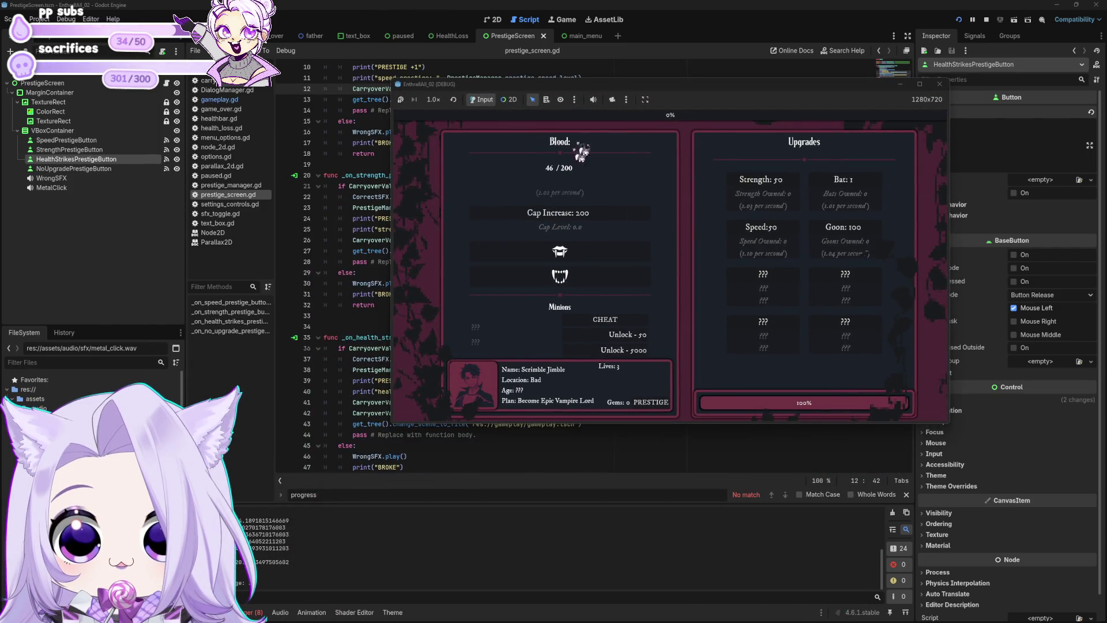
{"action": "mouse_move", "coordinate": [596, 90]}
{"action": "left_mouse_down"}
{"action": "mouse_move", "coordinate": [604, 544]}
{"action": "mouse_move", "coordinate": [447, 465]}
{"action": "mouse_move", "coordinate": [448, 433]}
{"action": "left_mouse_up"}
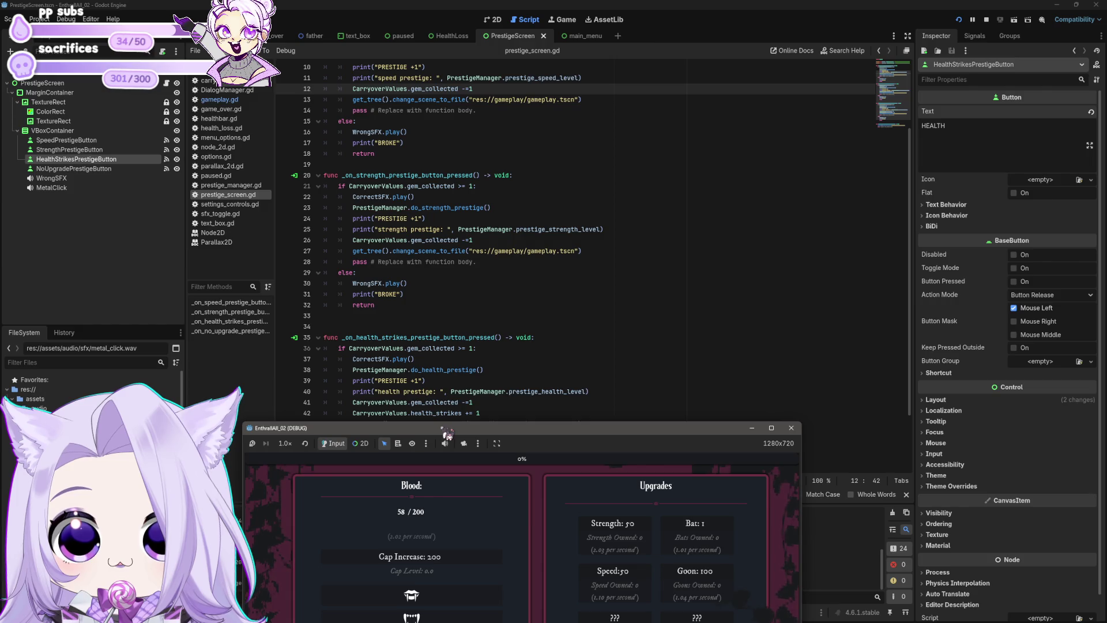
{"action": "mouse_move", "coordinate": [447, 433]}
{"action": "left_mouse_down"}
{"action": "mouse_move", "coordinate": [413, 369]}
{"action": "mouse_move", "coordinate": [410, 440]}
{"action": "mouse_move", "coordinate": [543, 128]}
{"action": "left_mouse_up"}
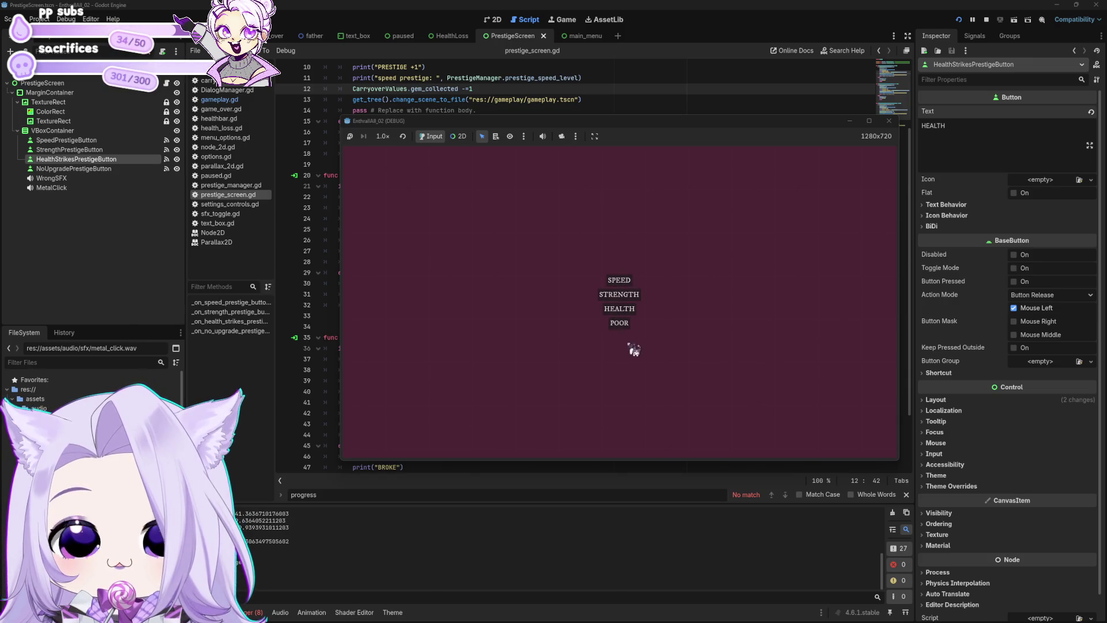
{"action": "left_click", "coordinate": [622, 326]}
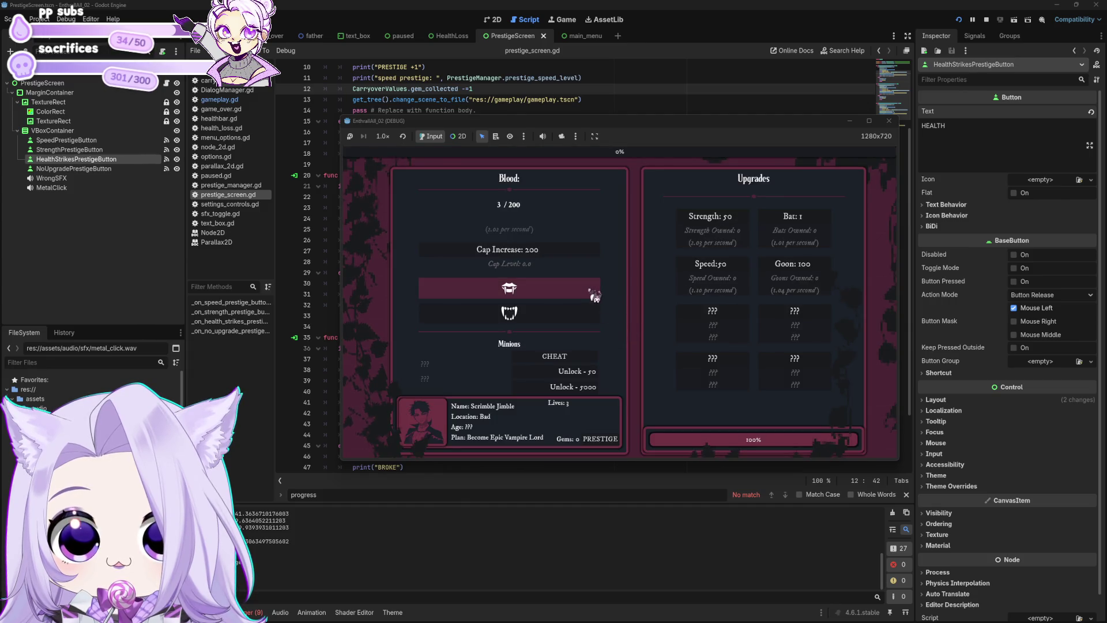
Cheat in full blood and 100 gems, buying Cap Increase twice.
{"action": "left_click", "coordinate": [579, 360]}
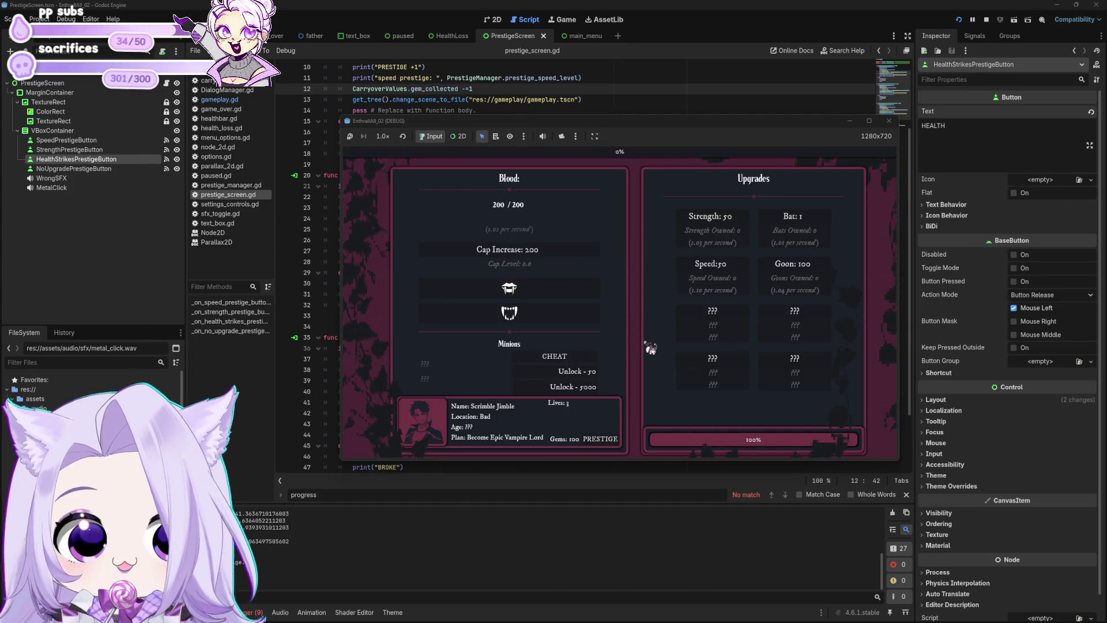
{"action": "left_click", "coordinate": [582, 255]}
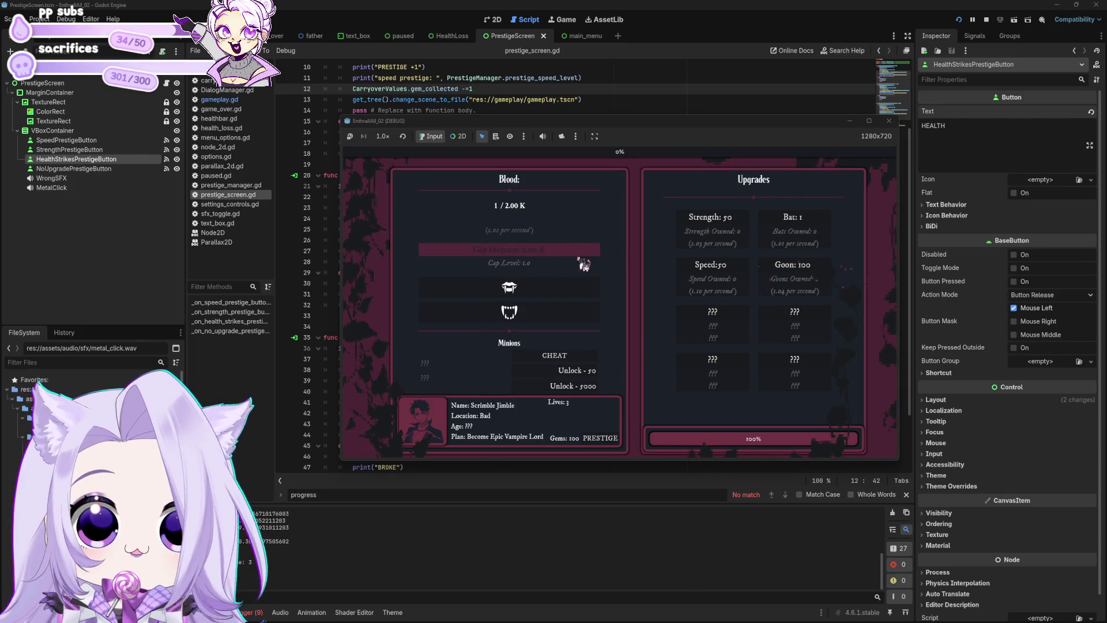
{"action": "left_click", "coordinate": [591, 358]}
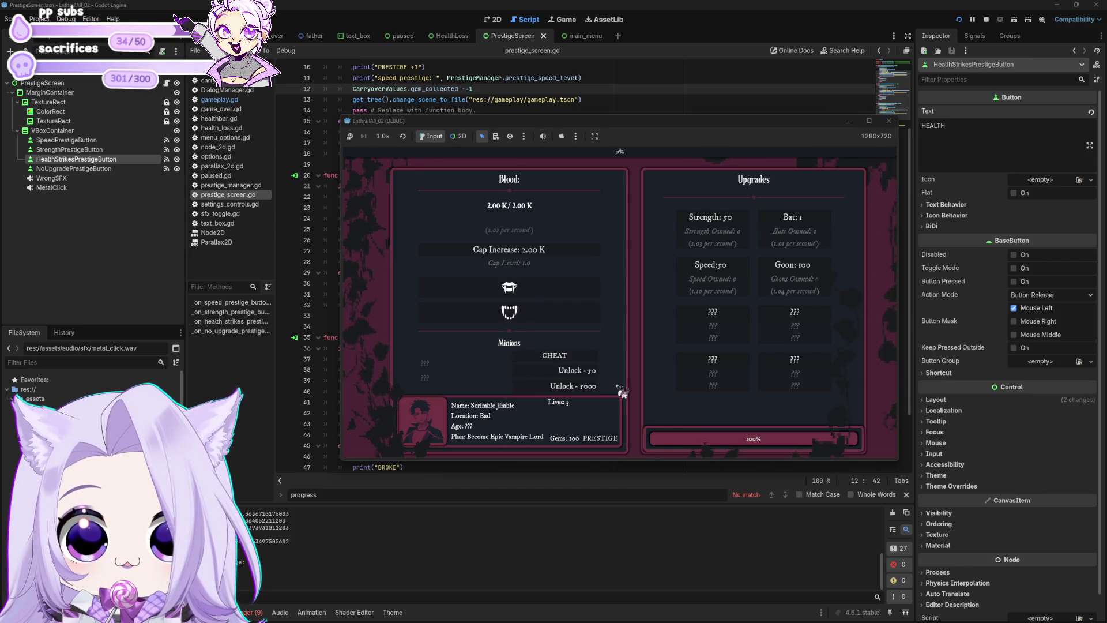
{"action": "left_click", "coordinate": [579, 252]}
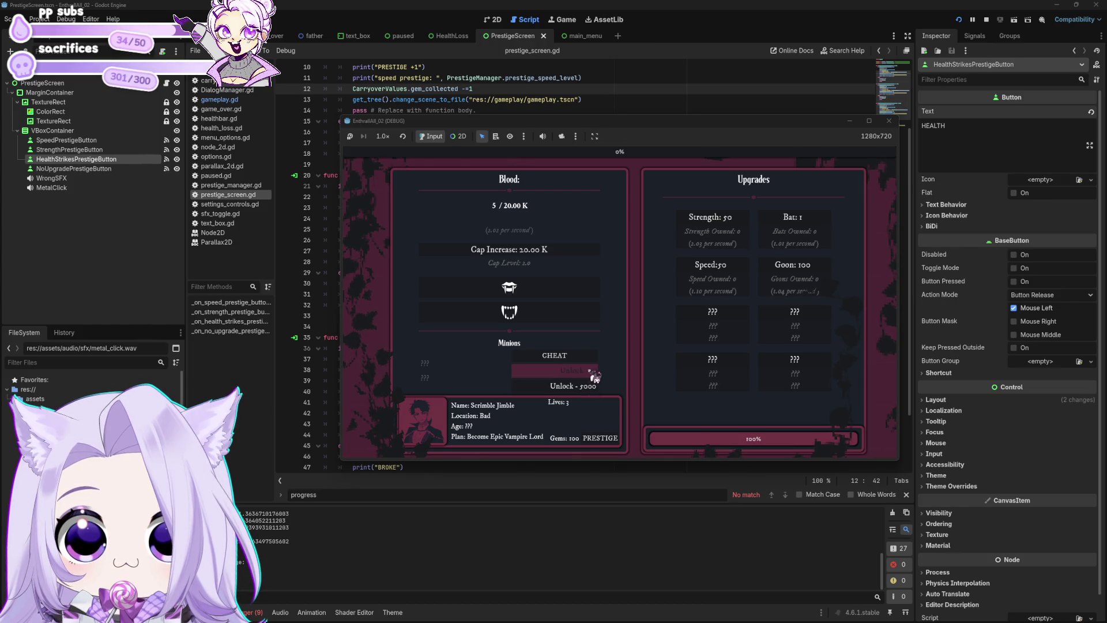
Harvest blood, take the SPEED prestige for one gem leaving 99, then stop the game.
{"action": "left_click", "coordinate": [588, 296]}
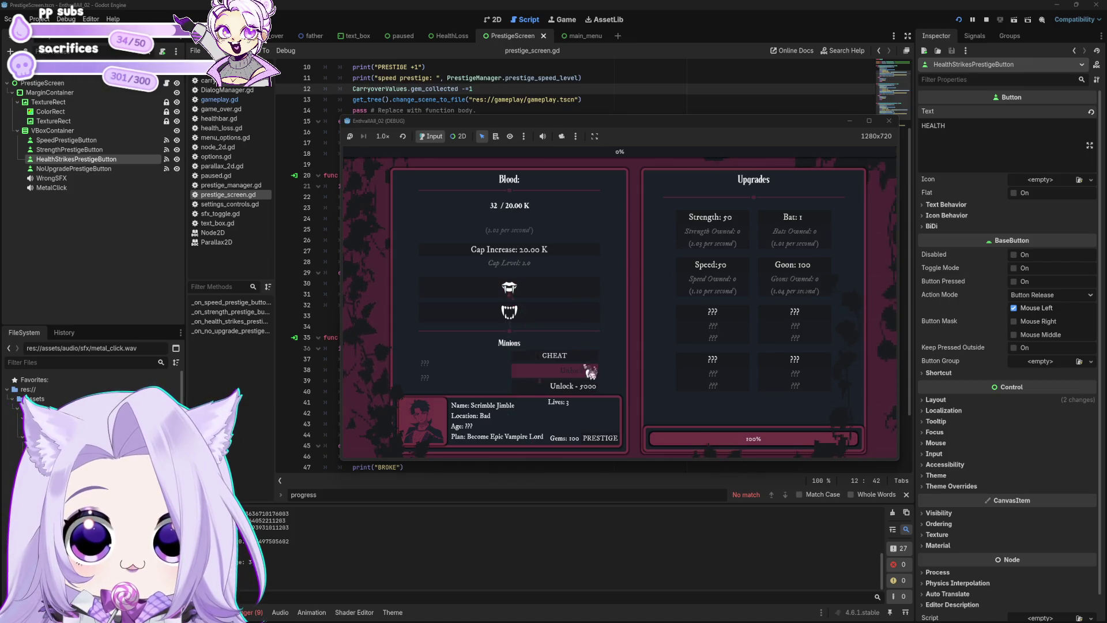
{"action": "left_click", "coordinate": [570, 291]}
{"action": "left_click", "coordinate": [571, 290]}
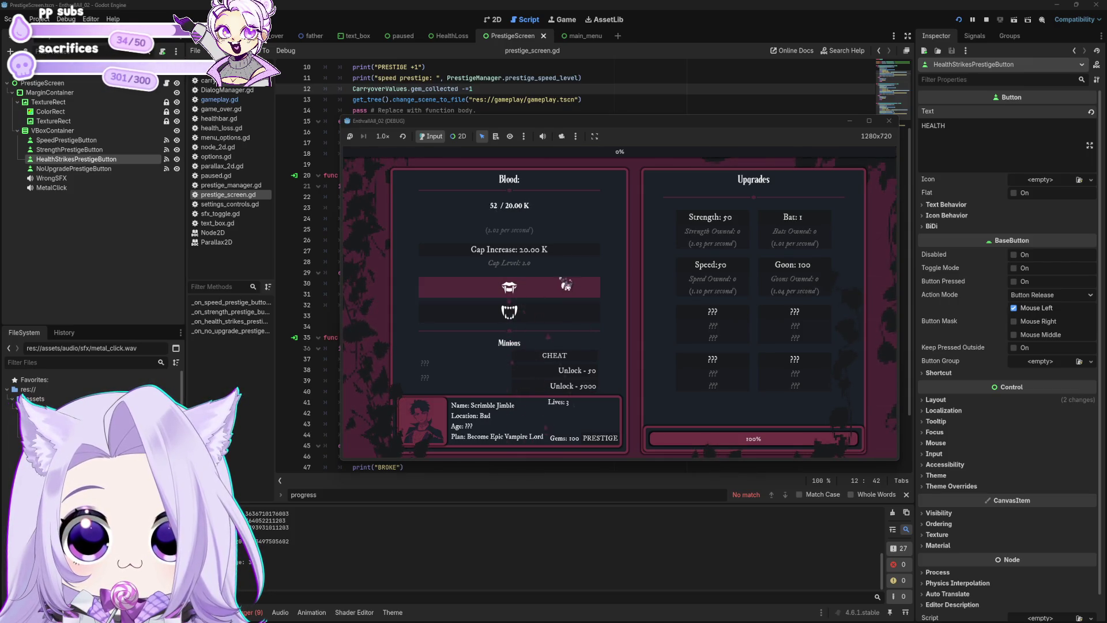
{"action": "left_click", "coordinate": [594, 379]}
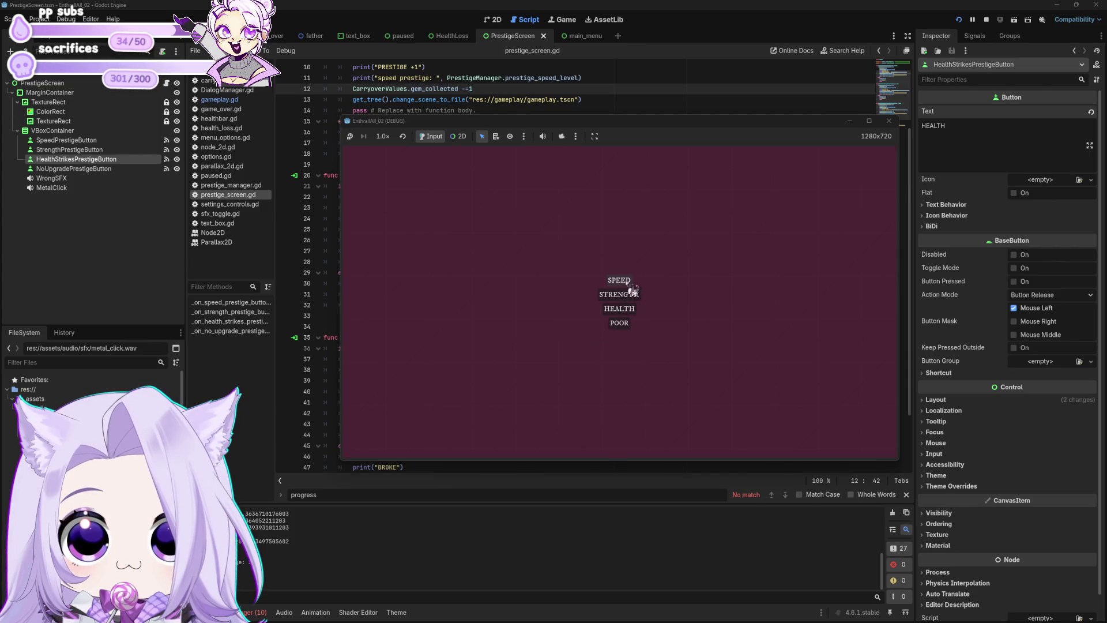
{"action": "left_click", "coordinate": [635, 321]}
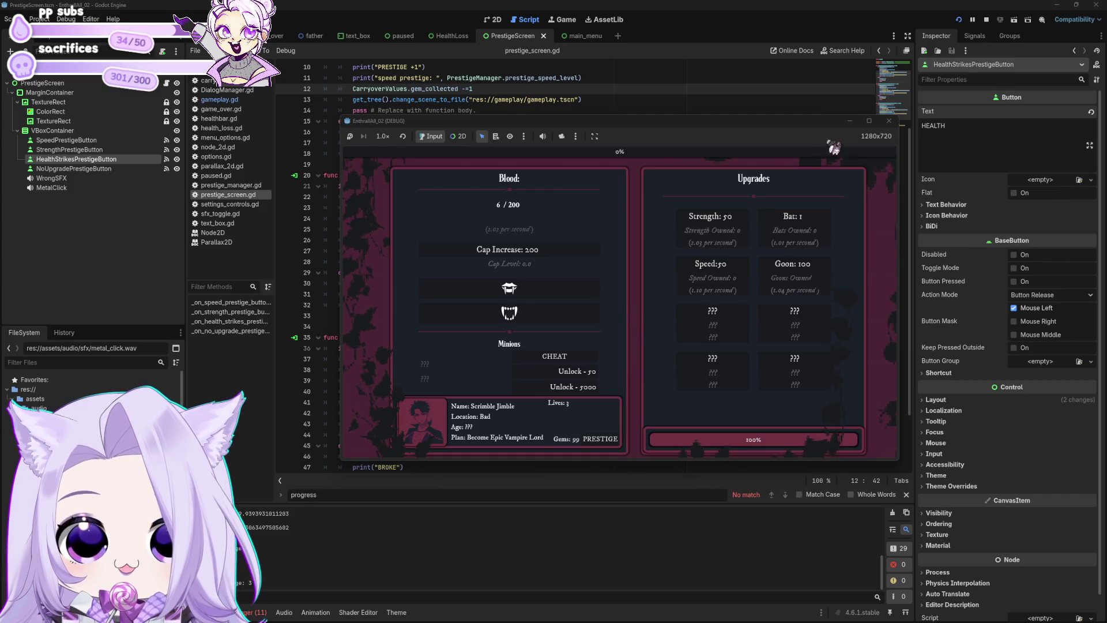
{"action": "left_click", "coordinate": [888, 121]}
{"action": "left_click", "coordinate": [603, 242]}
{"action": "scroll", "coordinate": [601, 260], "scroll_direction": "up", "scroll_amount": 3}
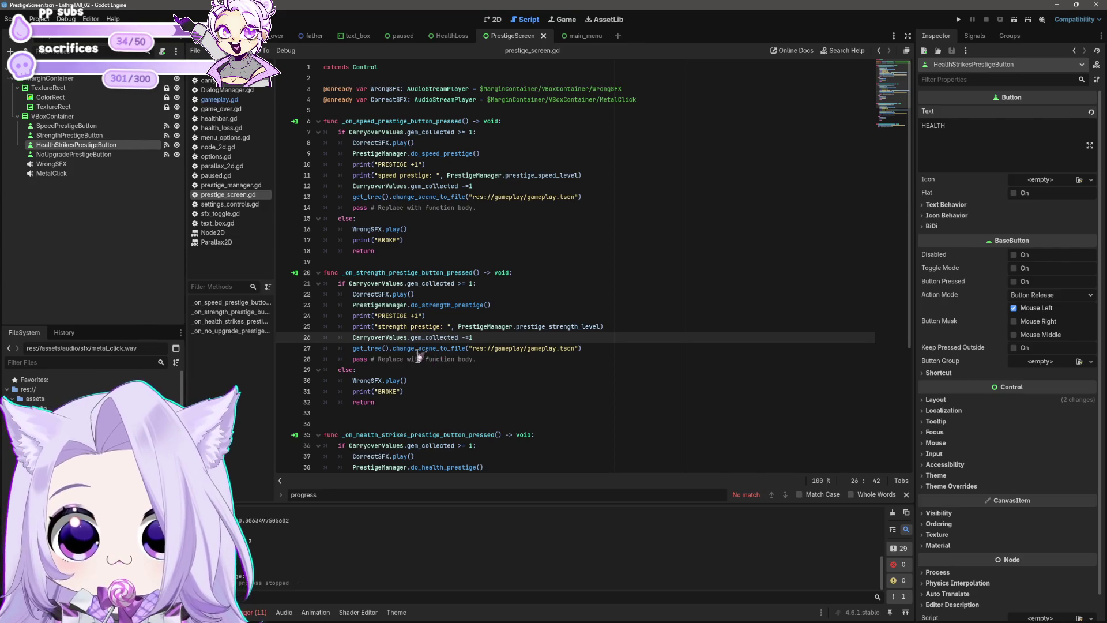
Scroll through prestige_screen.gd's button handlers around line 42, then open carryover_values.gd.
{"action": "scroll", "coordinate": [416, 404], "scroll_direction": "down", "scroll_amount": 3}
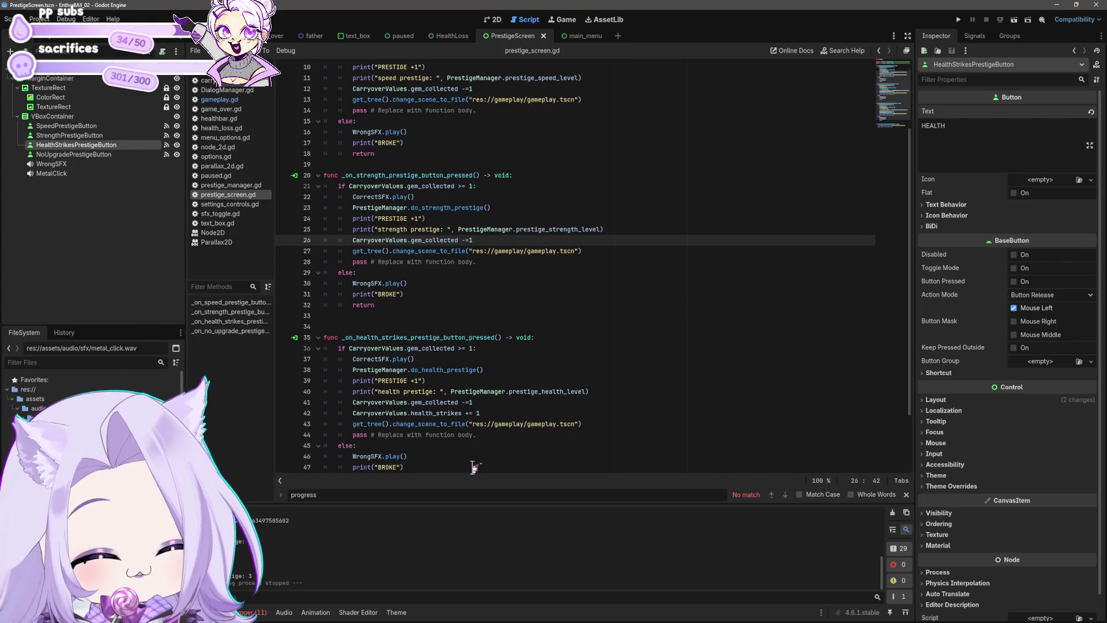
{"action": "scroll", "coordinate": [482, 450], "scroll_direction": "down", "scroll_amount": 2}
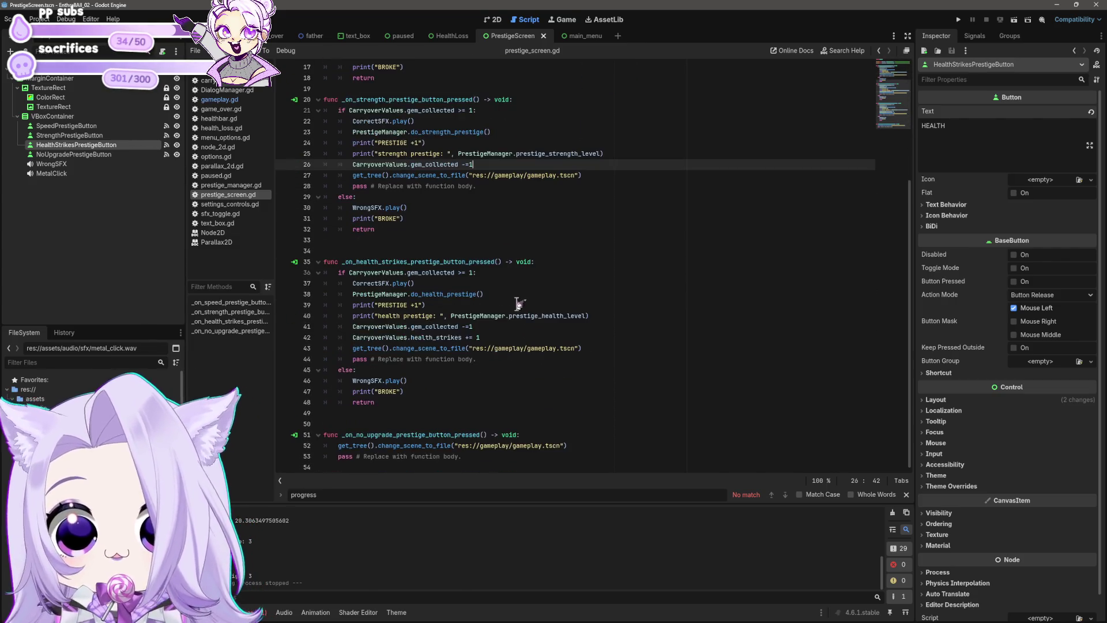
{"action": "left_click", "coordinate": [491, 338]}
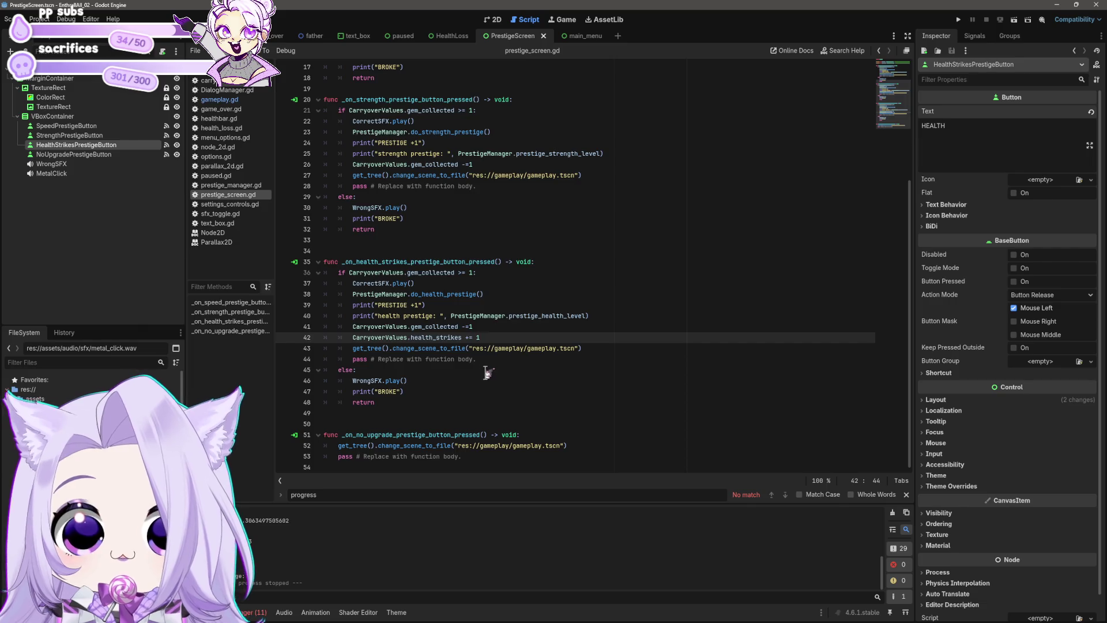
{"action": "scroll", "coordinate": [487, 372], "scroll_direction": "up", "scroll_amount": 5}
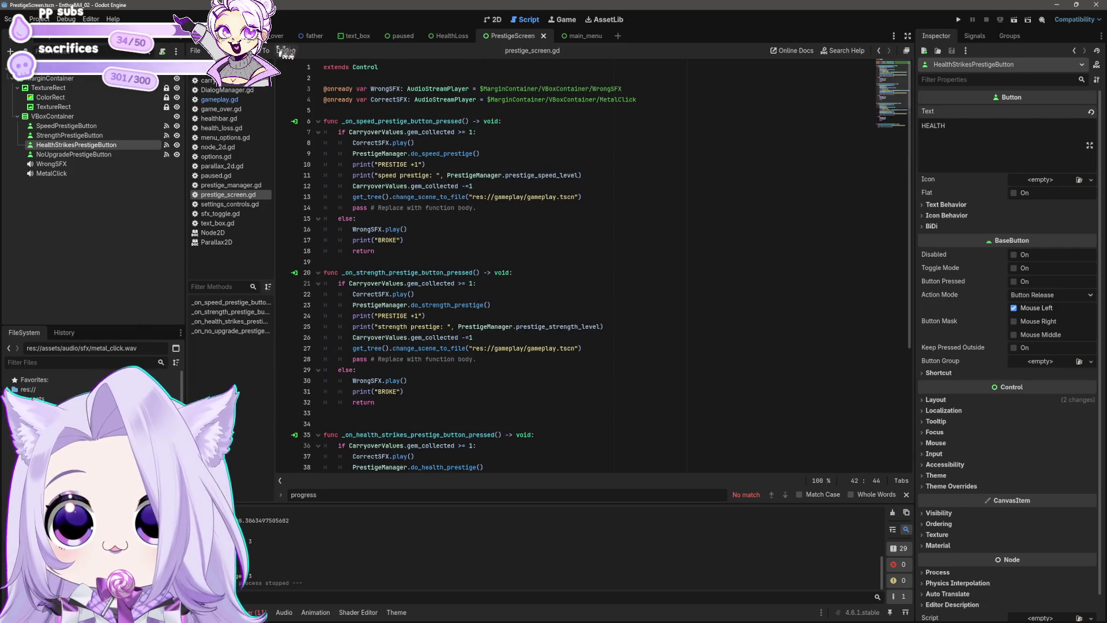
{"action": "left_click", "coordinate": [240, 81]}
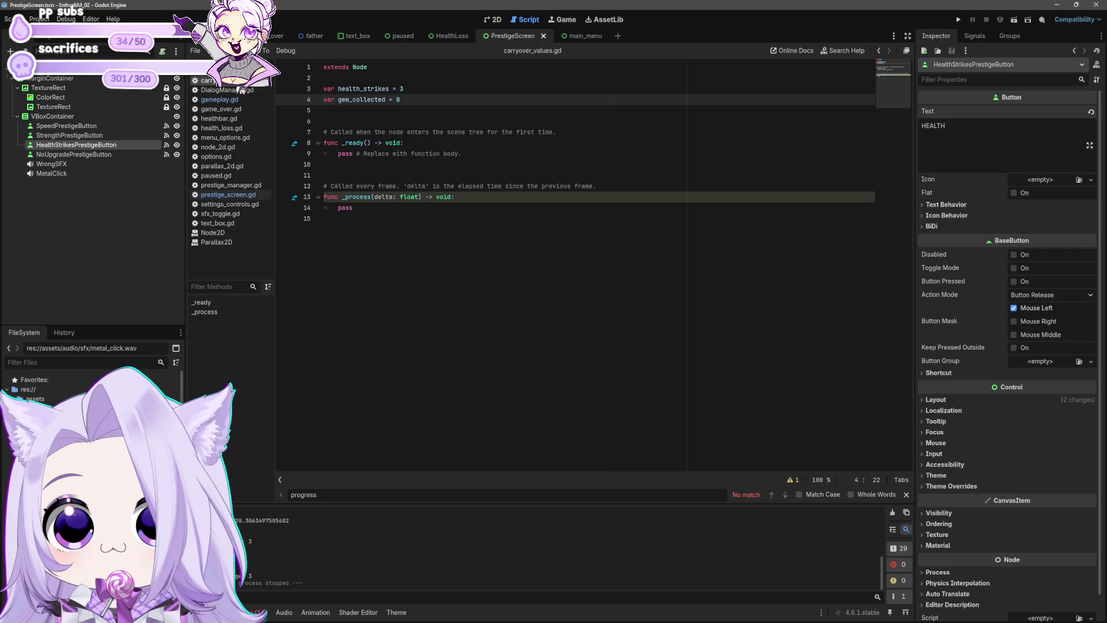
Add a new line in _ready starting 'health_strikes +=' with a CarryoverValues completion.
{"action": "left_click", "coordinate": [416, 86]}
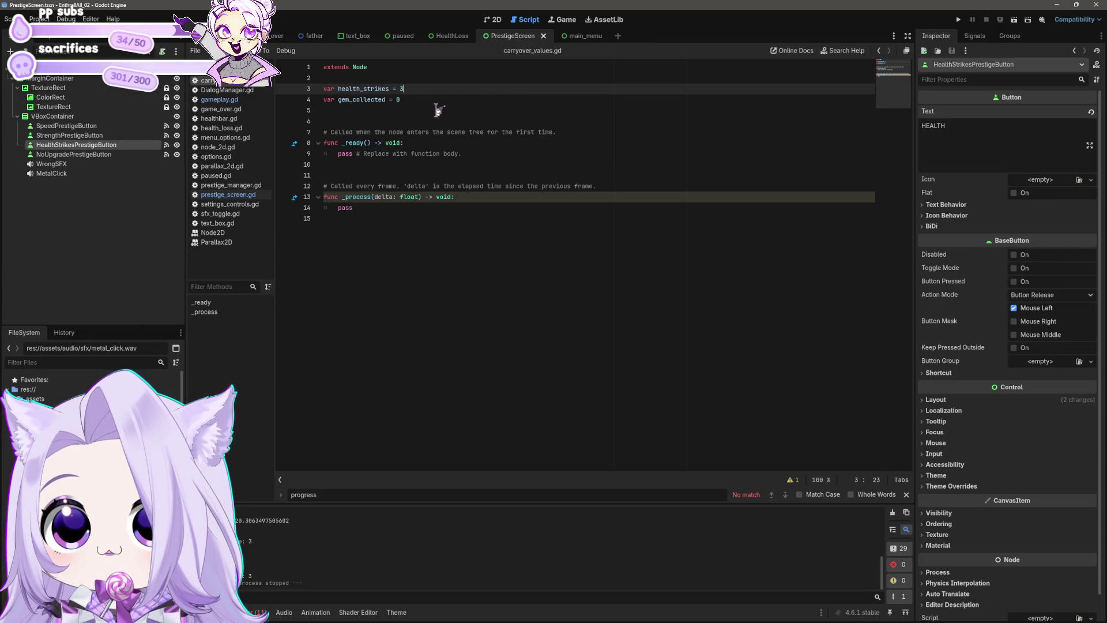
{"action": "left_click", "coordinate": [436, 109]}
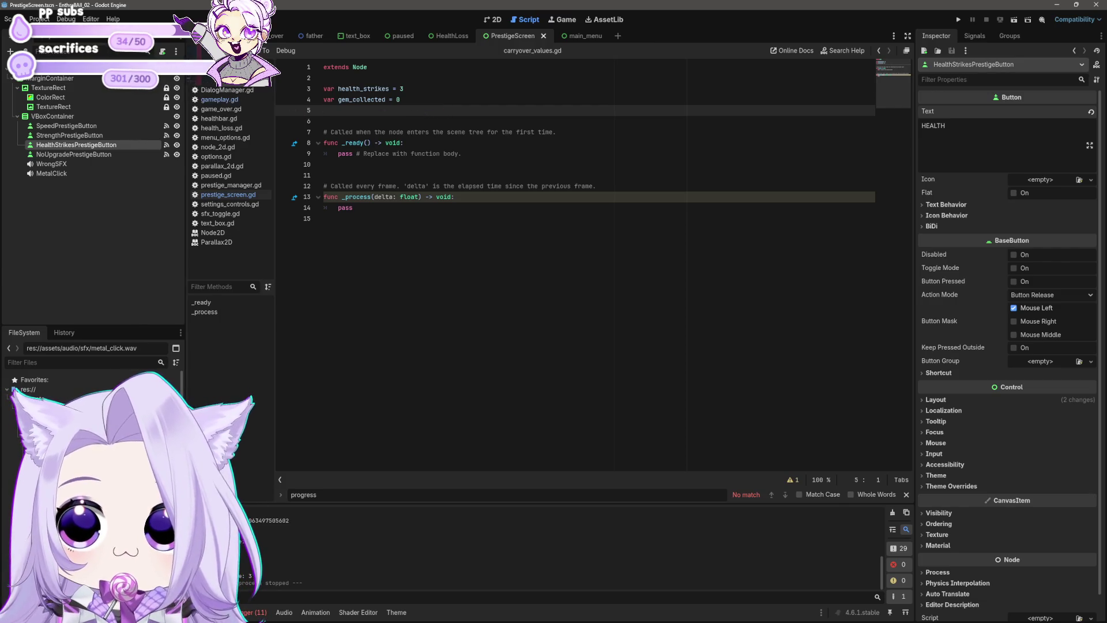
{"action": "left_click", "coordinate": [468, 153]}
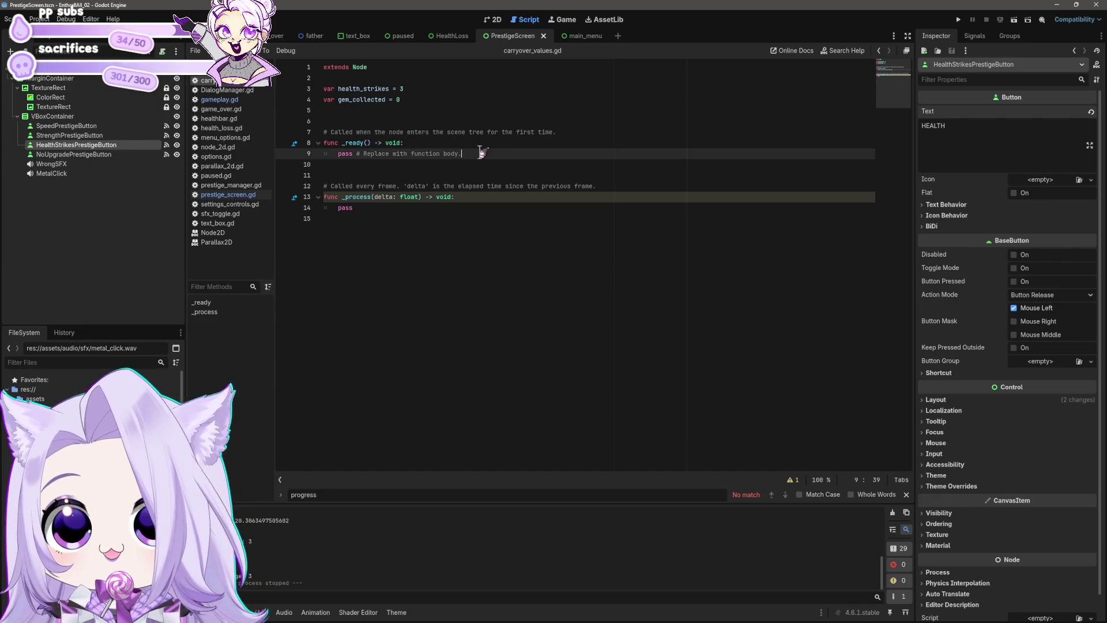
{"action": "key", "text": "ctrl+shift+Return"}
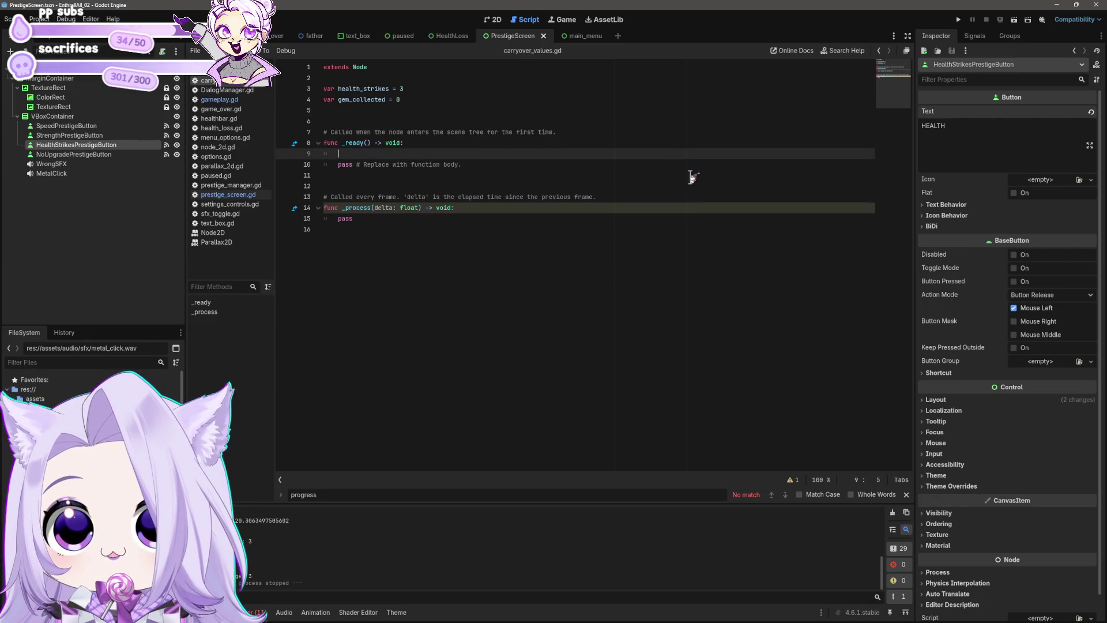
{"action": "type", "text": "health_strike"}
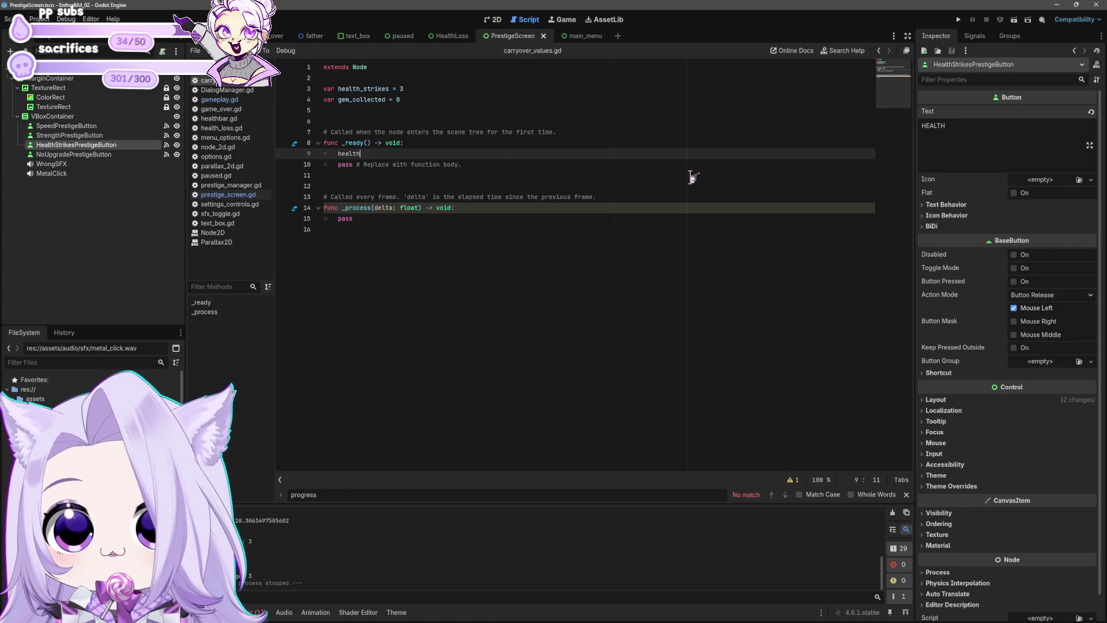
{"action": "type", "text": "s"}
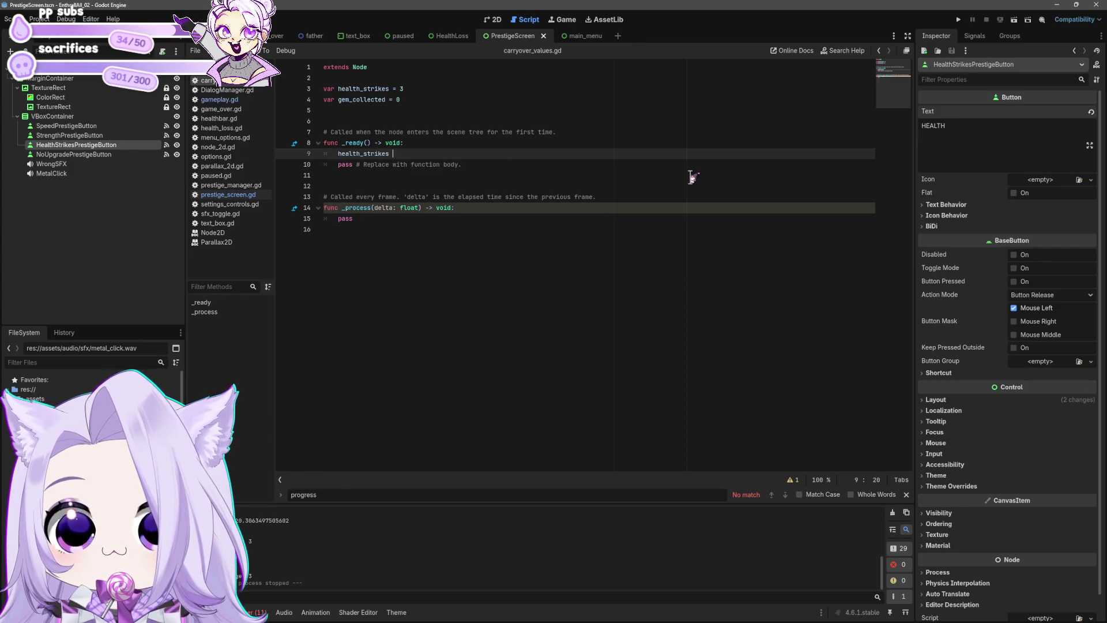
{"action": "key", "text": "ctrl+space"}
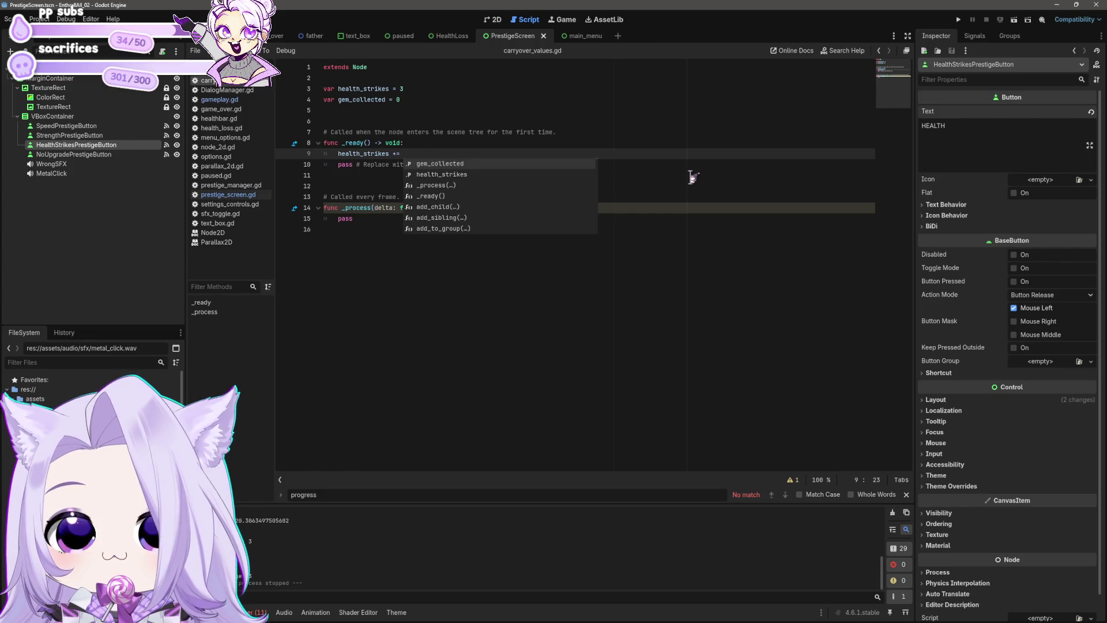
{"action": "type", "text": "Carry"}
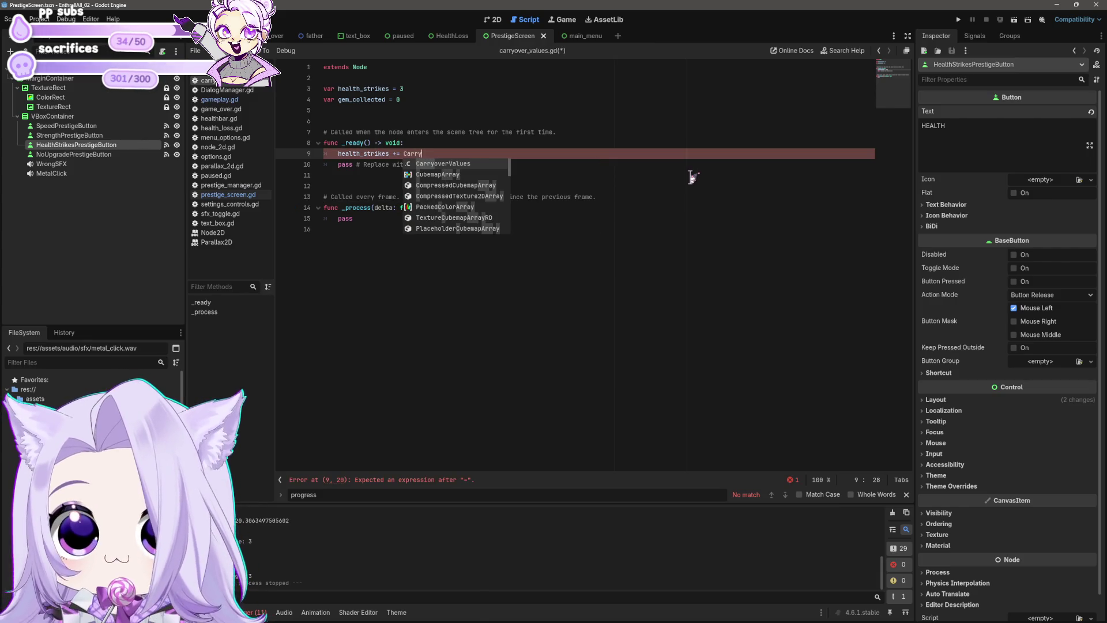
{"action": "key", "text": "Return"}
Replace the reference so the line adds PrestigeManager.prestige_health_level to health_strikes.
{"action": "type", "text": "health_"}
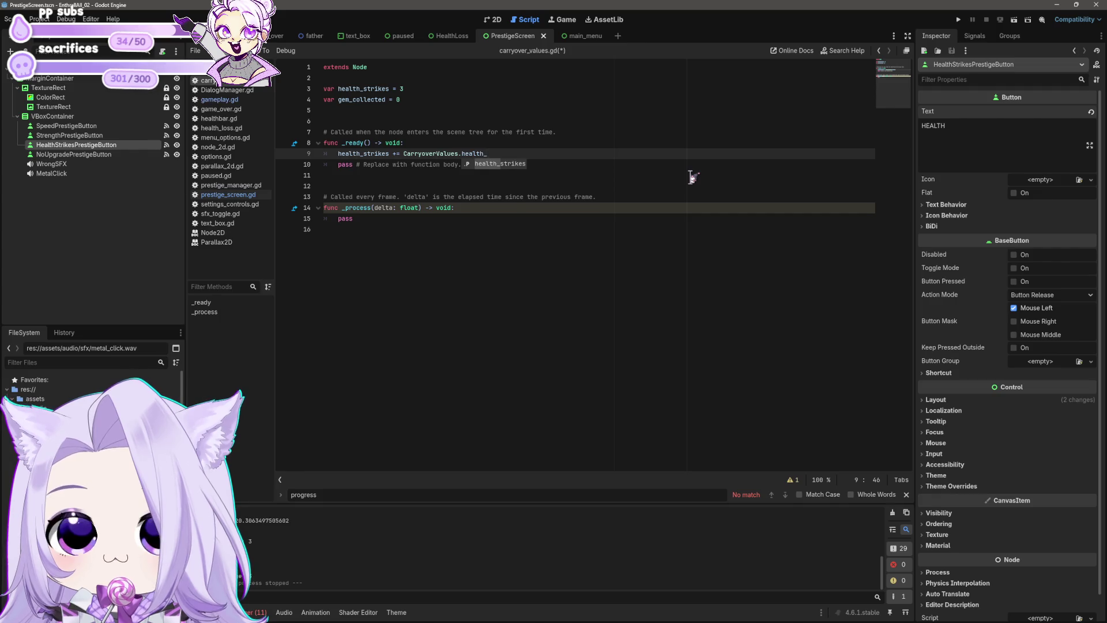
{"action": "type", "text": "pr"}
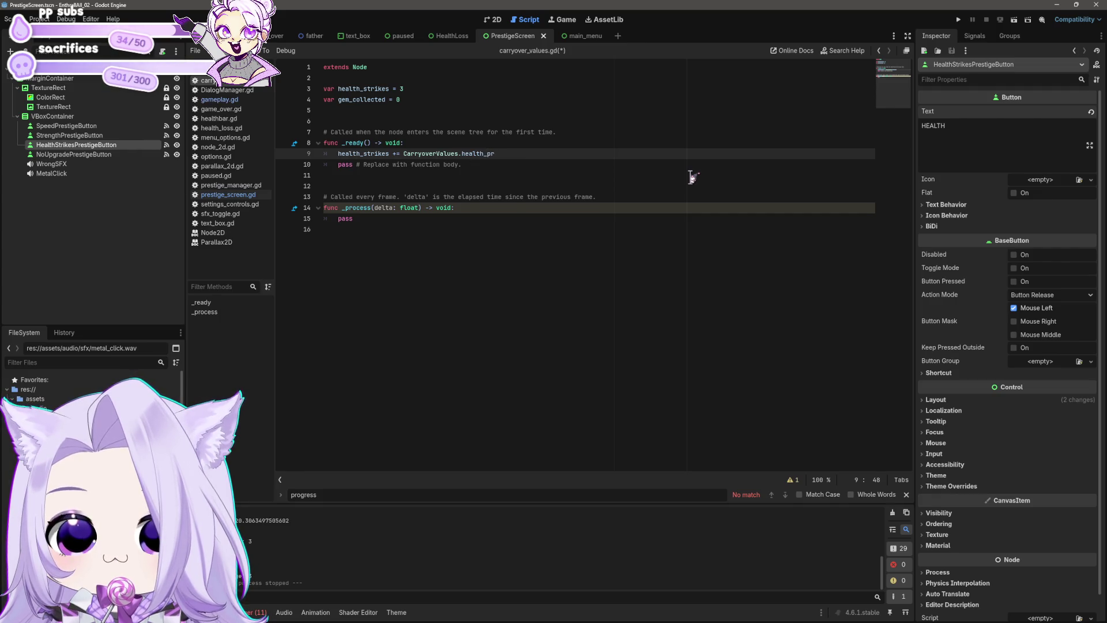
{"action": "key", "text": "BackSpace"}
{"action": "key", "text": "BackSpace"}
{"action": "key", "text": "BackSpace"}
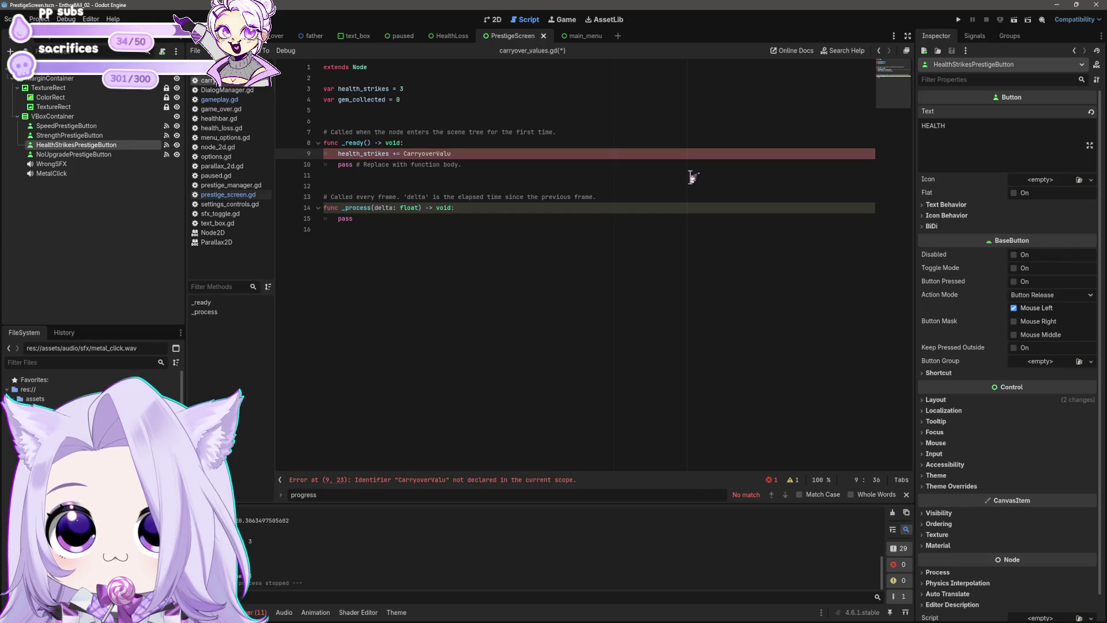
{"action": "key", "text": "BackSpace"}
{"action": "key", "text": "BackSpace"}
{"action": "key", "text": "BackSpace"}
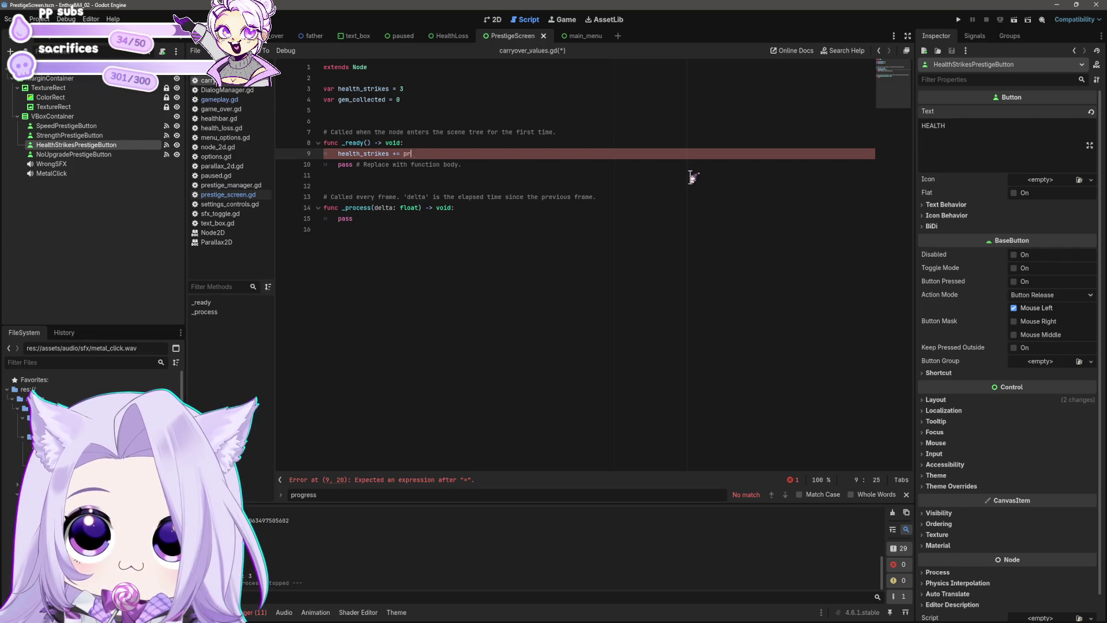
{"action": "type", "text": "es"}
{"action": "key", "text": "Return"}
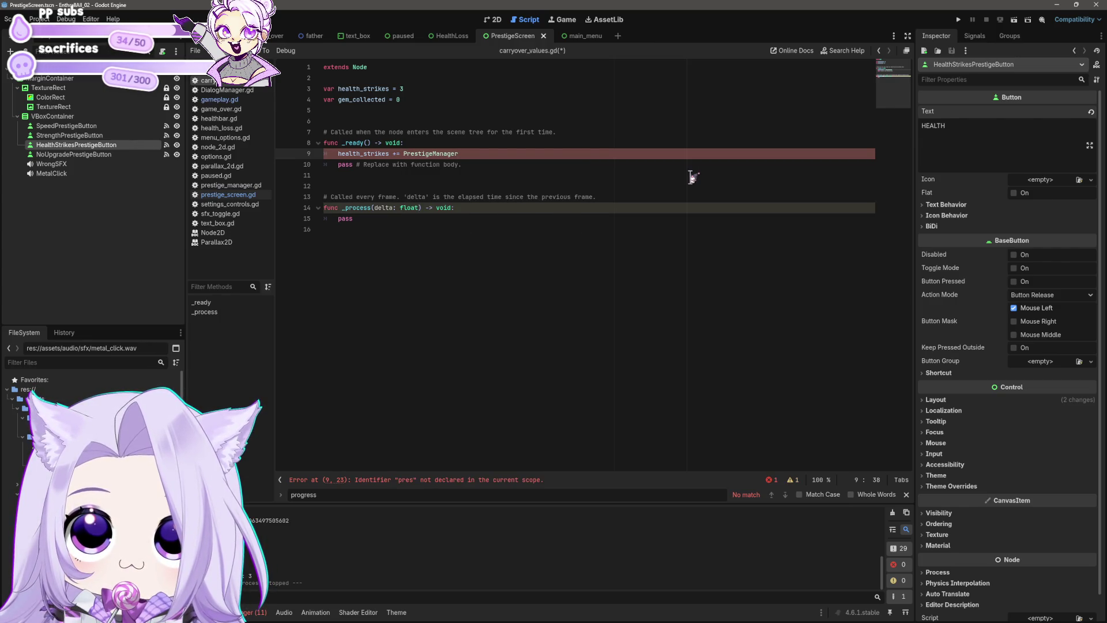
{"action": "type", "text": ".jeal"}
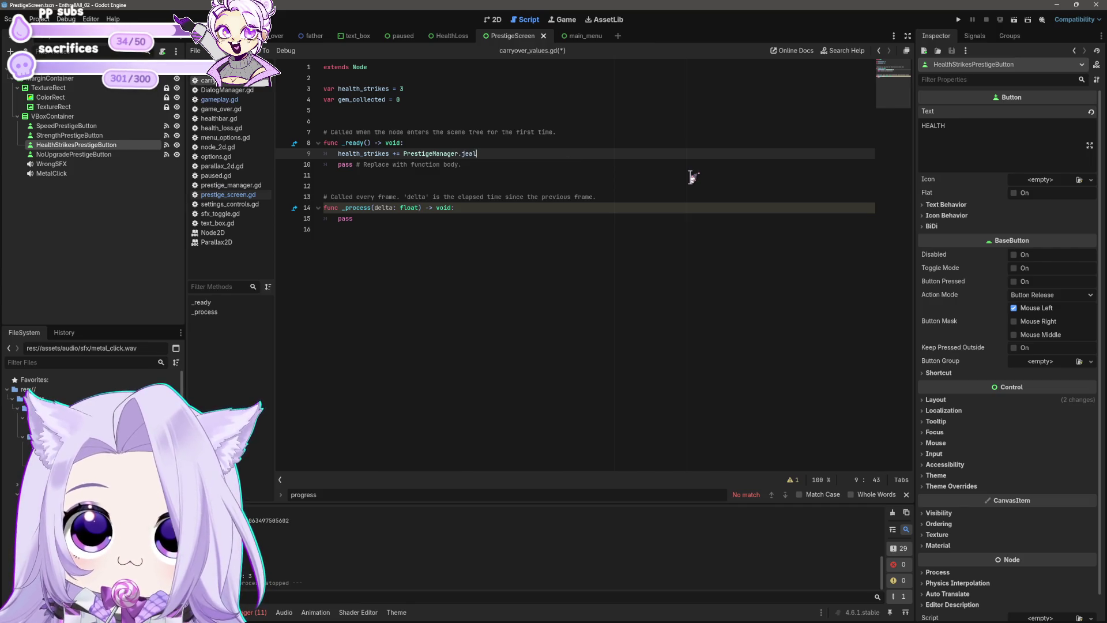
{"action": "key", "text": "BackSpace"}
{"action": "key", "text": "BackSpace"}
{"action": "key", "text": "BackSpace"}
{"action": "key", "text": "BackSpace"}
{"action": "type", "text": "health"}
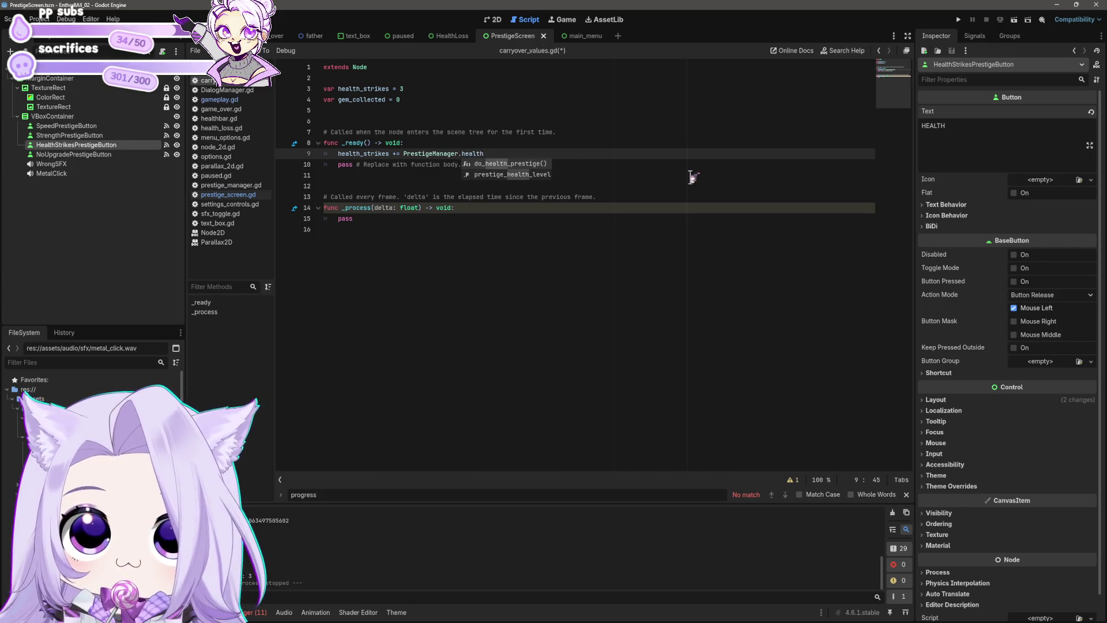
{"action": "key", "text": "Down"}
{"action": "key", "text": "Return"}
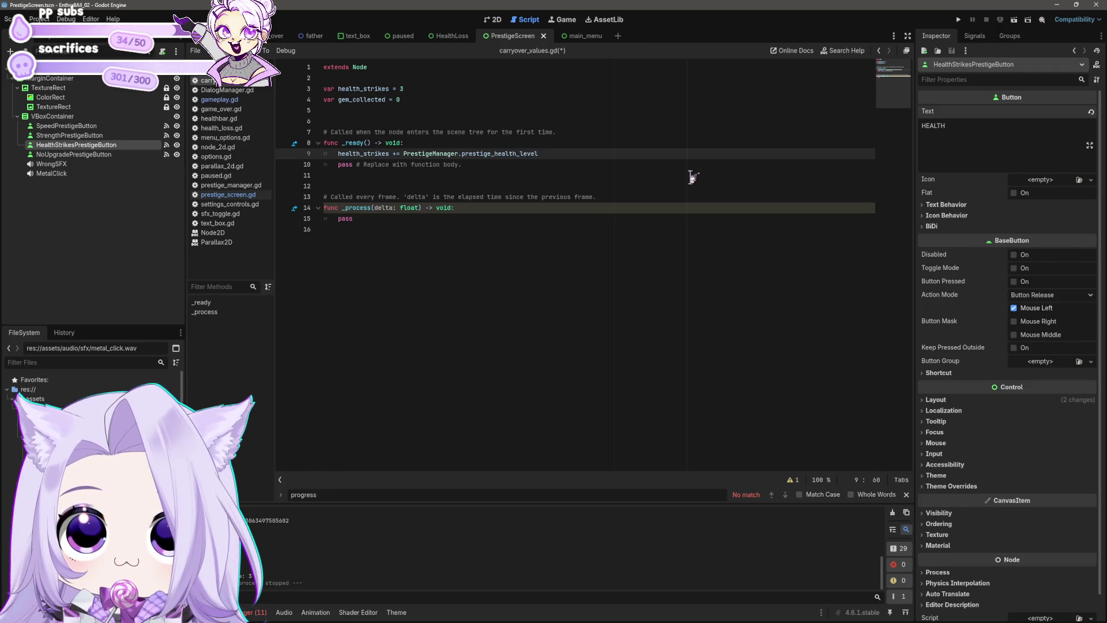
Save carryover_values.gd and the scene.
{"action": "key", "text": "ctrl+s"}
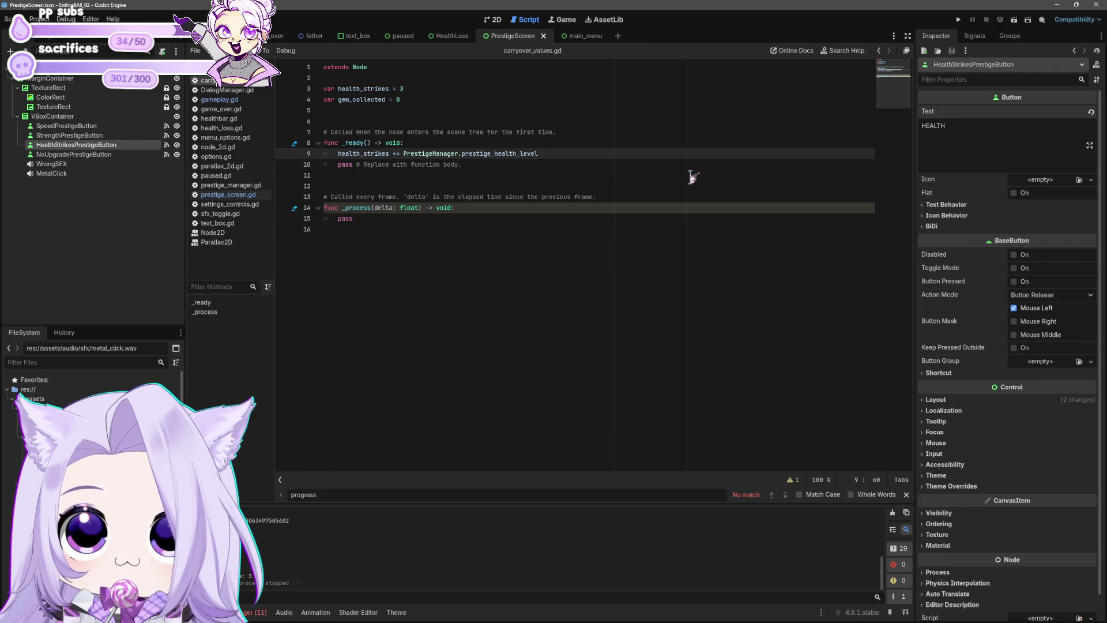
{"action": "left_click", "coordinate": [474, 249]}
{"action": "key", "text": "ctrl+s"}
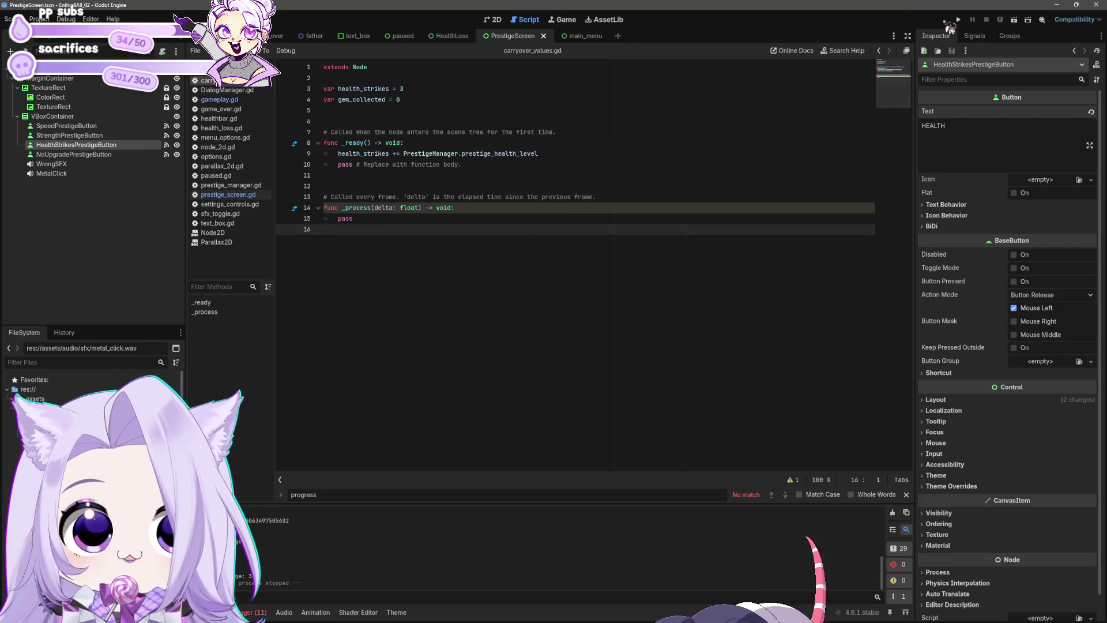
Launch the game, start a run, unlock Wayward Soul, cheat blood, and take the HEALTH prestige.
{"action": "left_click", "coordinate": [957, 19]}
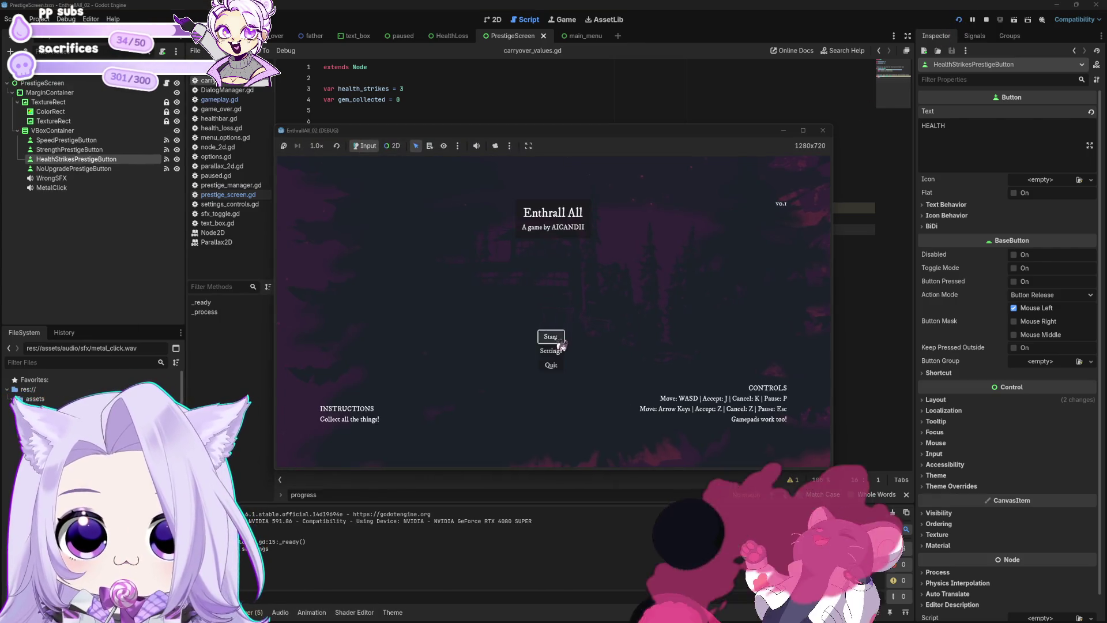
{"action": "left_click", "coordinate": [558, 340]}
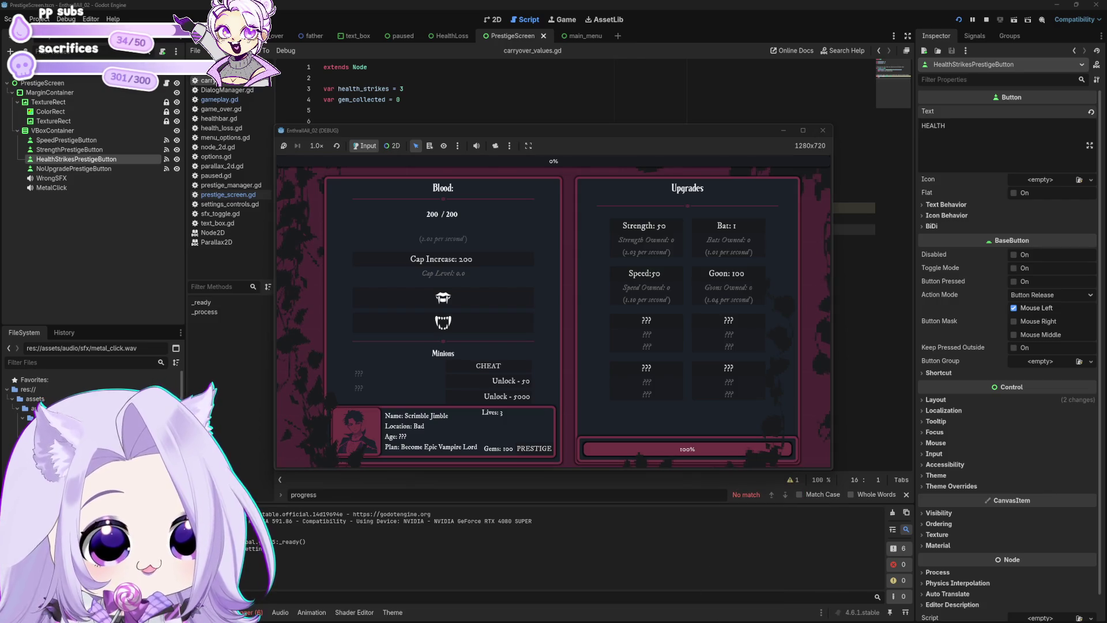
{"action": "left_click", "coordinate": [513, 384]}
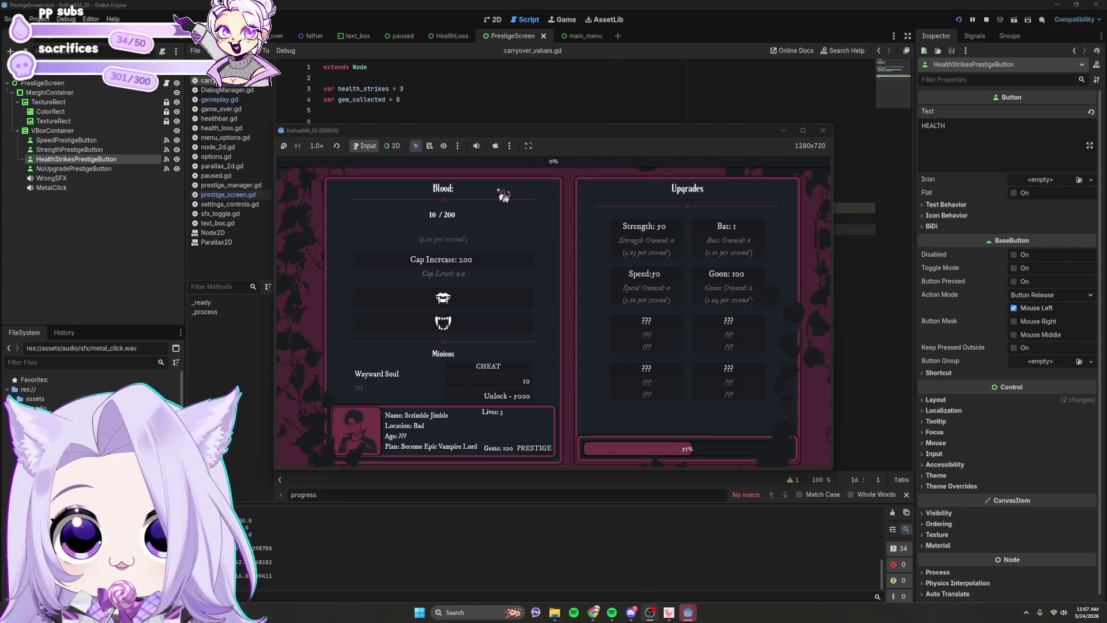
{"action": "left_click", "coordinate": [514, 383]}
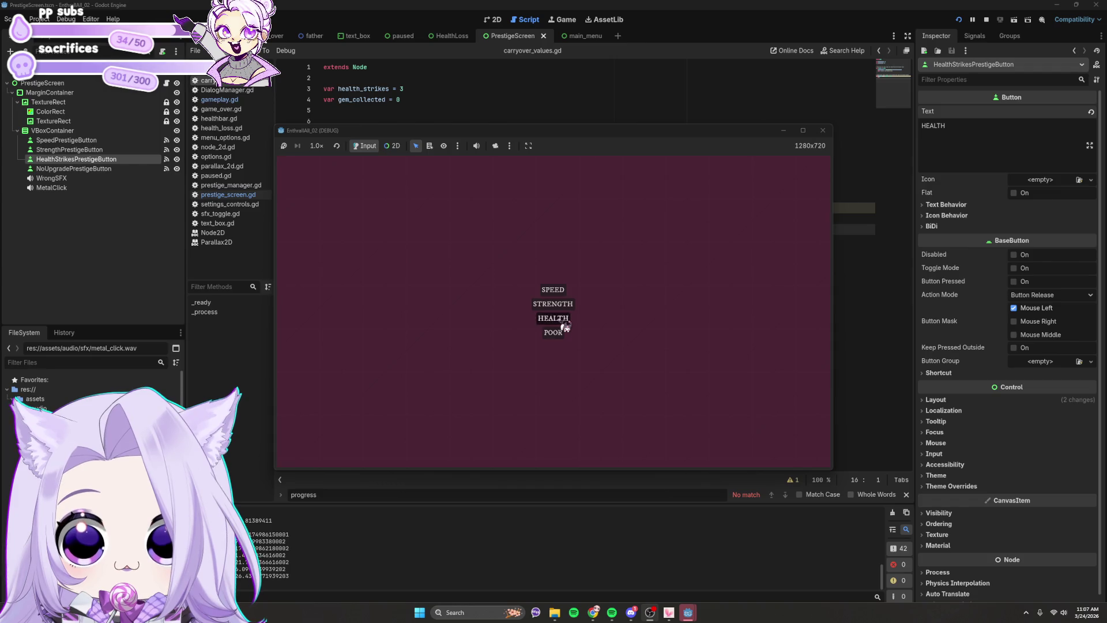
{"action": "left_click", "coordinate": [564, 322]}
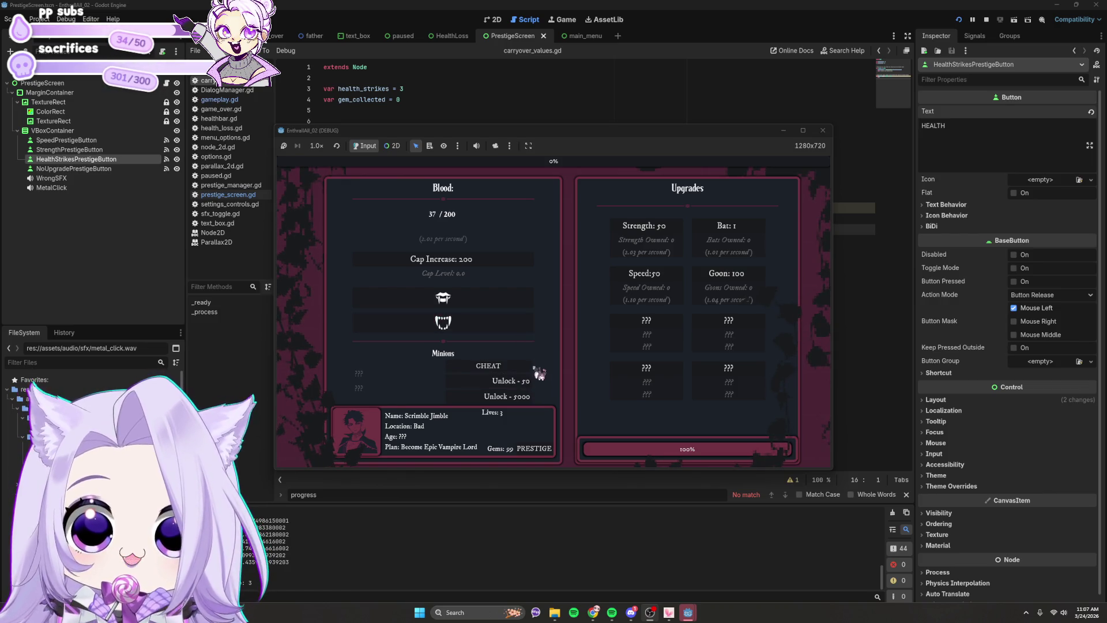
Gather blood, prestige again, and choose SPEED to check the second gem deduction.
{"action": "left_click", "coordinate": [532, 380]}
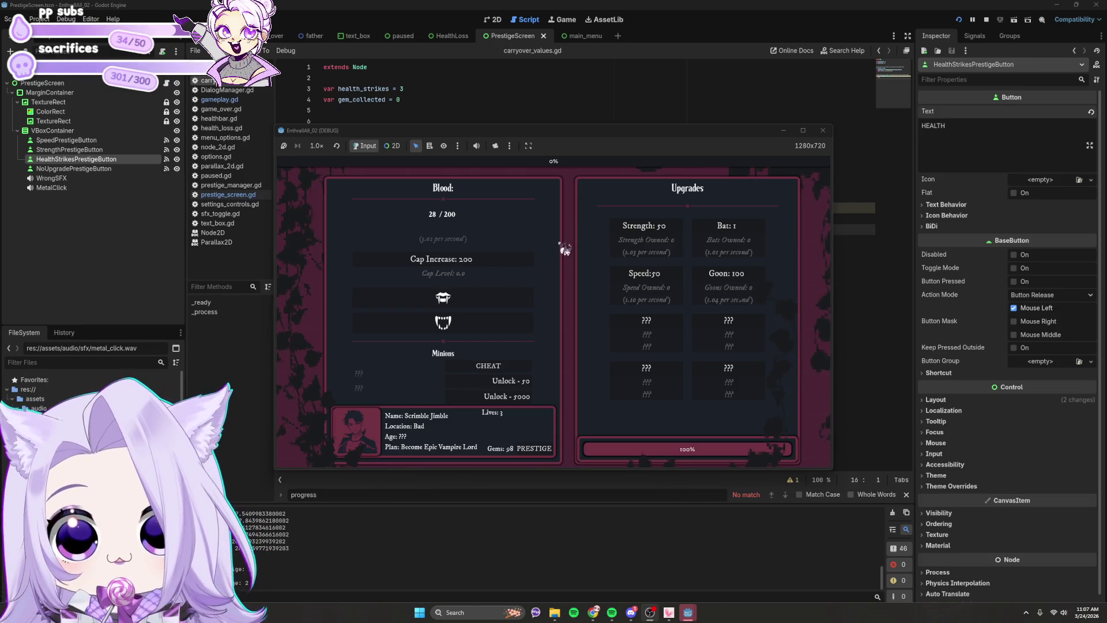
{"action": "left_click", "coordinate": [506, 300]}
{"action": "left_click", "coordinate": [508, 299]}
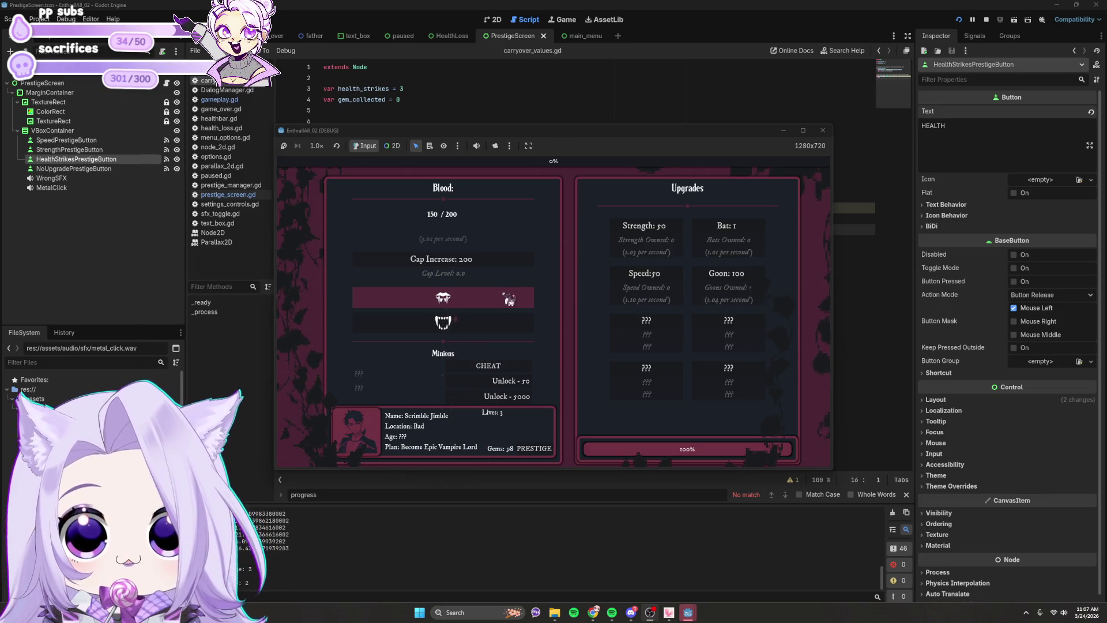
{"action": "left_click", "coordinate": [523, 382]}
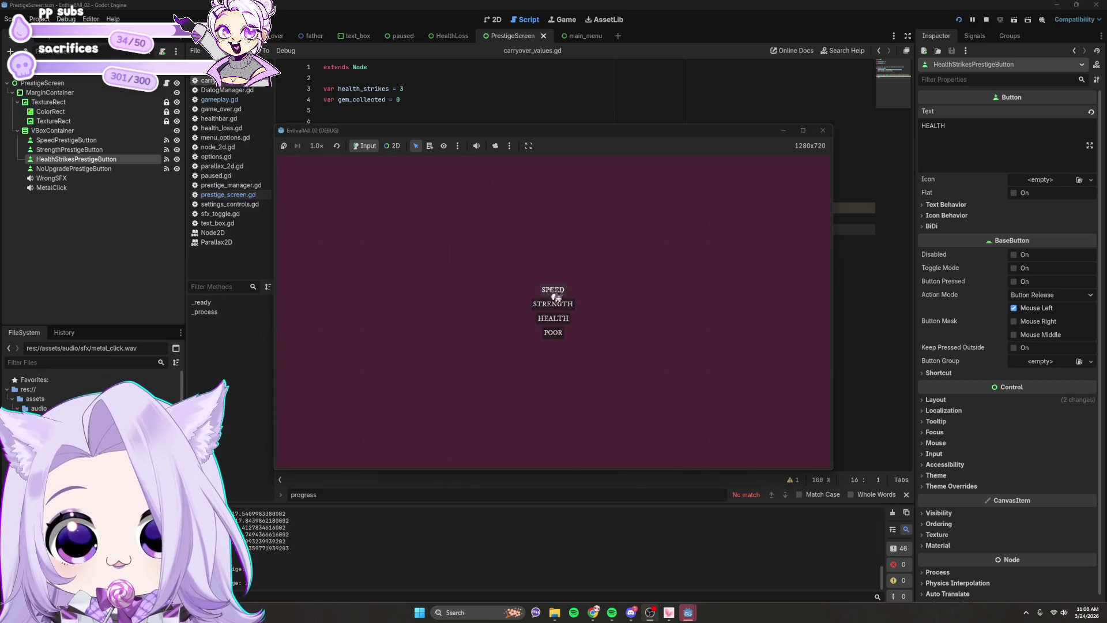
{"action": "left_click", "coordinate": [554, 293]}
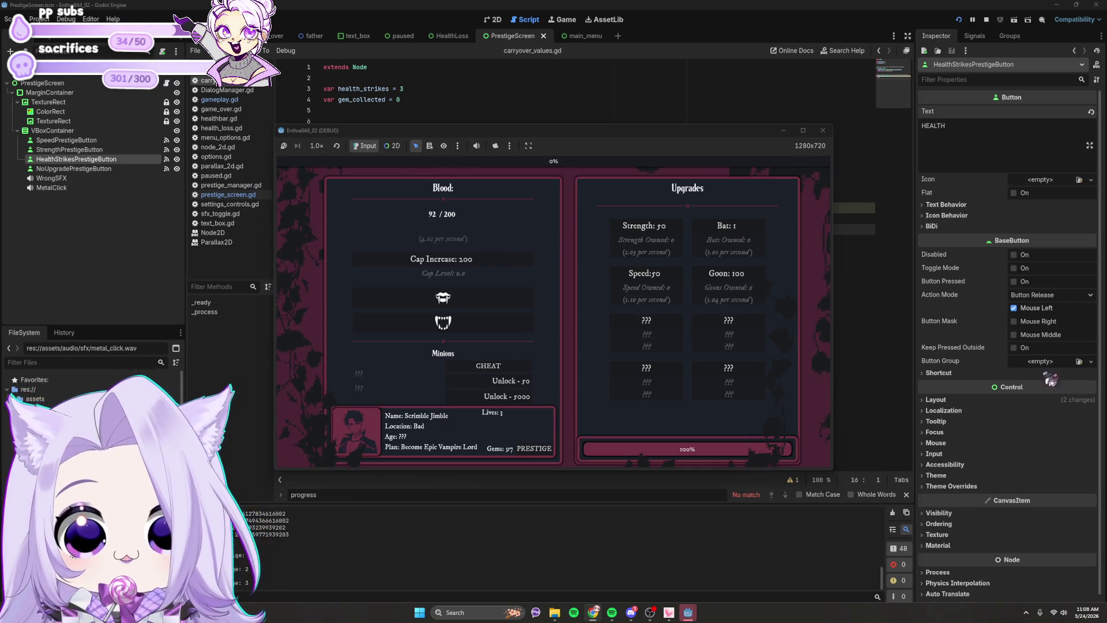
Mute the game, expand the assets folder, gather blood, and prestige again spending a gem.
{"action": "left_click", "coordinate": [476, 145]}
{"action": "left_click", "coordinate": [12, 398]}
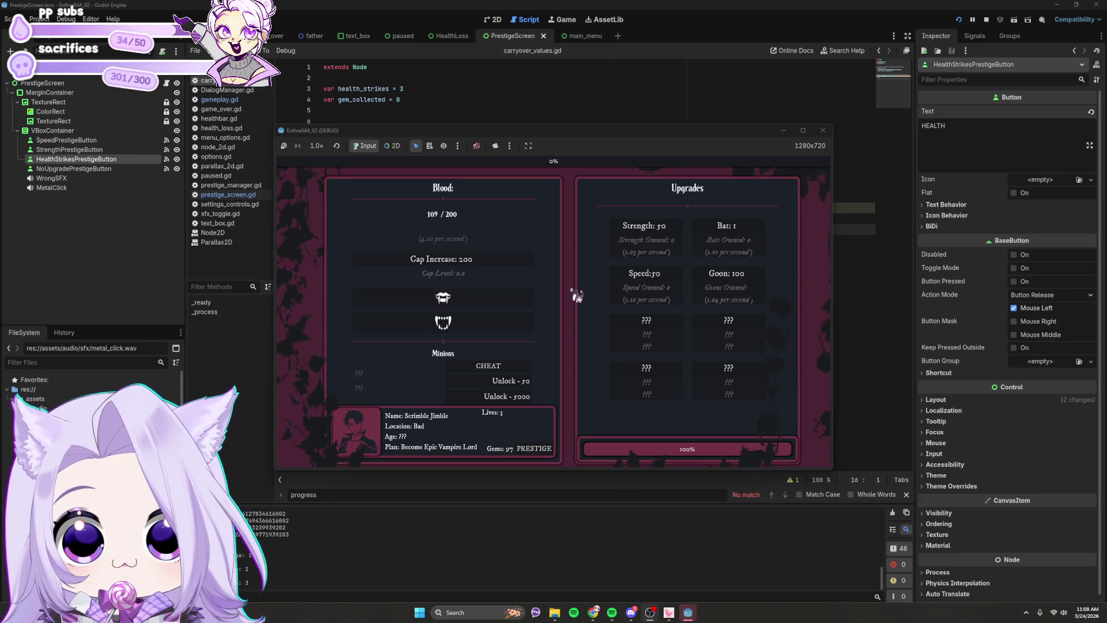
{"action": "left_click", "coordinate": [496, 295]}
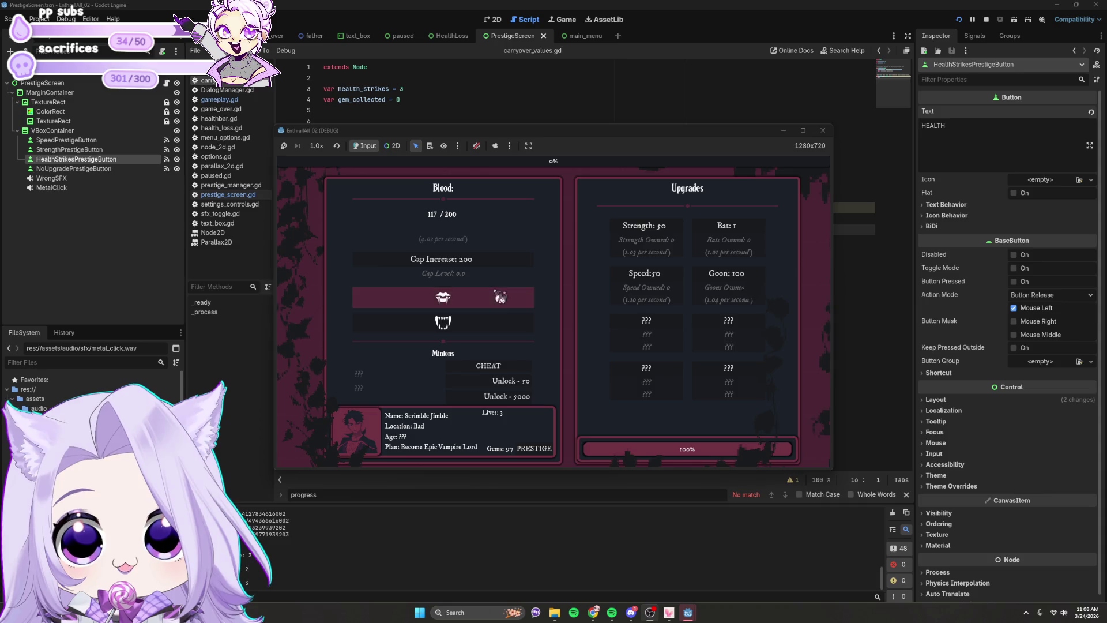
{"action": "left_click", "coordinate": [497, 302]}
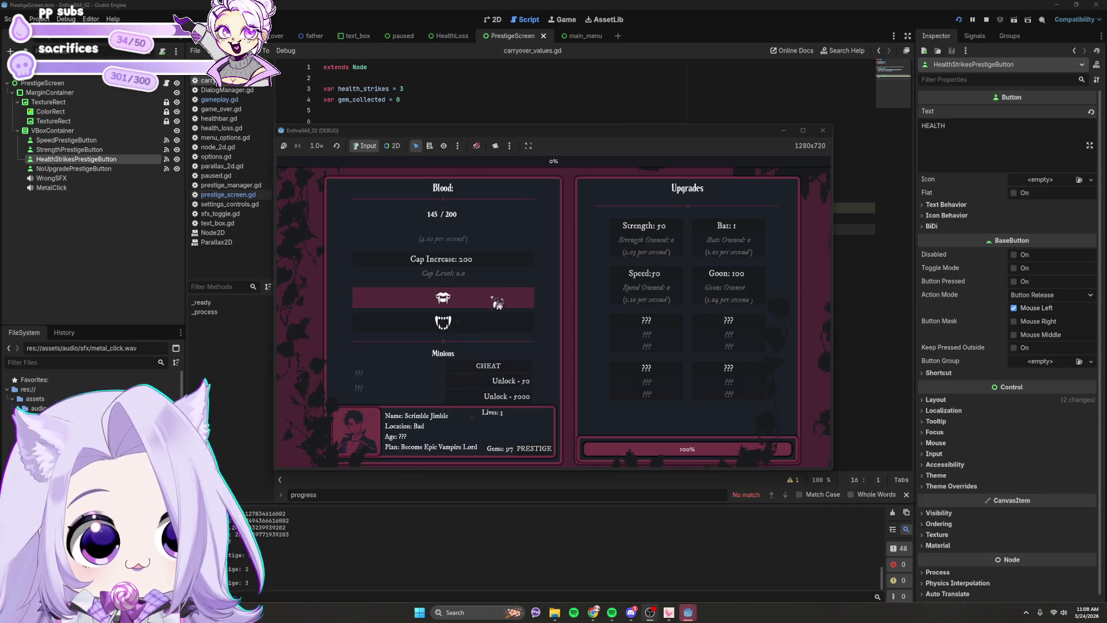
{"action": "left_click", "coordinate": [499, 302]}
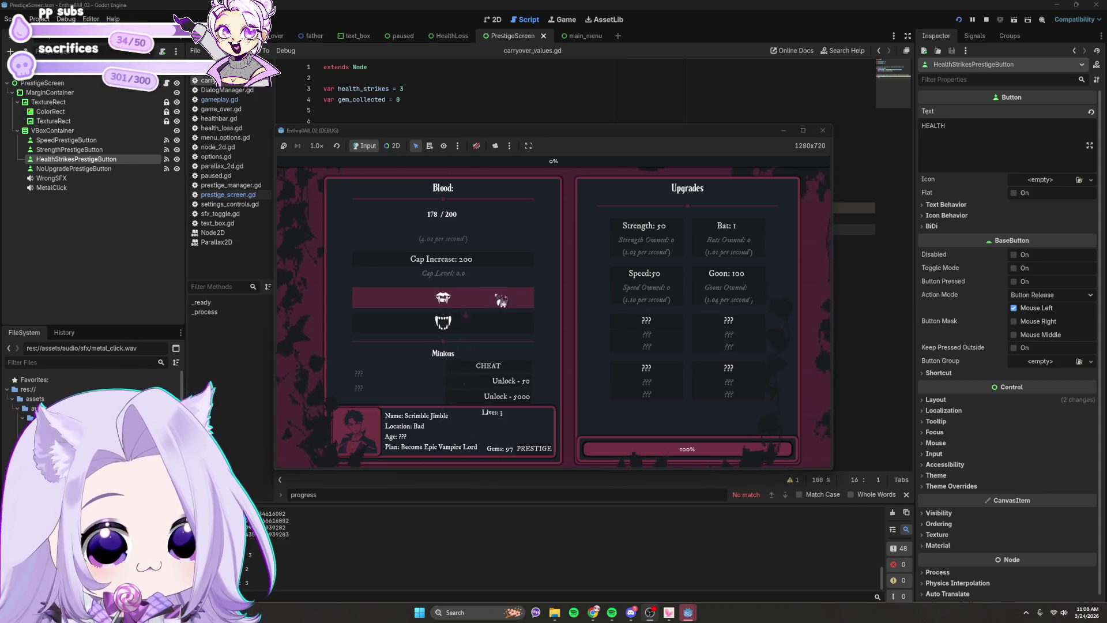
{"action": "left_click", "coordinate": [499, 301]}
{"action": "left_click", "coordinate": [552, 309]}
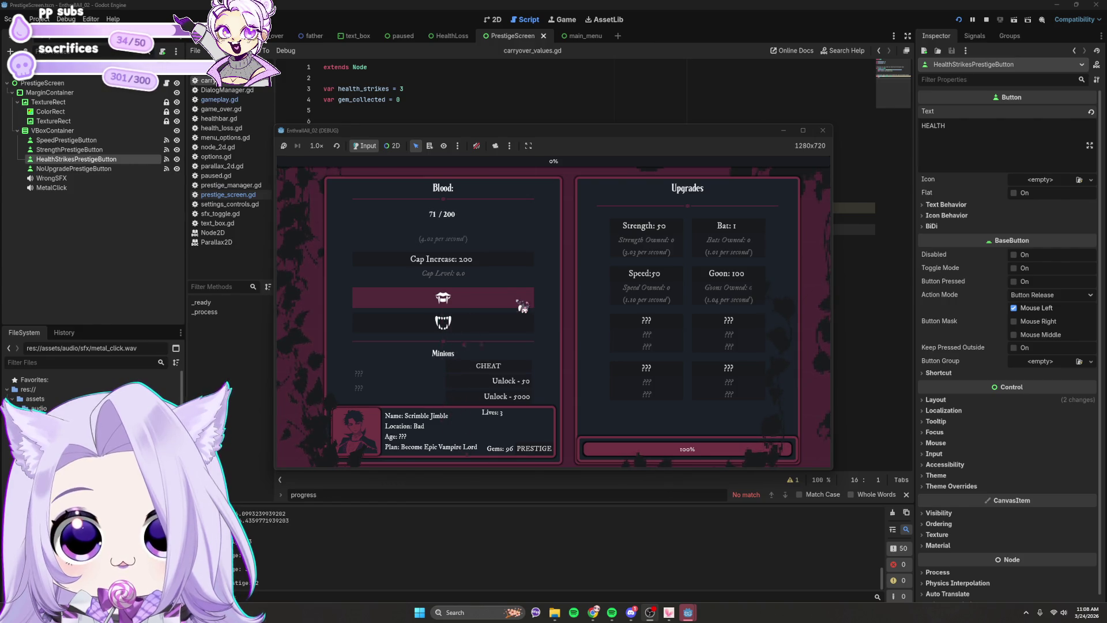
Gather blood, buy Cap Increase, and take the health prestige, restarting with 4 lives and 98 gems.
{"action": "left_click", "coordinate": [522, 305]}
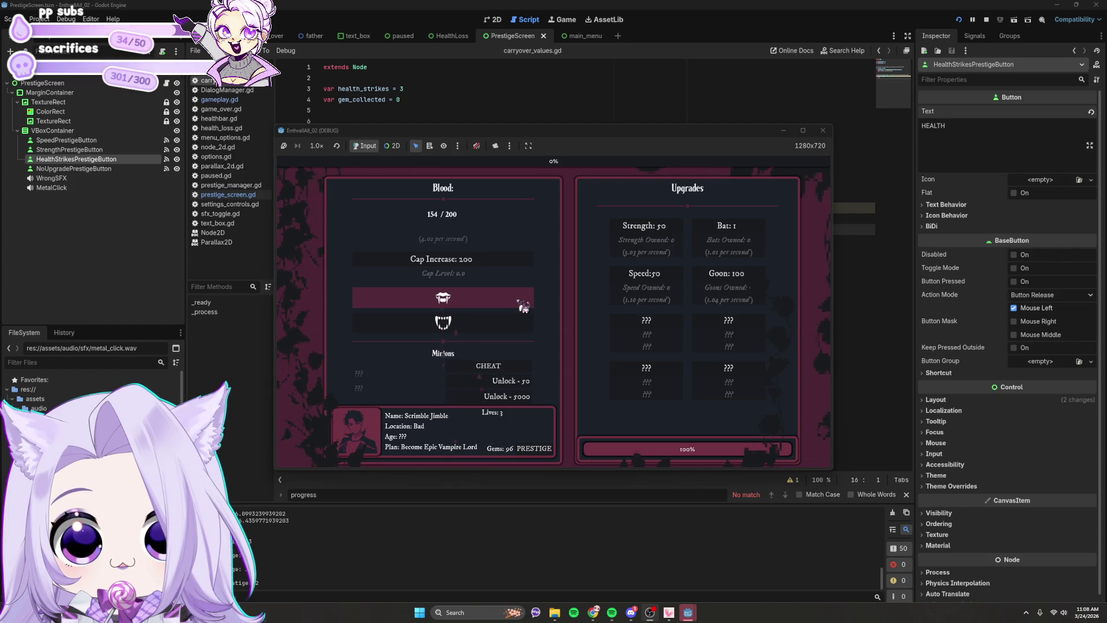
{"action": "left_click", "coordinate": [511, 295]}
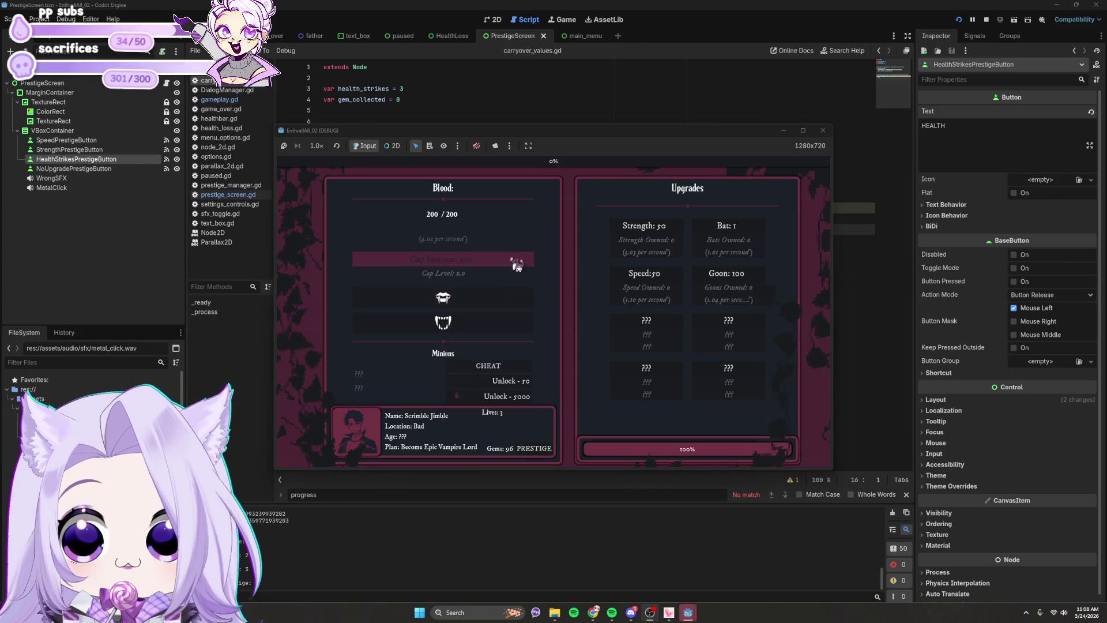
{"action": "left_click", "coordinate": [513, 260]}
{"action": "left_click", "coordinate": [518, 299]}
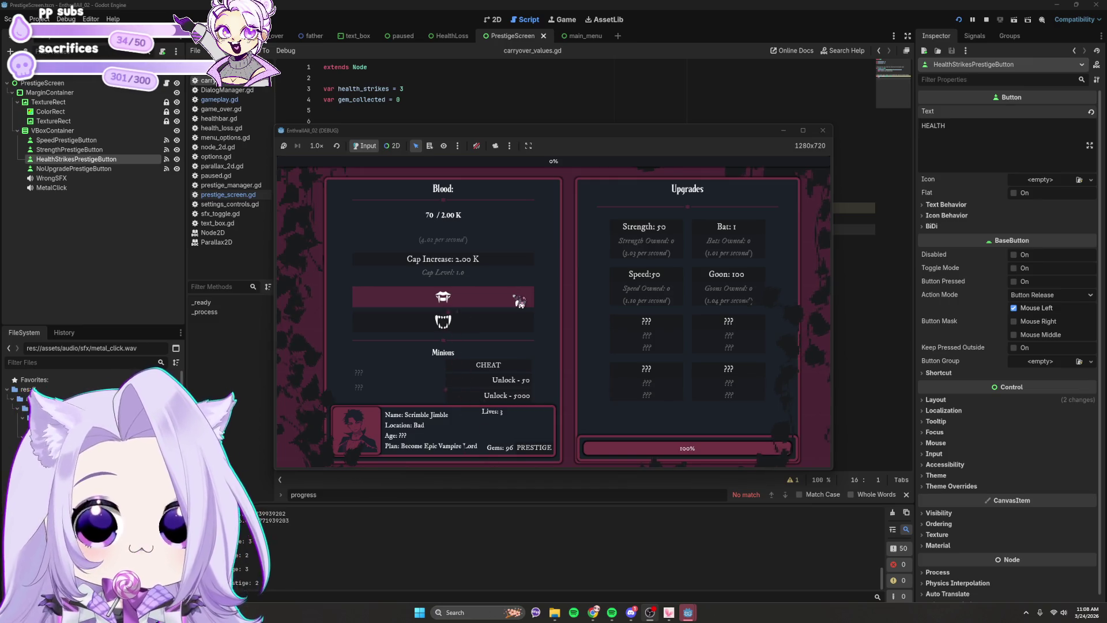
{"action": "left_click", "coordinate": [519, 301]}
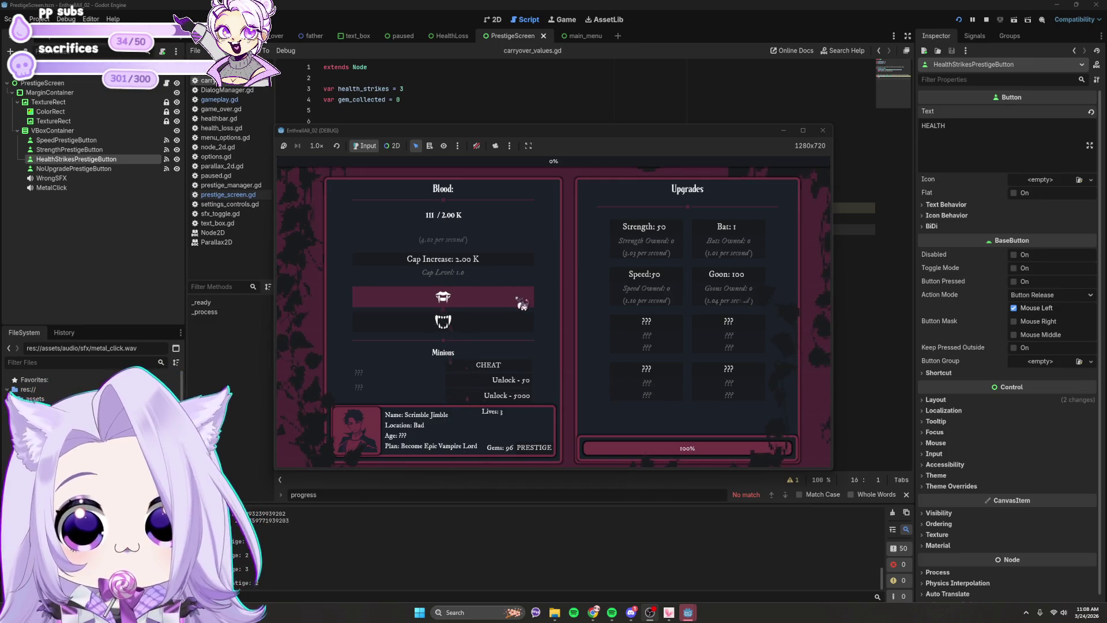
{"action": "left_click", "coordinate": [518, 380]}
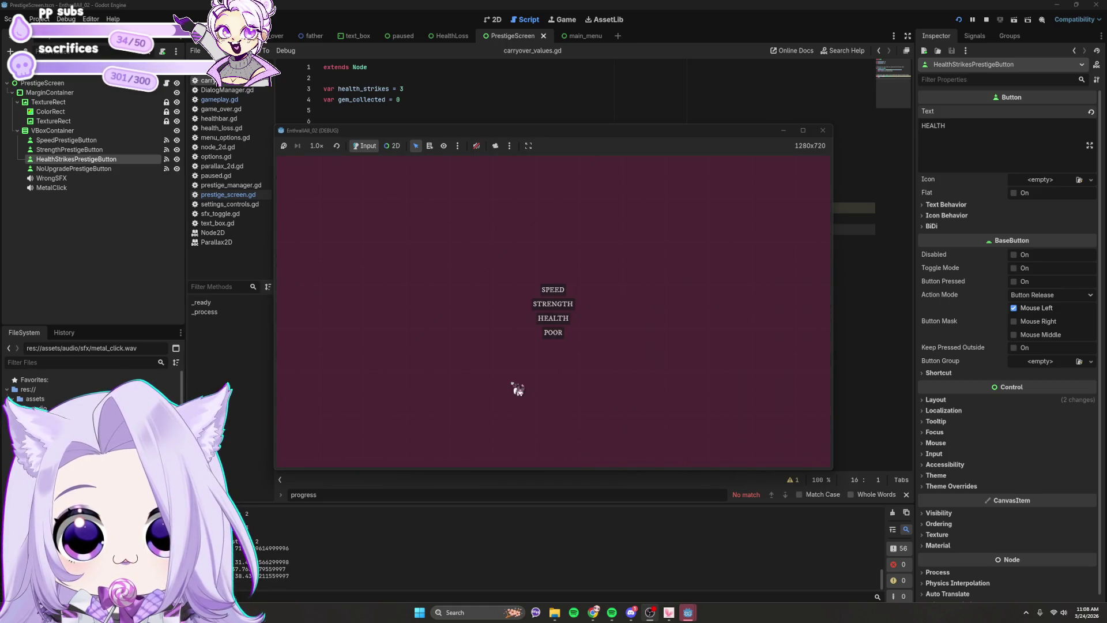
{"action": "left_click", "coordinate": [568, 321]}
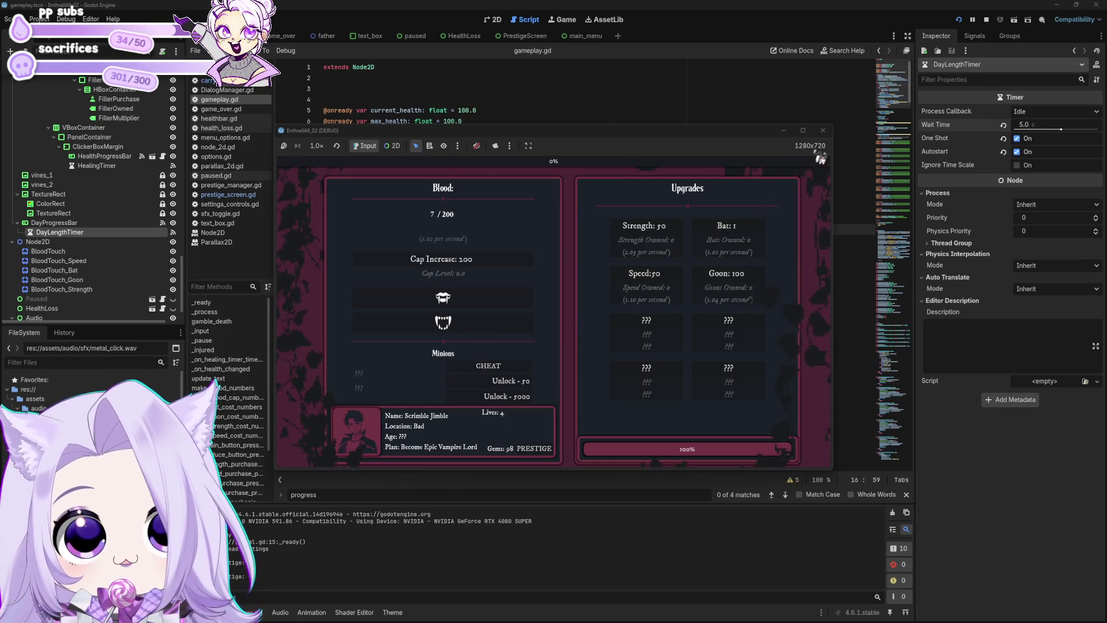
Stop the test game and search gameplay.gd for health_strikes.
{"action": "left_click", "coordinate": [823, 130]}
{"action": "left_click", "coordinate": [584, 260]}
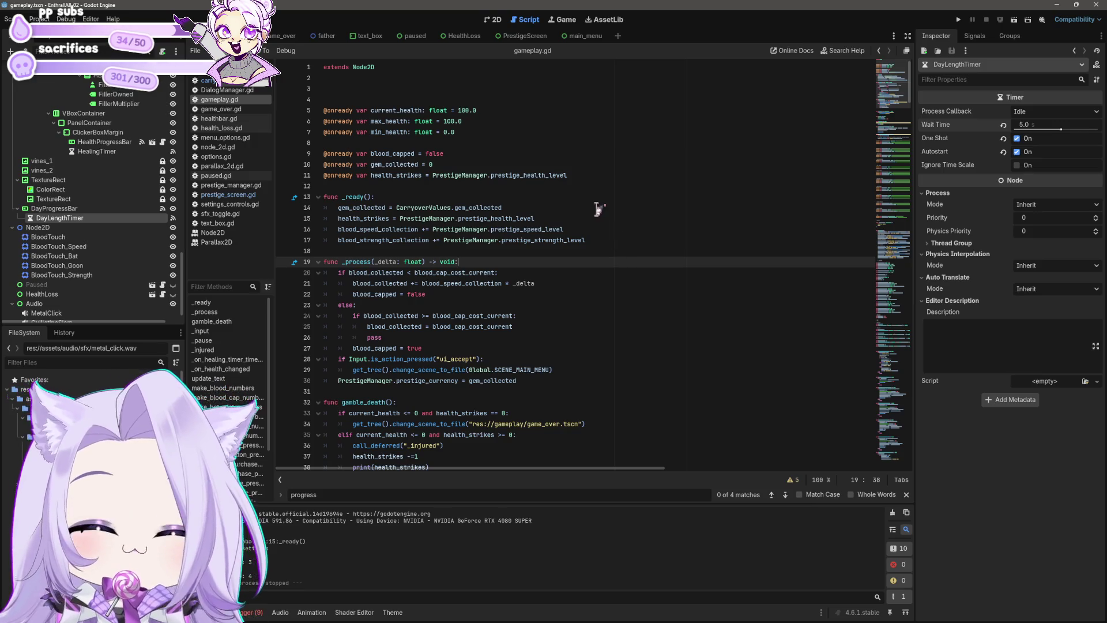
{"action": "key", "text": "ctrl+f"}
{"action": "type", "text": "heal"}
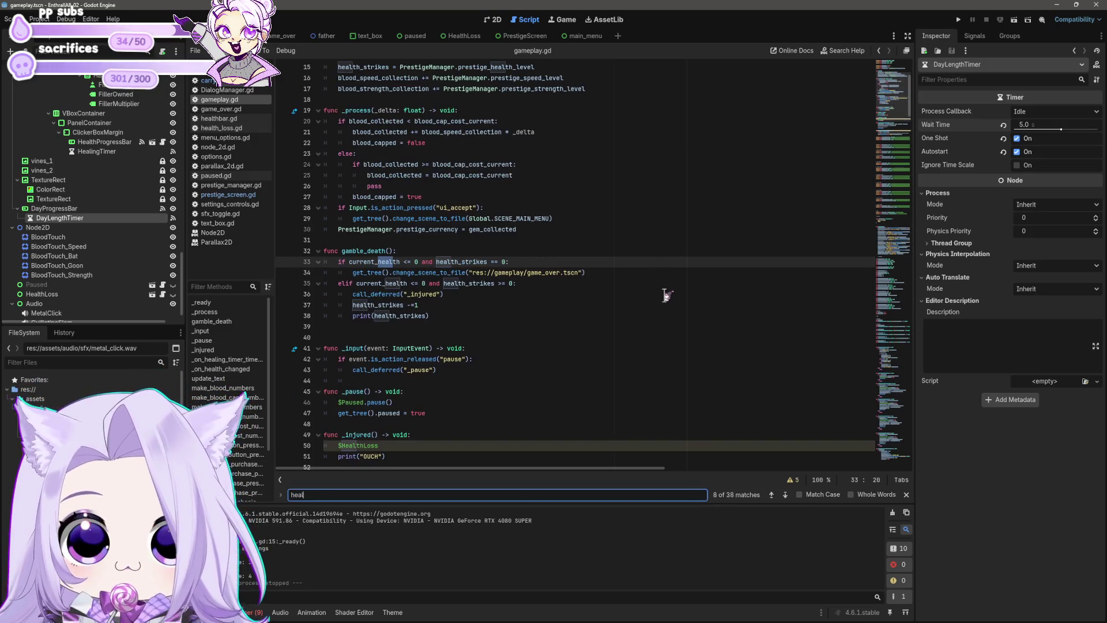
{"action": "type", "text": "th_strikes"}
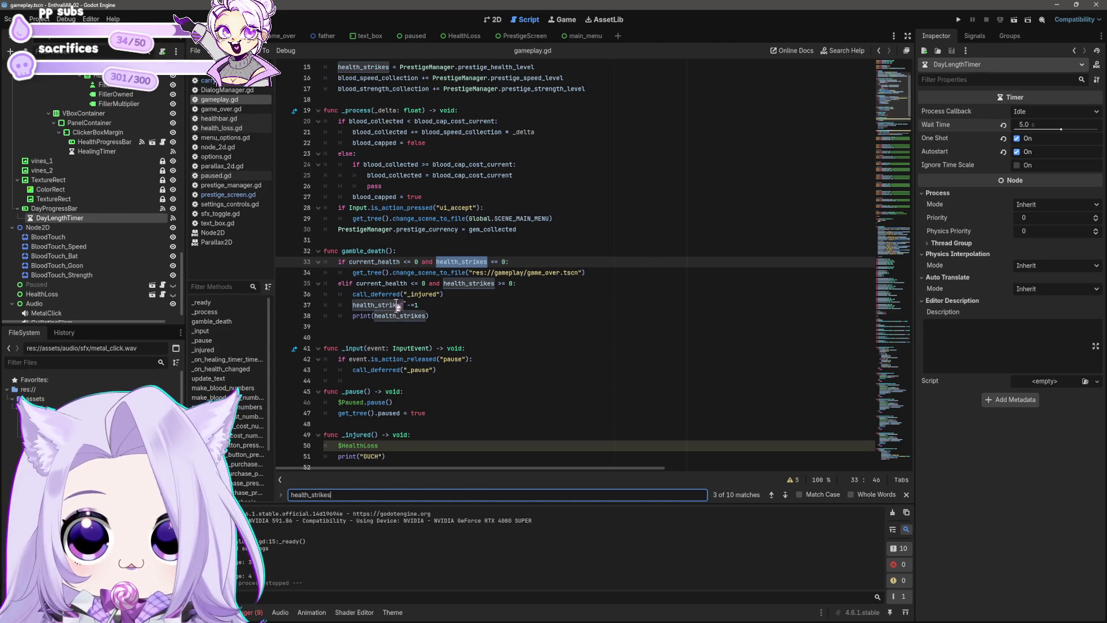
Step through every health_strikes match, then switch to the PrestigeScreen scene.
{"action": "left_click", "coordinate": [784, 494]}
{"action": "left_click", "coordinate": [784, 495]}
{"action": "left_click", "coordinate": [784, 495]}
{"action": "left_click", "coordinate": [785, 496]}
{"action": "left_click", "coordinate": [785, 496]}
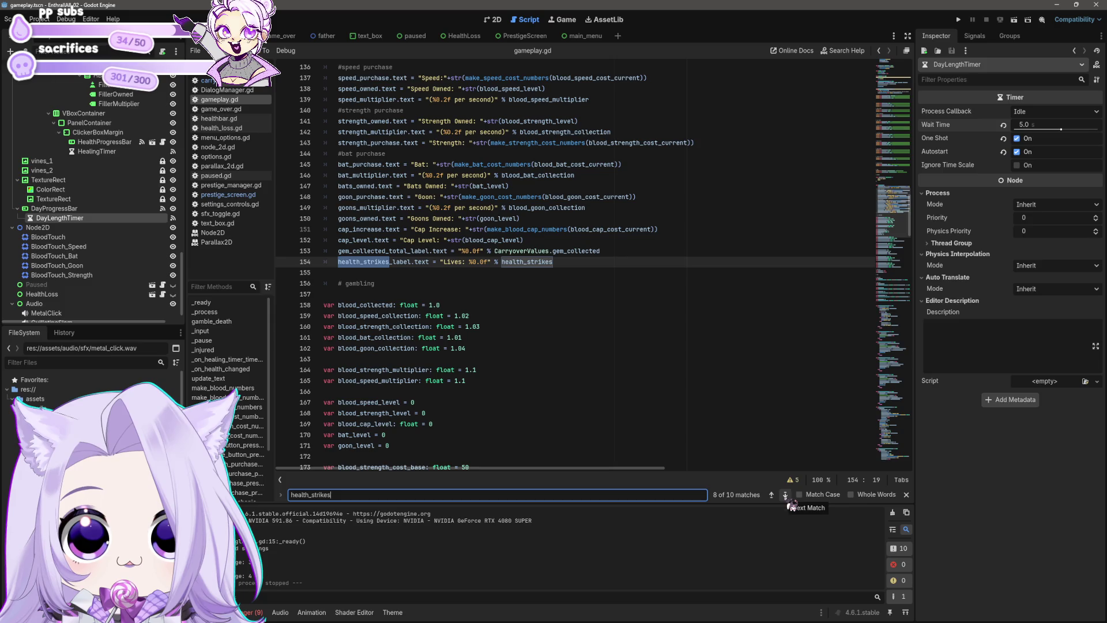
{"action": "left_click", "coordinate": [785, 495]}
{"action": "left_click", "coordinate": [785, 495]}
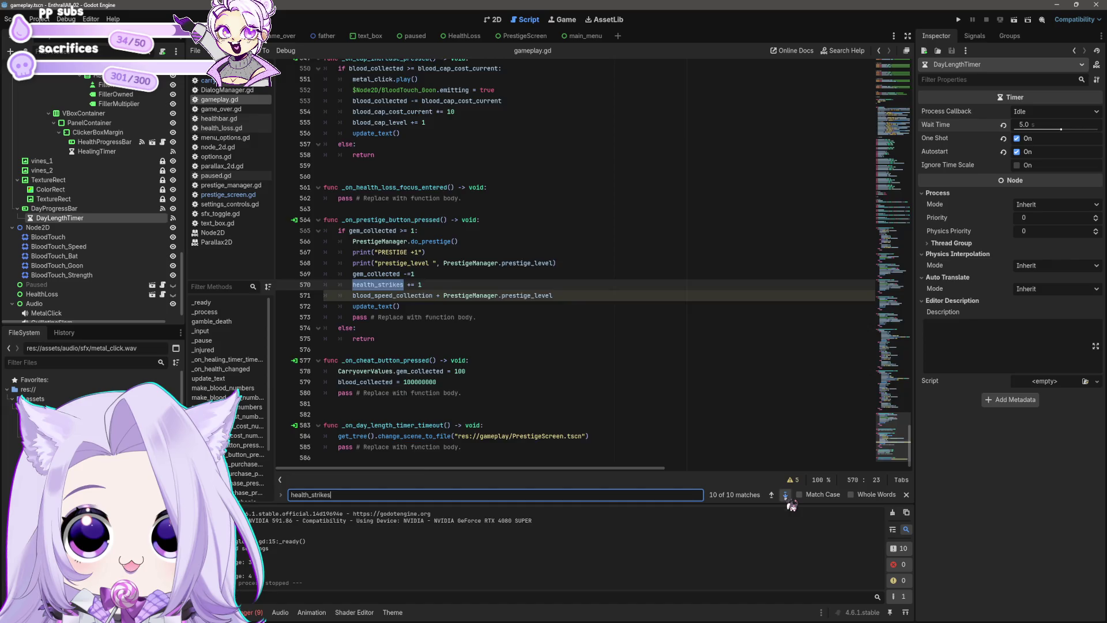
{"action": "left_click", "coordinate": [785, 495]}
{"action": "left_click", "coordinate": [785, 495]}
{"action": "left_click", "coordinate": [784, 495]}
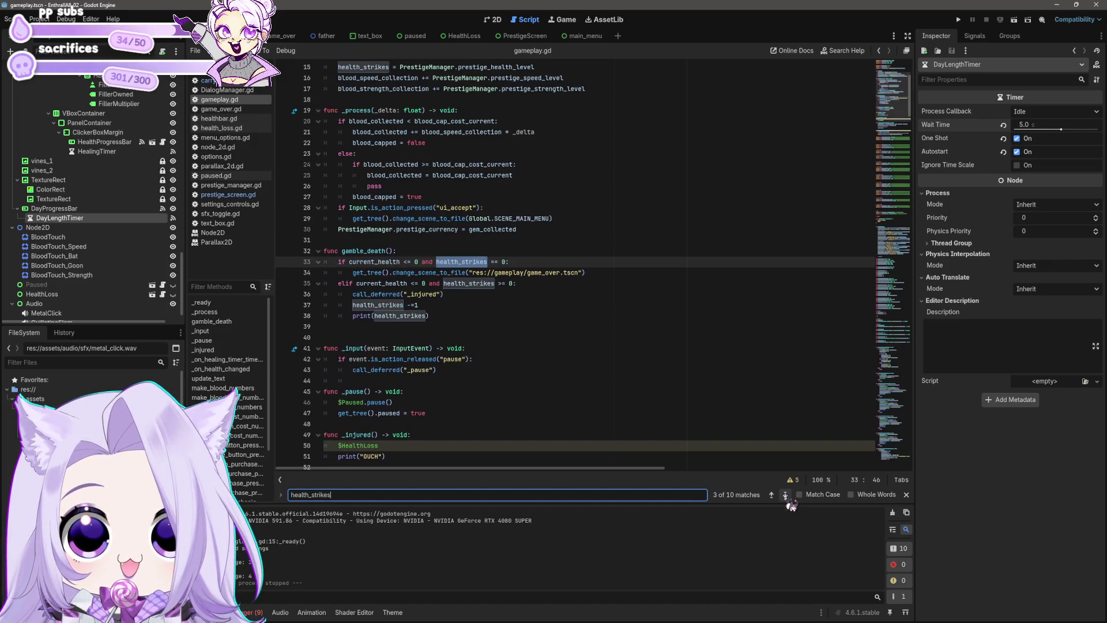
{"action": "left_click", "coordinate": [785, 495]}
{"action": "left_click", "coordinate": [785, 495]}
{"action": "left_click", "coordinate": [785, 495]}
{"action": "left_click", "coordinate": [784, 494]}
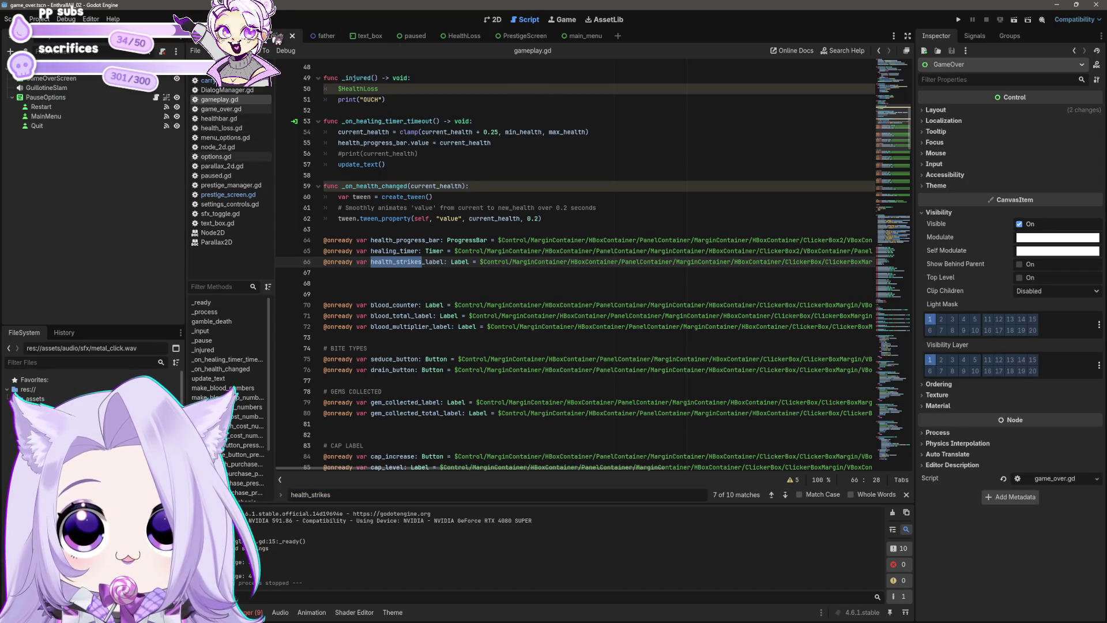
{"action": "left_click", "coordinate": [521, 35]}
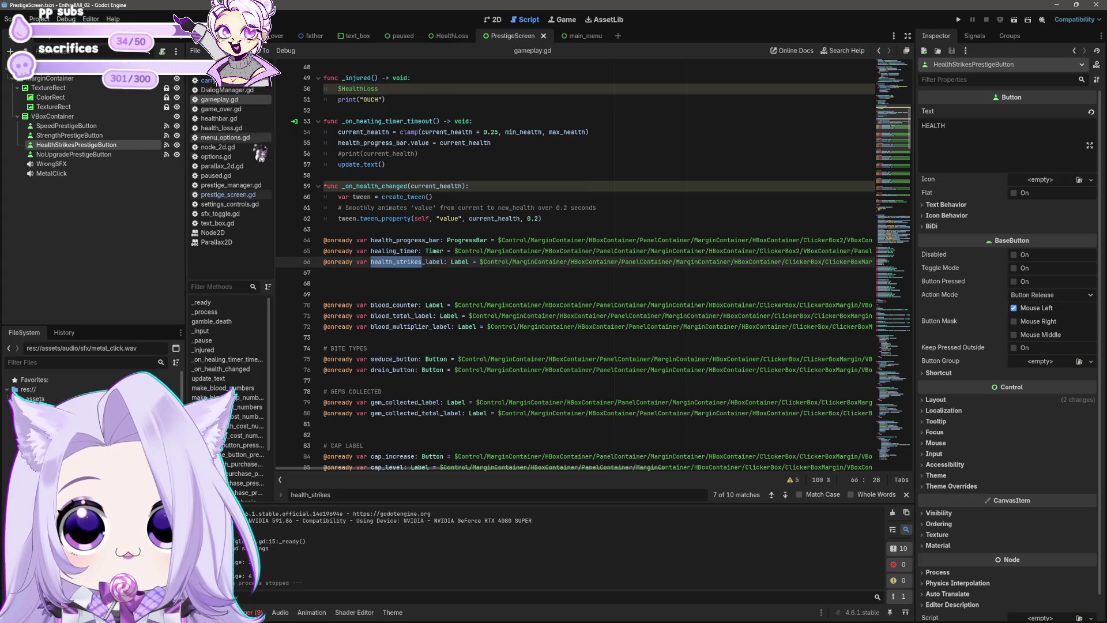
Open prestige_screen.gd and review the speed handler and the health handler's health_strikes line.
{"action": "left_click", "coordinate": [228, 195]}
{"action": "left_click_drag", "start_coordinate": [479, 207], "coordinate": [567, 200]}
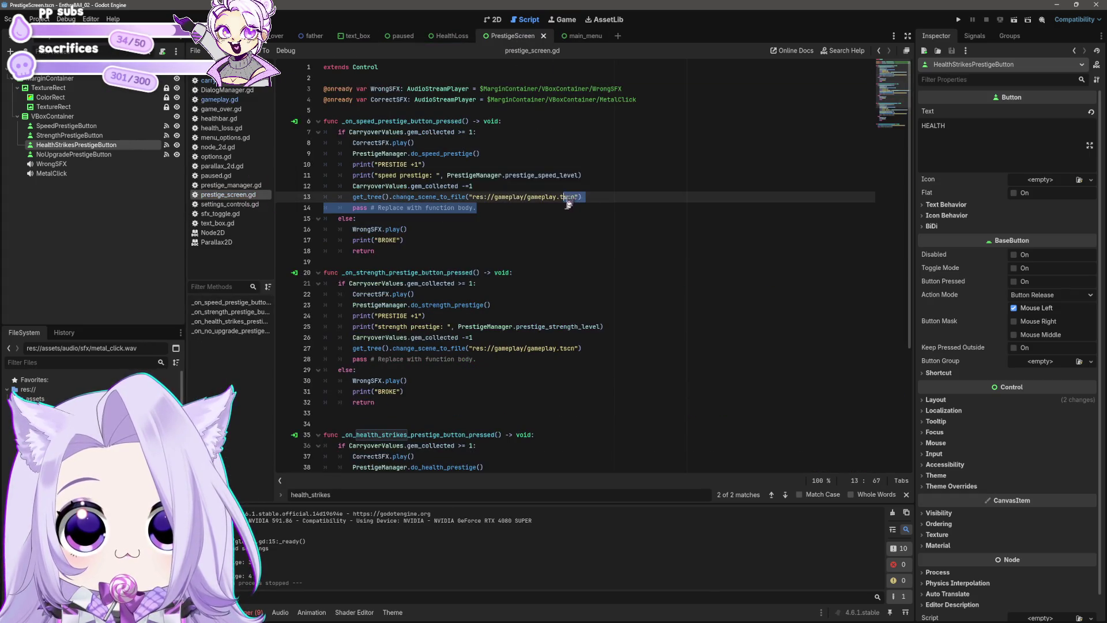
{"action": "left_click", "coordinate": [663, 229]}
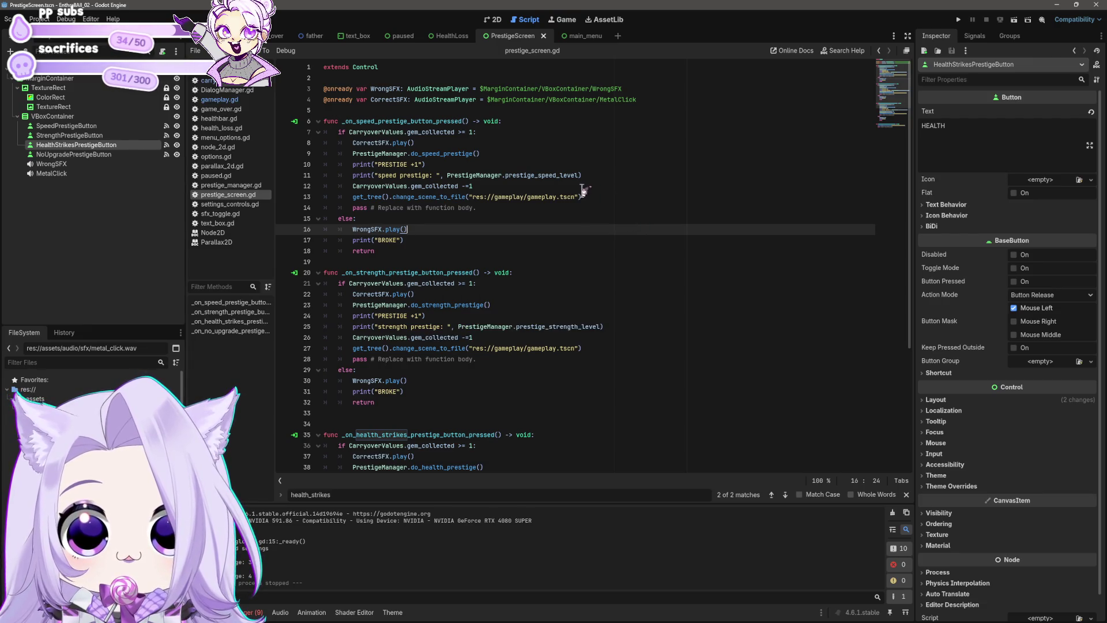
{"action": "mouse_move", "coordinate": [573, 192]}
{"action": "scroll", "coordinate": [573, 192], "scroll_direction": "down", "scroll_amount": 3}
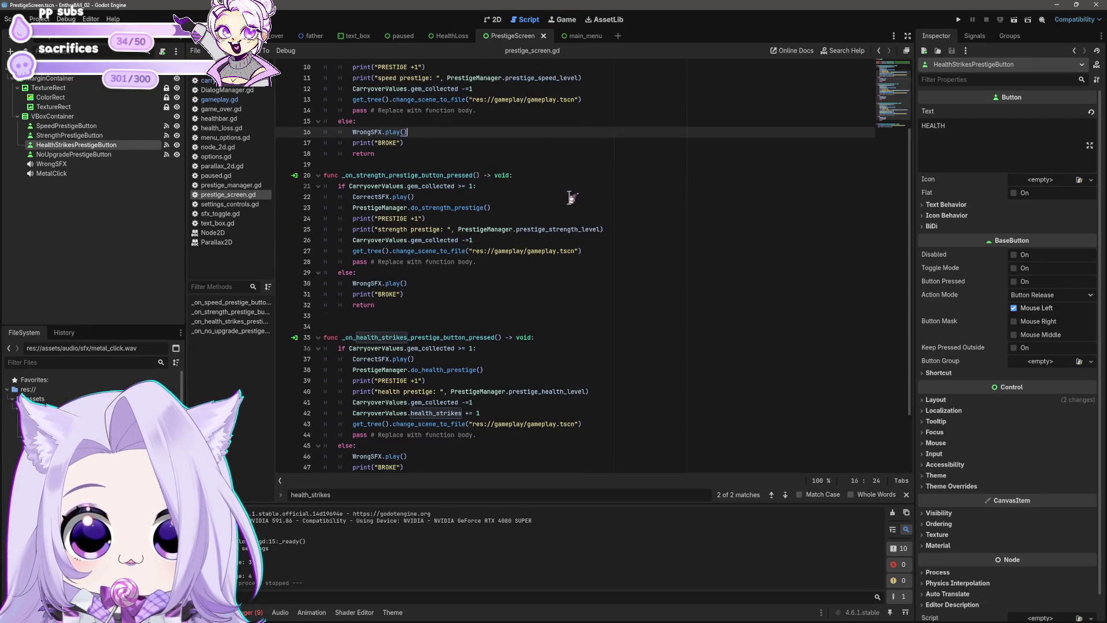
{"action": "left_click", "coordinate": [511, 413]}
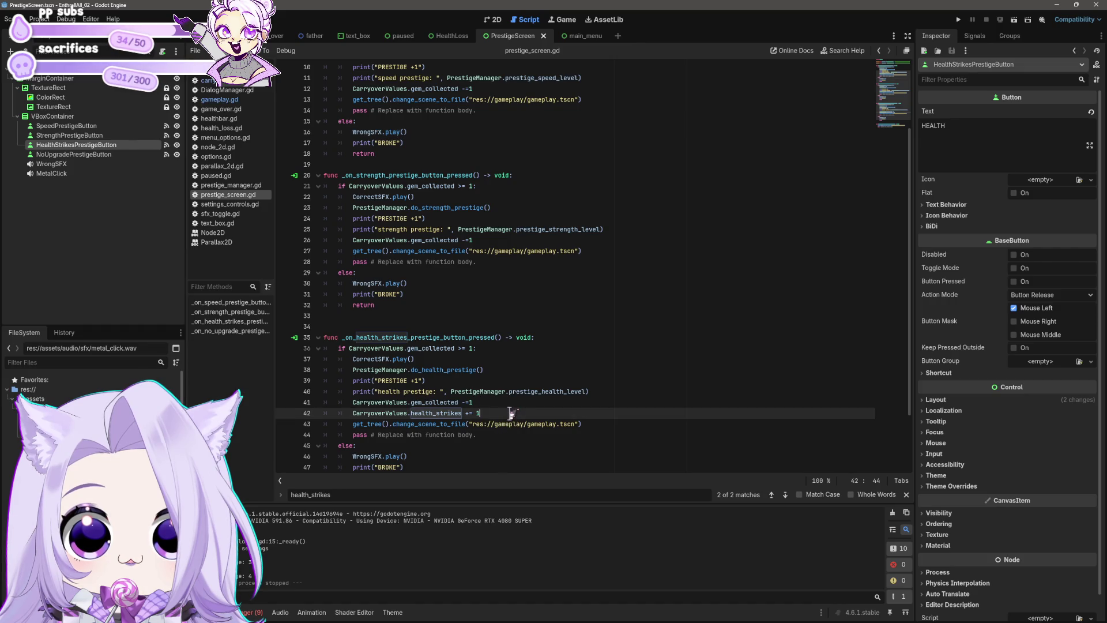
Return to line 7 and select CarryoverValues.gem_collected for copying.
{"action": "scroll", "coordinate": [511, 391], "scroll_direction": "down", "scroll_amount": 2}
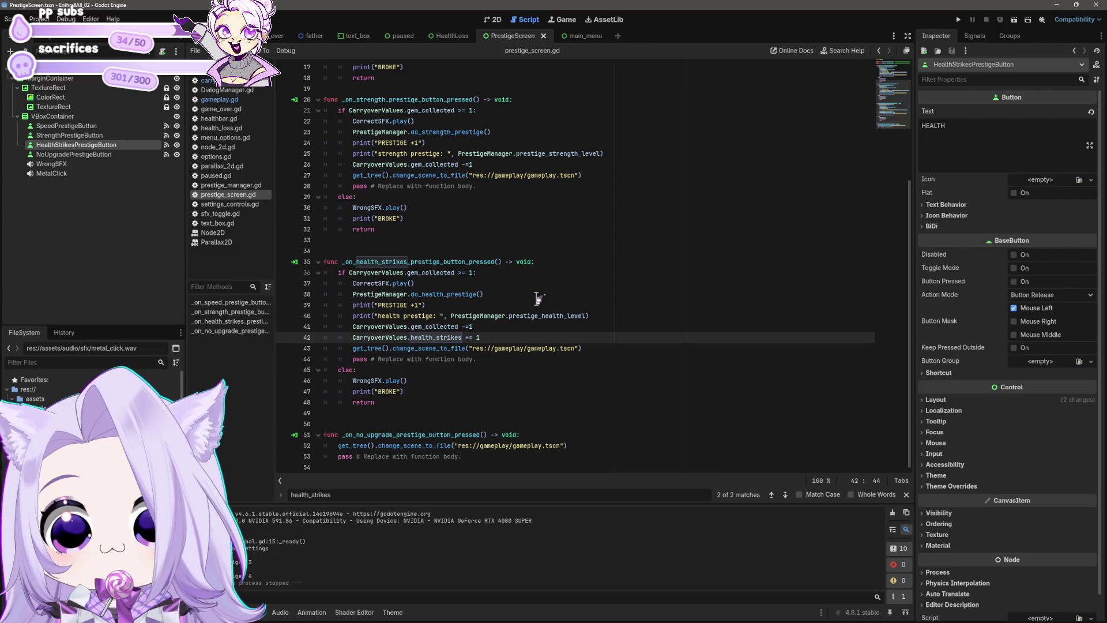
{"action": "scroll", "coordinate": [603, 360], "scroll_direction": "up", "scroll_amount": 5}
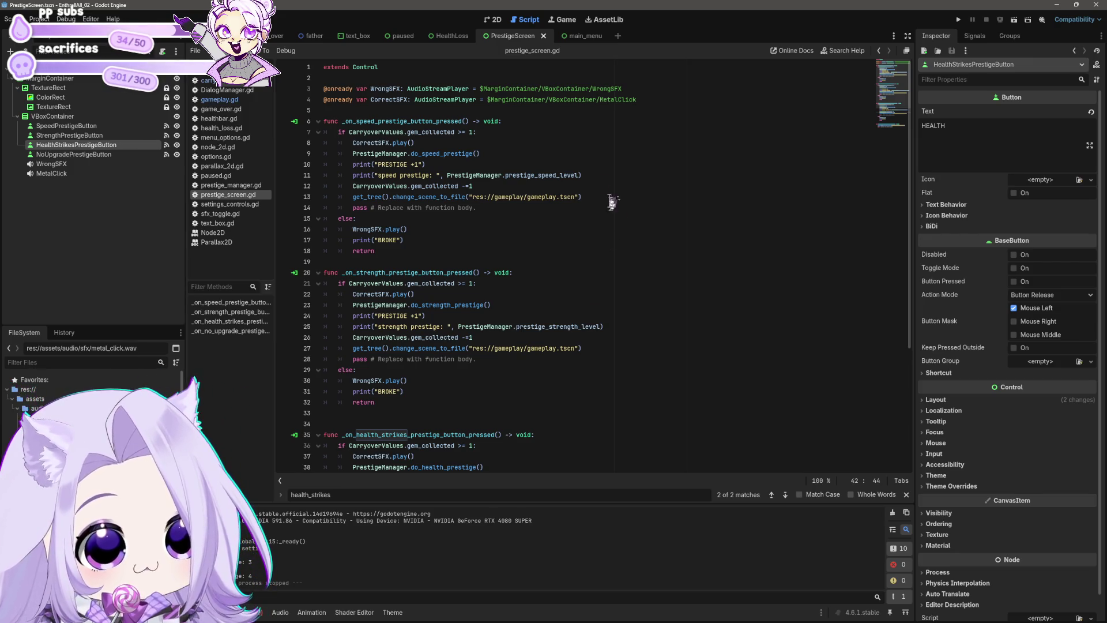
{"action": "left_click", "coordinate": [587, 136]}
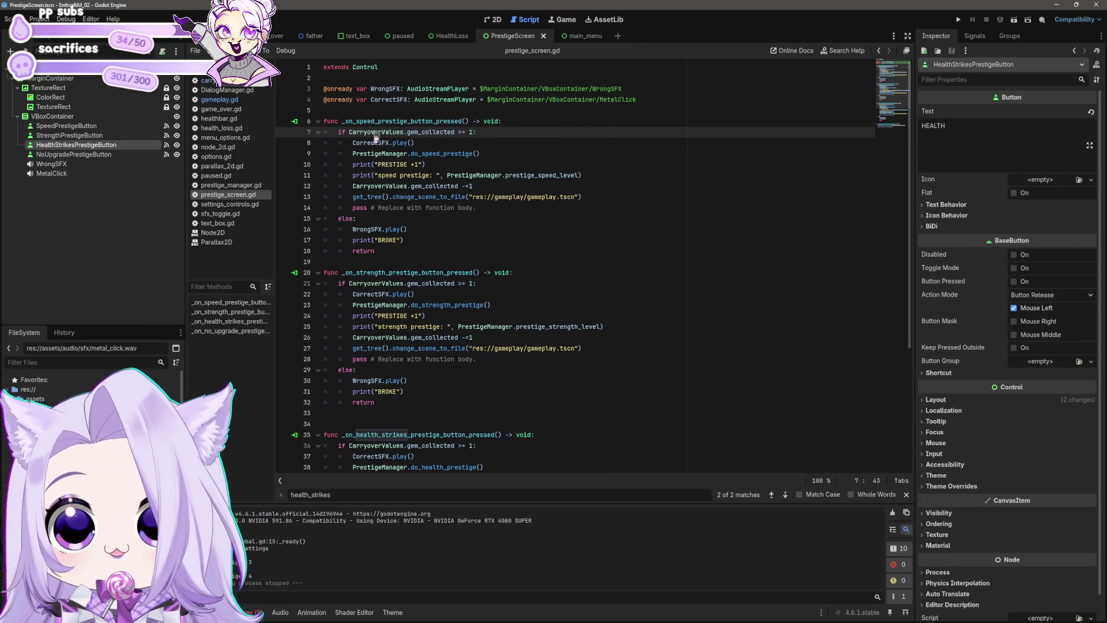
{"action": "left_click_drag", "start_coordinate": [349, 132], "coordinate": [455, 132]}
{"action": "key", "text": "ctrl+c"}
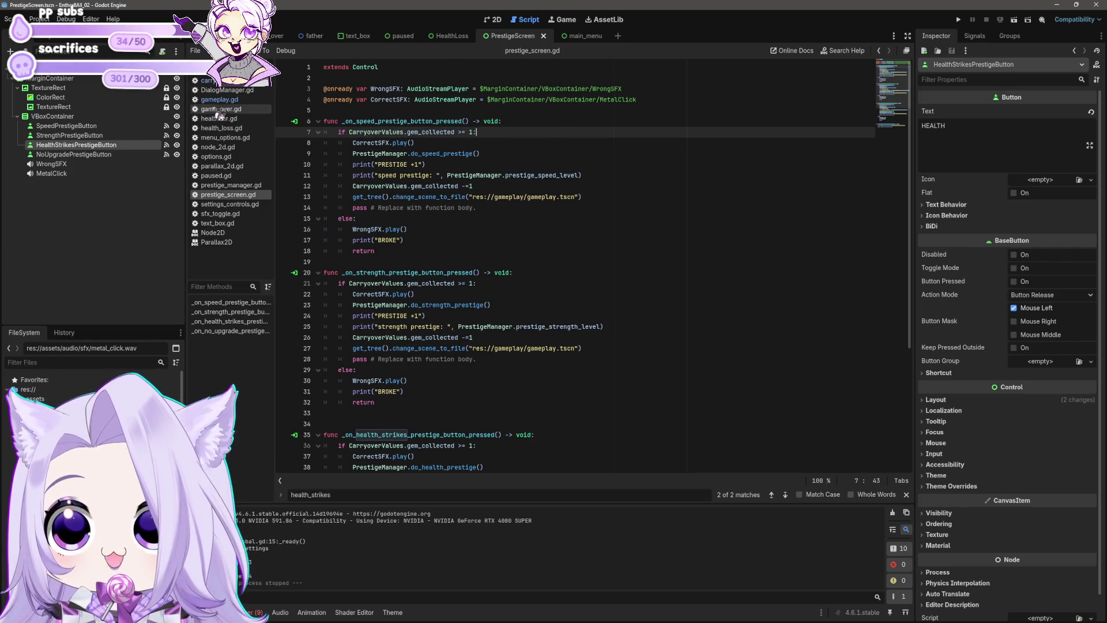
In carryover_values.gd, paste the gem_collected reference on a new line, then delete it.
{"action": "left_click", "coordinate": [228, 81]}
{"action": "left_click", "coordinate": [455, 99]}
{"action": "left_click", "coordinate": [456, 111]}
{"action": "key", "text": "Return"}
{"action": "key", "text": "Return"}
{"action": "key", "text": "ctrl+v"}
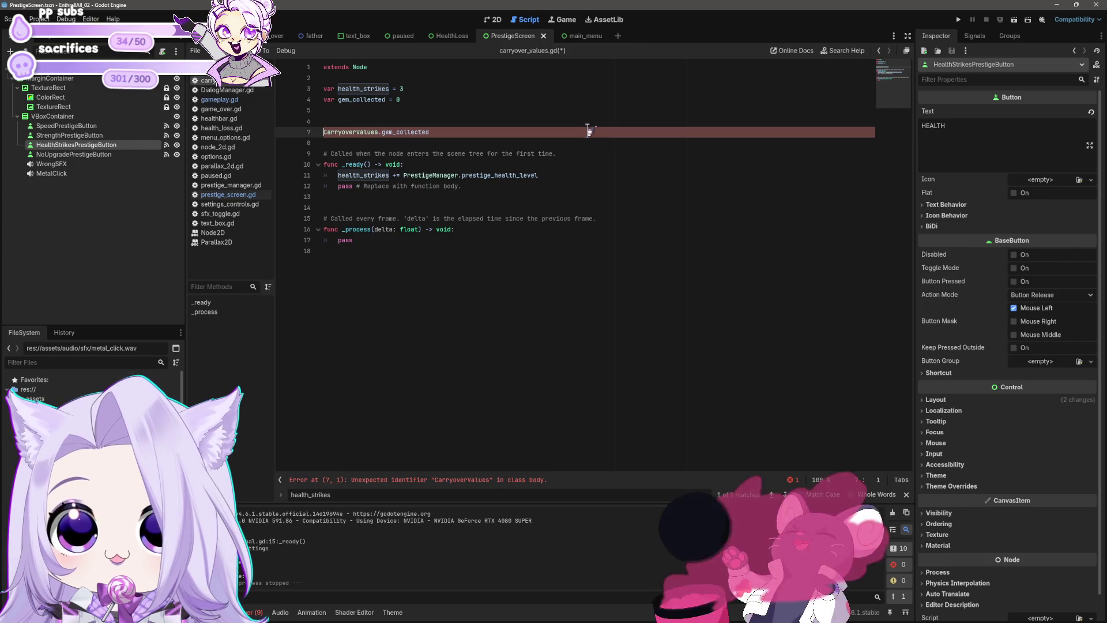
{"action": "key", "text": "shift+End"}
{"action": "key", "text": "BackSpace"}
{"action": "key", "text": "BackSpace"}
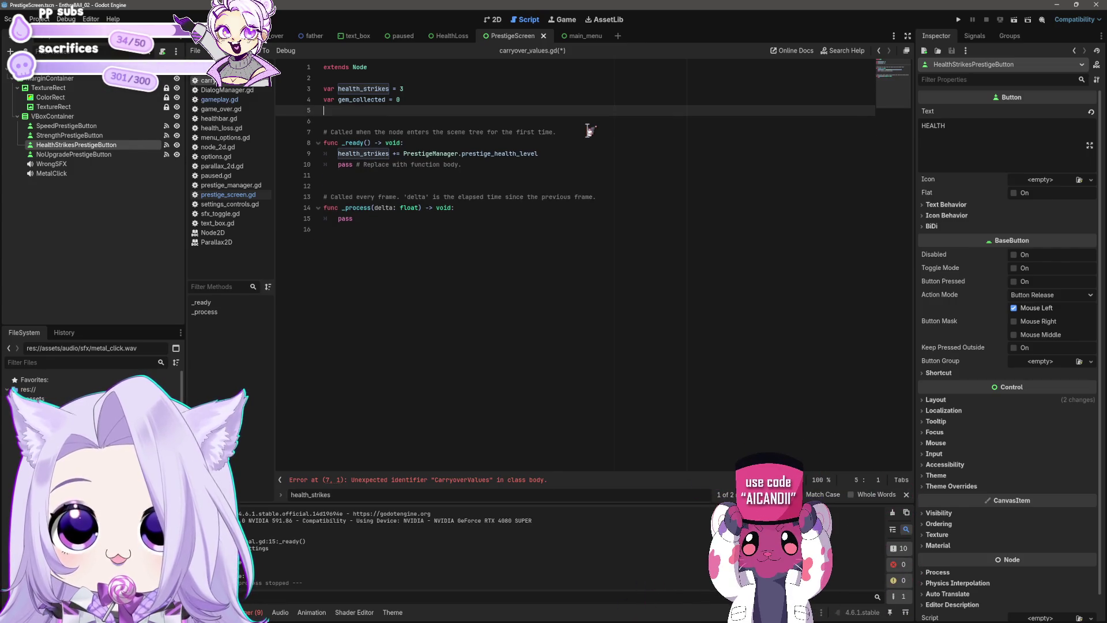
Declare var prestige_speed_cost = 1 on line 6, save, and return to the gameplay scene.
{"action": "type", "text": "v"}
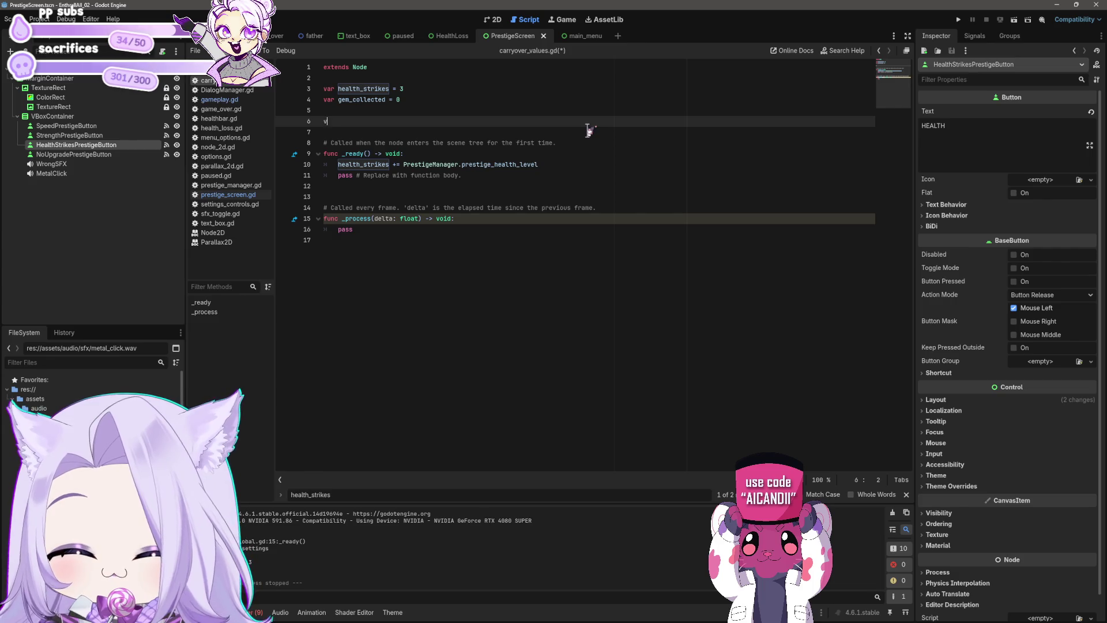
{"action": "type", "text": "ar prestige_speed_cost "}
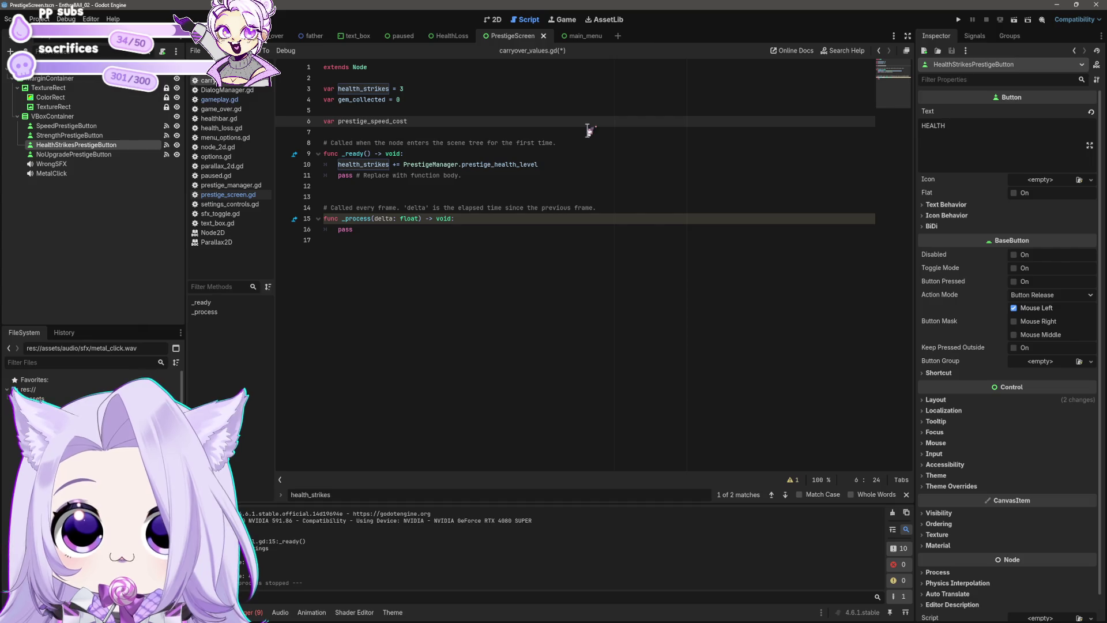
{"action": "type", "text": "= "}
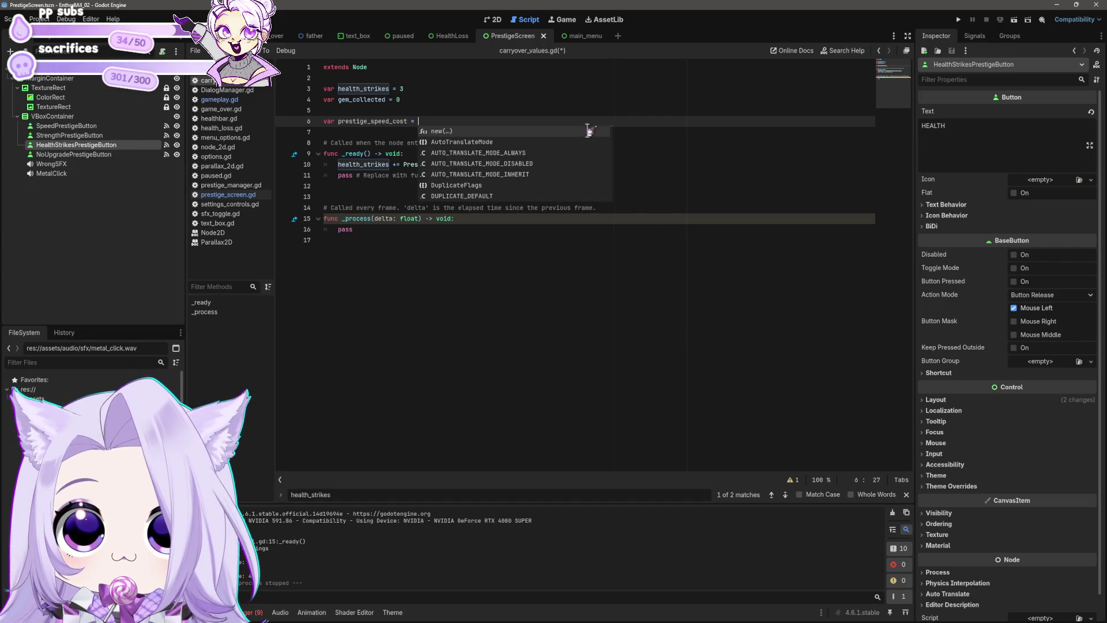
{"action": "type", "text": "1"}
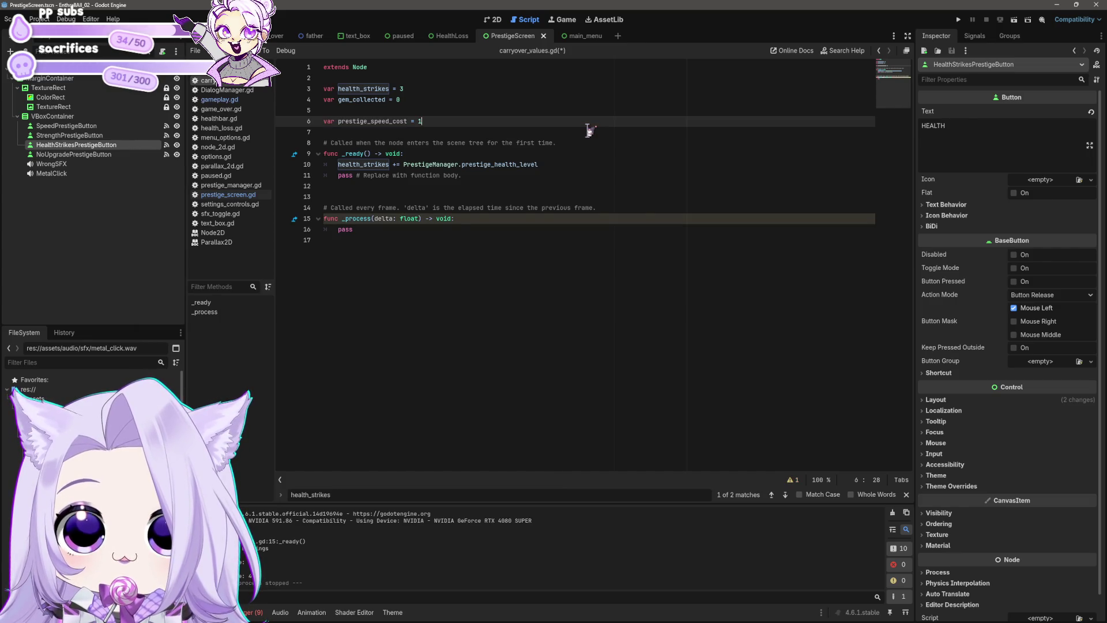
{"action": "double_click", "coordinate": [342, 123]}
{"action": "key", "text": "ctrl+s"}
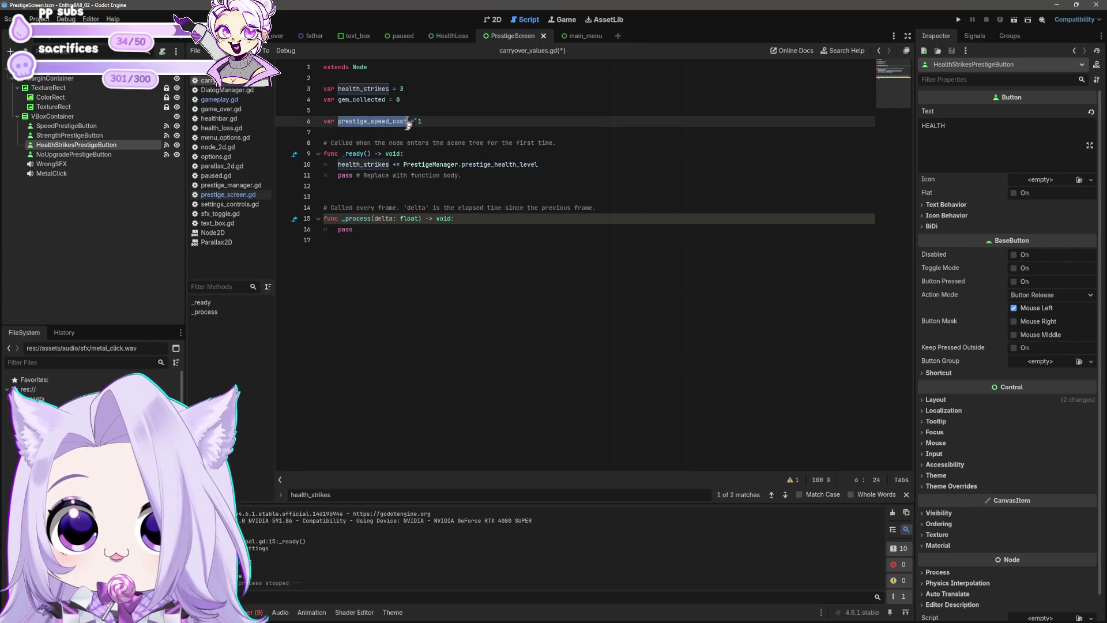
{"action": "left_click", "coordinate": [521, 145]}
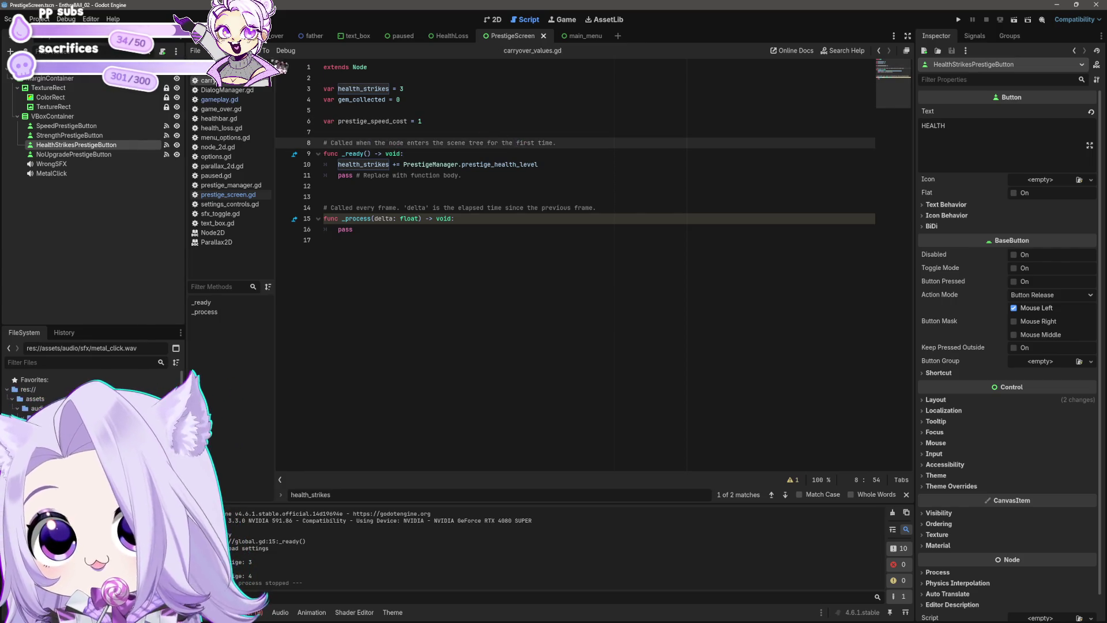
{"action": "left_click", "coordinate": [356, 37]}
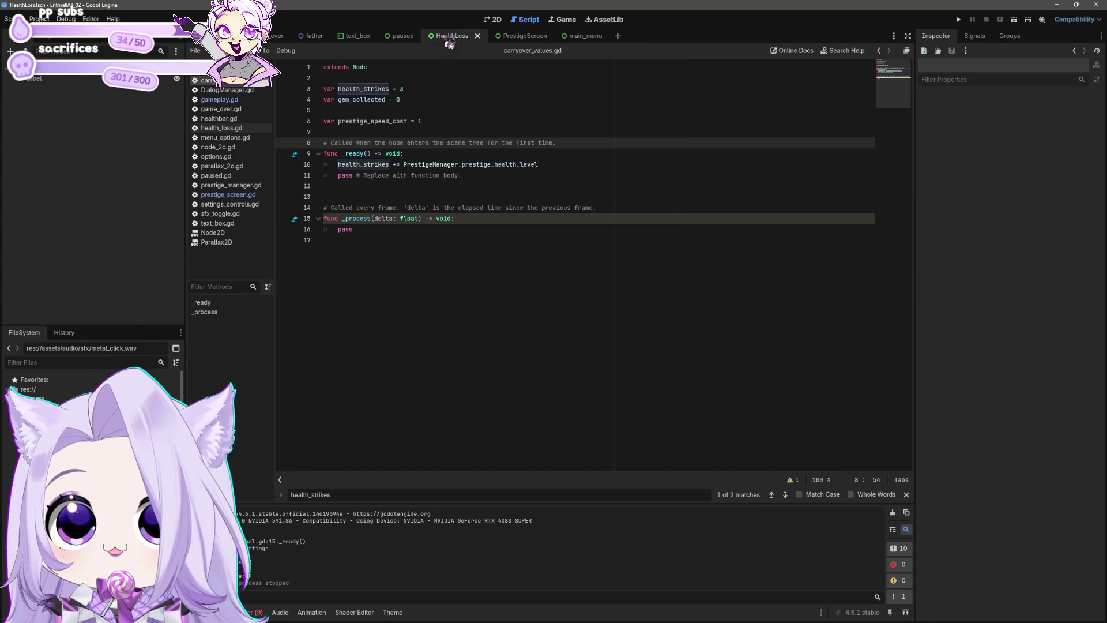
{"action": "left_click", "coordinate": [259, 36]}
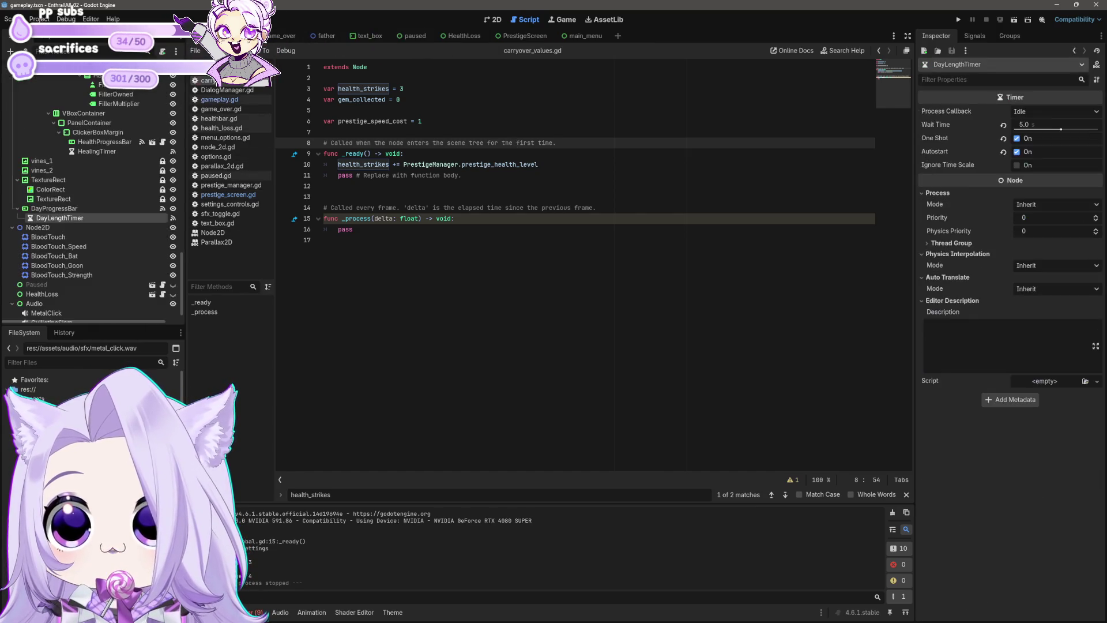
Make line 12 deduct CarryoverValues.prestige_speed_cost from the collected gems.
{"action": "left_click", "coordinate": [227, 195]}
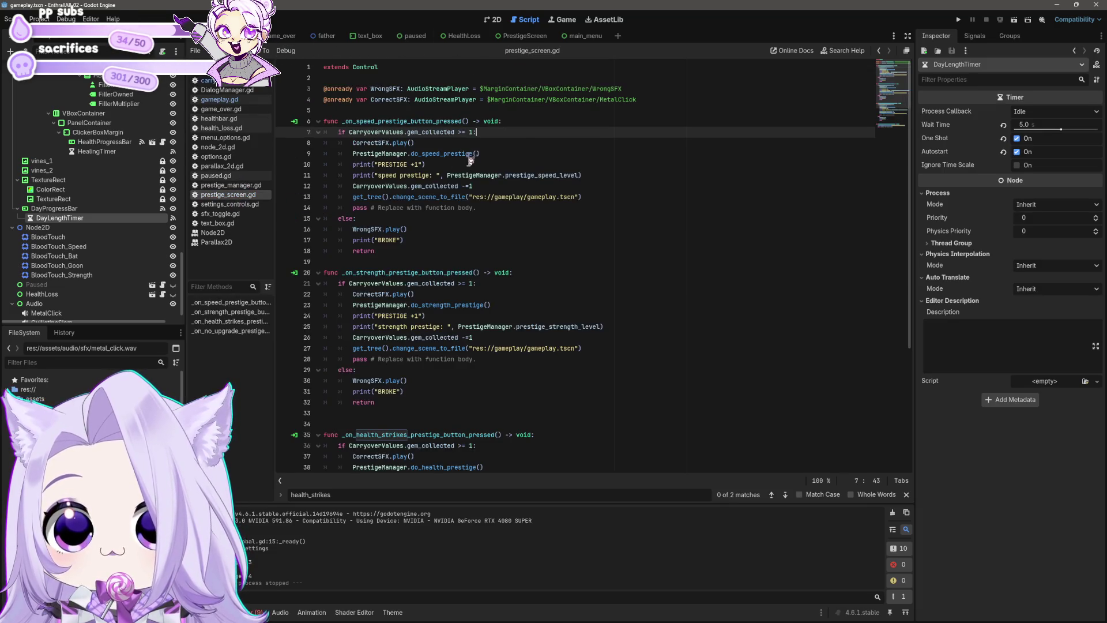
{"action": "left_click", "coordinate": [513, 124]}
{"action": "left_click", "coordinate": [553, 133]}
{"action": "key", "text": "Return"}
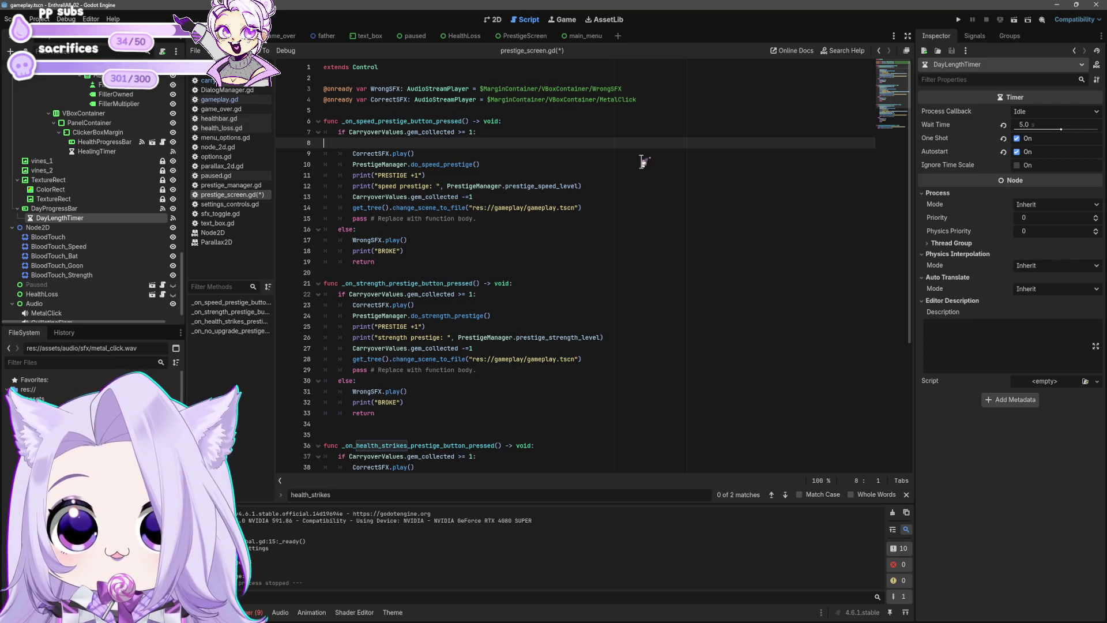
{"action": "key", "text": "BackSpace"}
{"action": "key", "text": "Down"}
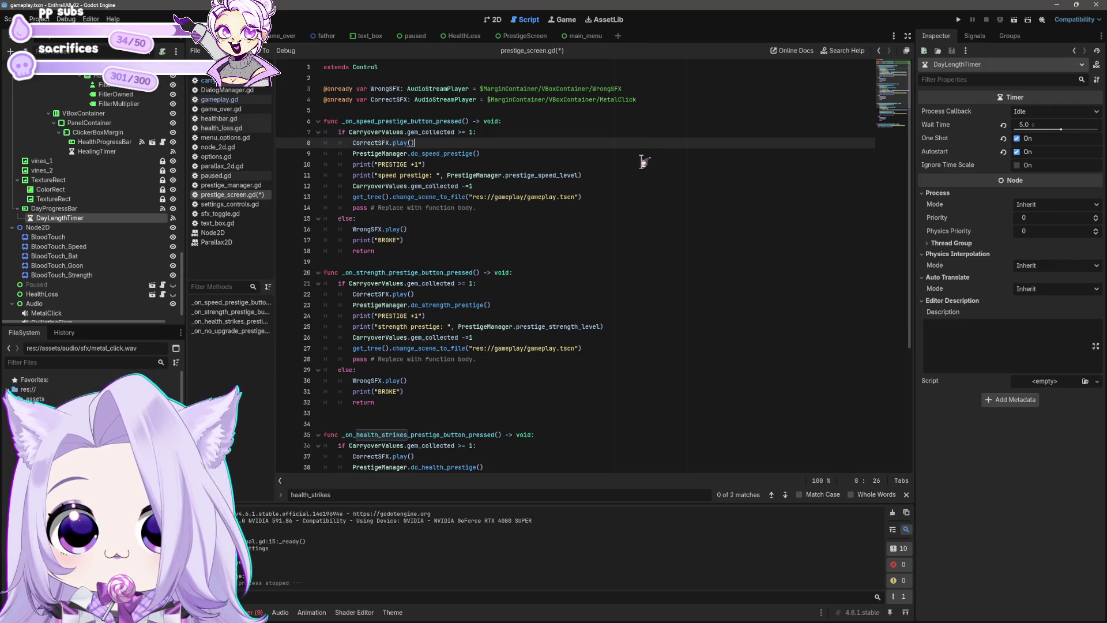
{"action": "key", "text": "Down"}
{"action": "key", "text": "Down"}
{"action": "key", "text": "Down"}
{"action": "key", "text": "End"}
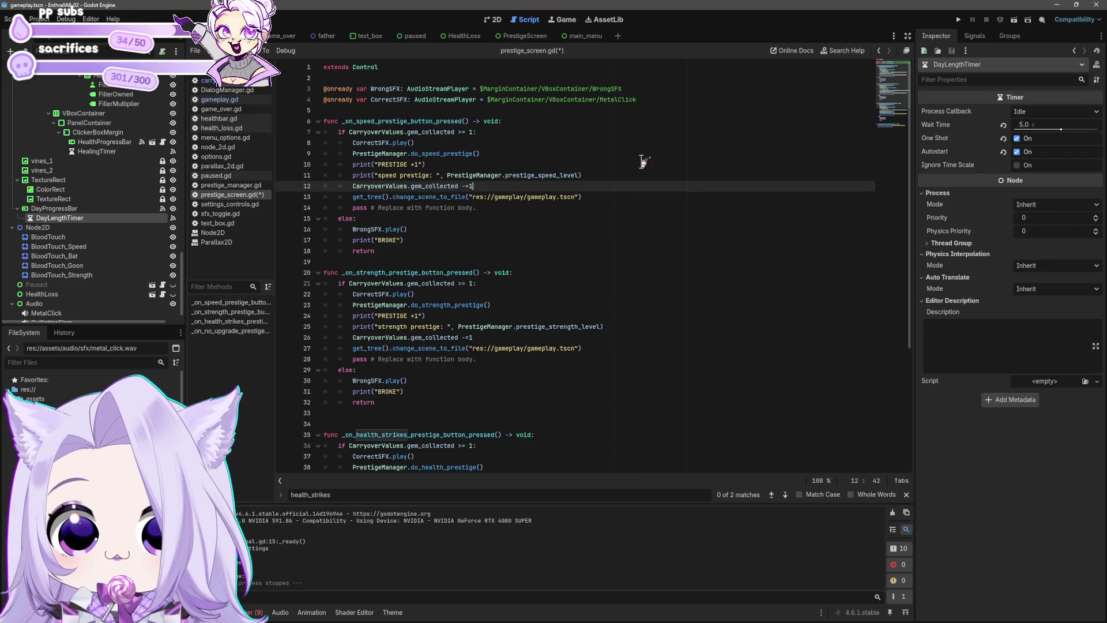
{"action": "type", "text": "prestige_speed_cost"}
{"action": "key", "text": "ctrl+BackSpace"}
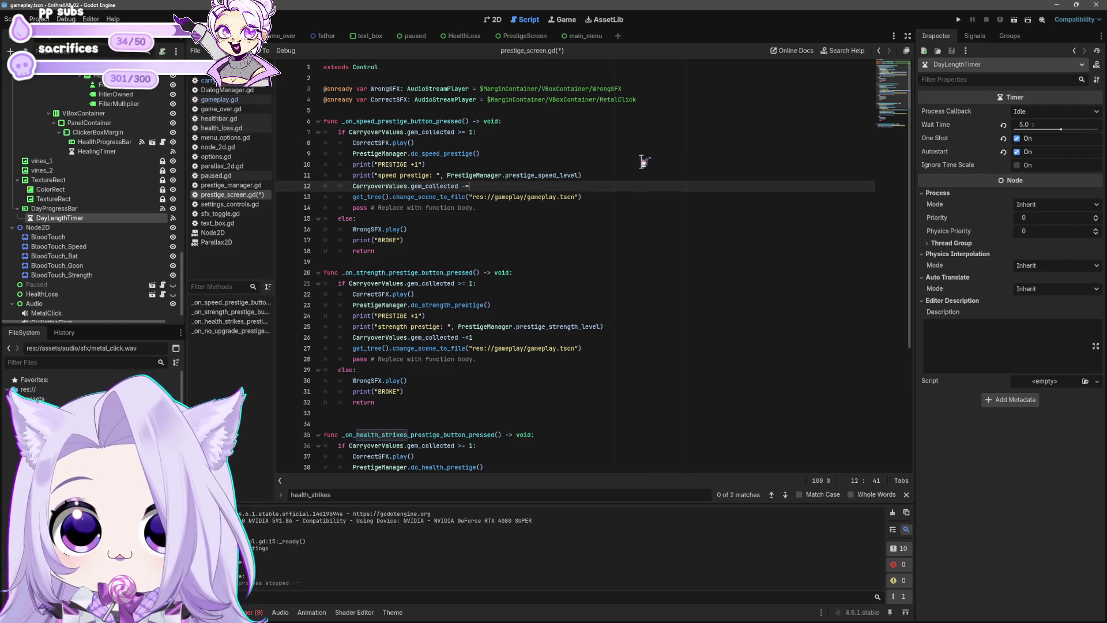
{"action": "type", "text": ".carry"}
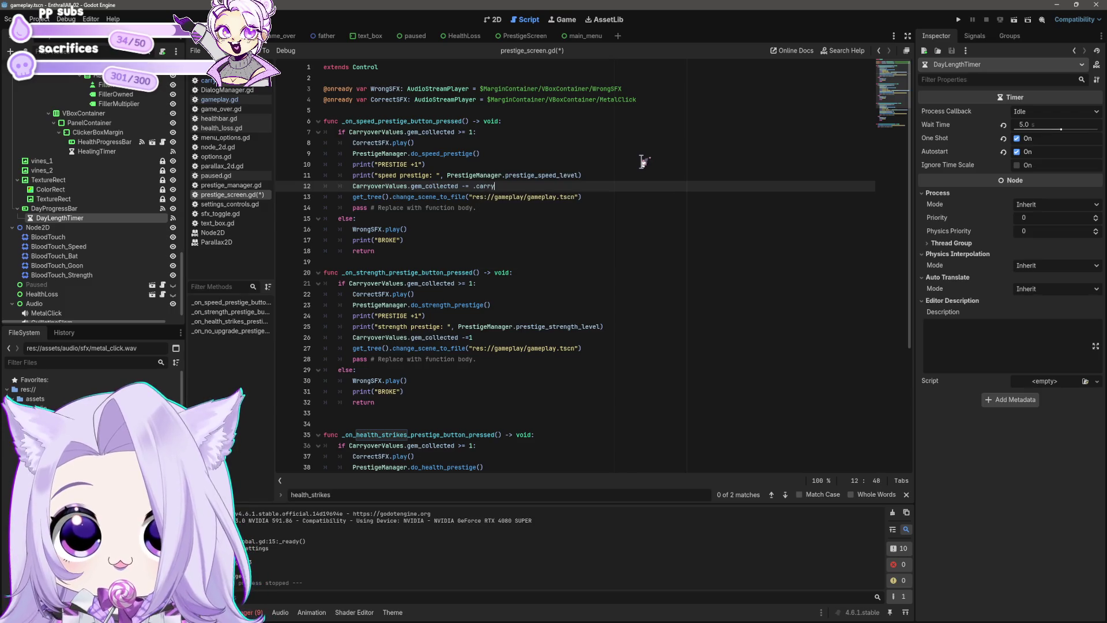
{"action": "type", "text": "overvalue"}
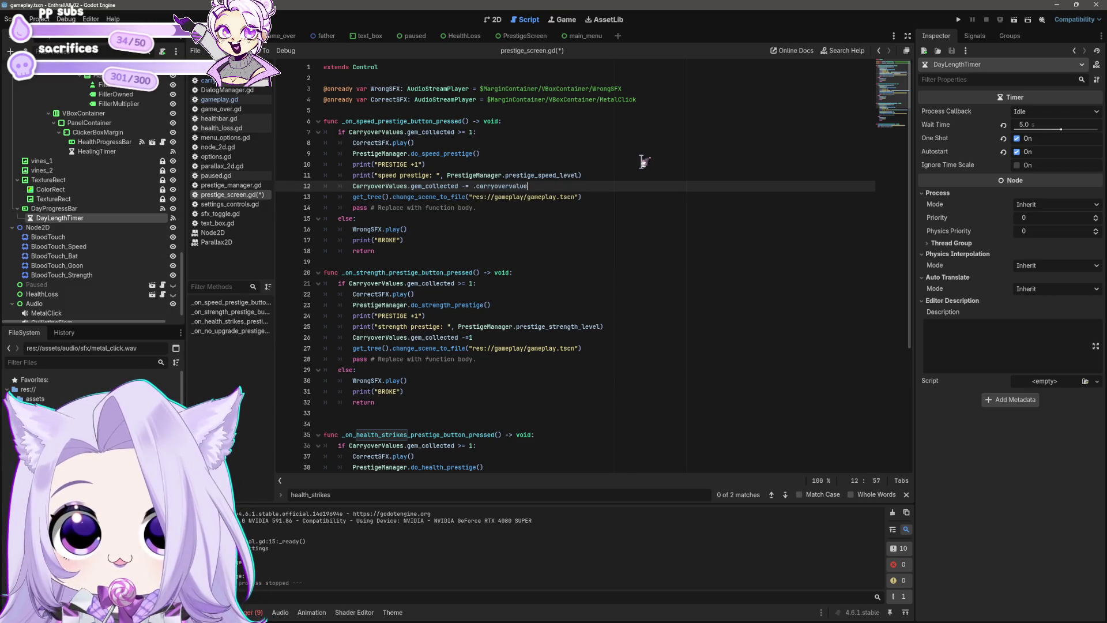
{"action": "key", "text": "BackSpace"}
{"action": "key", "text": "BackSpace"}
{"action": "key", "text": "BackSpace"}
{"action": "type", "text": "carryovervalue"}
{"action": "type", "text": "."}
{"action": "key", "text": "BackSpace"}
{"action": "key", "text": "BackSpace"}
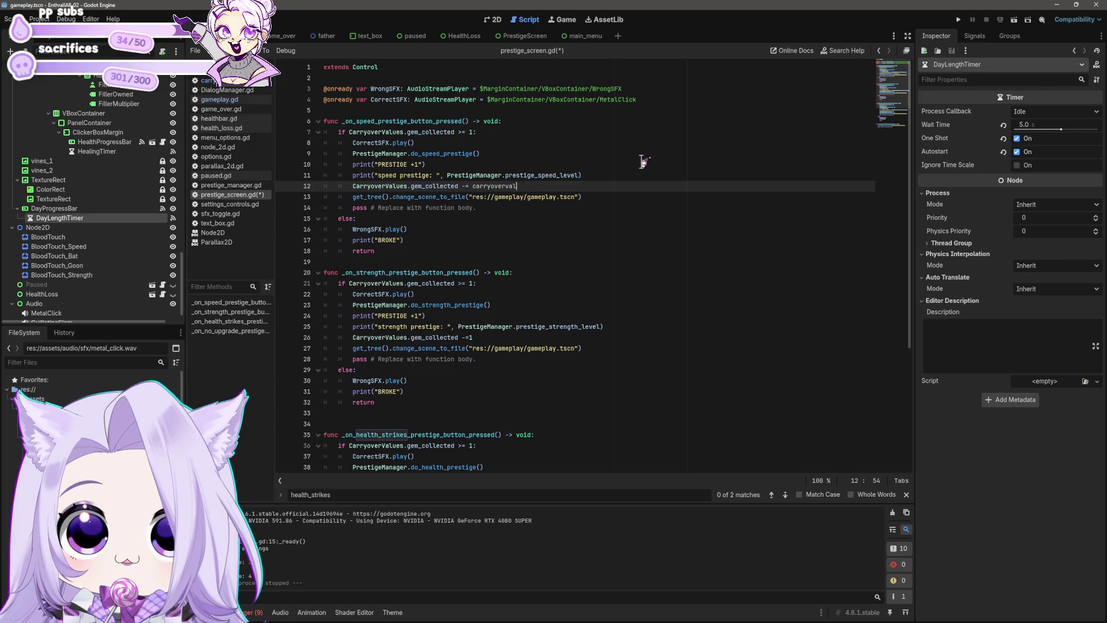
{"action": "key", "text": "BackSpace"}
{"action": "key", "text": "BackSpace"}
{"action": "key", "text": "BackSpace"}
{"action": "type", "text": "Carry"}
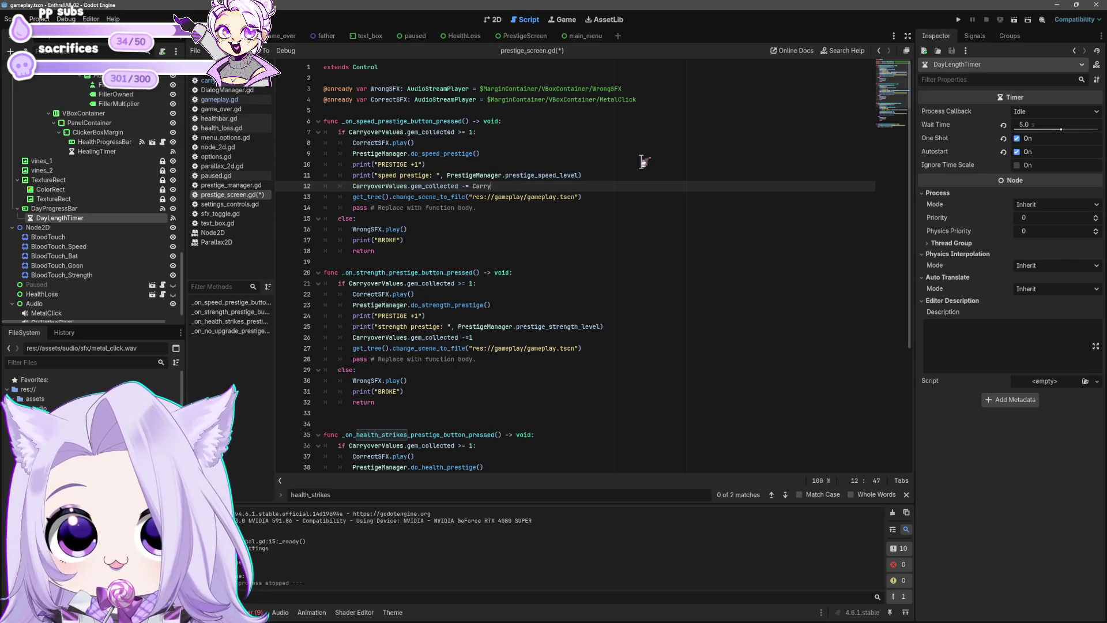
{"action": "key", "text": "Return"}
{"action": "type", "text": "."}
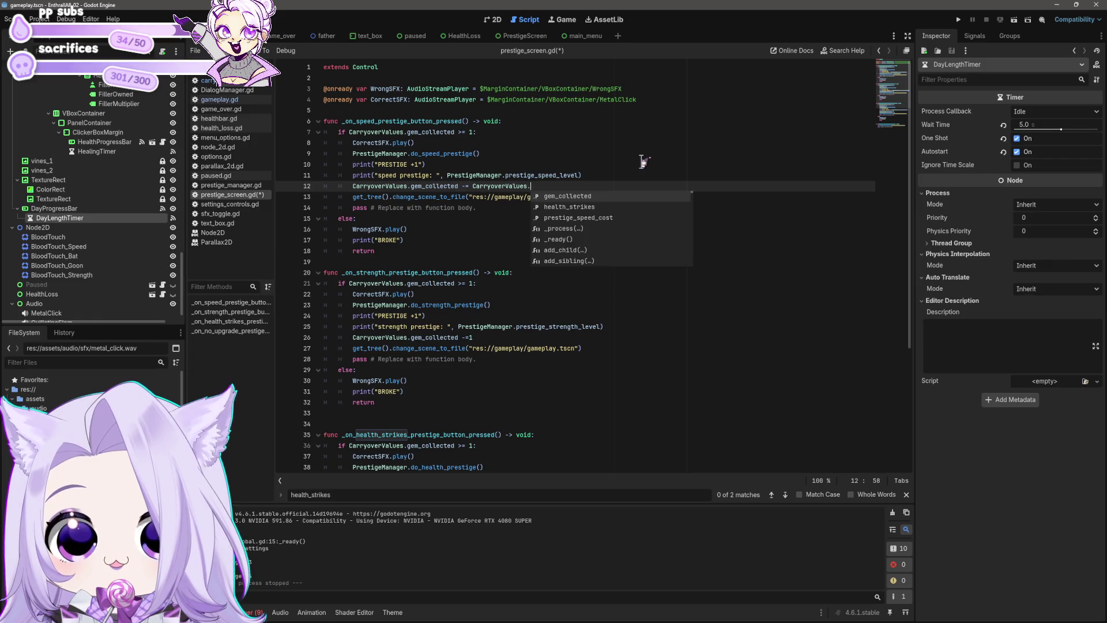
{"action": "key", "text": "Down"}
{"action": "key", "text": "Down"}
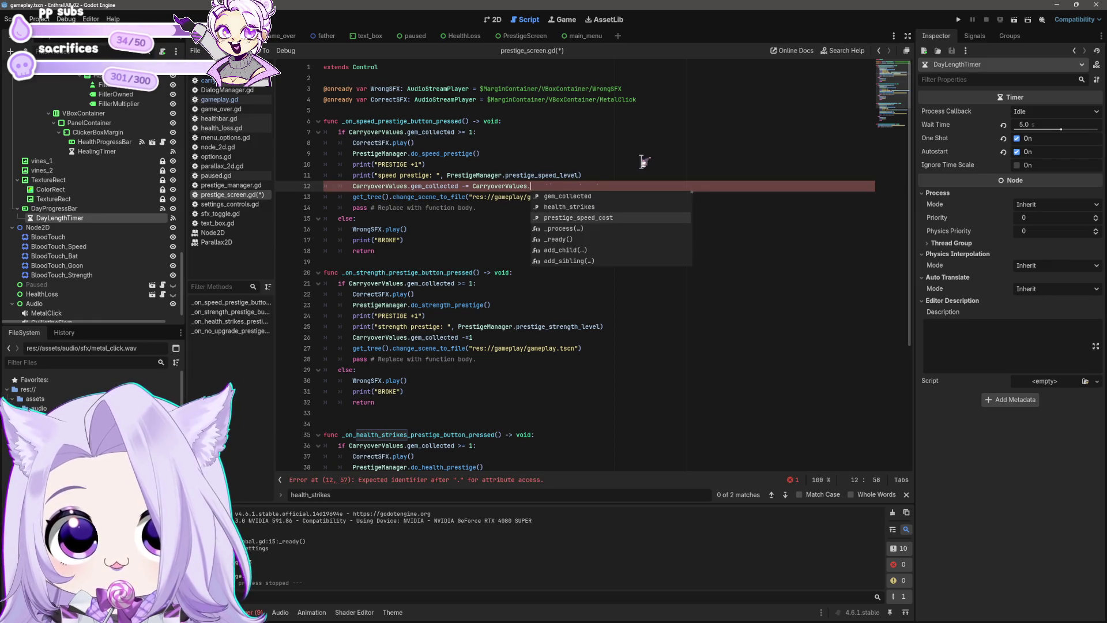
{"action": "key", "text": "Return"}
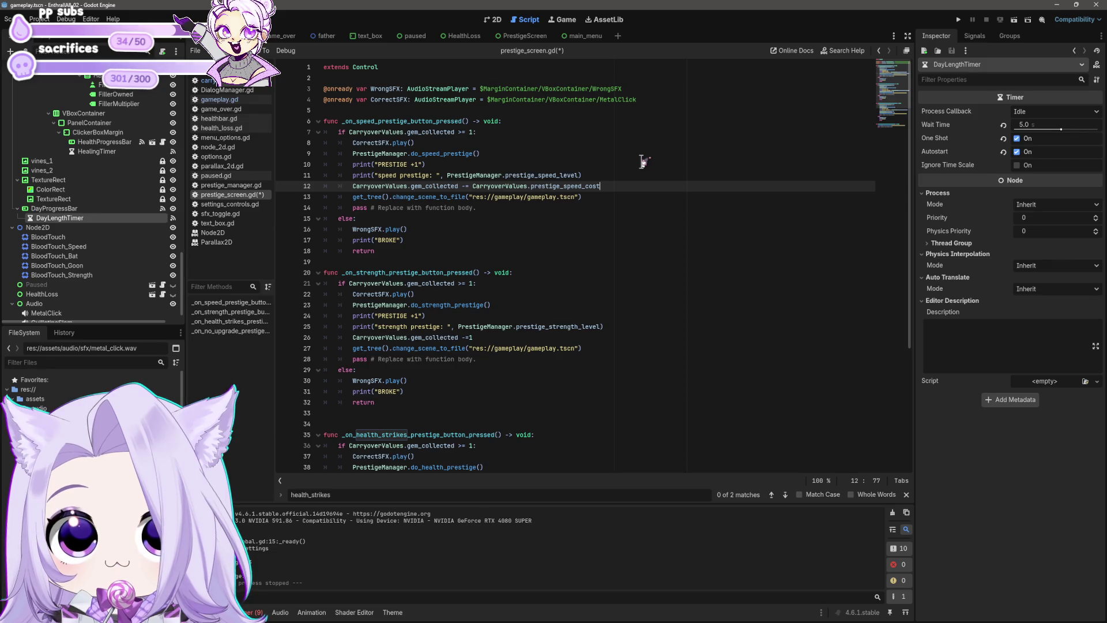
Add line 13 multiplying CarryoverValues.prestige_speed_cost by 2, and save the script.
{"action": "left_click", "coordinate": [473, 186], "text": "shift"}
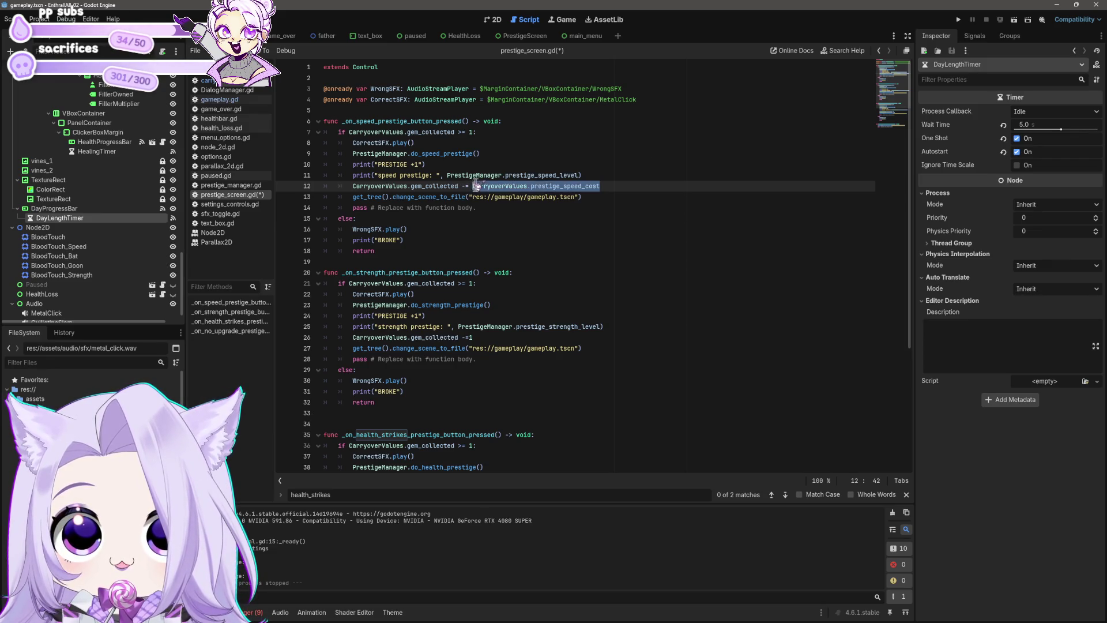
{"action": "key", "text": "ctrl+c"}
{"action": "key", "text": "End"}
{"action": "key", "text": "Return"}
{"action": "key", "text": "ctrl+v"}
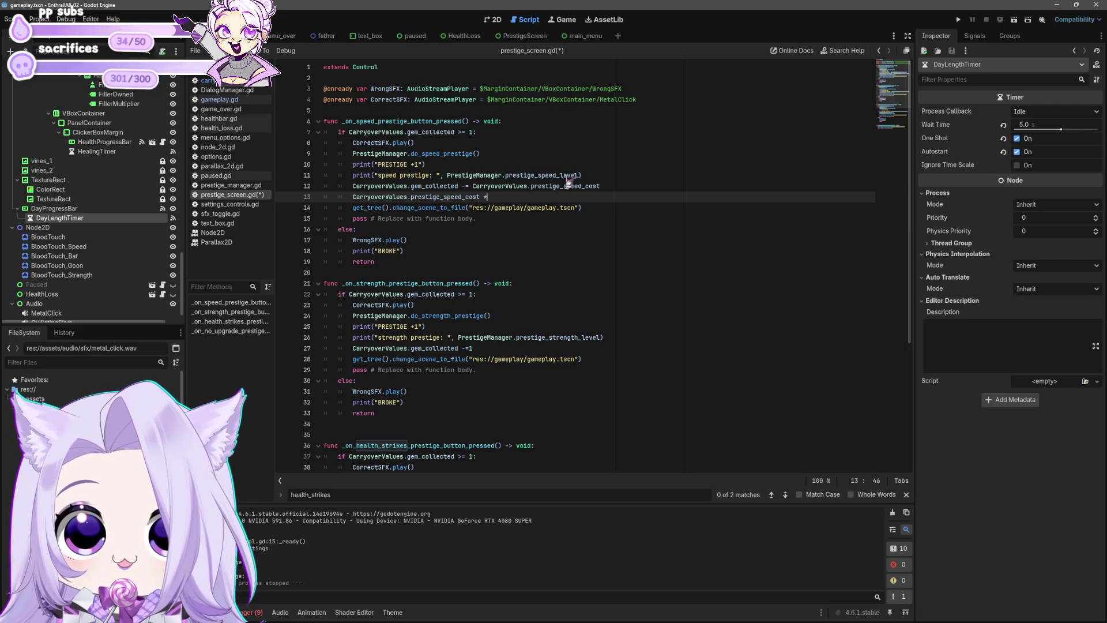
{"action": "type", "text": " 2"}
{"action": "key", "text": "ctrl+s"}
{"action": "key", "text": "Down"}
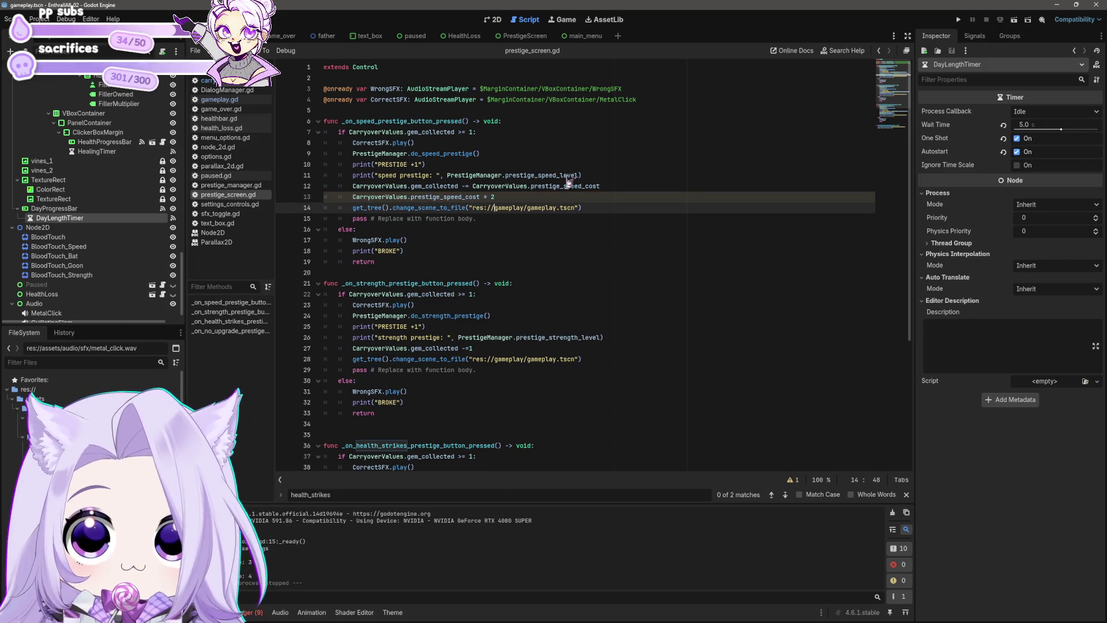
{"action": "left_click", "coordinate": [959, 20]}
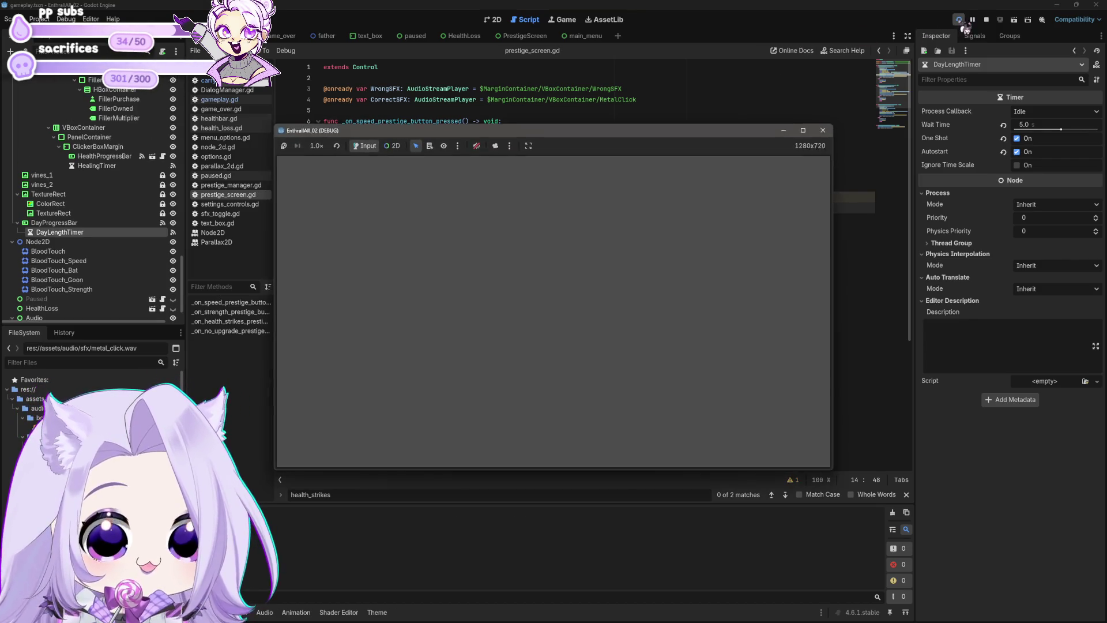
{"action": "left_click", "coordinate": [553, 339]}
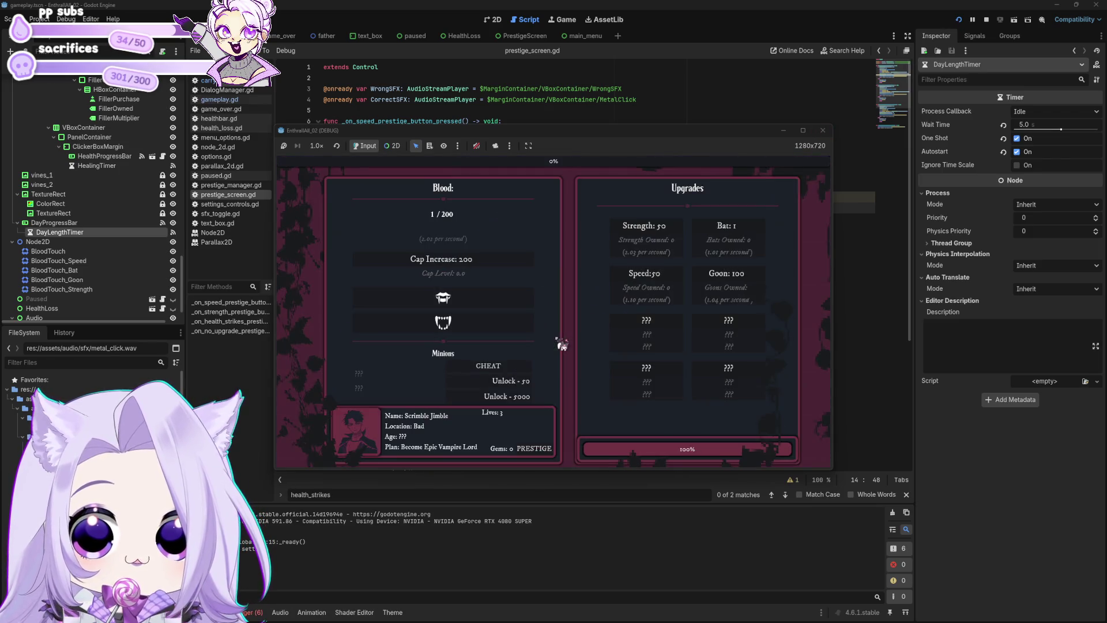
{"action": "left_click", "coordinate": [489, 368]}
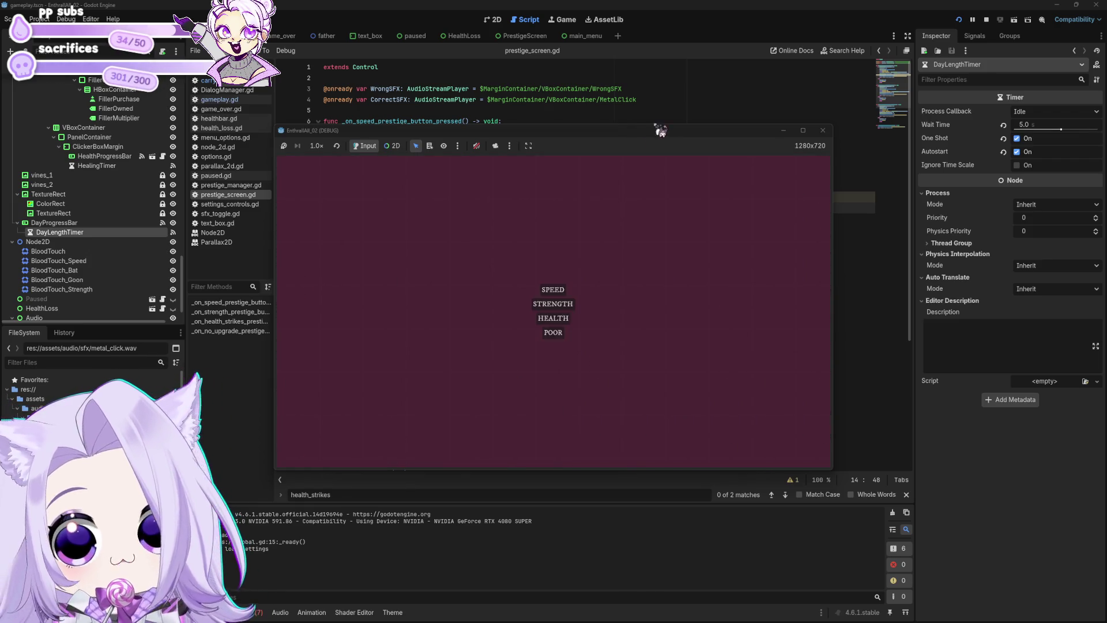
{"action": "left_click", "coordinate": [555, 290]}
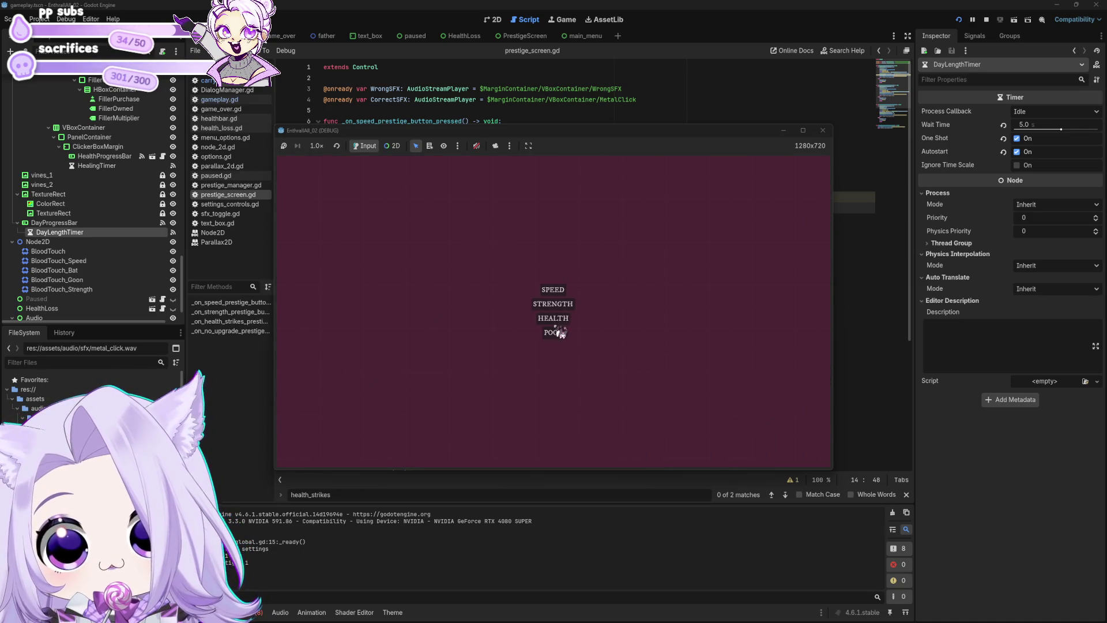
{"action": "left_click", "coordinate": [562, 291]}
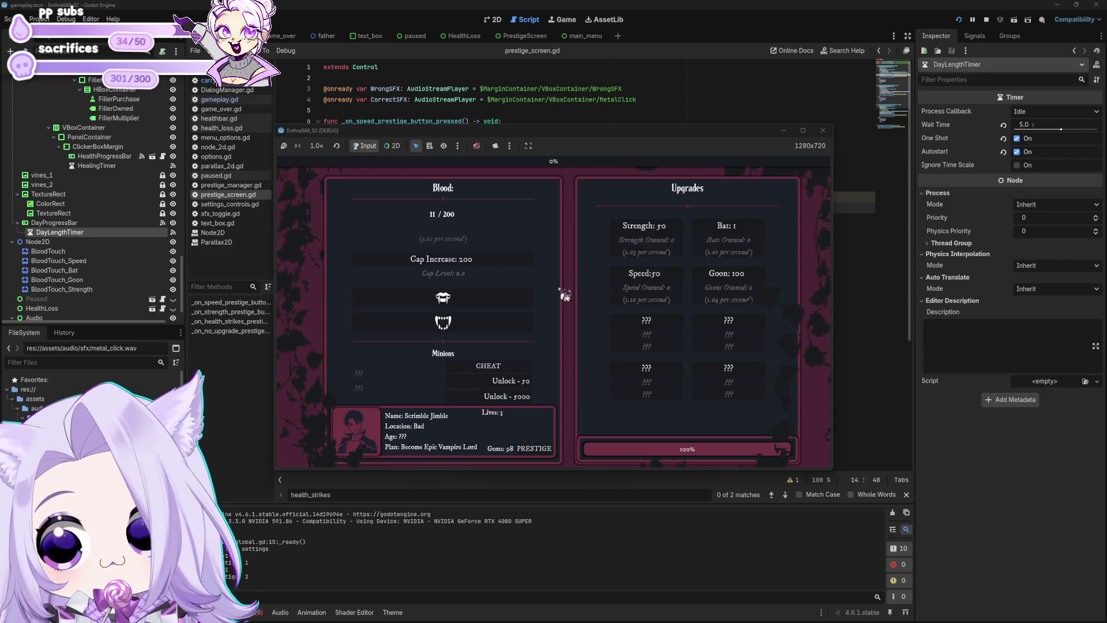
{"action": "left_click", "coordinate": [829, 131]}
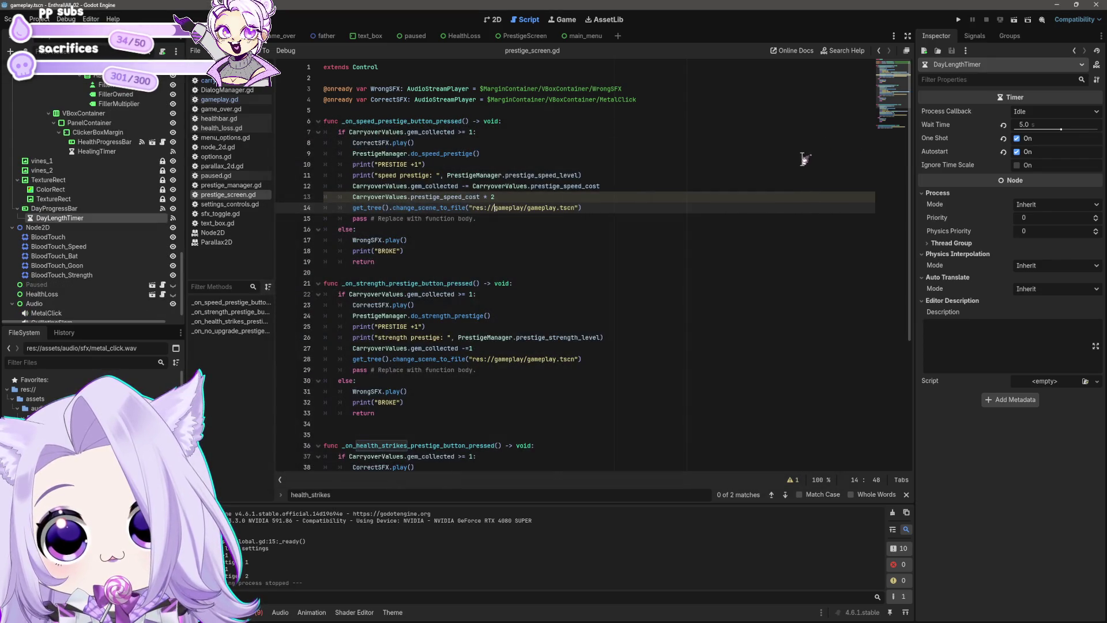
In carryover_values.gd, set 'var prestige_speed_cost = 1' on line 6.
{"action": "left_click", "coordinate": [530, 197]}
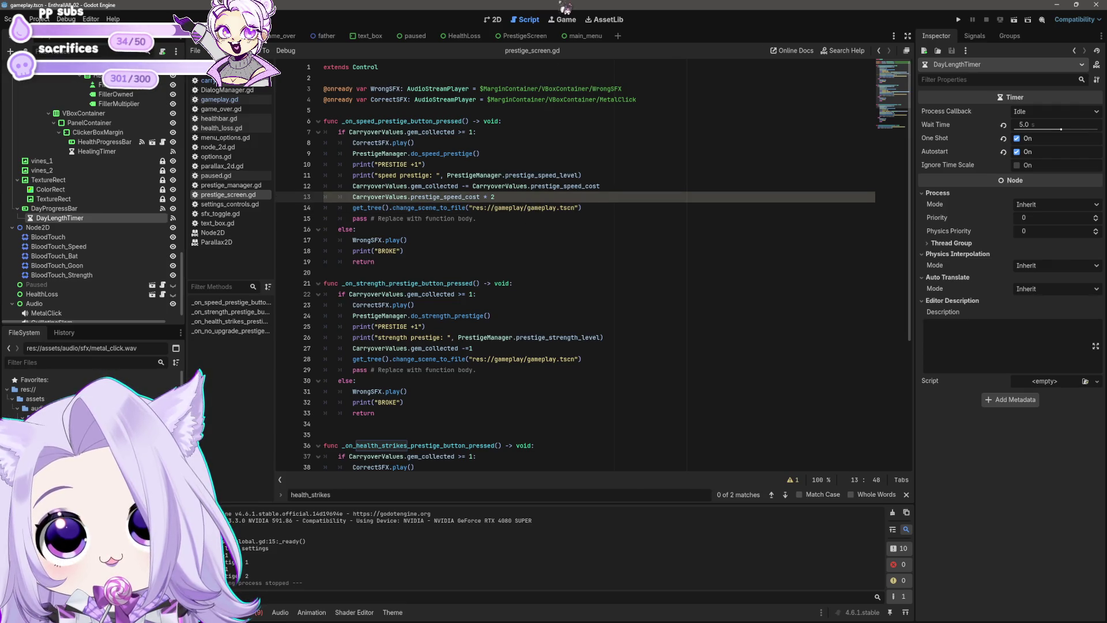
{"action": "left_click", "coordinate": [206, 80]}
{"action": "left_click", "coordinate": [458, 119]}
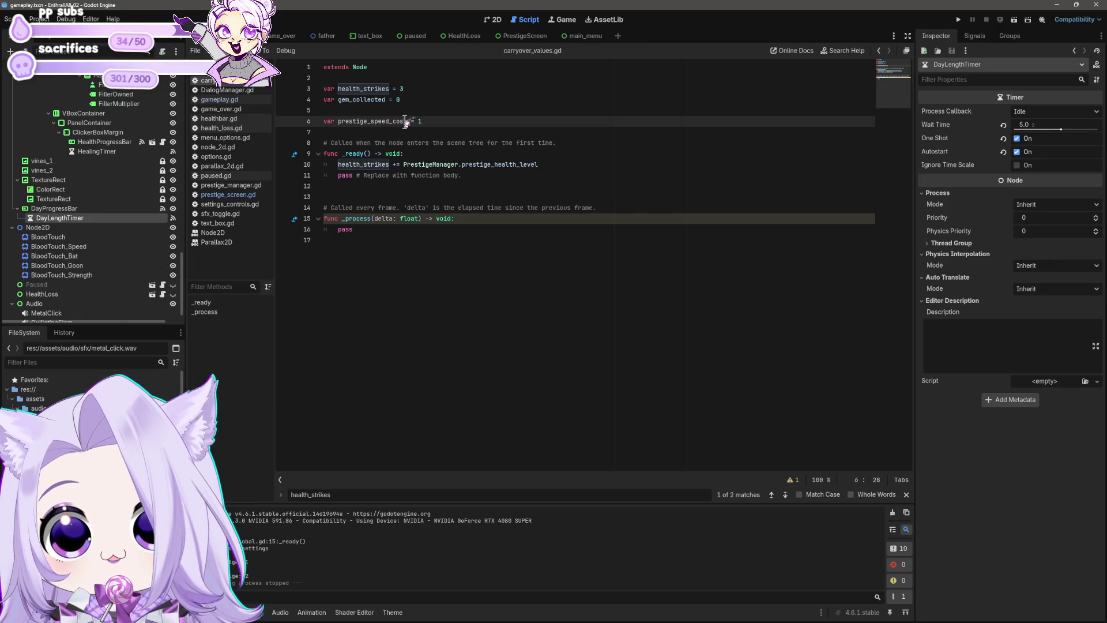
{"action": "type", "text": "1"}
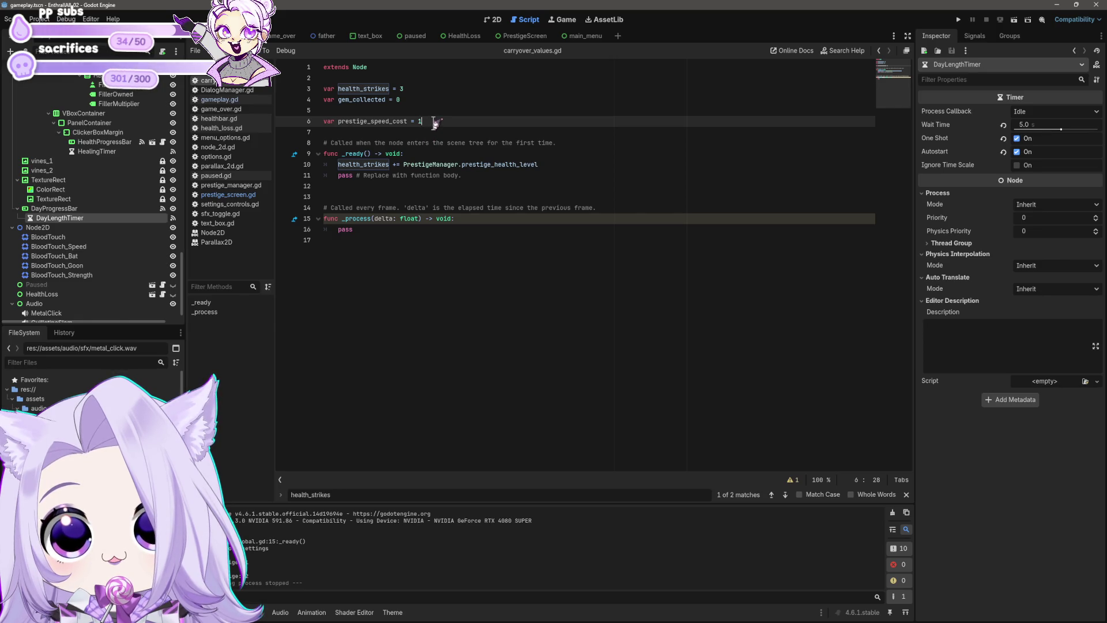
{"action": "left_click_drag", "start_coordinate": [432, 121], "coordinate": [285, 124]}
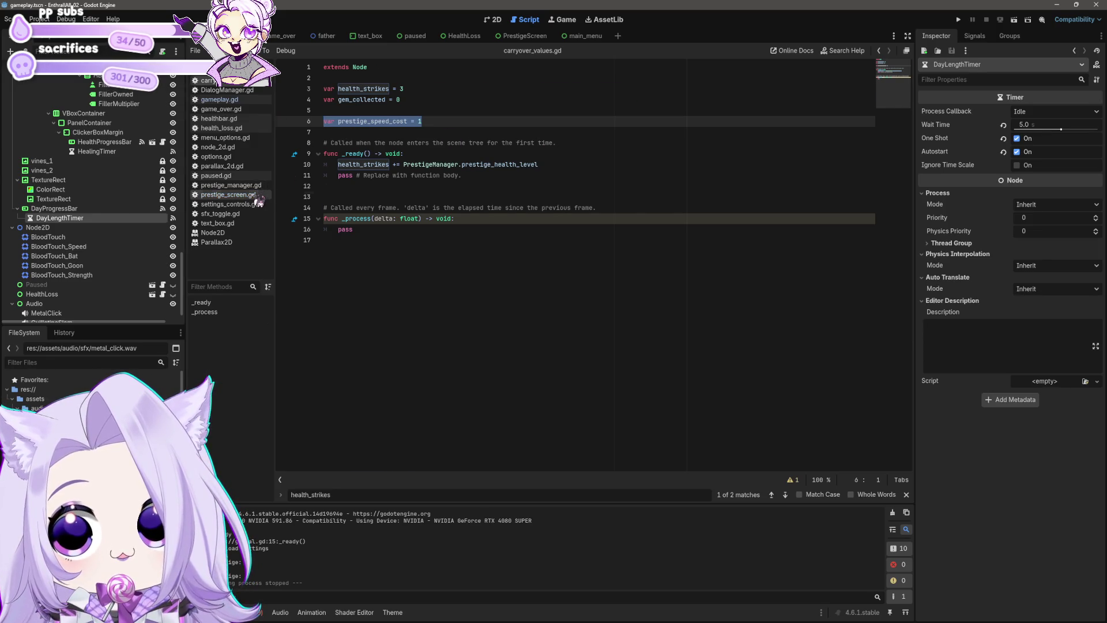
{"action": "left_click", "coordinate": [228, 194]}
{"action": "left_click", "coordinate": [545, 241]}
Remove the 2 multiplier and leftover partial text from the end of line 13.
{"action": "left_click", "coordinate": [497, 198]}
{"action": "left_click", "coordinate": [453, 197]}
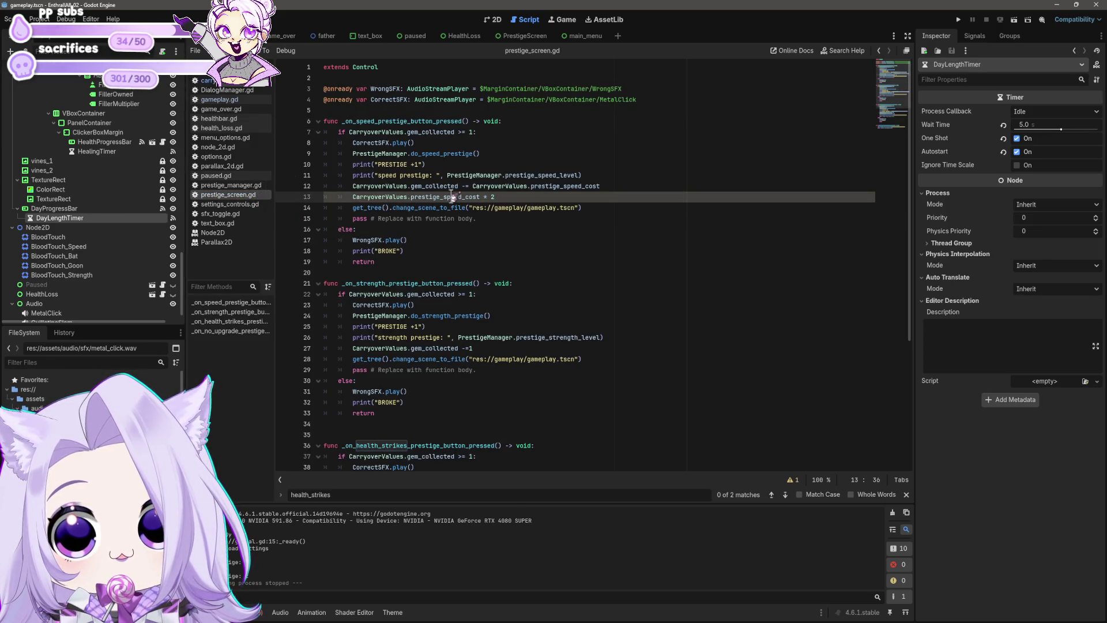
{"action": "left_click", "coordinate": [496, 197]}
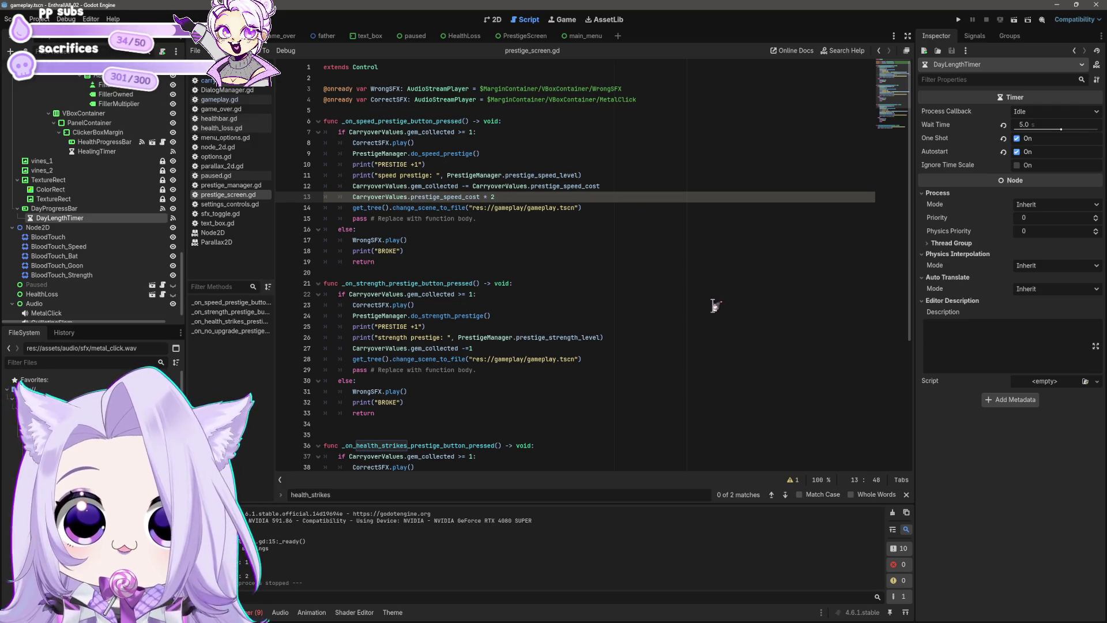
{"action": "key", "text": "BackSpace"}
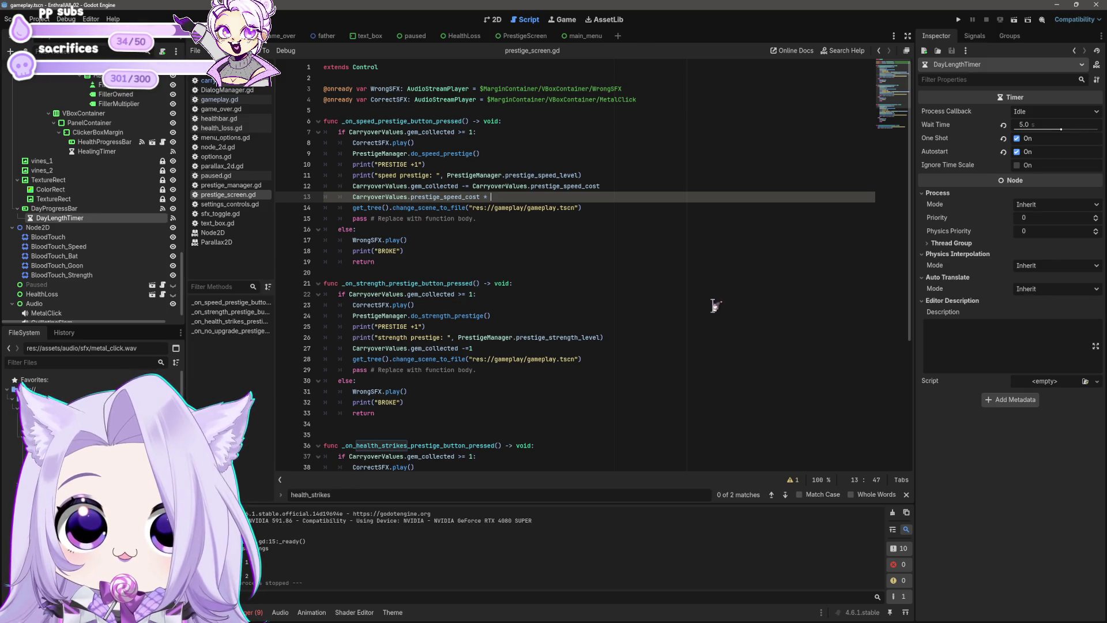
{"action": "type", "text": "(prestig"}
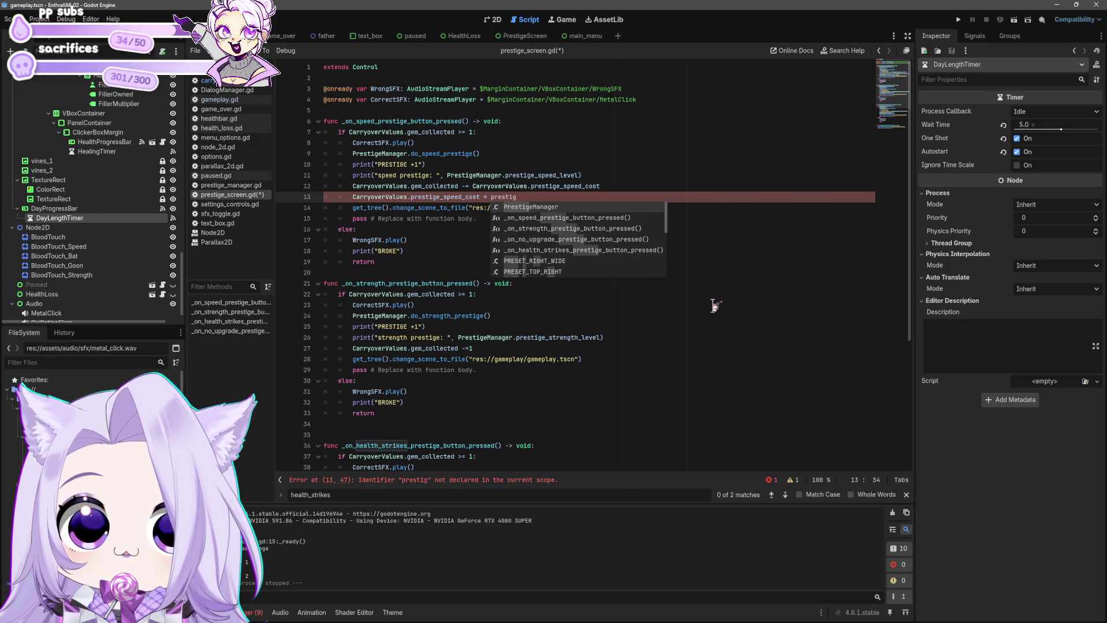
{"action": "key", "text": "BackSpace"}
{"action": "key", "text": "BackSpace"}
{"action": "key", "text": "BackSpace"}
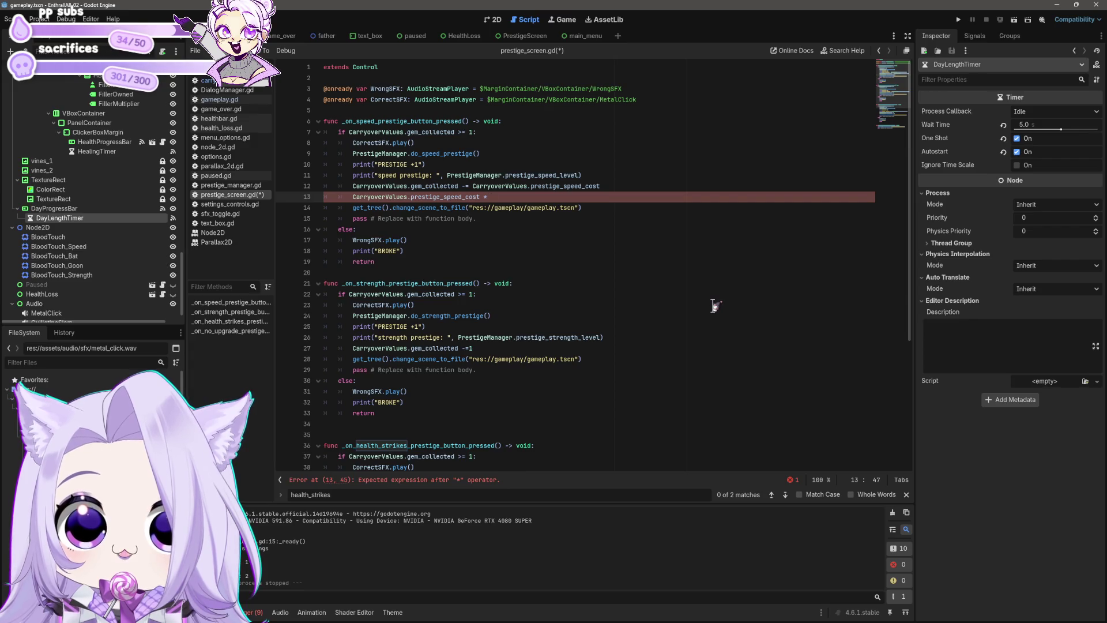
{"action": "type", "text": "c"}
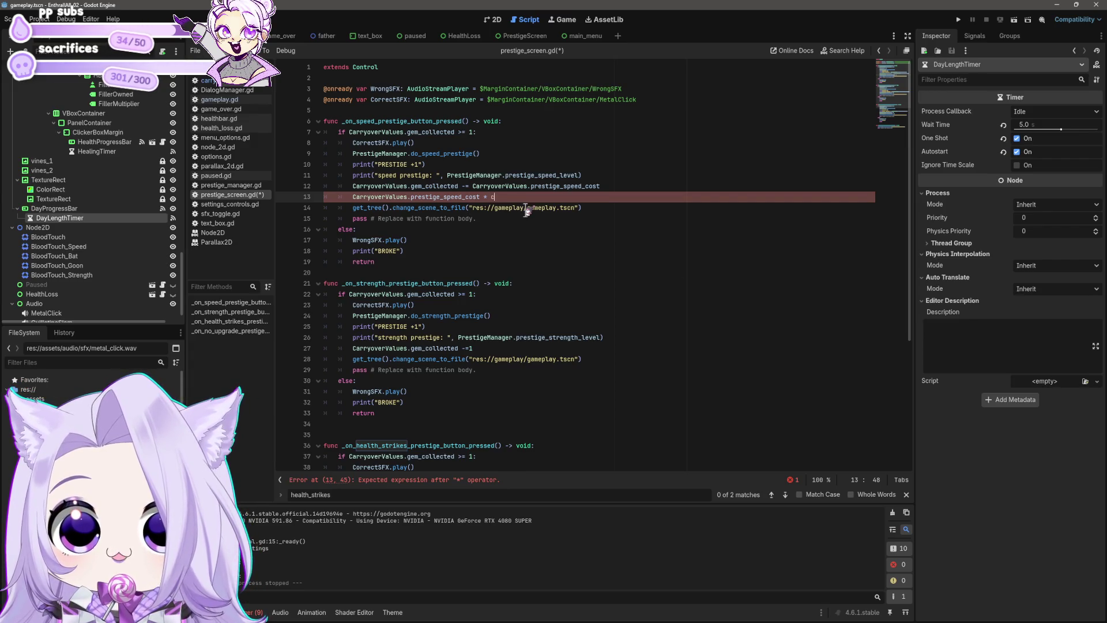
{"action": "type", "text": "arry"}
{"action": "key", "text": "BackSpace"}
{"action": "key", "text": "BackSpace"}
{"action": "key", "text": "BackSpace"}
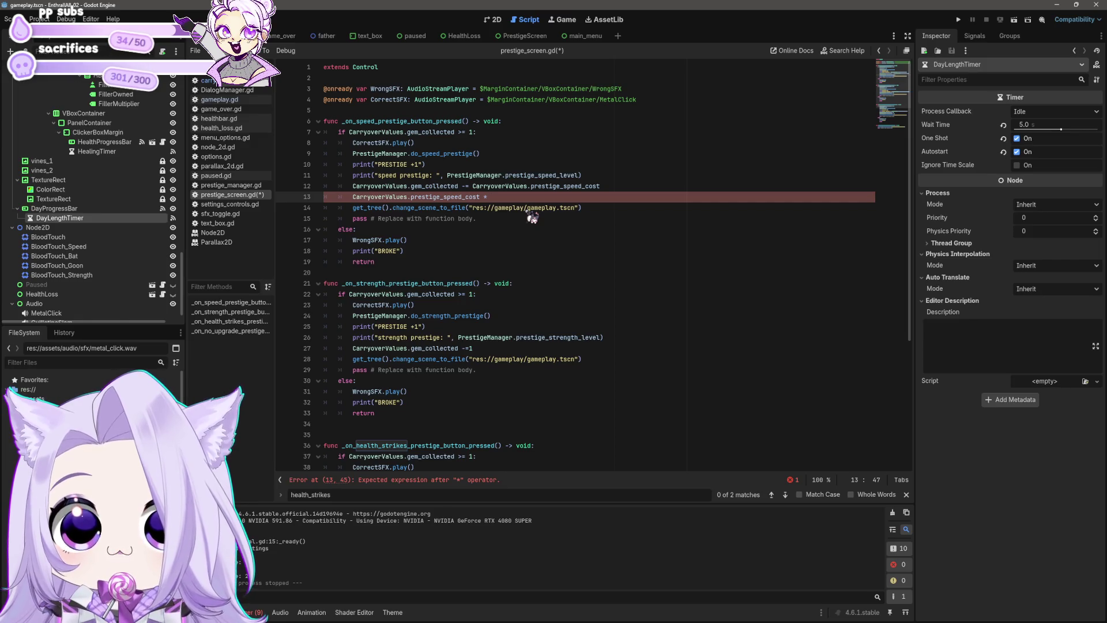
{"action": "key", "text": "BackSpace"}
Multiply the cost by PrestigeManager.prestige_speed_level, copied from line 11, then run the project.
{"action": "key", "text": "Up"}
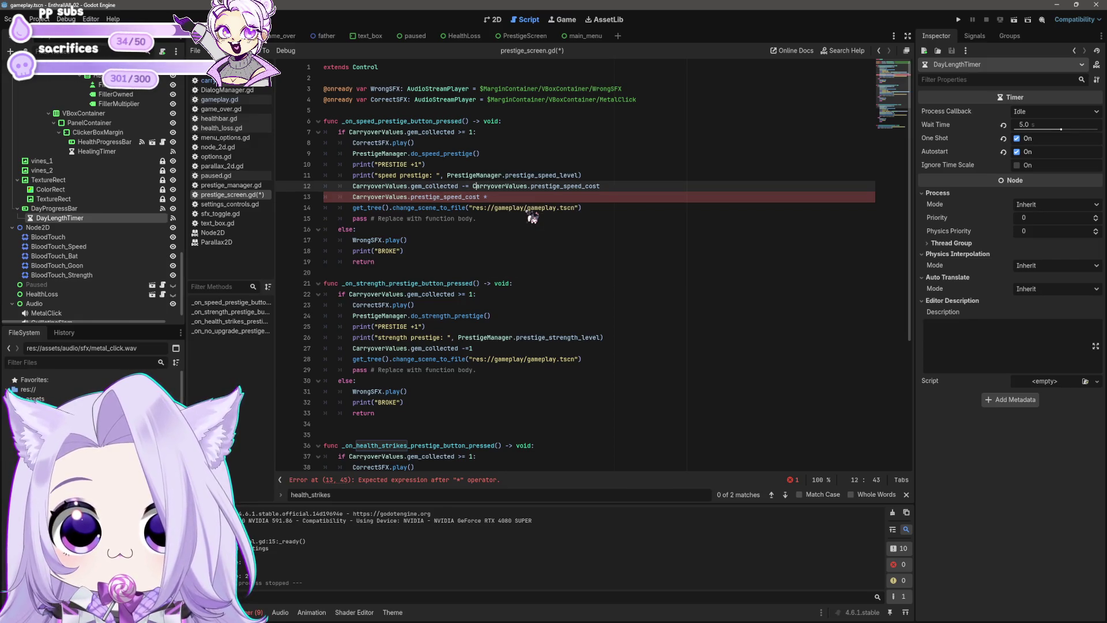
{"action": "key", "text": "Up"}
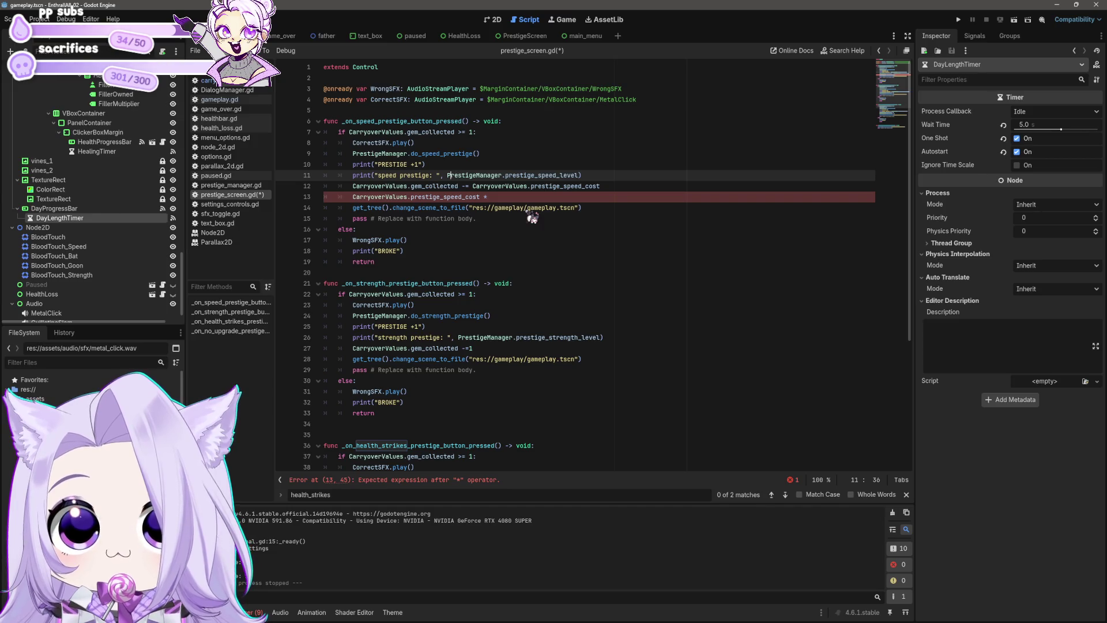
{"action": "key", "text": "shift+End"}
{"action": "key", "text": "shift+Left"}
{"action": "key", "text": "ctrl+c"}
{"action": "key", "text": "Down"}
{"action": "key", "text": "Down"}
{"action": "key", "text": "End"}
{"action": "key", "text": "ctrl+v"}
{"action": "left_click", "coordinate": [958, 20]}
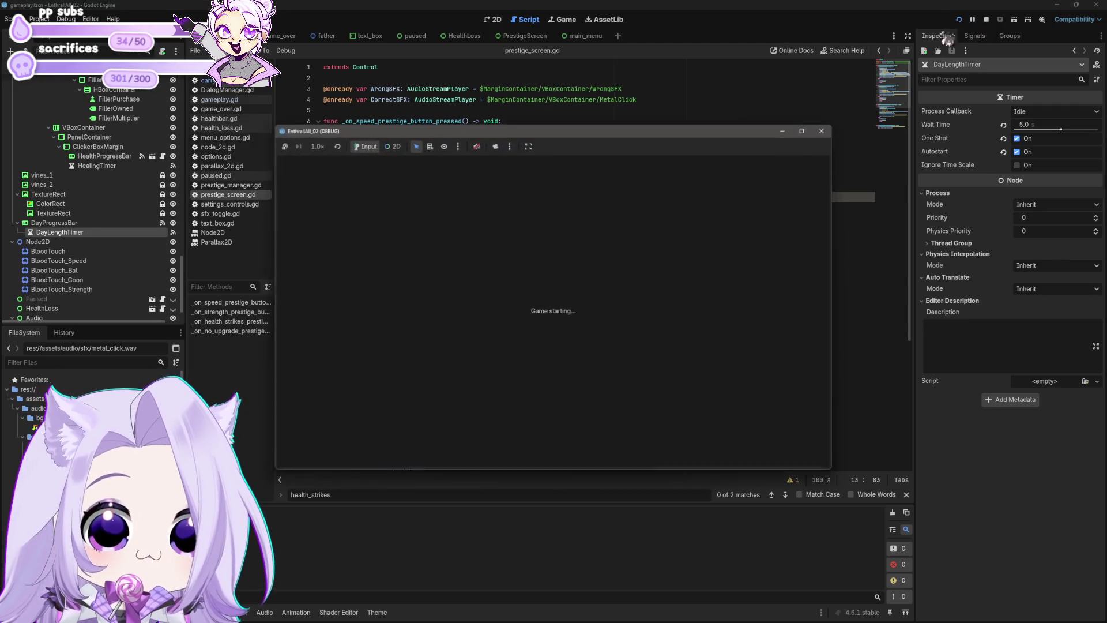
Start the game, cheat in 100 gems, buy three speed prestiges down to 97 gems, then close it.
{"action": "left_click", "coordinate": [550, 338]}
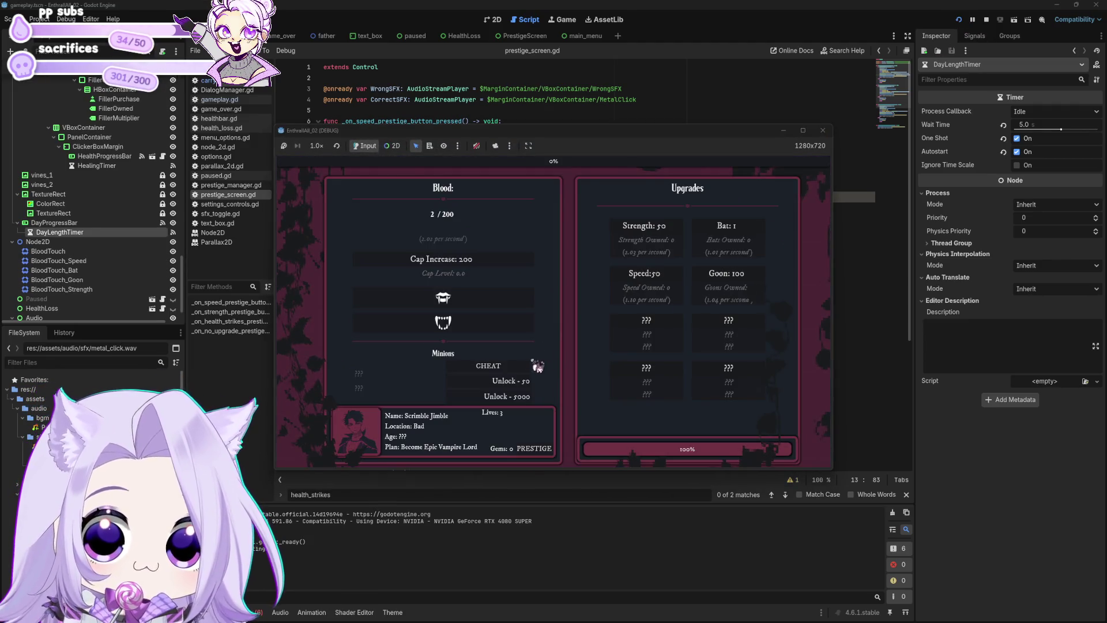
{"action": "left_click", "coordinate": [513, 368]}
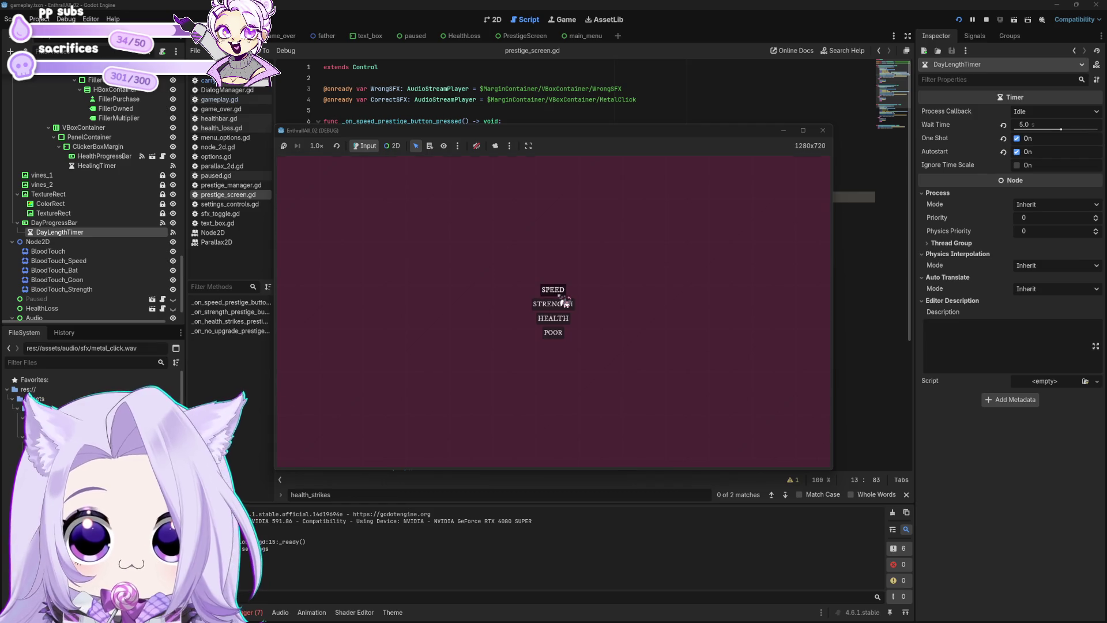
{"action": "left_click", "coordinate": [559, 293]}
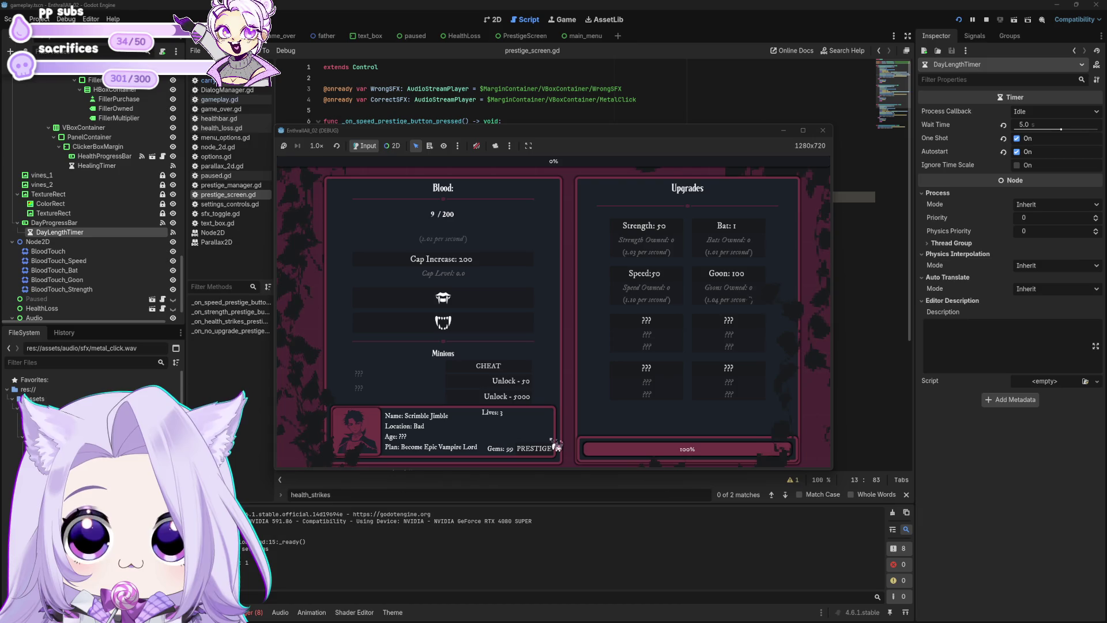
{"action": "left_click", "coordinate": [556, 427]}
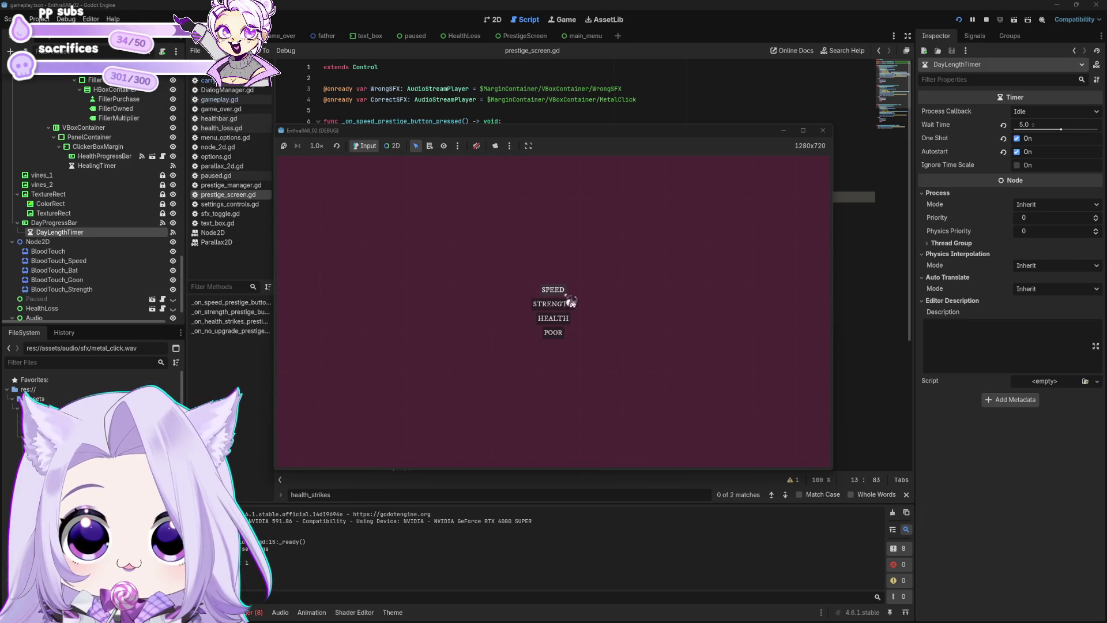
{"action": "left_click", "coordinate": [569, 296]}
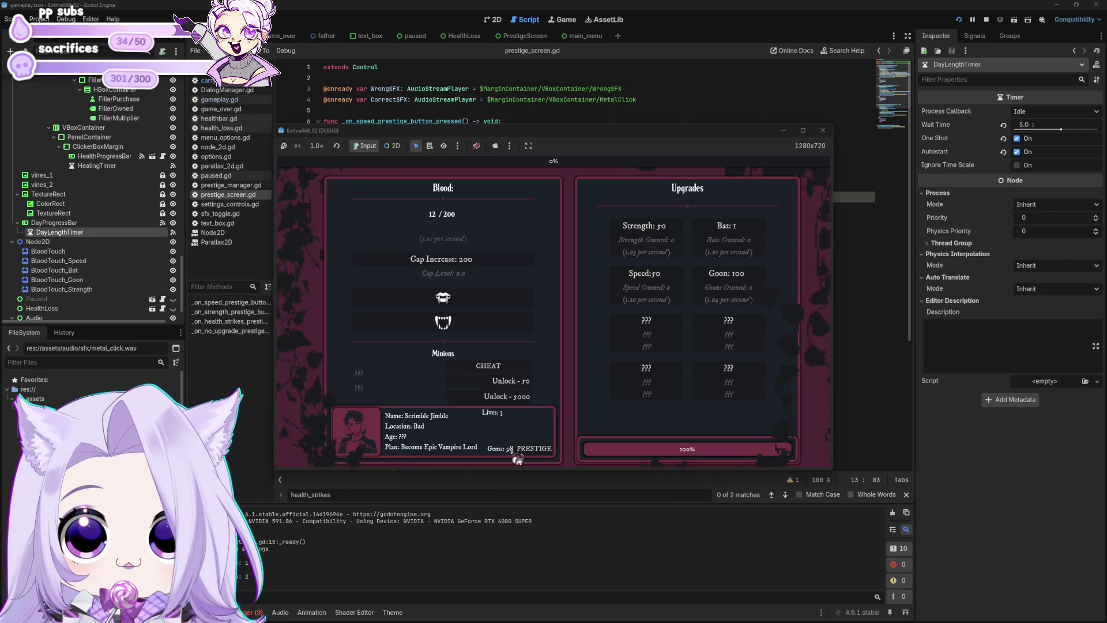
{"action": "left_click", "coordinate": [519, 459]}
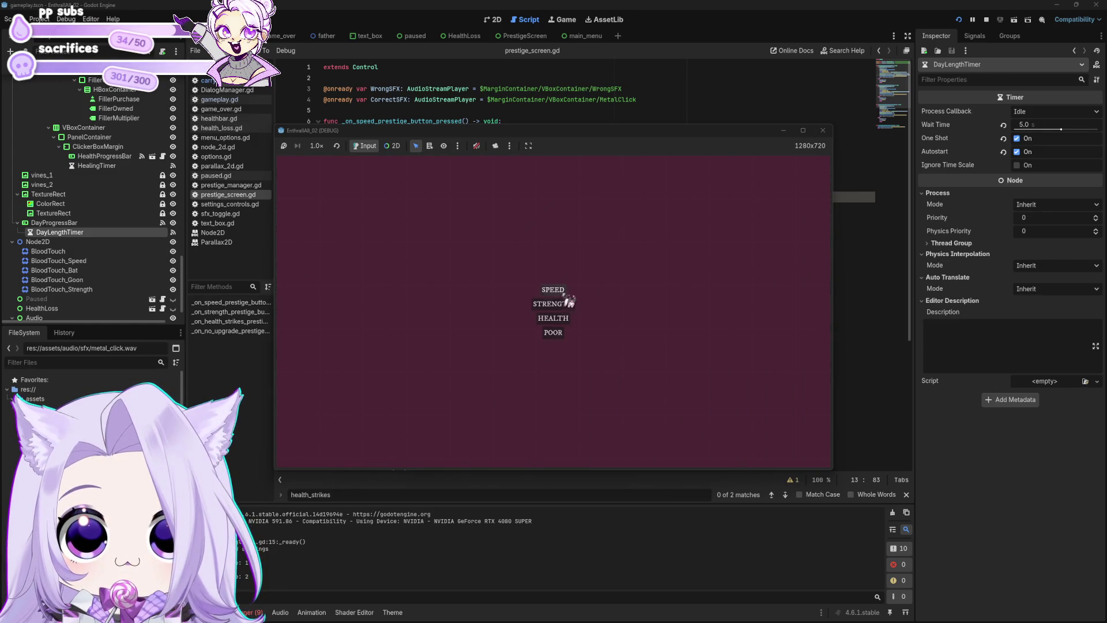
{"action": "left_click", "coordinate": [568, 296]}
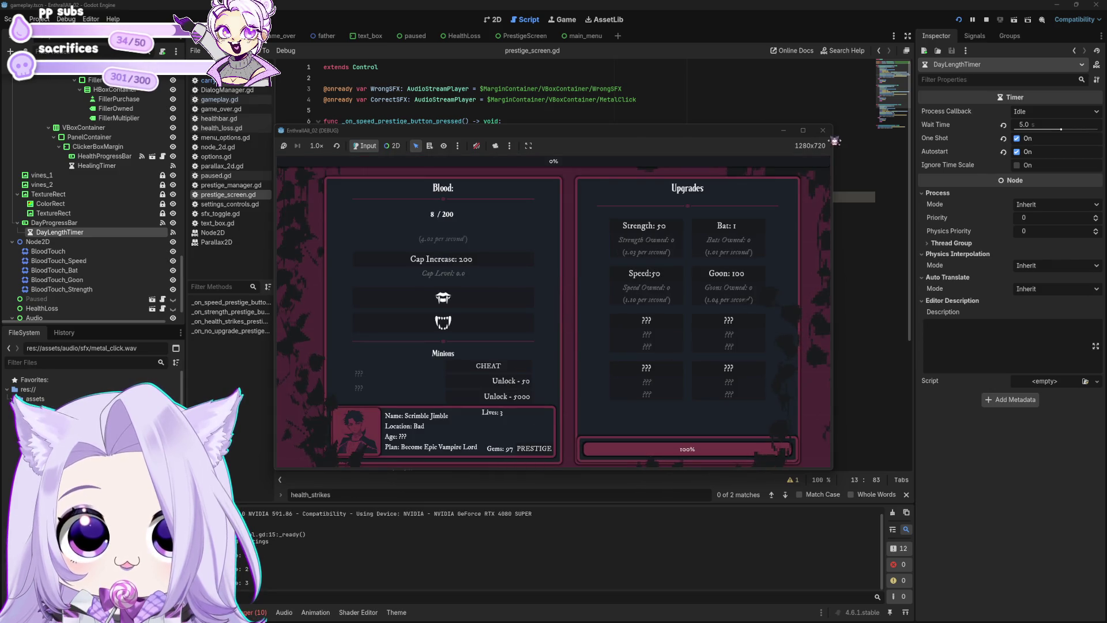
{"action": "left_click", "coordinate": [823, 131]}
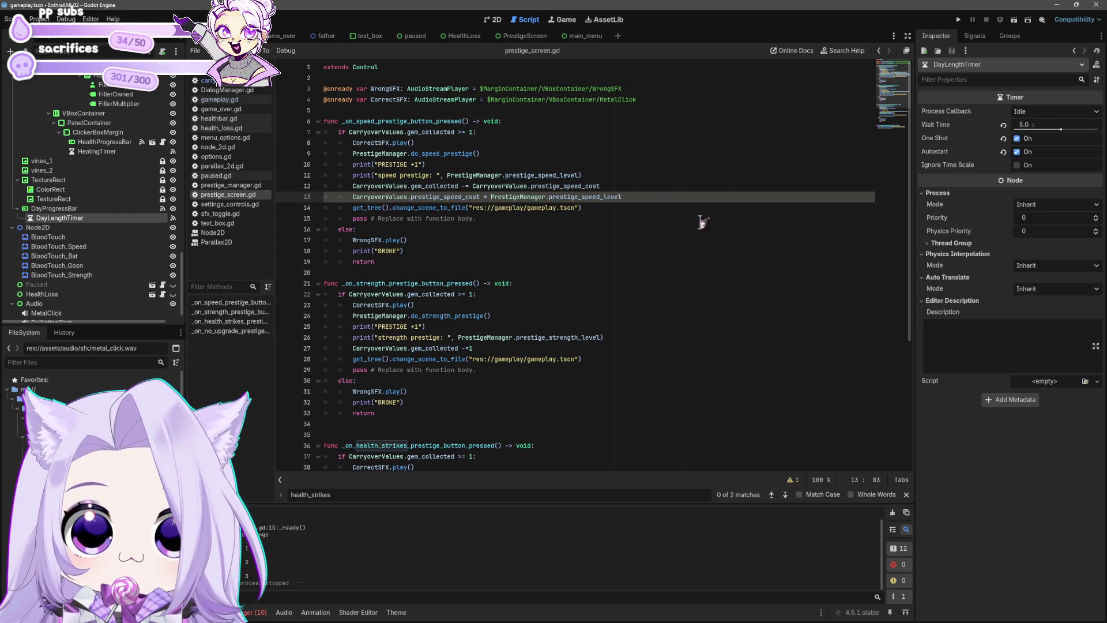
Replace the 1 in line 7's gem check with CarryoverValues.prestige_speed_cost, then run the game.
{"action": "key", "text": "shift+Home"}
{"action": "key", "text": "shift+Home"}
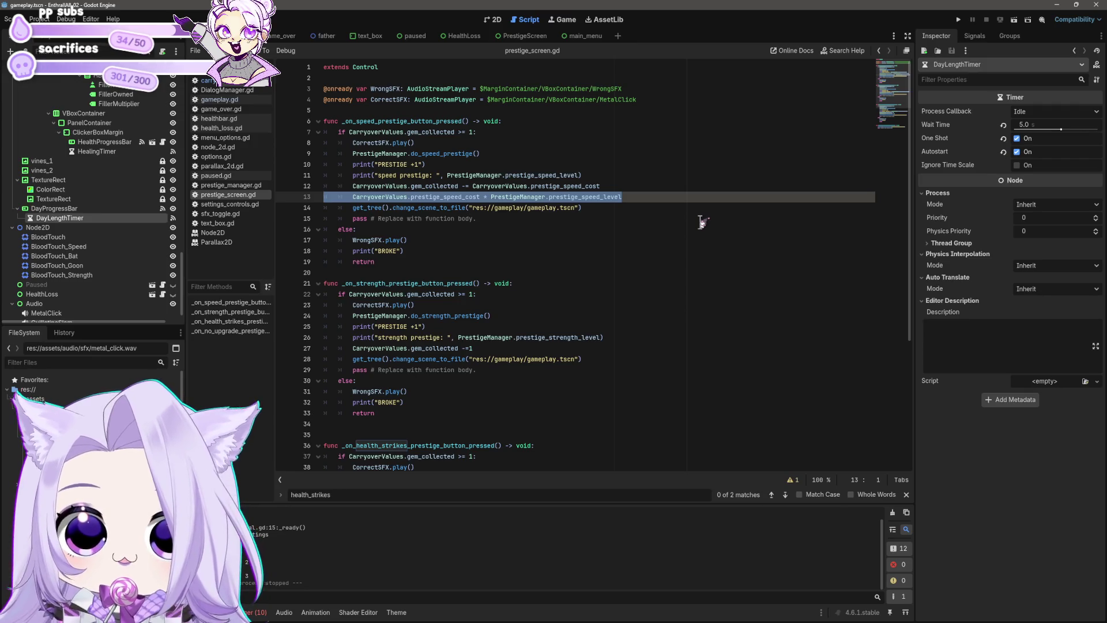
{"action": "left_click_drag", "start_coordinate": [410, 197], "coordinate": [466, 196]}
{"action": "left_click_drag", "start_coordinate": [353, 197], "coordinate": [475, 196]}
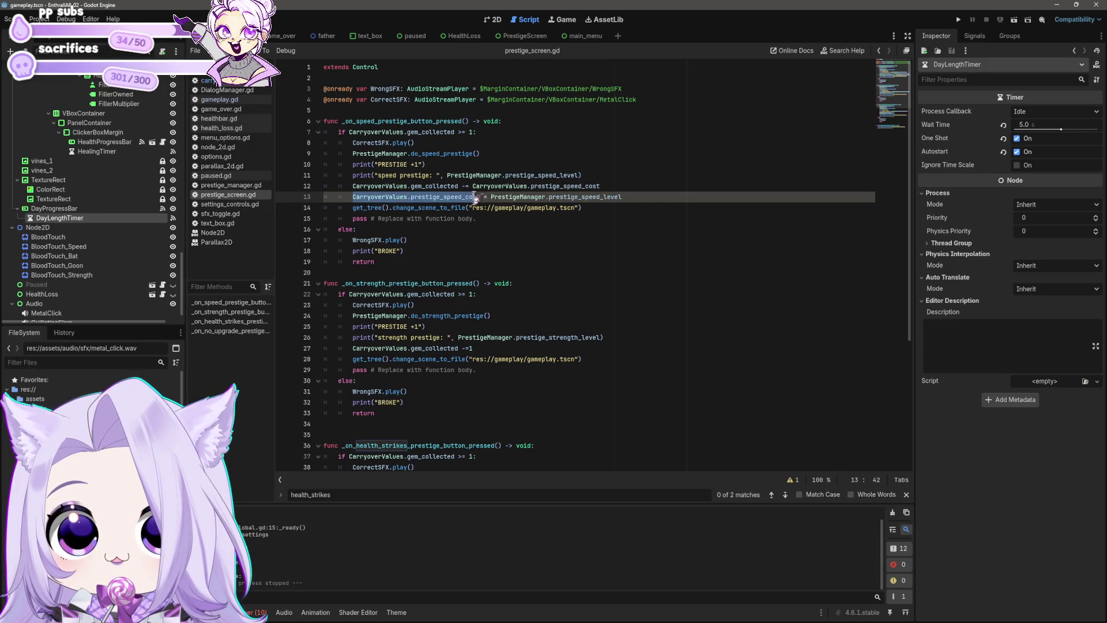
{"action": "left_click", "coordinate": [470, 132]}
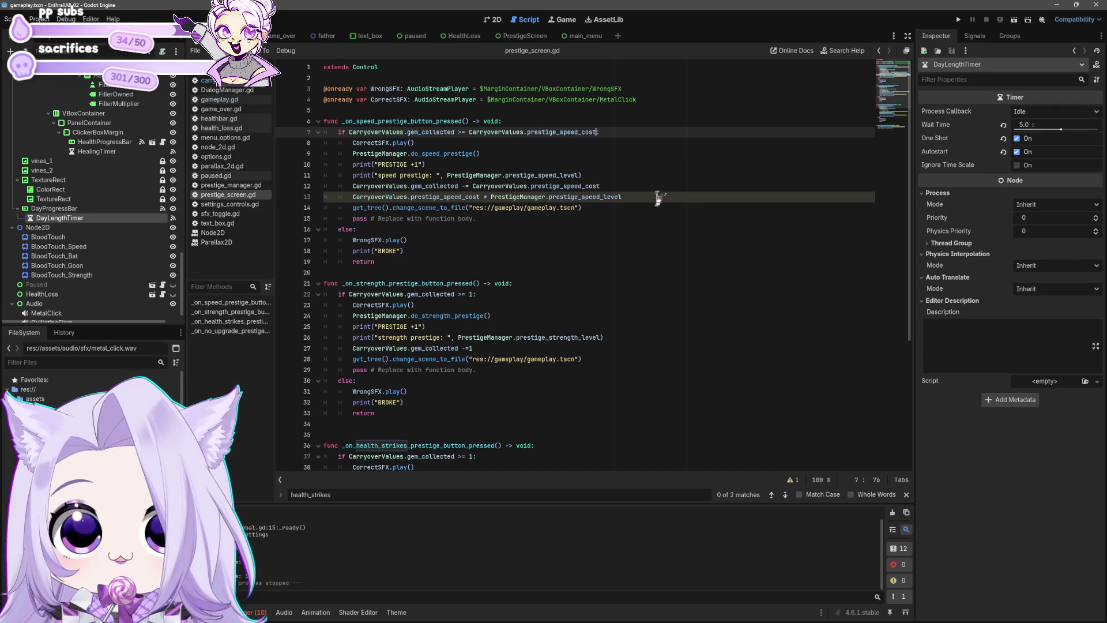
{"action": "left_click", "coordinate": [657, 207]}
{"action": "left_click", "coordinate": [959, 21]}
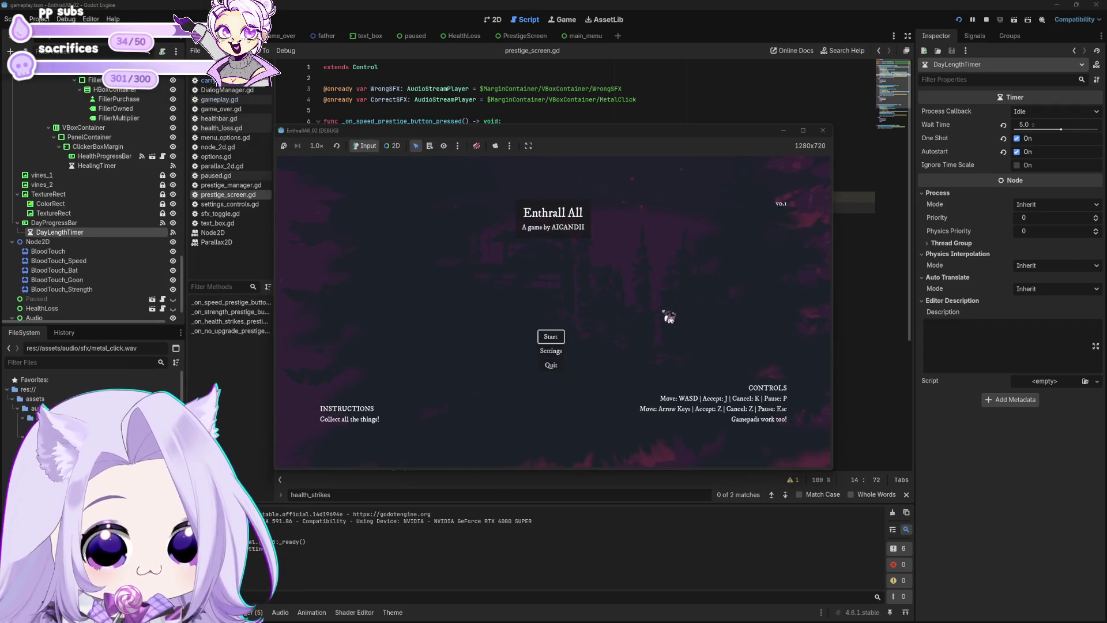
Start the game, cheat in 100 gems, buy two speed prestiges, then close the game.
{"action": "left_click", "coordinate": [555, 347]}
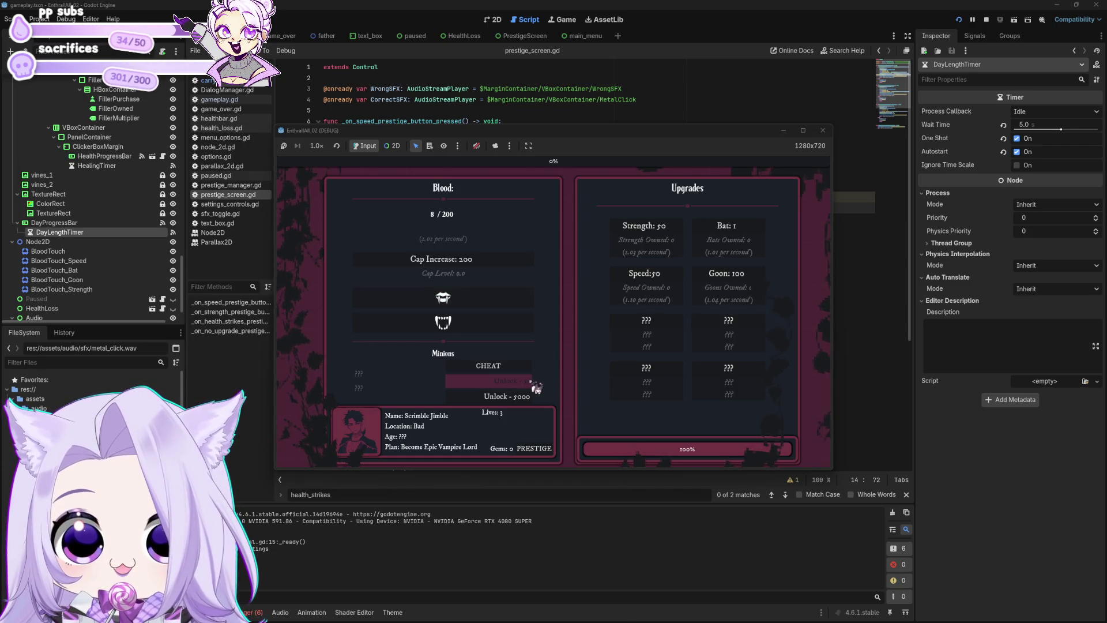
{"action": "left_click", "coordinate": [488, 366]}
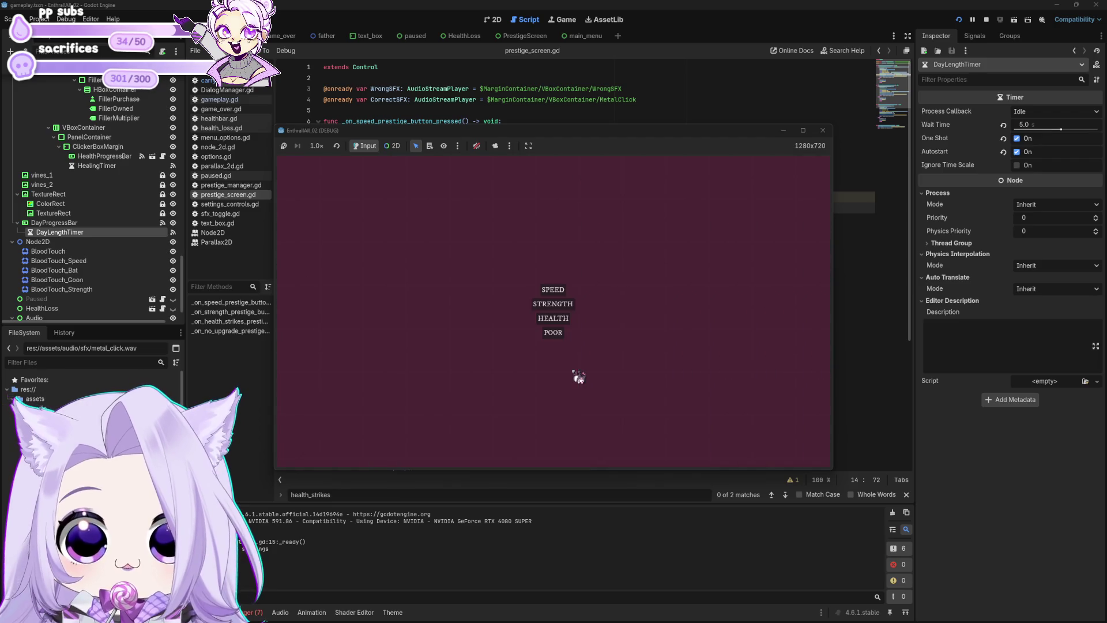
{"action": "left_click", "coordinate": [571, 292]}
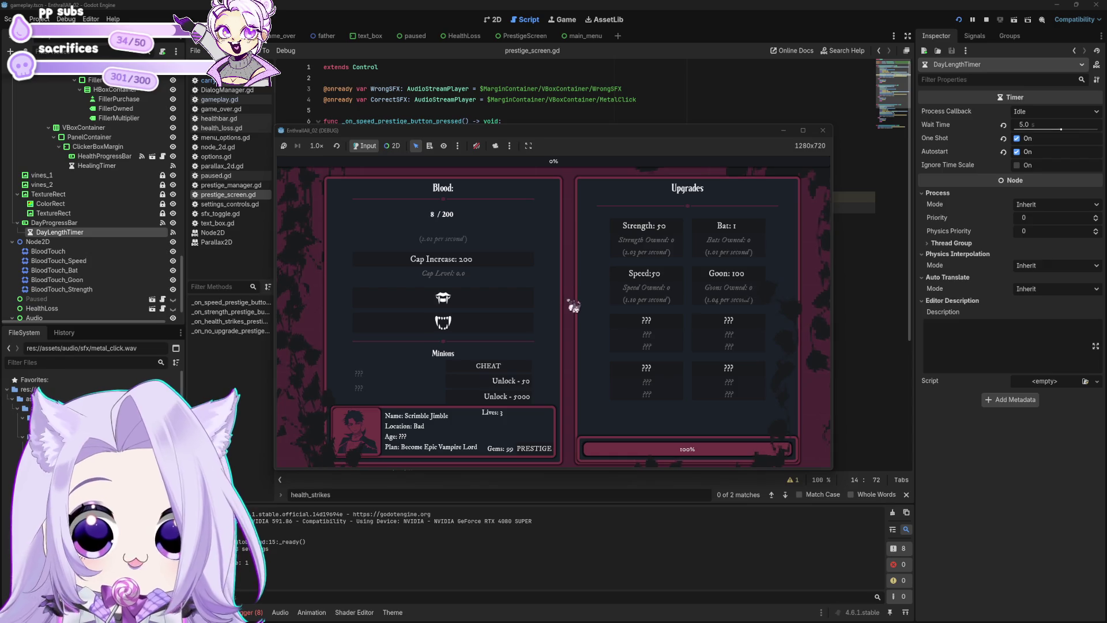
{"action": "left_click", "coordinate": [534, 448]}
{"action": "left_click", "coordinate": [568, 300]}
{"action": "left_click", "coordinate": [823, 131]}
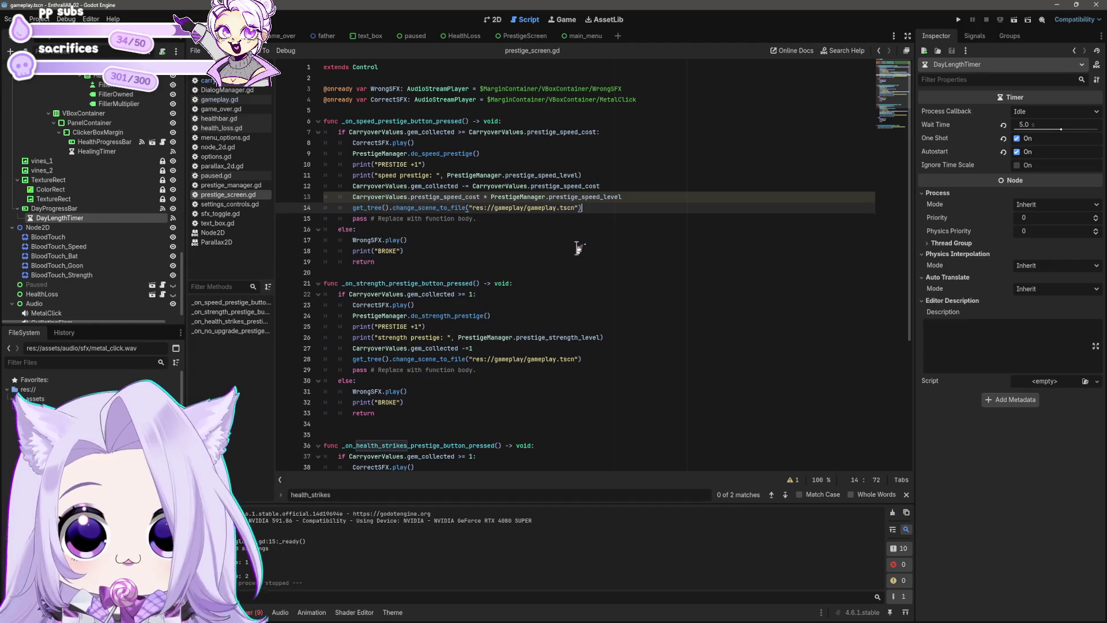
Change line 13's * to *= so prestige_speed_cost grows in place, then run the game.
{"action": "left_click", "coordinate": [579, 250]}
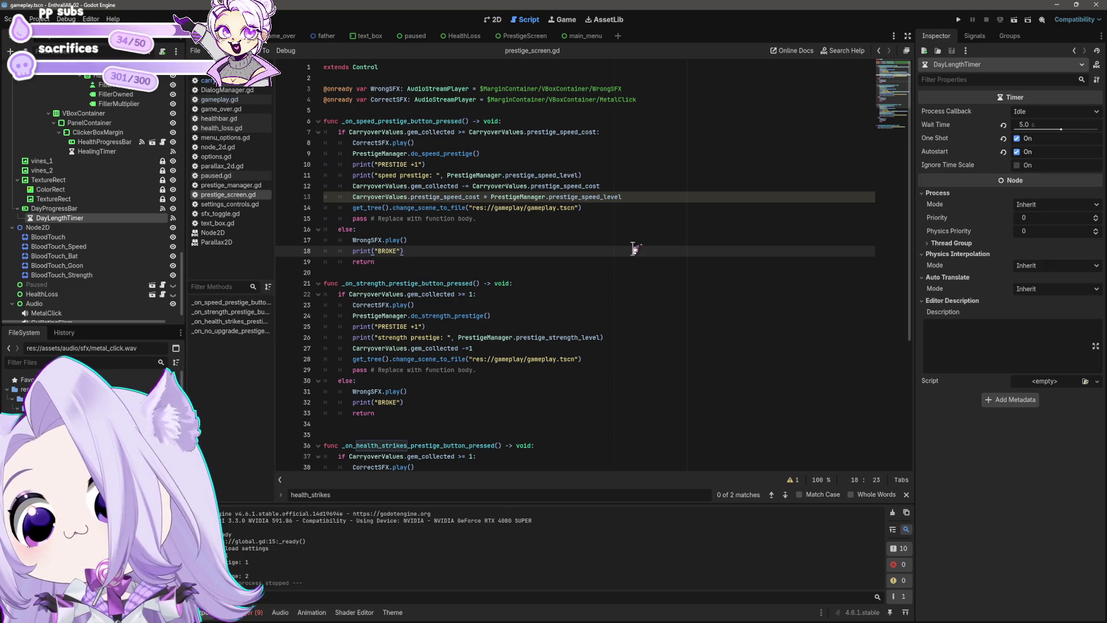
{"action": "left_click", "coordinate": [650, 196]}
{"action": "left_click", "coordinate": [488, 196]}
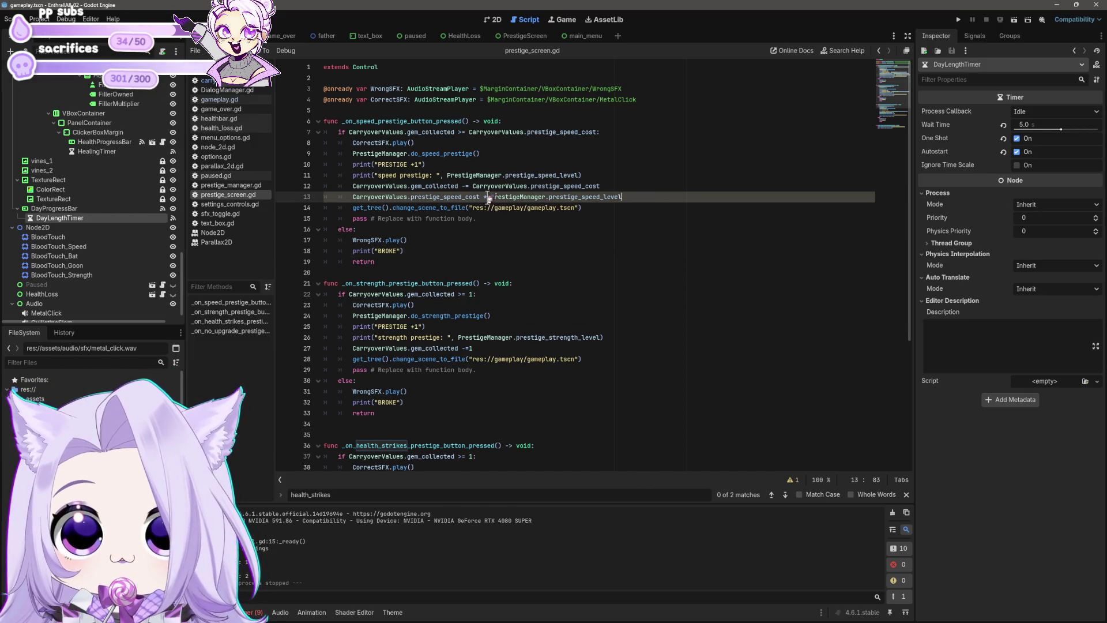
{"action": "type", "text": "+="}
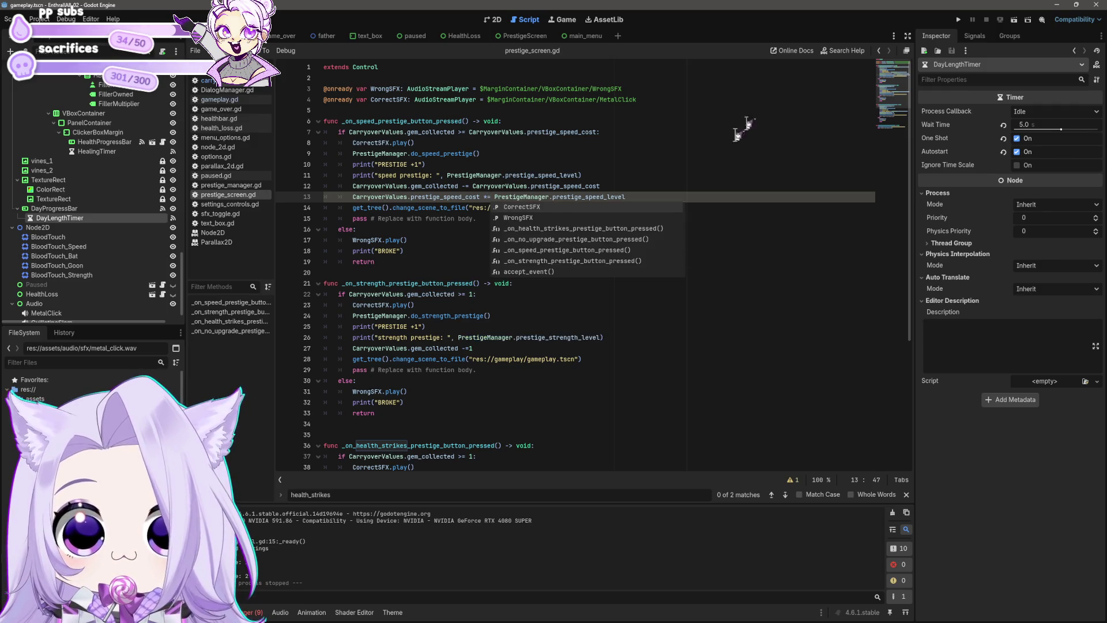
{"action": "left_click", "coordinate": [958, 19]}
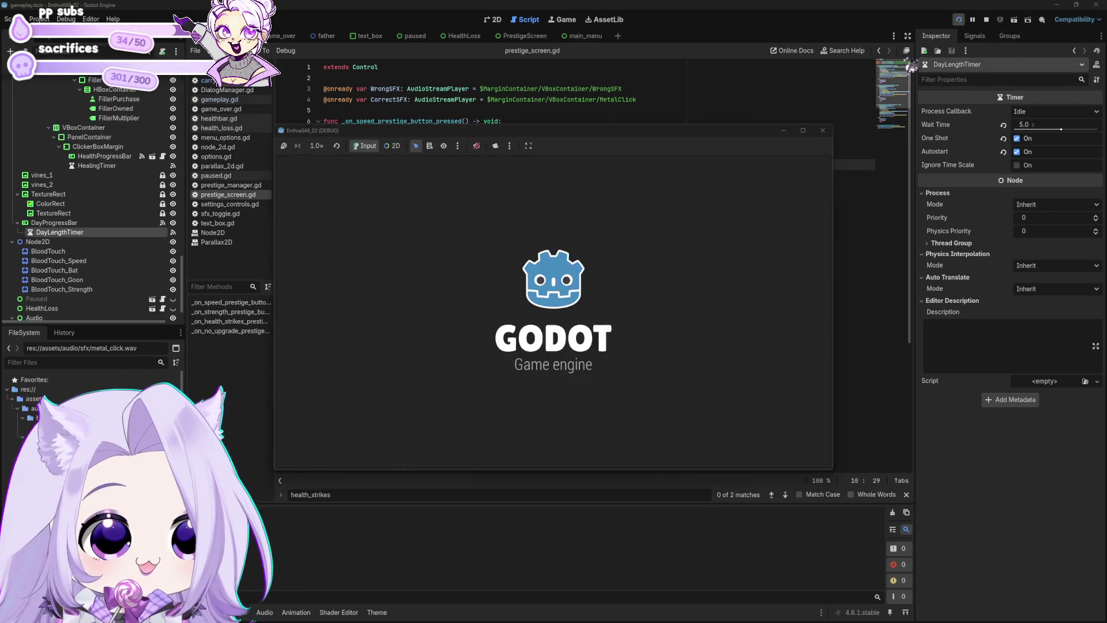
Start the game, cheat in 100 gems, buy speed prestiges down to 98 gems, then close it.
{"action": "left_click", "coordinate": [551, 337]}
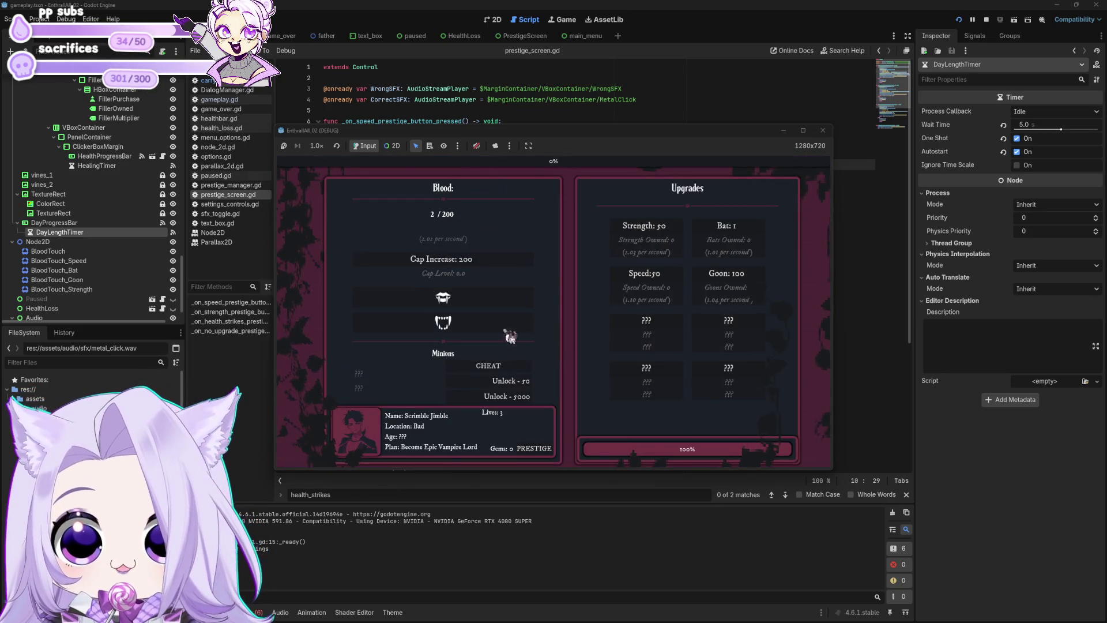
{"action": "left_click", "coordinate": [503, 364]}
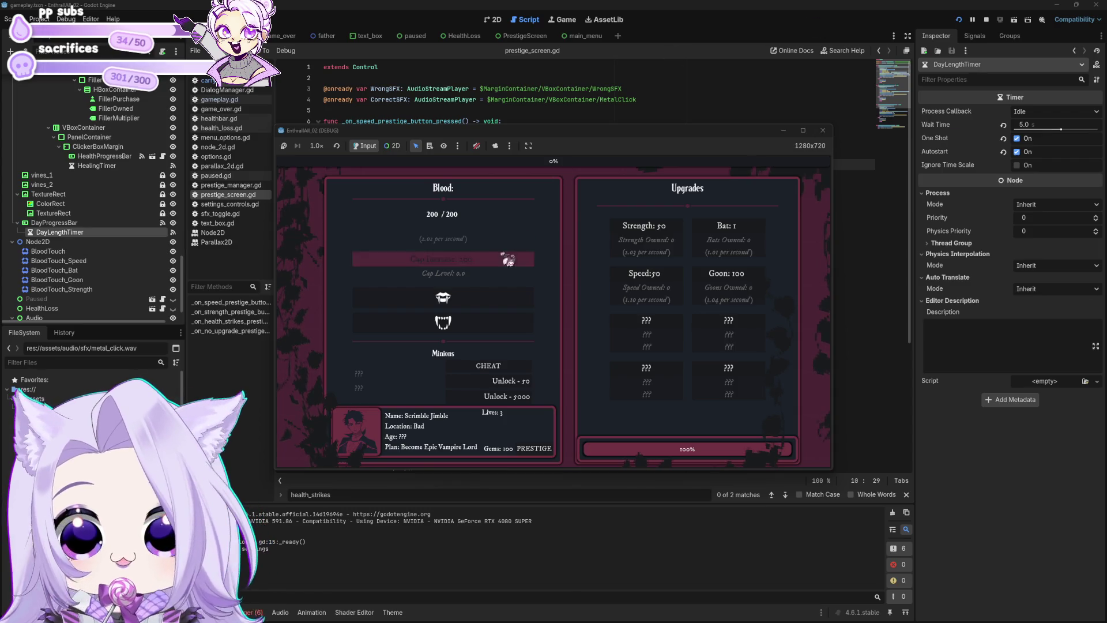
{"action": "left_click", "coordinate": [563, 290]}
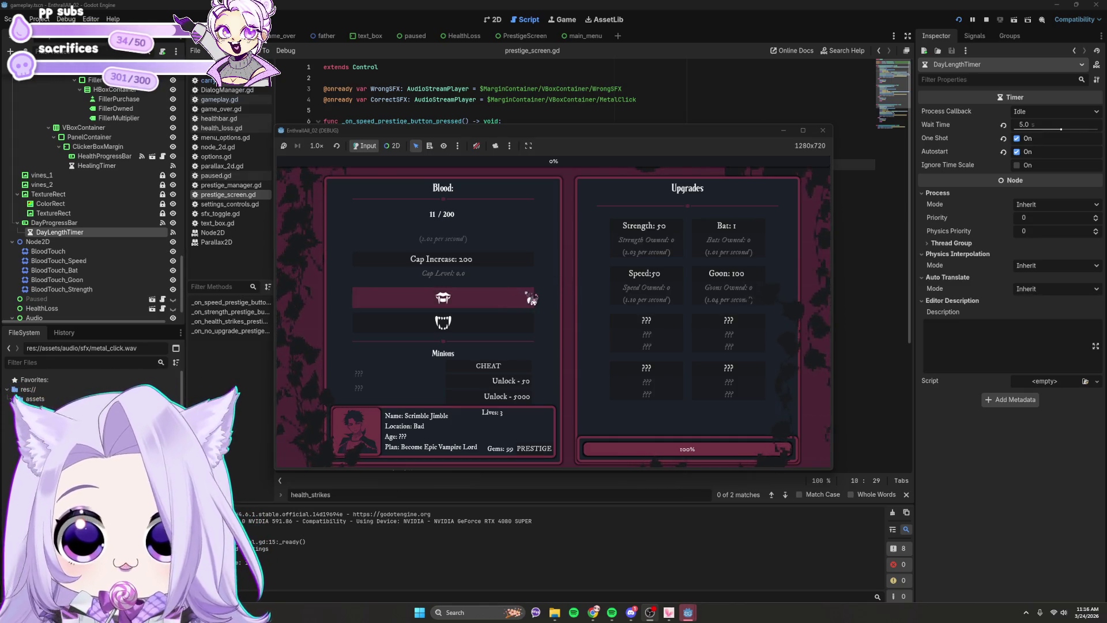
{"action": "left_click", "coordinate": [559, 290]}
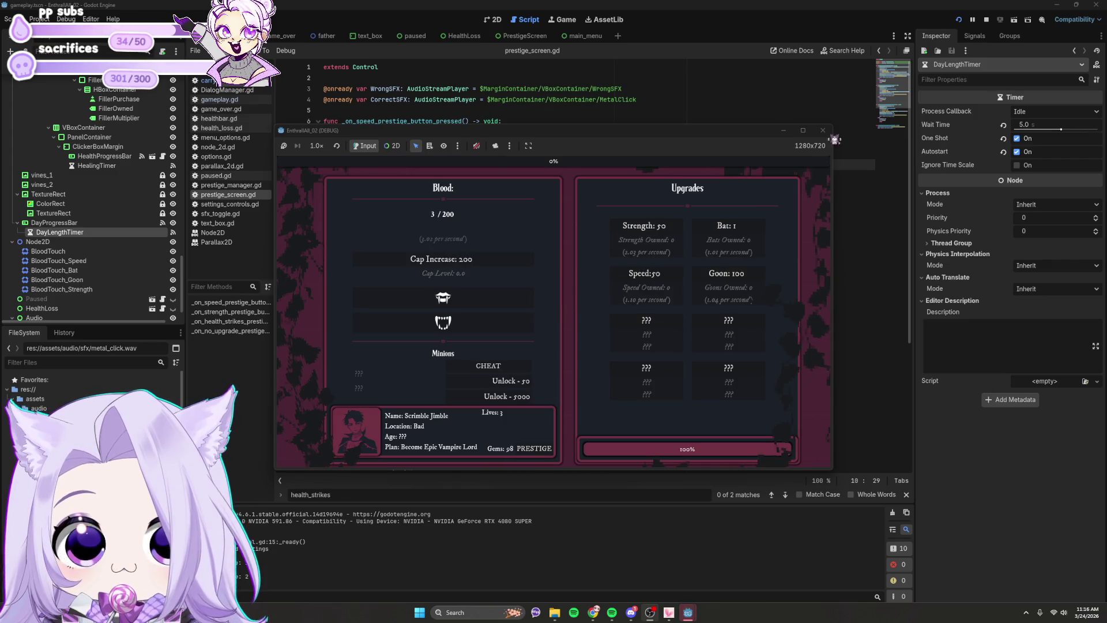
{"action": "left_click", "coordinate": [822, 130]}
{"action": "left_click", "coordinate": [621, 219]}
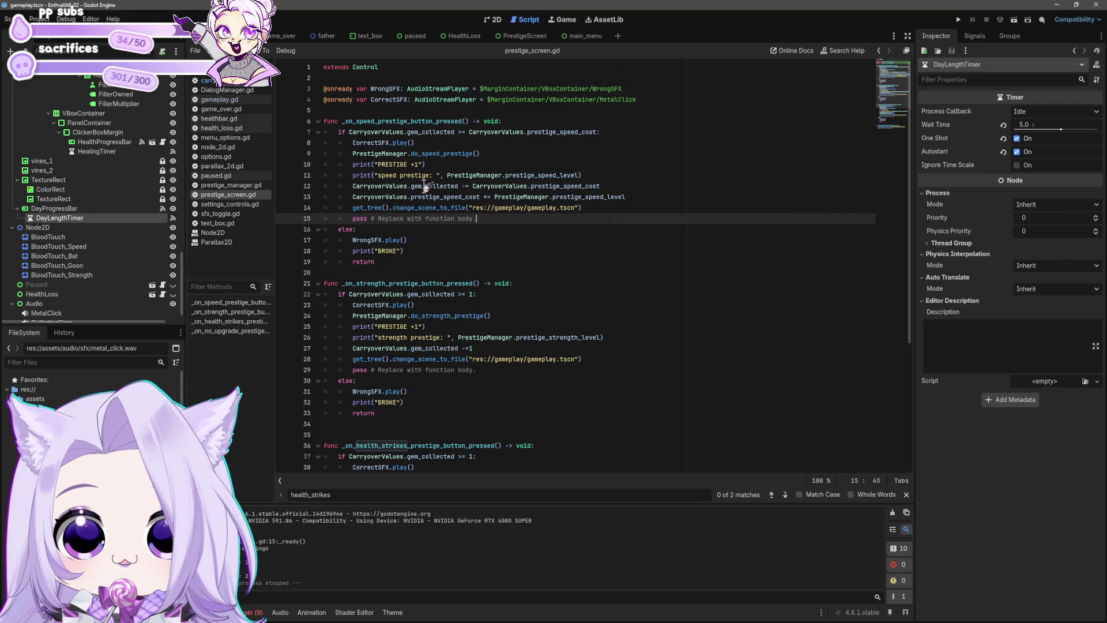
Move the prestige_speed_cost *= line above the gem_collected deduction on line 12, then run the game.
{"action": "left_click", "coordinate": [461, 186]}
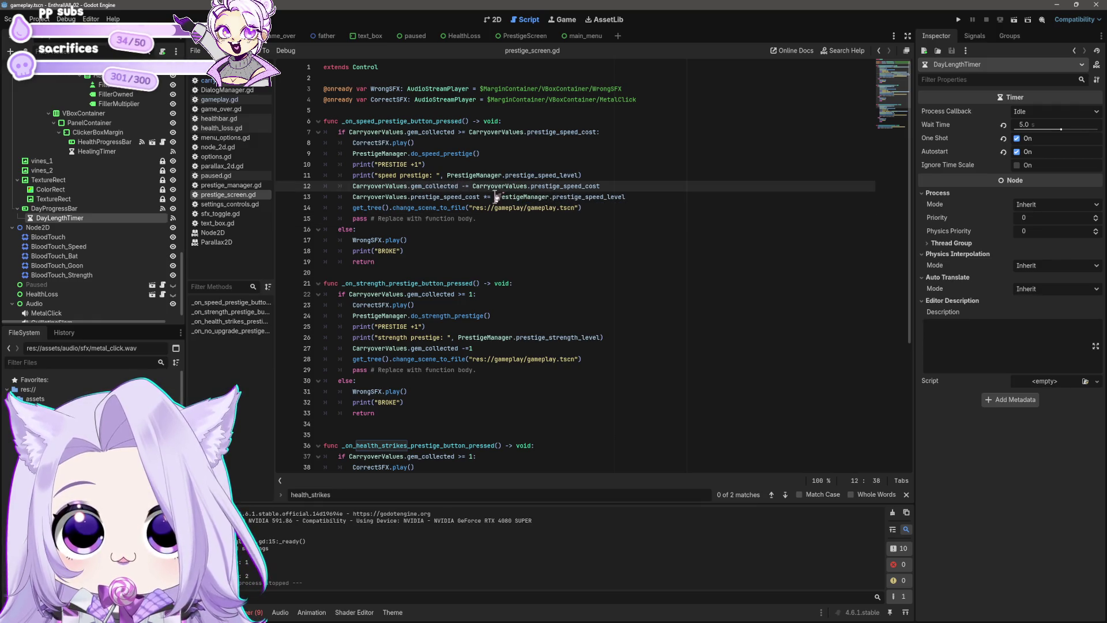
{"action": "left_click", "coordinate": [612, 185]}
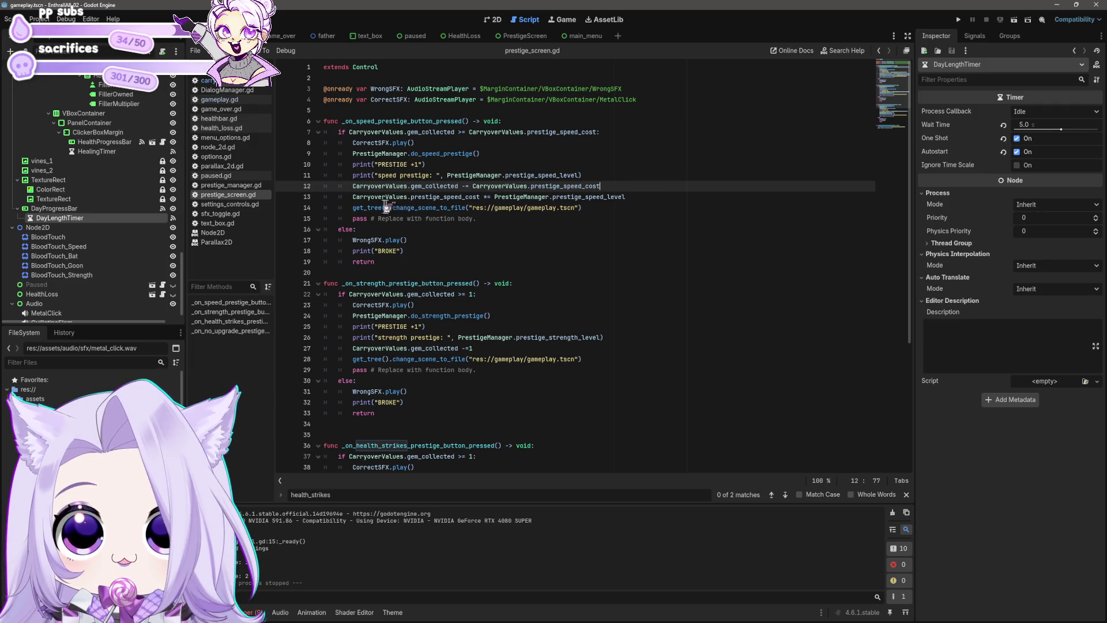
{"action": "left_click", "coordinate": [480, 199]}
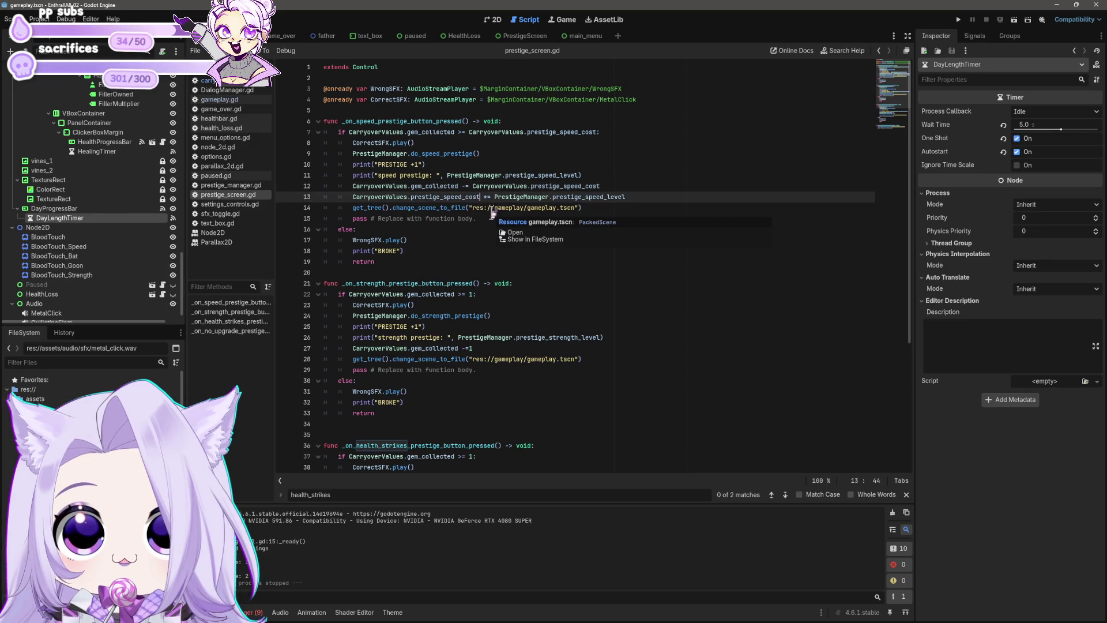
{"action": "key", "text": "shift+Home"}
{"action": "key", "text": "shift+Home"}
{"action": "key", "text": "ctrl+c"}
{"action": "key", "text": "BackSpace"}
{"action": "key", "text": "alt+Up"}
{"action": "key", "text": "ctrl+v"}
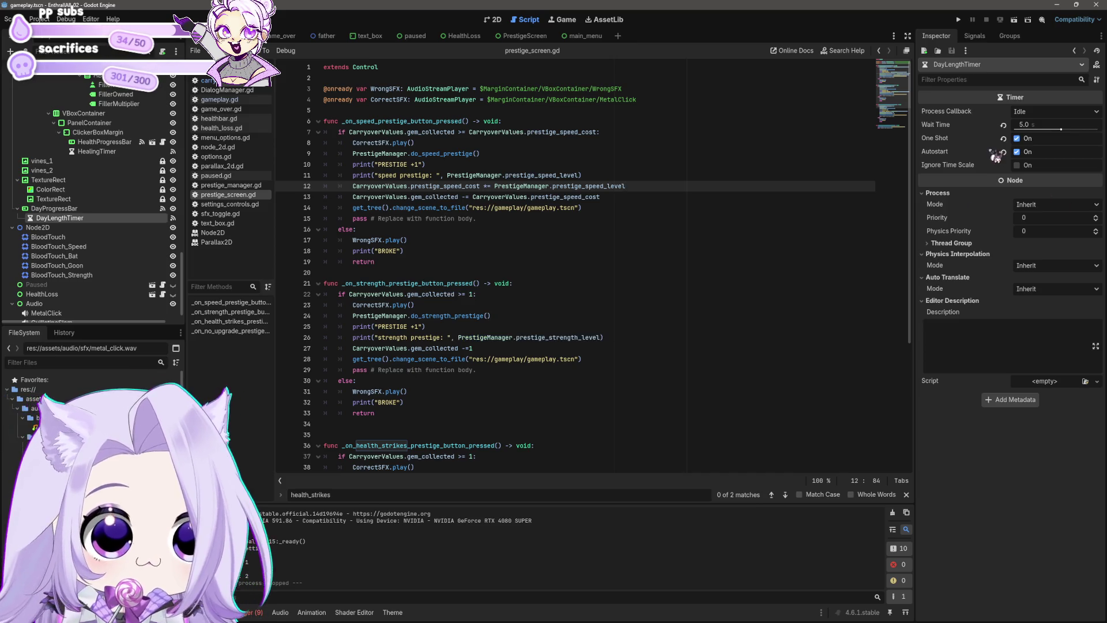
{"action": "left_click", "coordinate": [958, 21]}
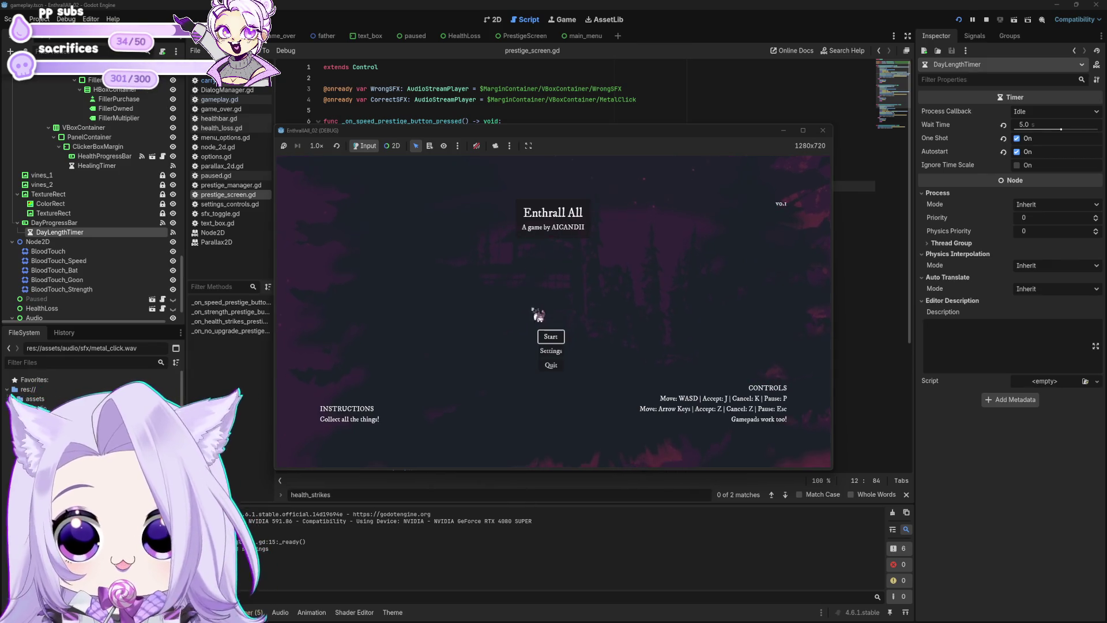
Start the game, cheat in 100 gems, buy three successive speed prestiges, then stop the run.
{"action": "left_click", "coordinate": [550, 337]}
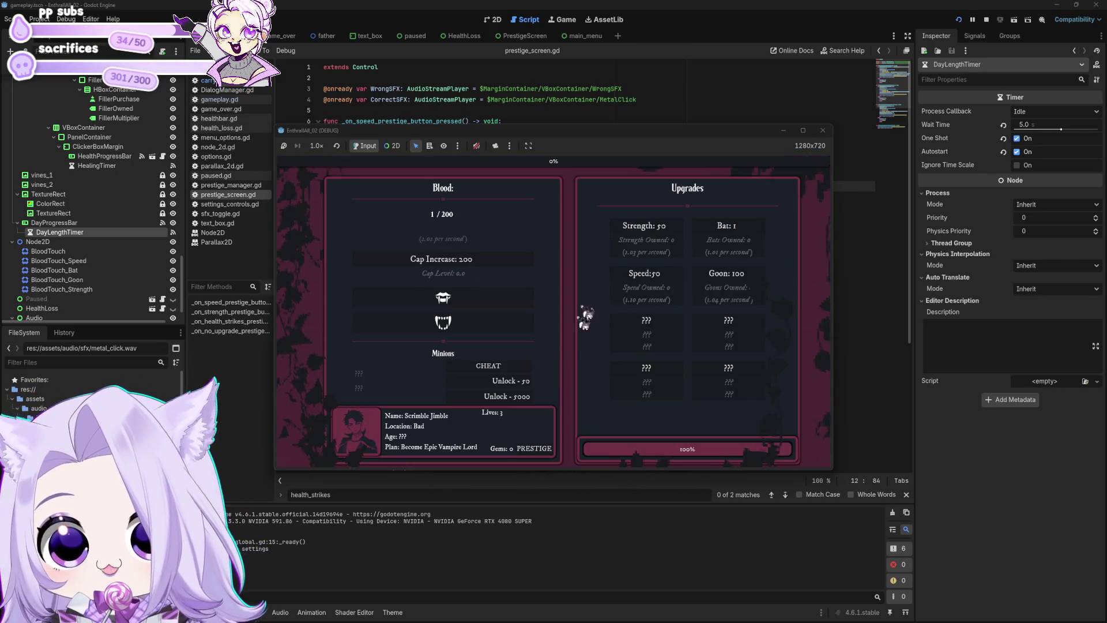
{"action": "left_click", "coordinate": [488, 371]}
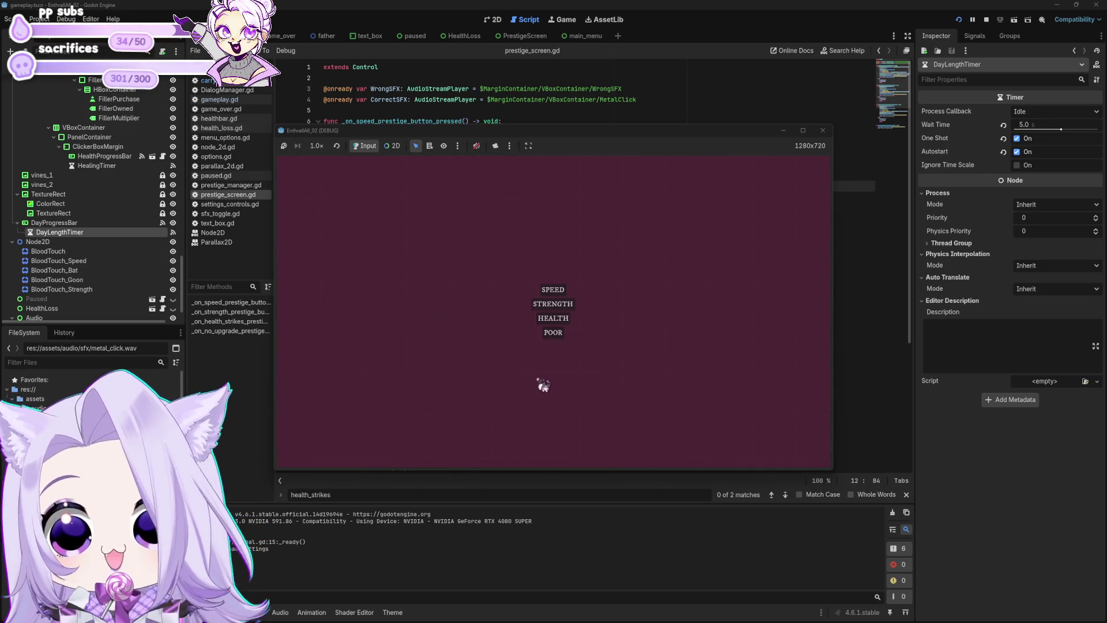
{"action": "left_click", "coordinate": [555, 291]}
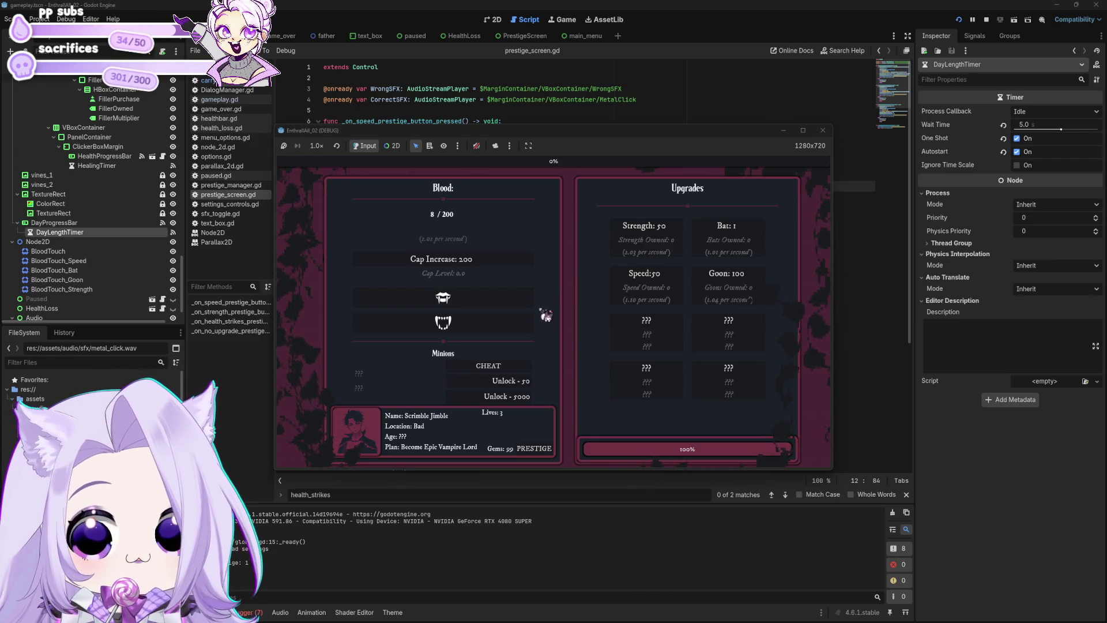
{"action": "left_click", "coordinate": [556, 295]}
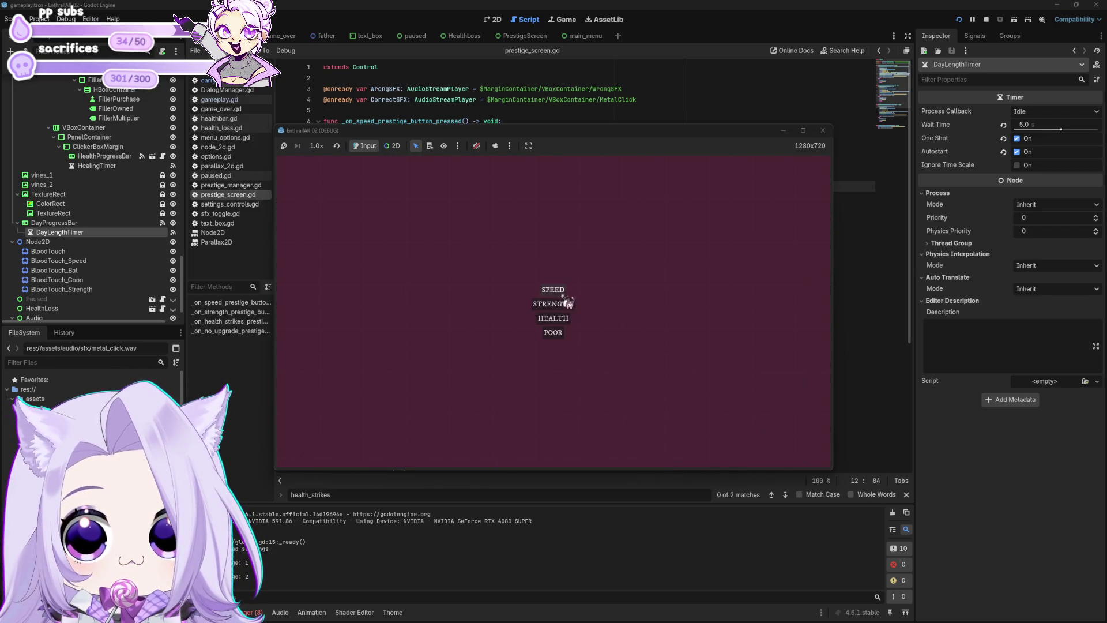
{"action": "left_click", "coordinate": [564, 292]}
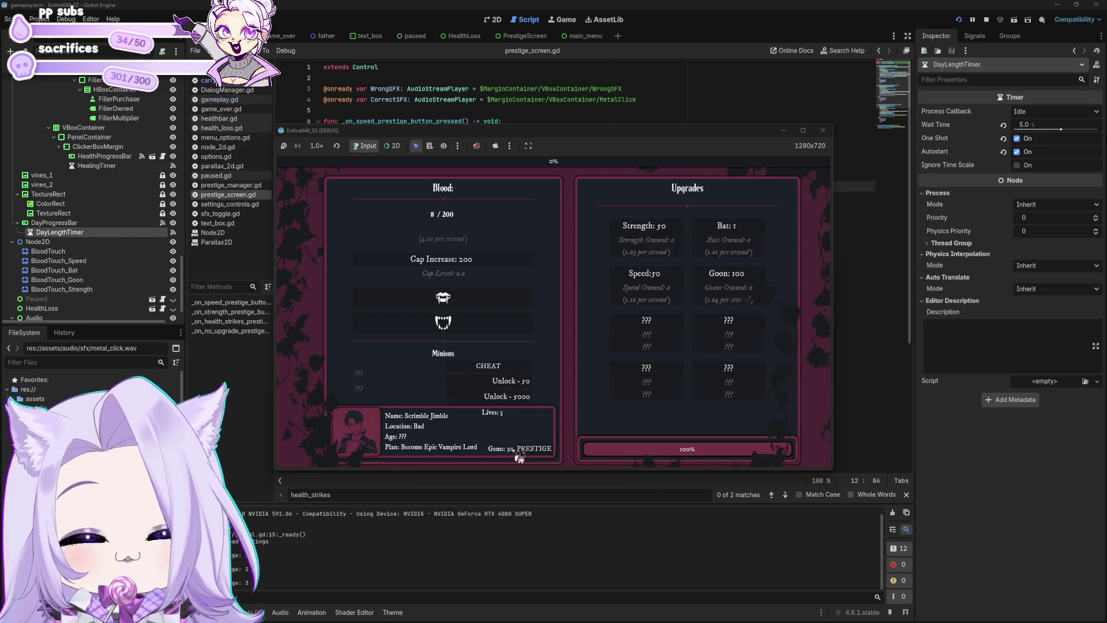
{"action": "left_click", "coordinate": [824, 131]}
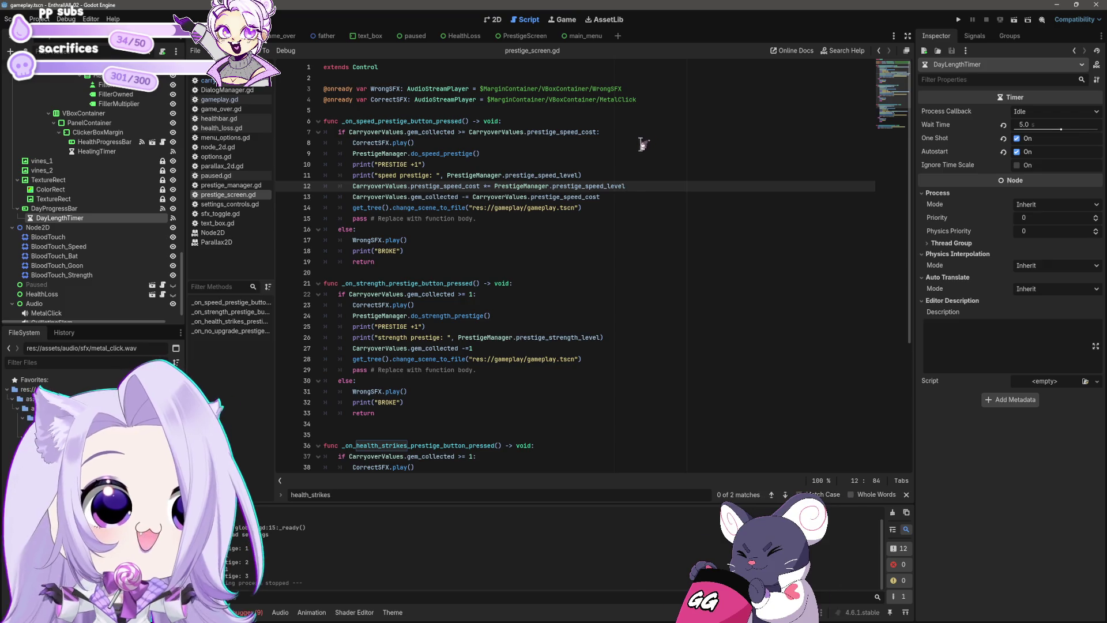
Copy the speed prestige function body and paste it over the strength prestige body.
{"action": "left_click", "coordinate": [595, 176]}
{"action": "left_click", "coordinate": [610, 217]}
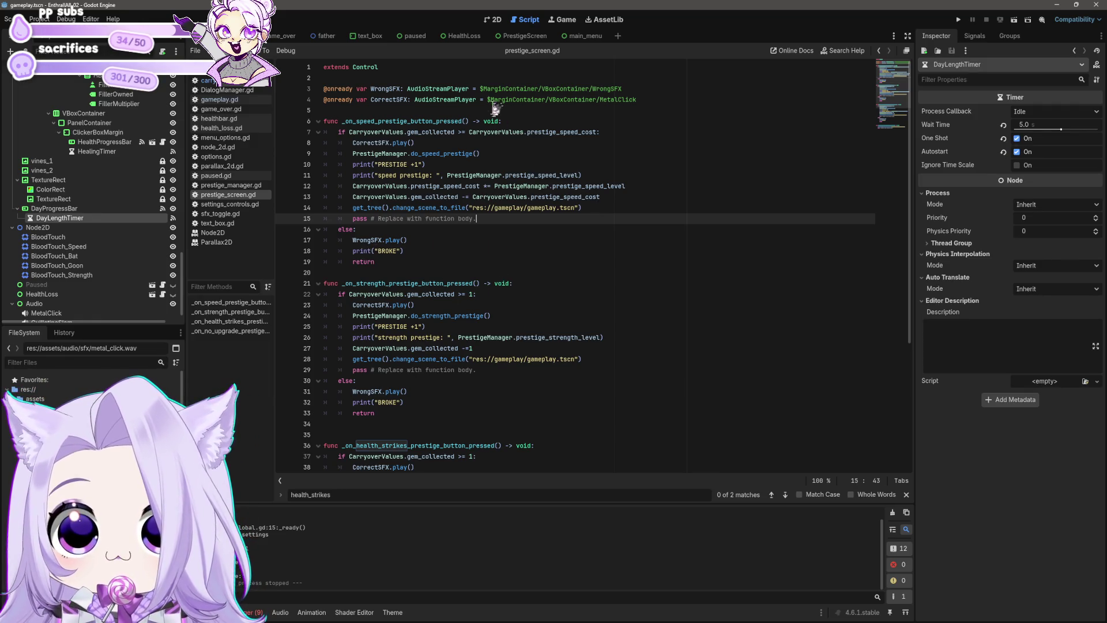
{"action": "left_click_drag", "start_coordinate": [469, 132], "coordinate": [597, 132]}
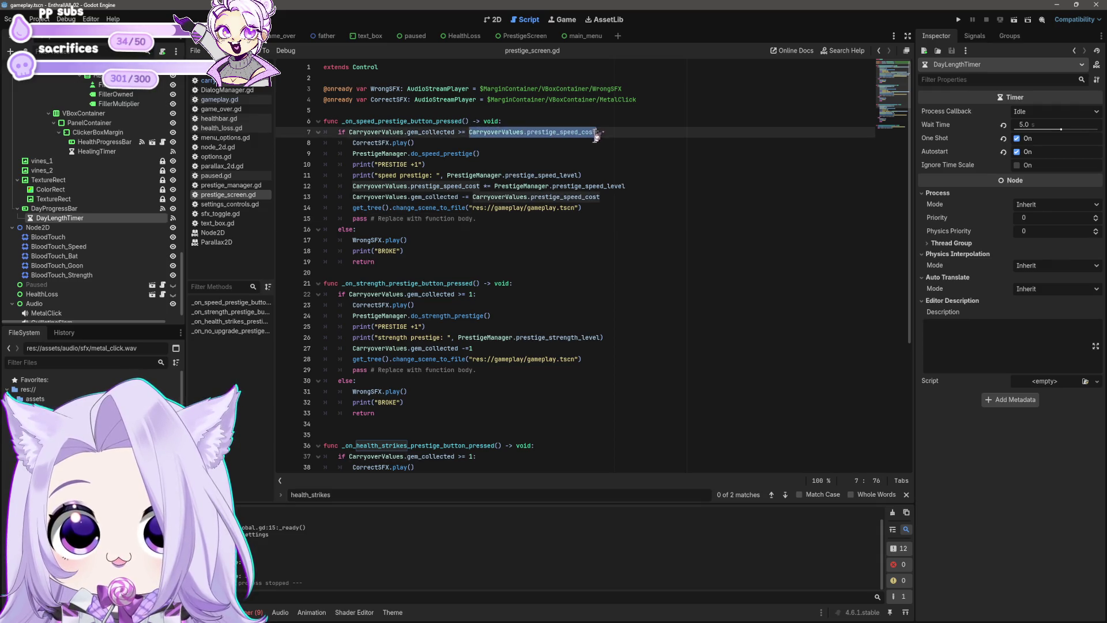
{"action": "mouse_move", "coordinate": [420, 261]}
{"action": "left_mouse_down"}
{"action": "mouse_move", "coordinate": [346, 217]}
{"action": "mouse_move", "coordinate": [272, 131]}
{"action": "left_mouse_up"}
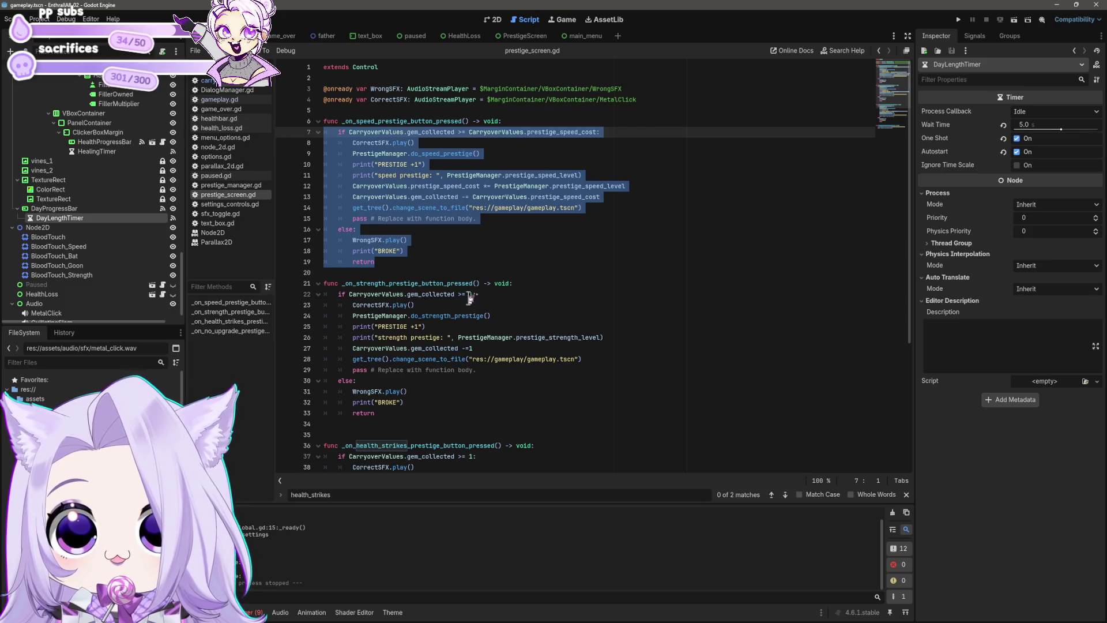
{"action": "scroll", "coordinate": [483, 302], "scroll_direction": "down", "scroll_amount": 1}
{"action": "left_click_drag", "start_coordinate": [376, 380], "coordinate": [256, 266]}
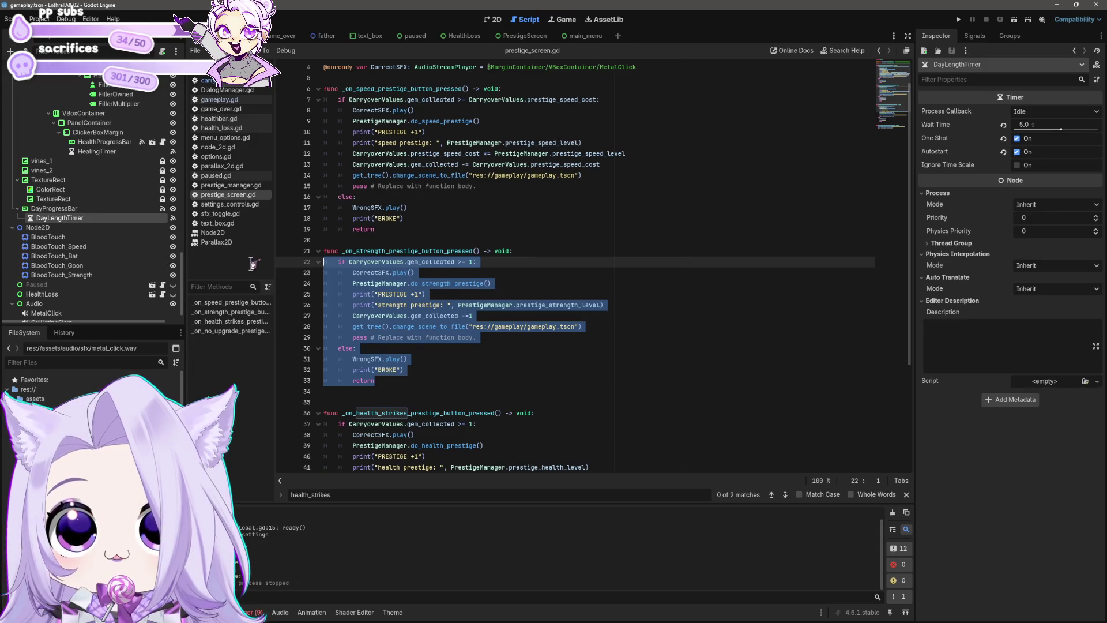
{"action": "type", "text": "if CarryoverValues.gem_collected >= CarryoverValues.prestige_speed_cost: \t\tCorrectSFX.play() \t\tPrestigeManager.do_speed_prestige() \t\tprint(\"PRESTIGE +1\") \t\tprint(\"speed prestige: \", PrestigeManager.prestige_speed_level) \t\tCarryoverValues.prestige_speed_cost += PrestigeManager.prestige_speed_level \t\tCarryoverValues.gem_collected -= CarryoverValues.prestige_speed_cost \t\tget_tree().change_scene_to_file(\"res://gameplay/gameplay.tscn\") \t\tpass # Replace with function body. \telse: \t\tWrongSFX.play() \t\tprint(\"BROKE\") \t\treturn"}
Change speed to strength in the line 22 cost name, the do_speed_prestige call and the print text.
{"action": "left_click", "coordinate": [559, 263]}
{"action": "left_click_drag", "start_coordinate": [561, 266], "coordinate": [576, 262]}
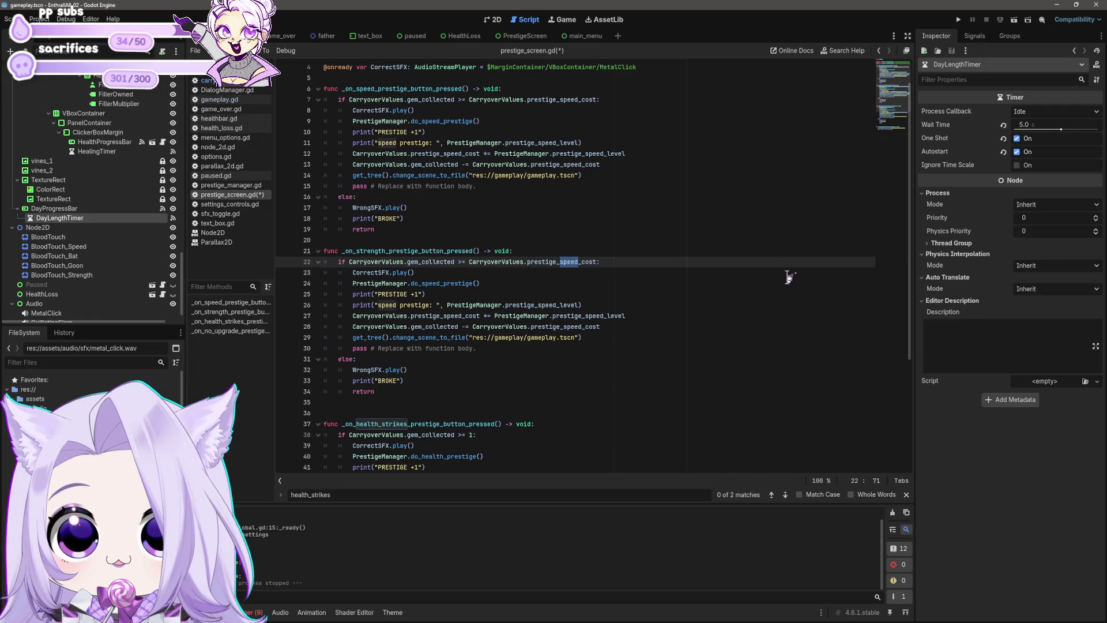
{"action": "type", "text": "strength"}
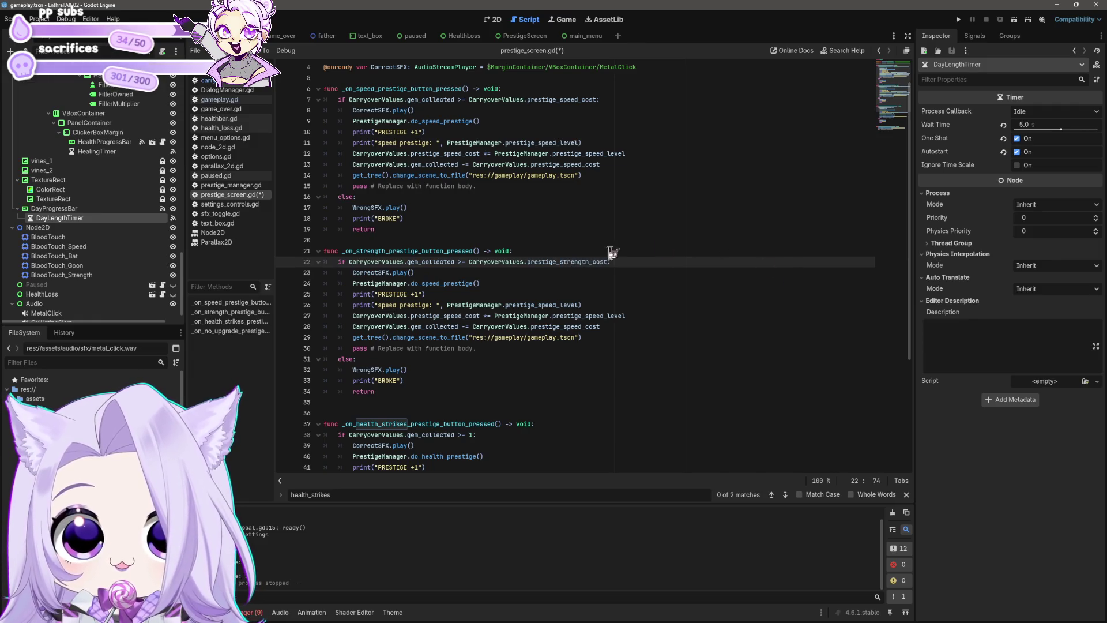
{"action": "double_click", "coordinate": [563, 263]}
{"action": "key", "text": "ctrl+c"}
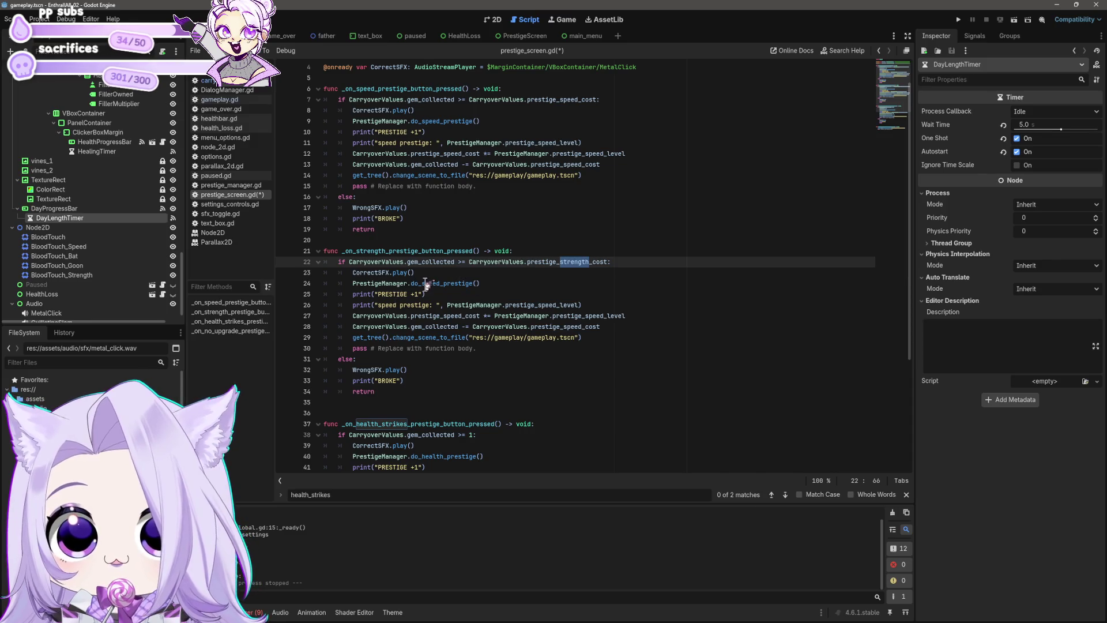
{"action": "double_click", "coordinate": [429, 283]}
{"action": "key", "text": "ctrl+v"}
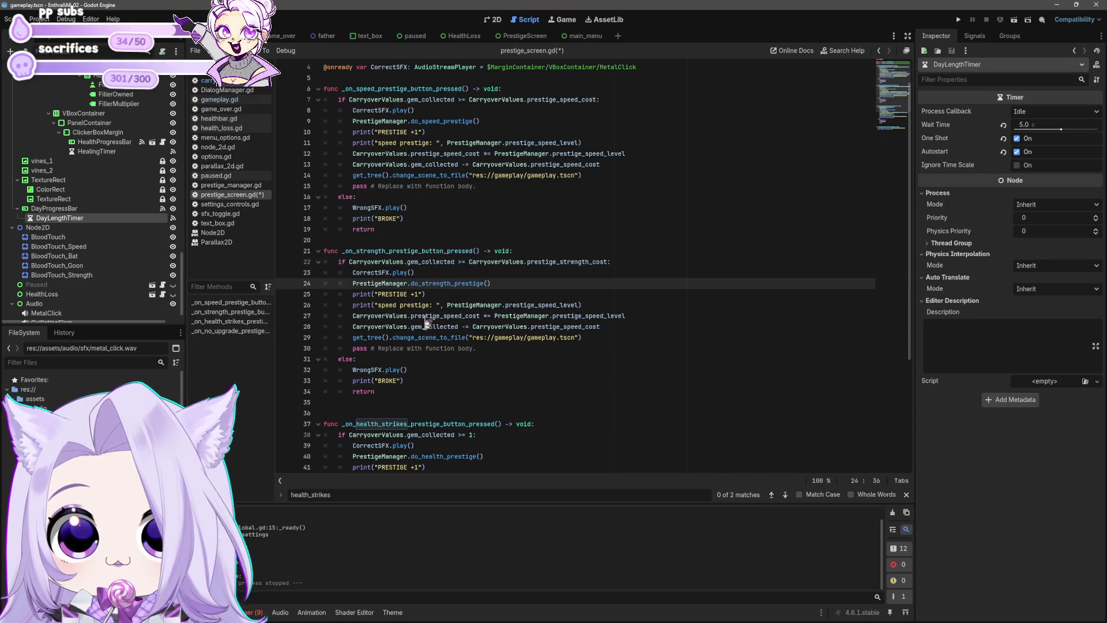
{"action": "double_click", "coordinate": [382, 305]}
{"action": "key", "text": "ctrl+v"}
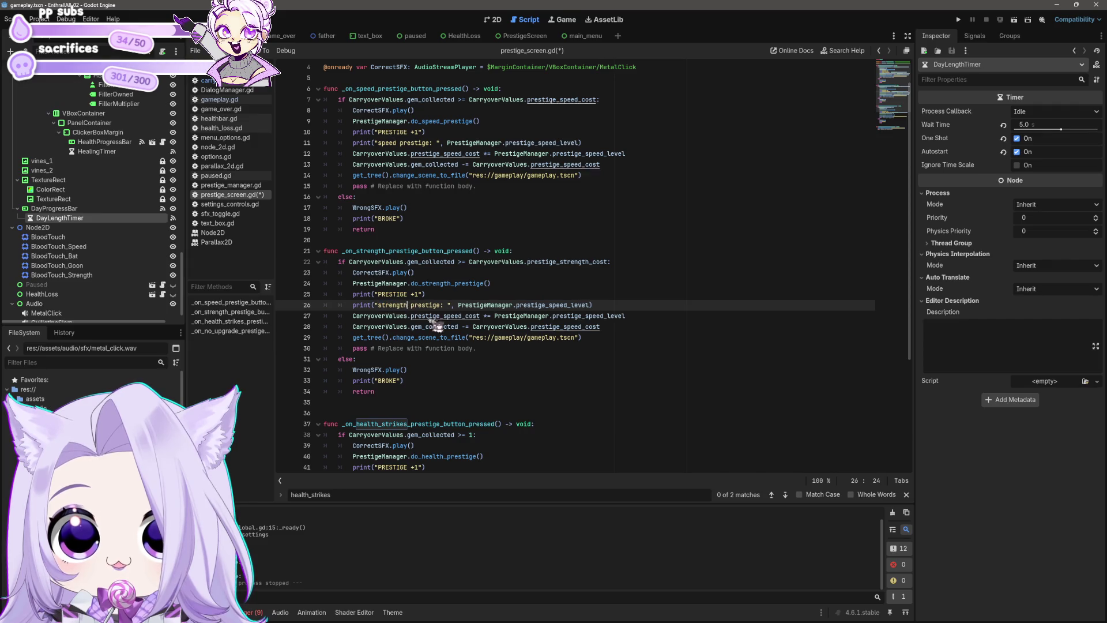
Change the remaining speed level and cost names on lines 26–28 to strength, then save prestige_screen.gd.
{"action": "double_click", "coordinate": [557, 305]}
{"action": "key", "text": "ctrl+v"}
{"action": "double_click", "coordinate": [594, 316]}
{"action": "key", "text": "ctrl+v"}
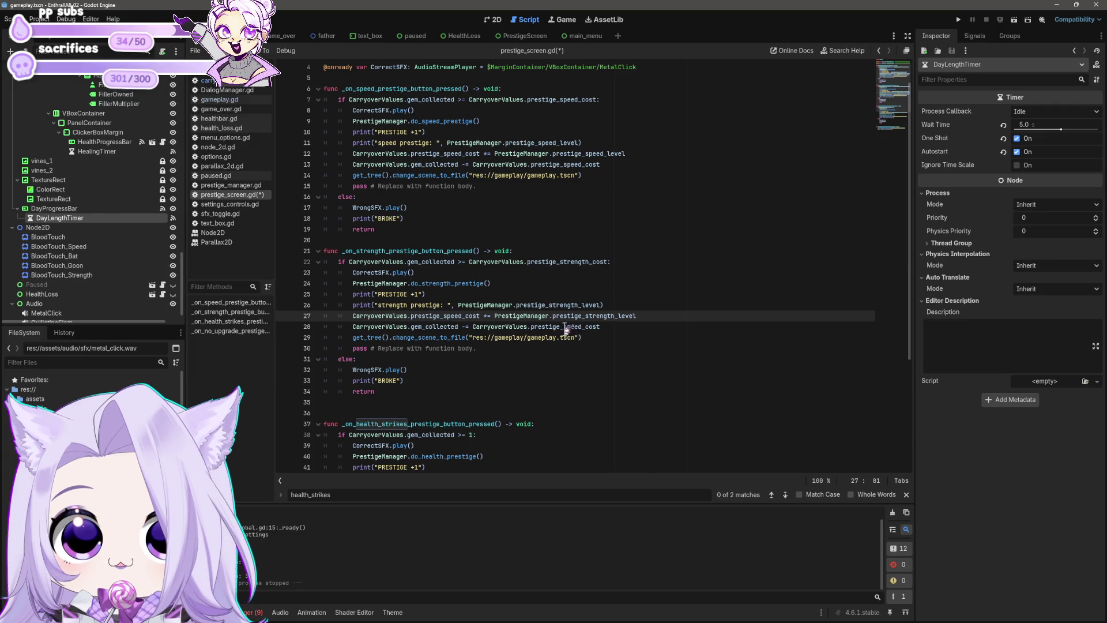
{"action": "double_click", "coordinate": [575, 327]}
{"action": "key", "text": "ctrl+v"}
{"action": "left_click", "coordinate": [447, 315]}
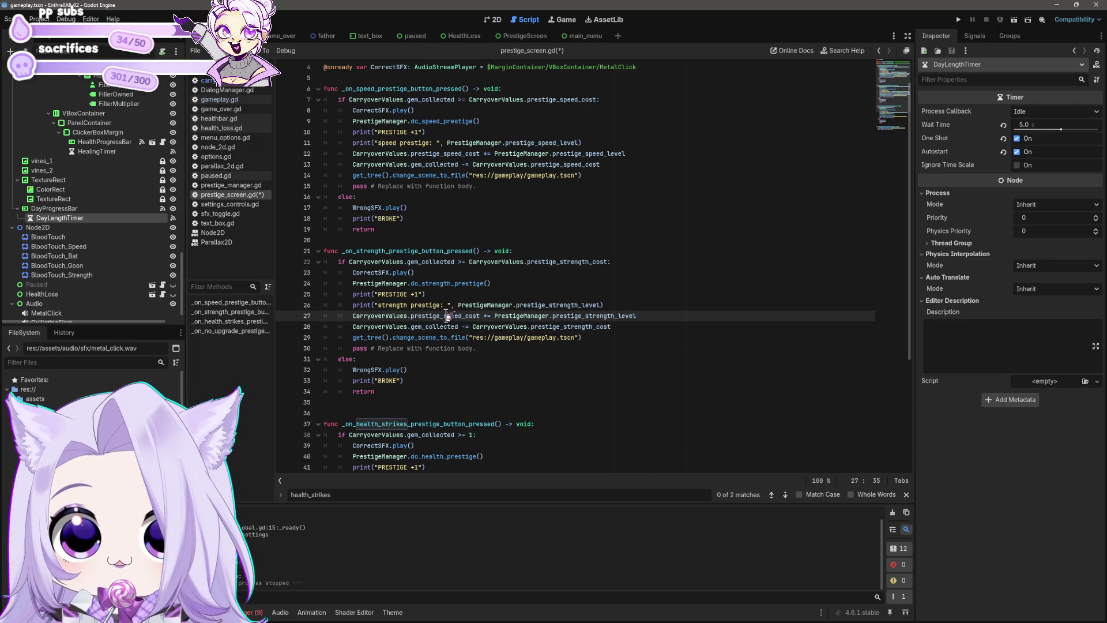
{"action": "double_click", "coordinate": [453, 315]}
{"action": "key", "text": "ctrl+v"}
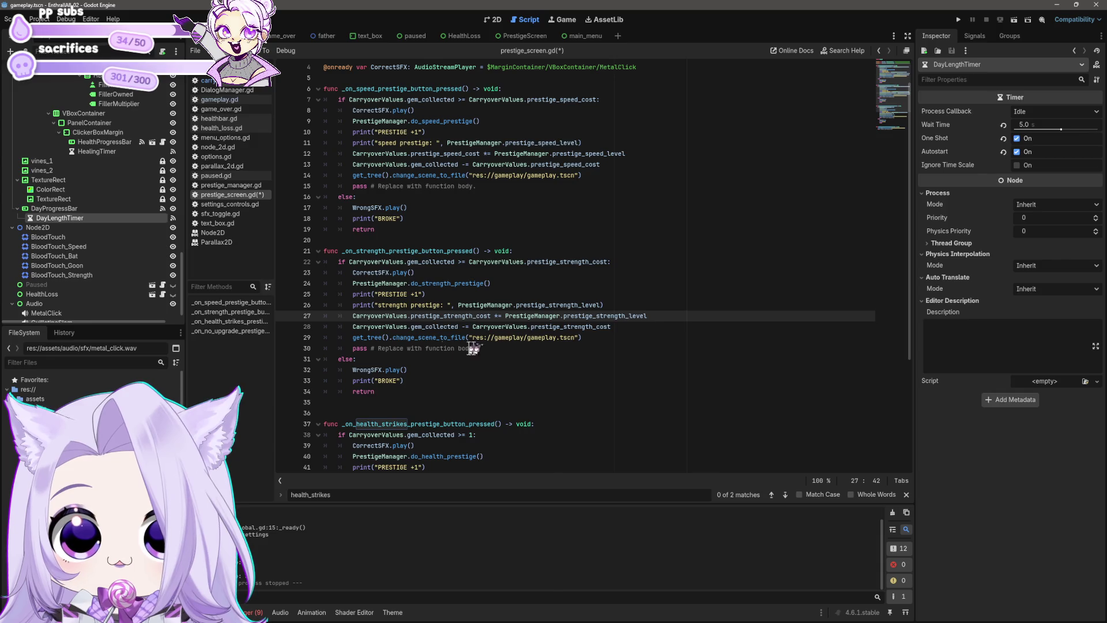
{"action": "left_click", "coordinate": [421, 349]}
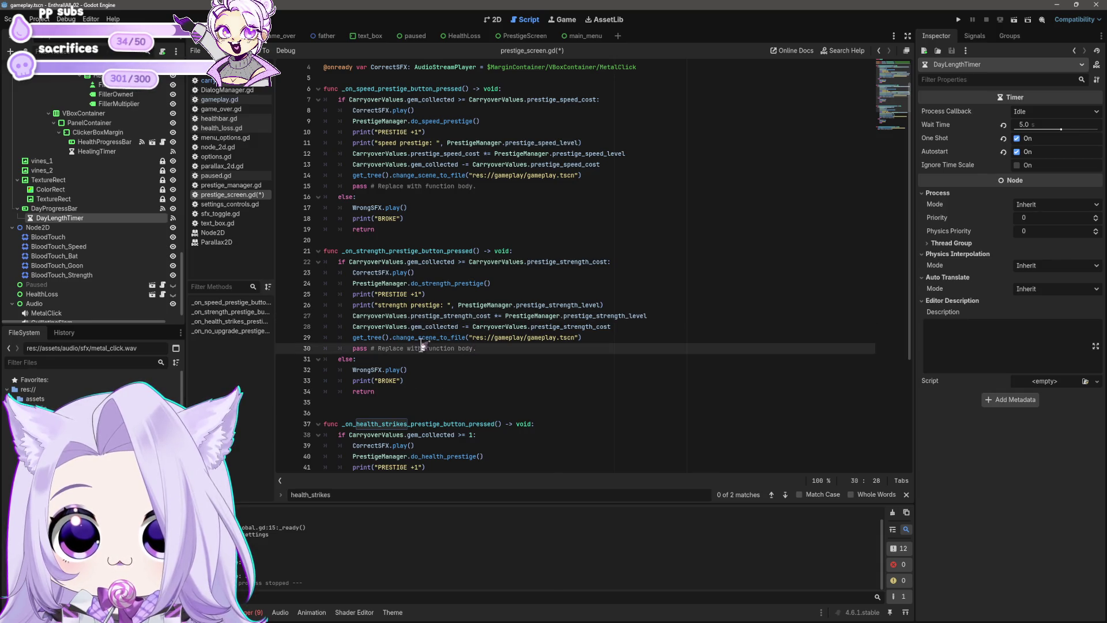
{"action": "key", "text": "ctrl+s"}
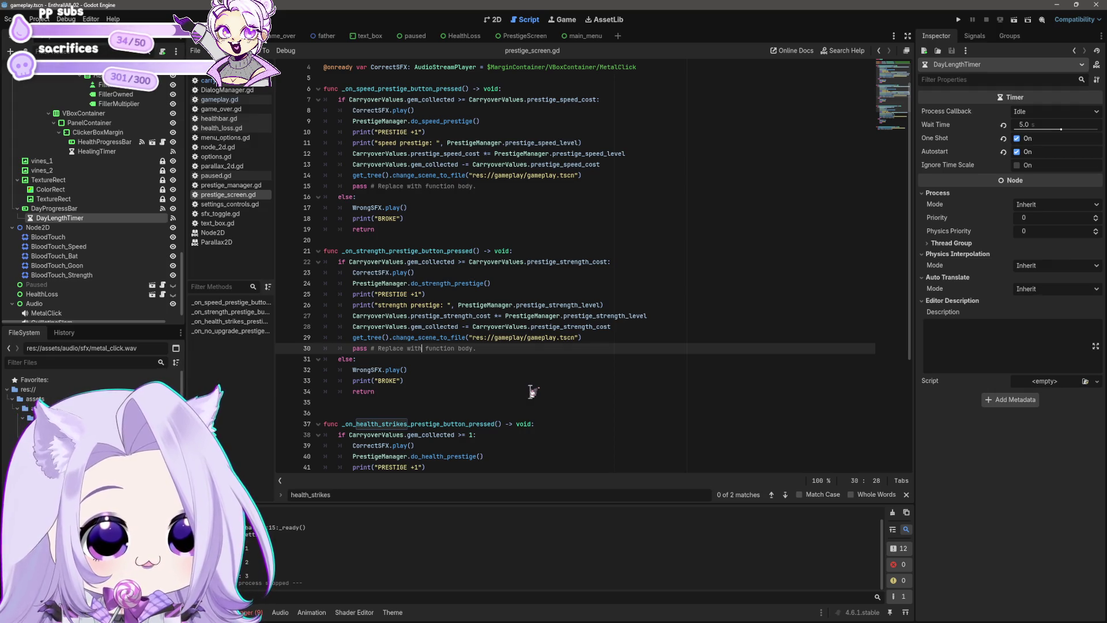
Paste the strength prestige body over the health prestige body.
{"action": "scroll", "coordinate": [567, 401], "scroll_direction": "down", "scroll_amount": 5}
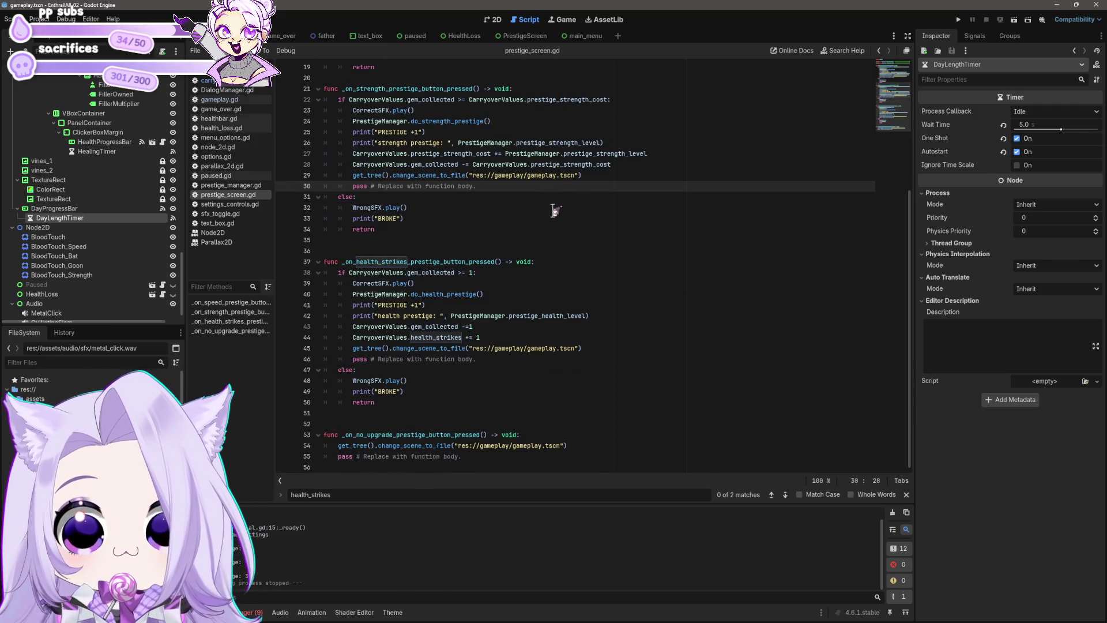
{"action": "left_click_drag", "start_coordinate": [380, 230], "coordinate": [261, 124]}
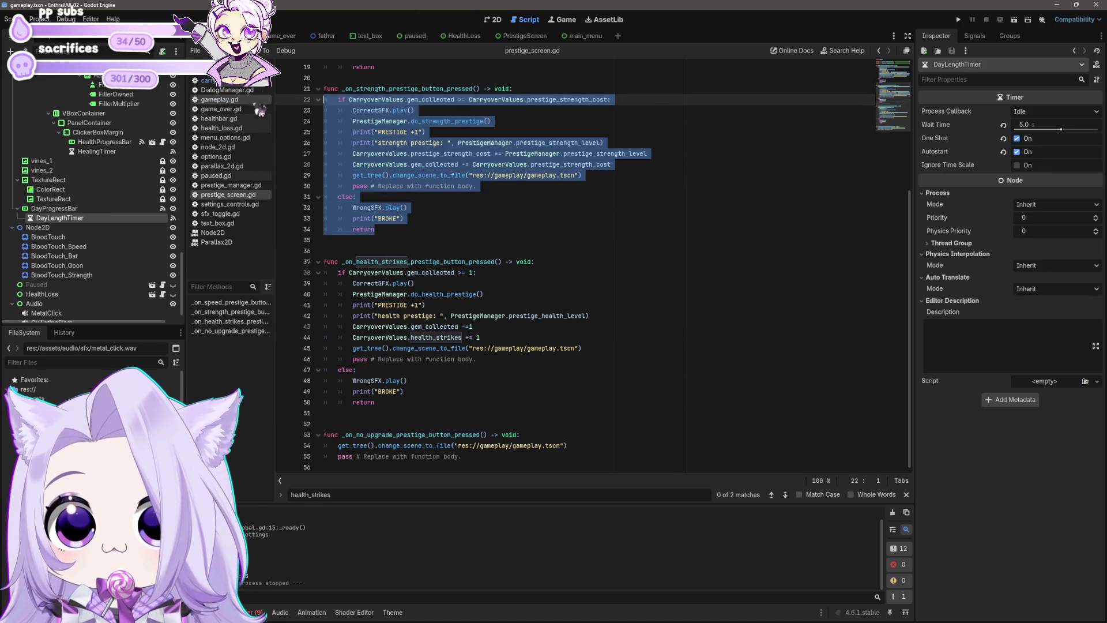
{"action": "left_click_drag", "start_coordinate": [378, 403], "coordinate": [233, 273]}
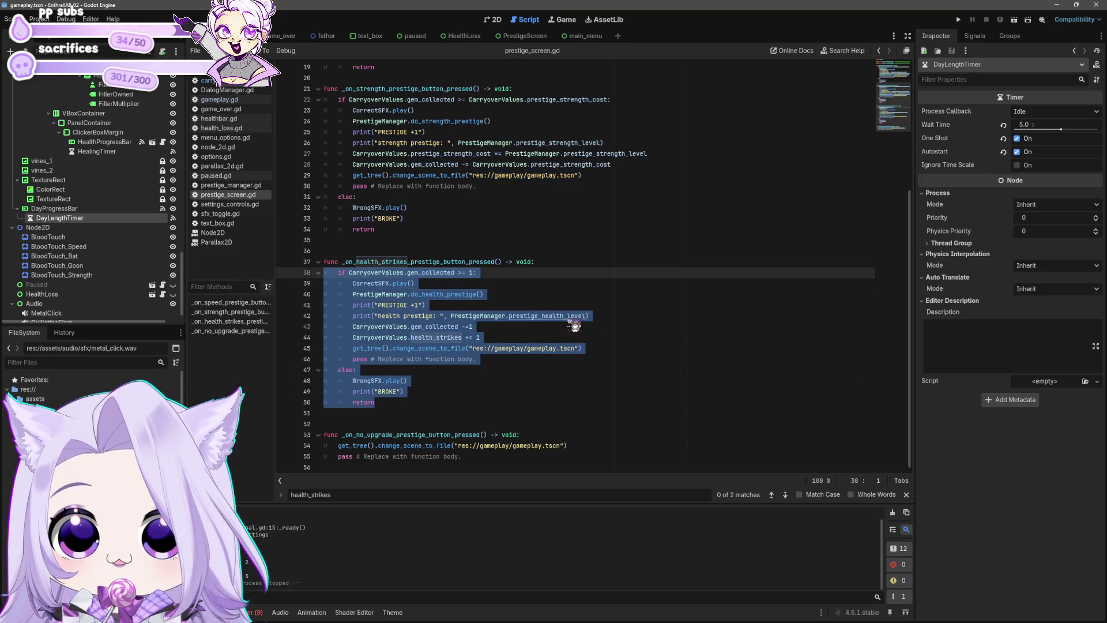
{"action": "key", "text": "ctrl+v"}
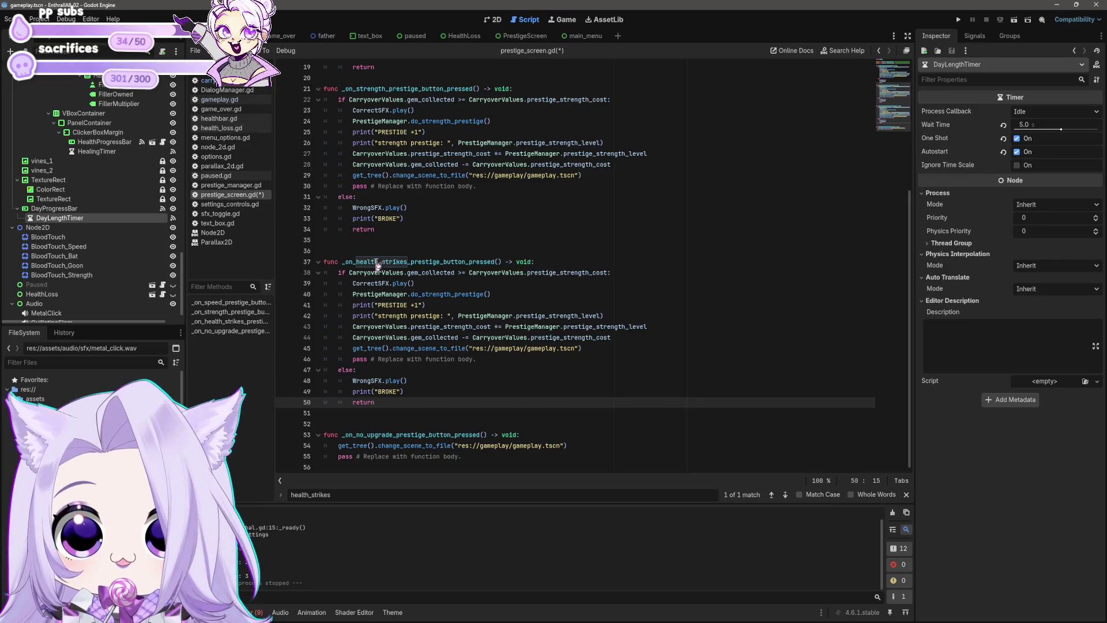
Replace strength with health in the line 38 cost name and line 40, fixing the 'healthh' typo.
{"action": "left_click_drag", "start_coordinate": [378, 263], "coordinate": [363, 264]}
{"action": "left_click_drag", "start_coordinate": [560, 273], "coordinate": [590, 278]}
{"action": "type", "text": "health"}
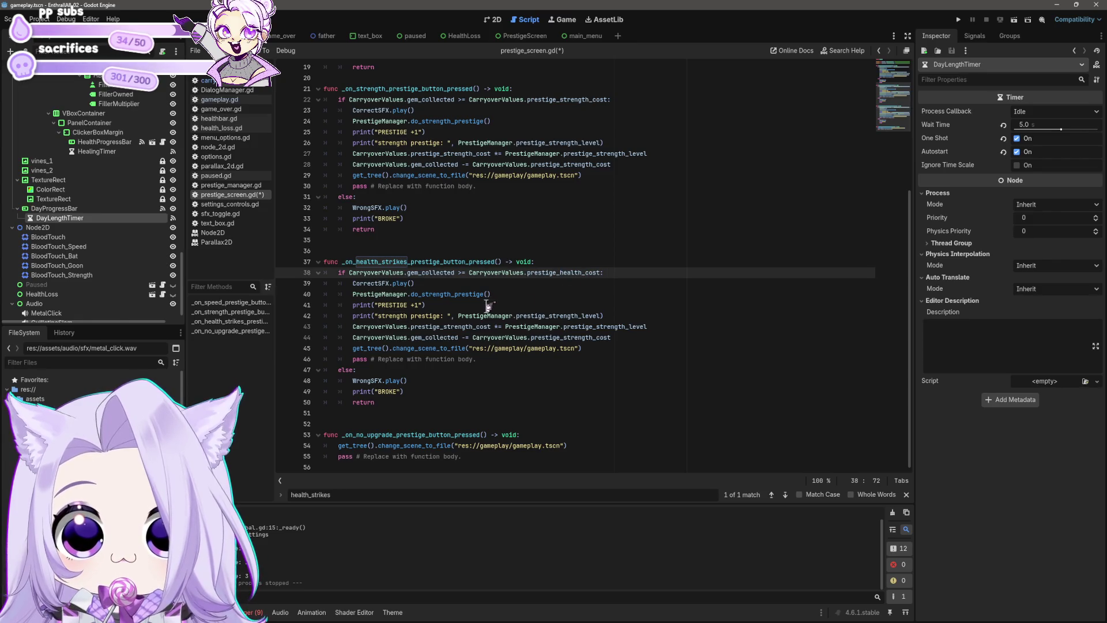
{"action": "left_click", "coordinate": [451, 295]}
{"action": "left_click_drag", "start_coordinate": [451, 296], "coordinate": [376, 316]}
{"action": "type", "text": "health"}
{"action": "type", "text": "health"}
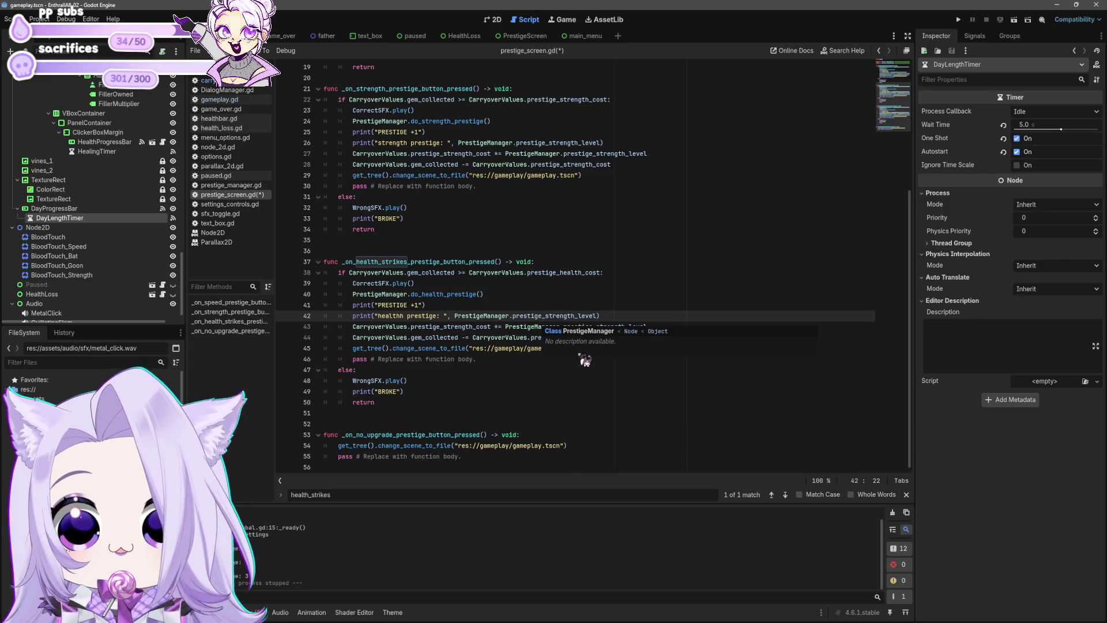
{"action": "key", "text": "Delete"}
Switch the level and cost names on lines 42–44 to health, then save the script.
{"action": "left_click_drag", "start_coordinate": [541, 315], "coordinate": [623, 328]}
{"action": "type", "text": "health"}
{"action": "type", "text": "health"}
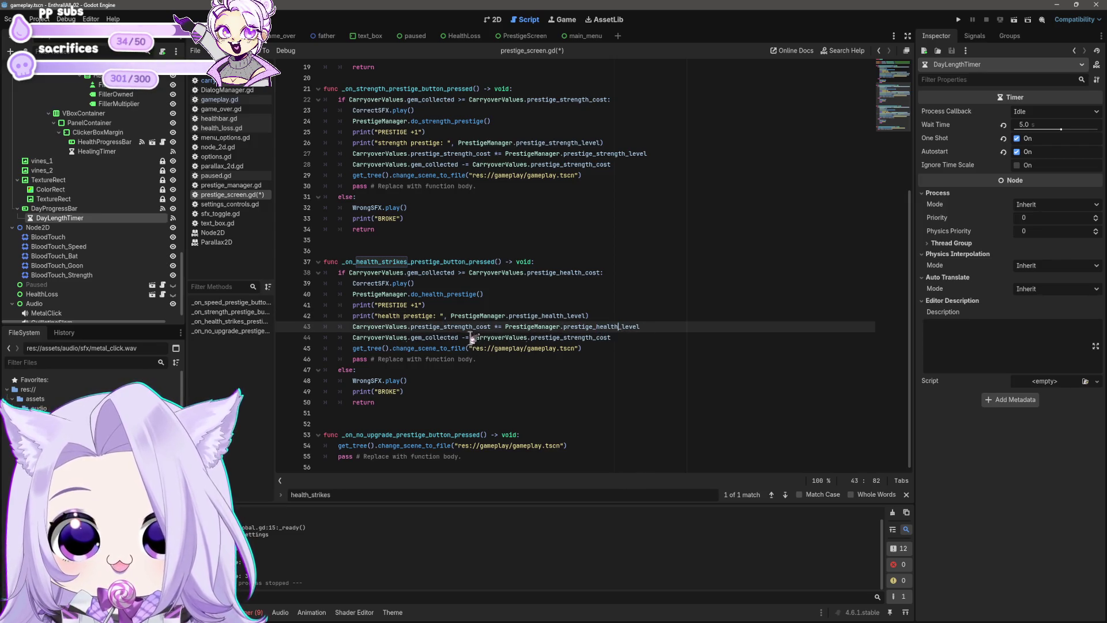
{"action": "left_click_drag", "start_coordinate": [474, 326], "coordinate": [449, 322]}
{"action": "type", "text": "health"}
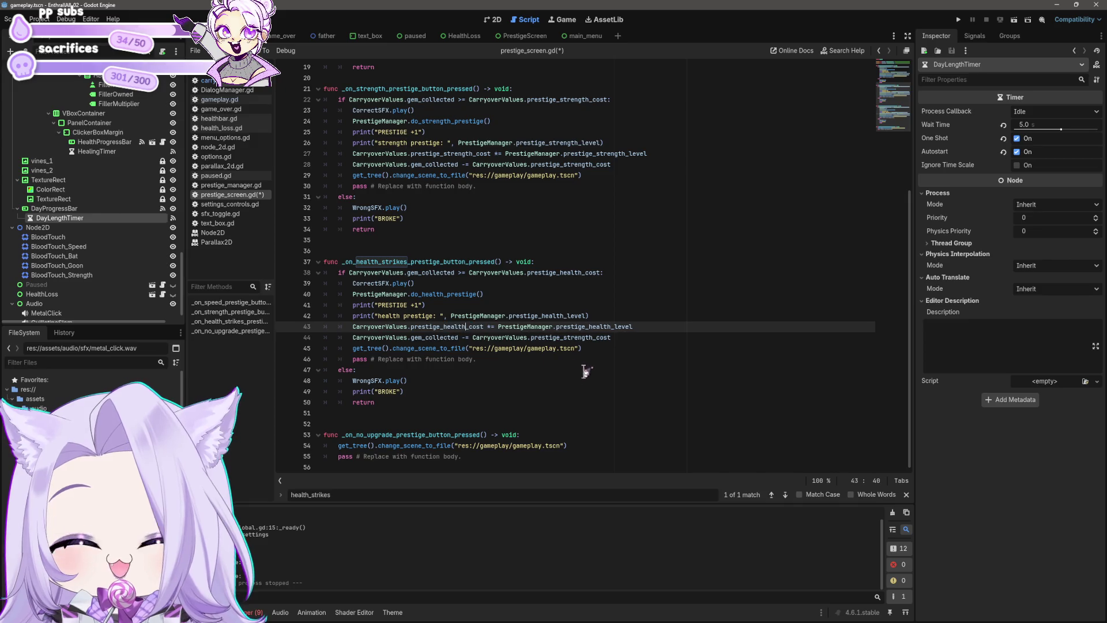
{"action": "left_click_drag", "start_coordinate": [594, 337], "coordinate": [565, 339]}
{"action": "type", "text": "health"}
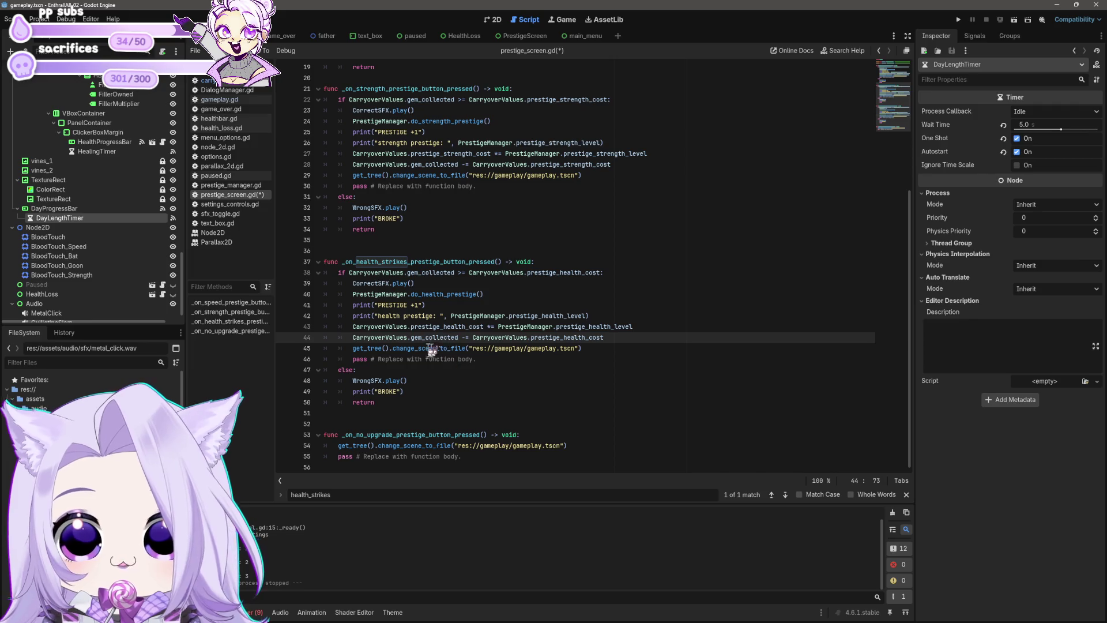
{"action": "left_click", "coordinate": [516, 359]}
{"action": "key", "text": "ctrl+s"}
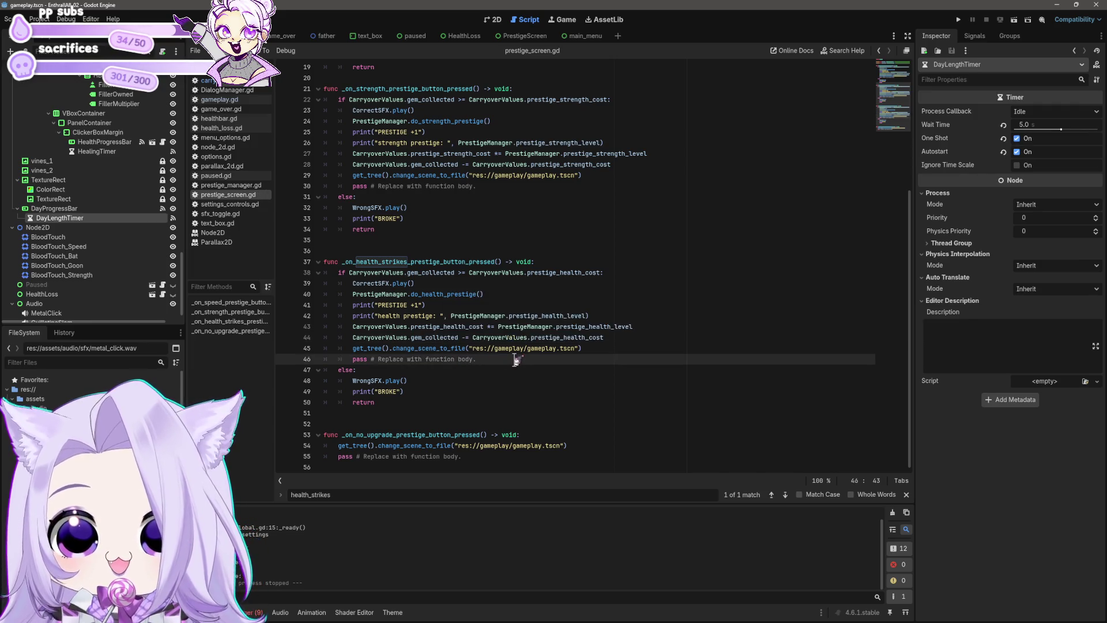
{"action": "left_click", "coordinate": [958, 20]}
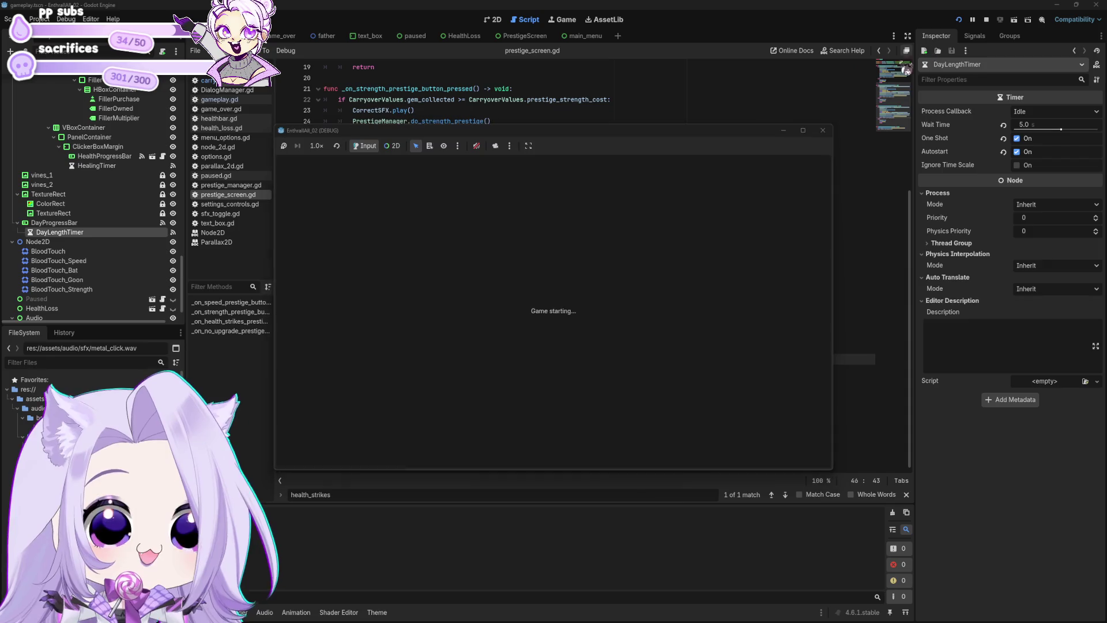
{"action": "left_click", "coordinate": [550, 343]}
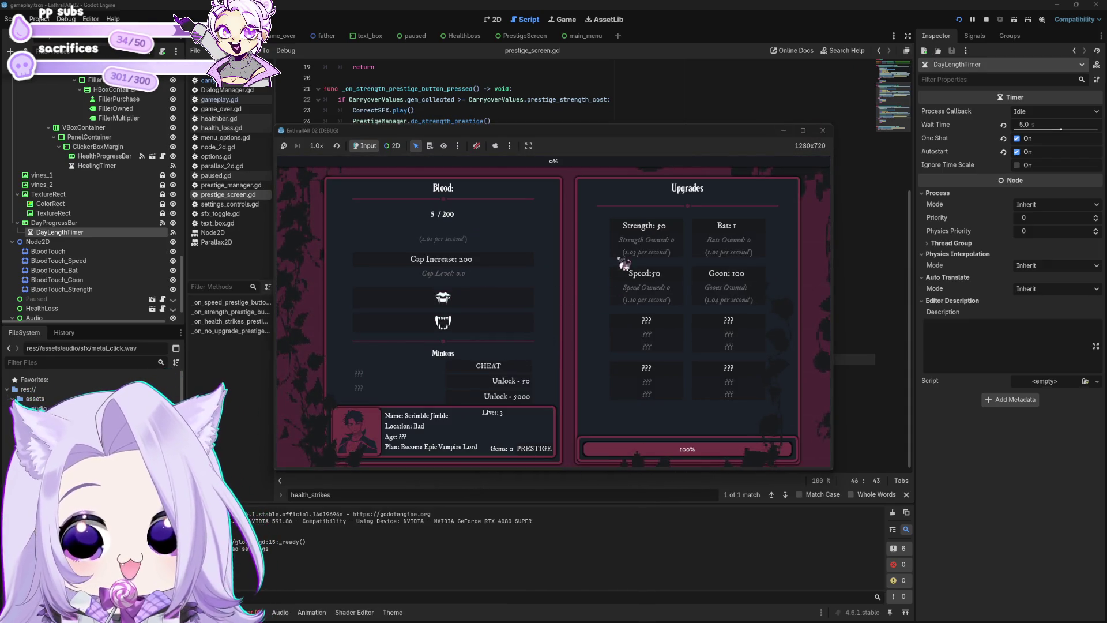
{"action": "left_click", "coordinate": [493, 305]}
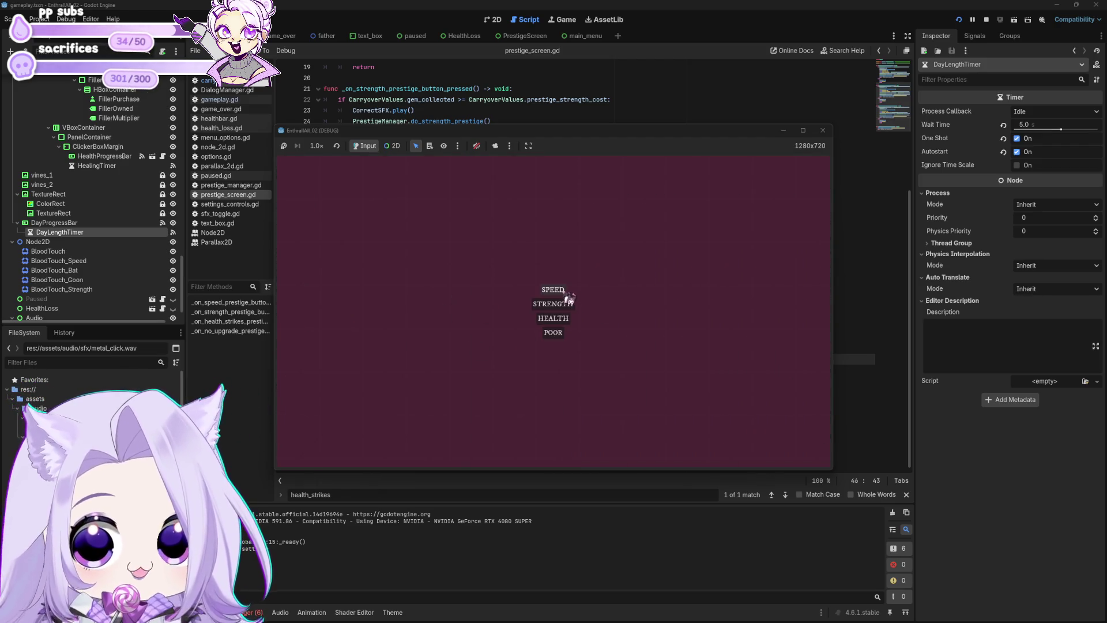
{"action": "left_click", "coordinate": [569, 298]}
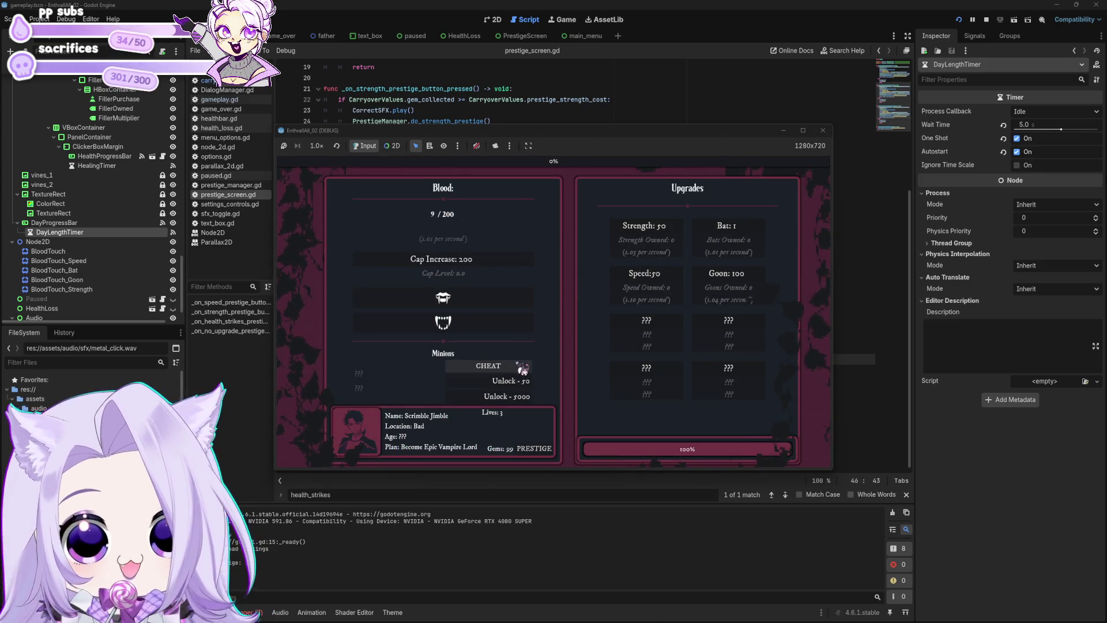
{"action": "left_click", "coordinate": [525, 369]}
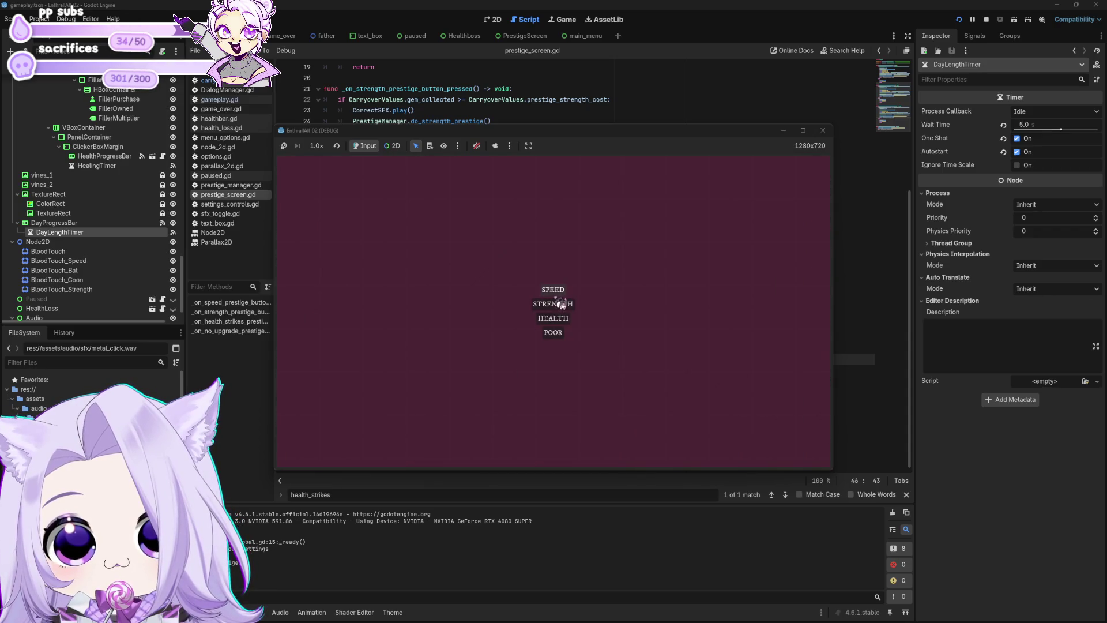
{"action": "left_click", "coordinate": [560, 302]}
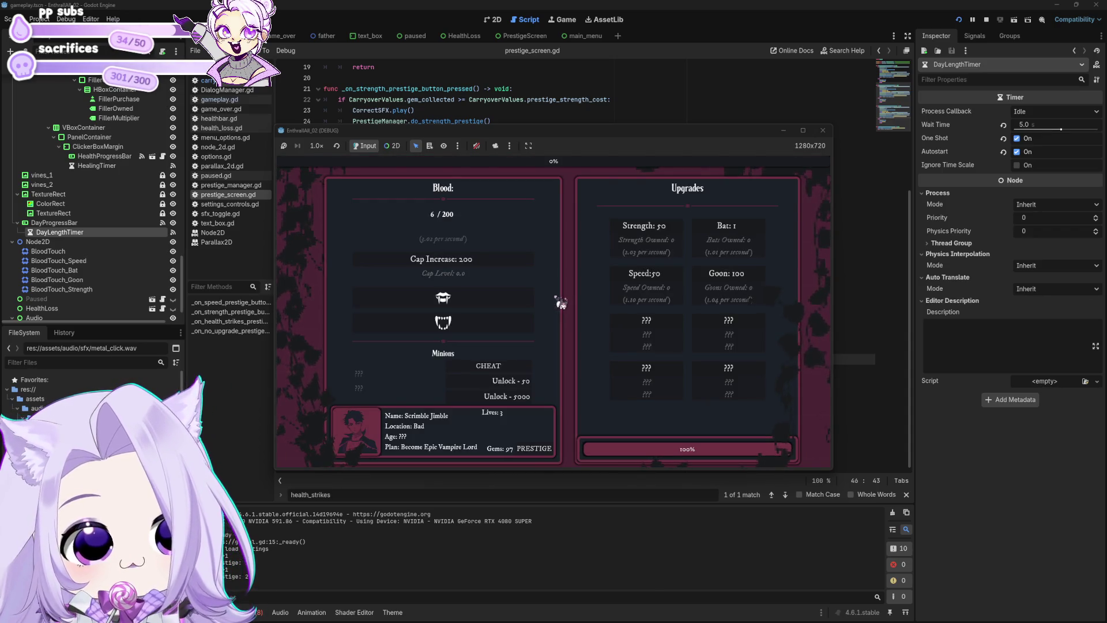
{"action": "left_click", "coordinate": [523, 369]}
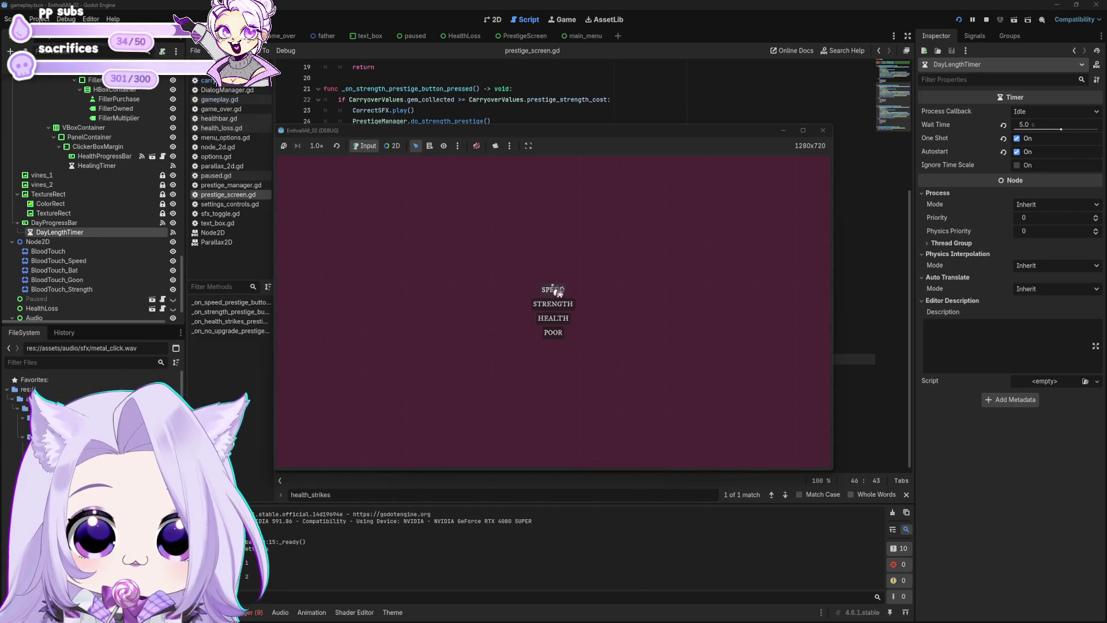
{"action": "left_click", "coordinate": [557, 293]}
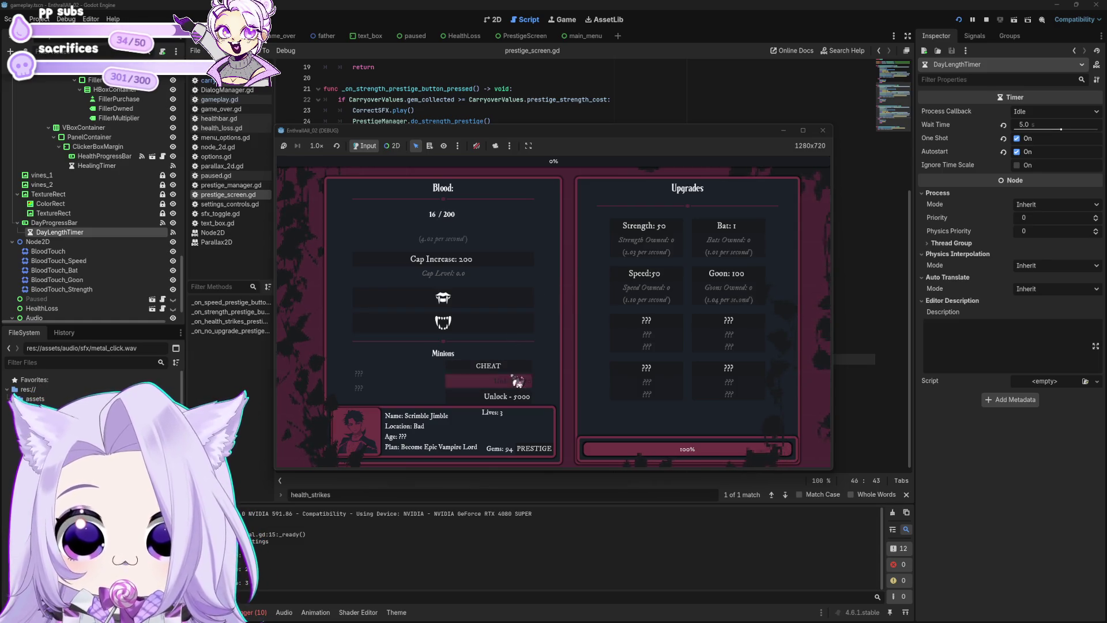
{"action": "left_click", "coordinate": [531, 383]}
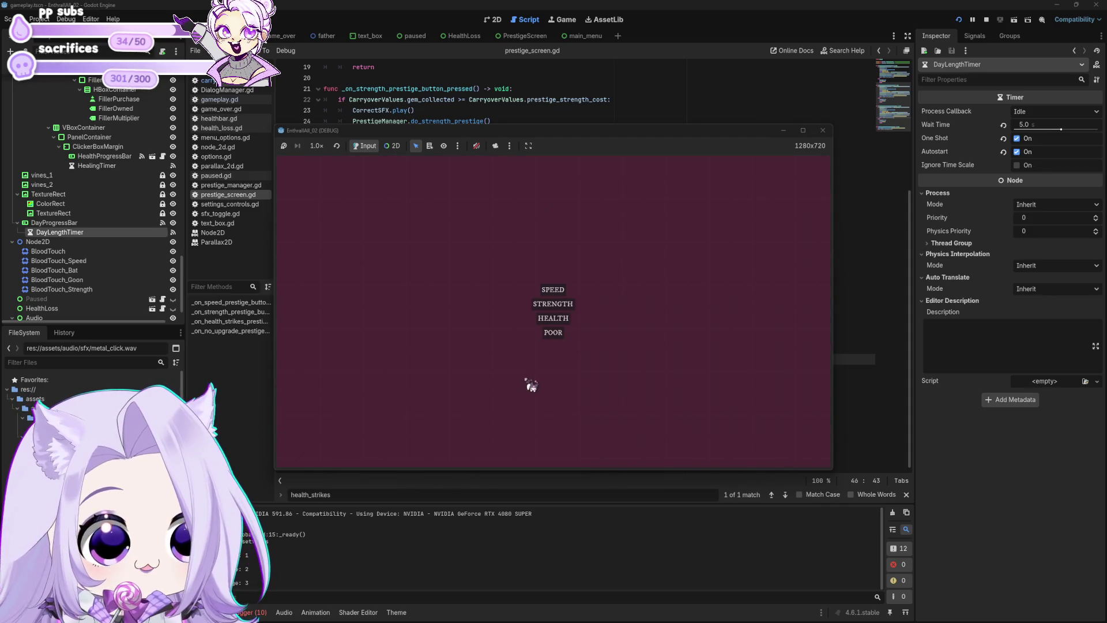
{"action": "left_click", "coordinate": [531, 386]}
{"action": "left_click", "coordinate": [531, 383]}
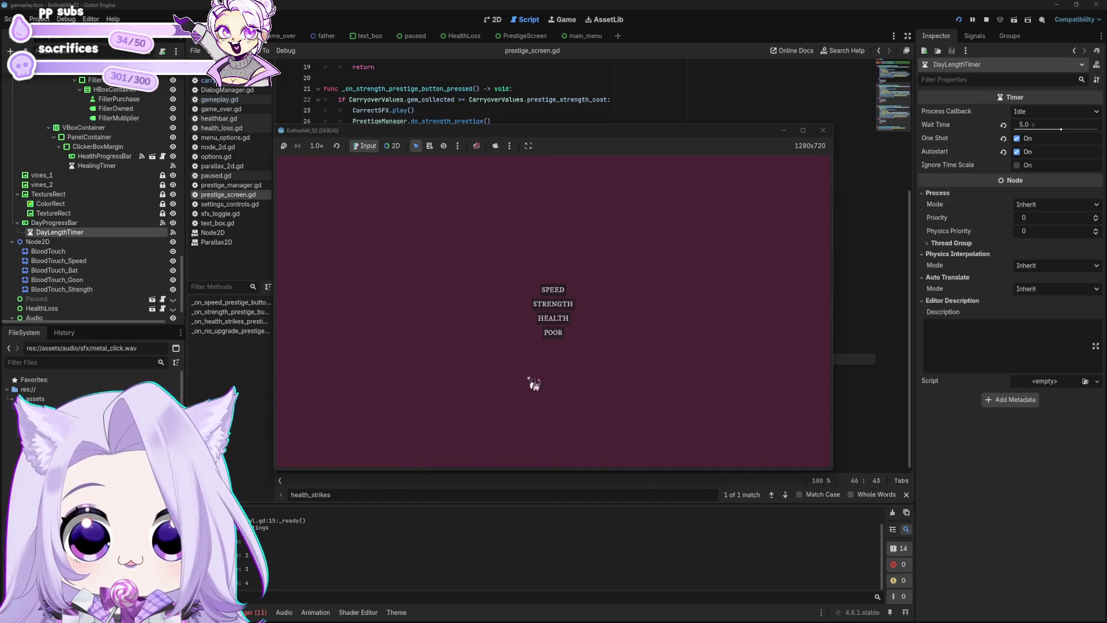
{"action": "left_click", "coordinate": [562, 300]}
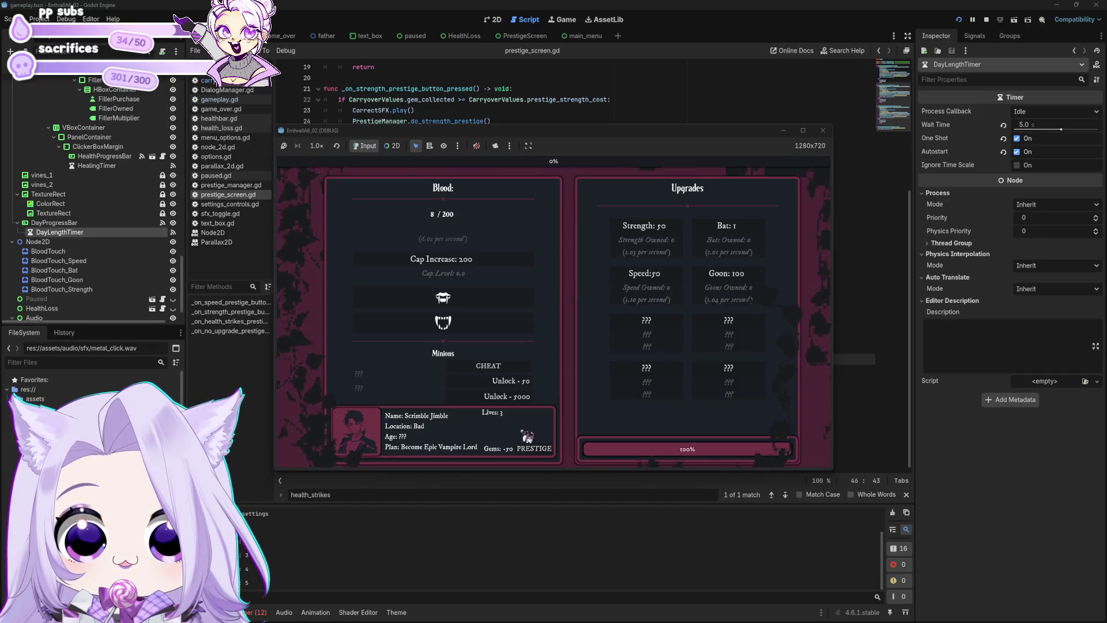
{"action": "left_click", "coordinate": [822, 130]}
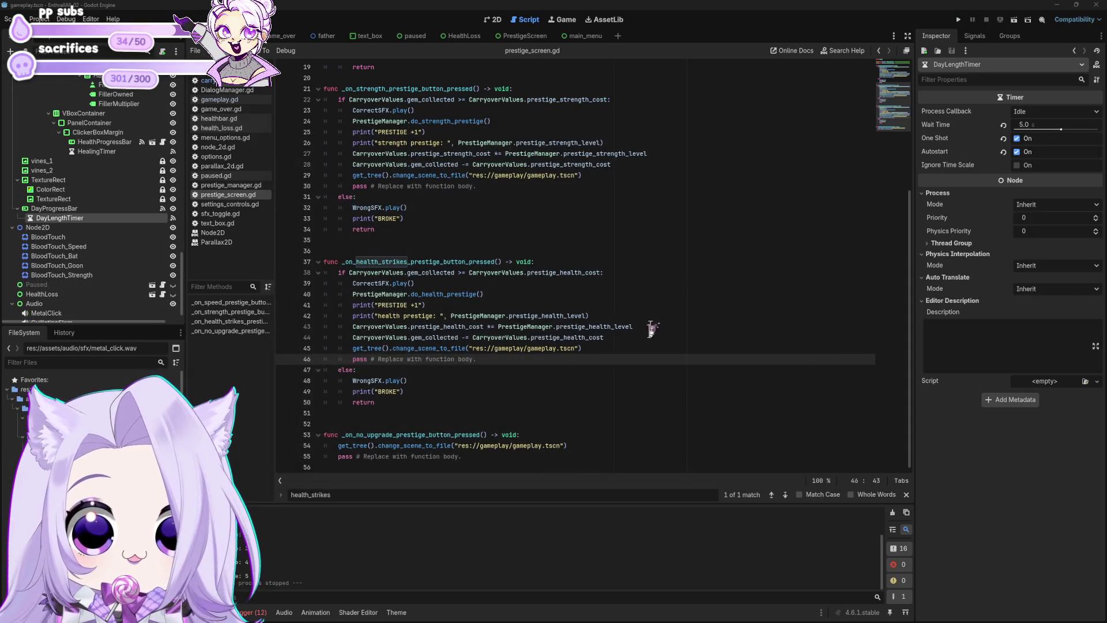
{"action": "left_click", "coordinate": [646, 337]}
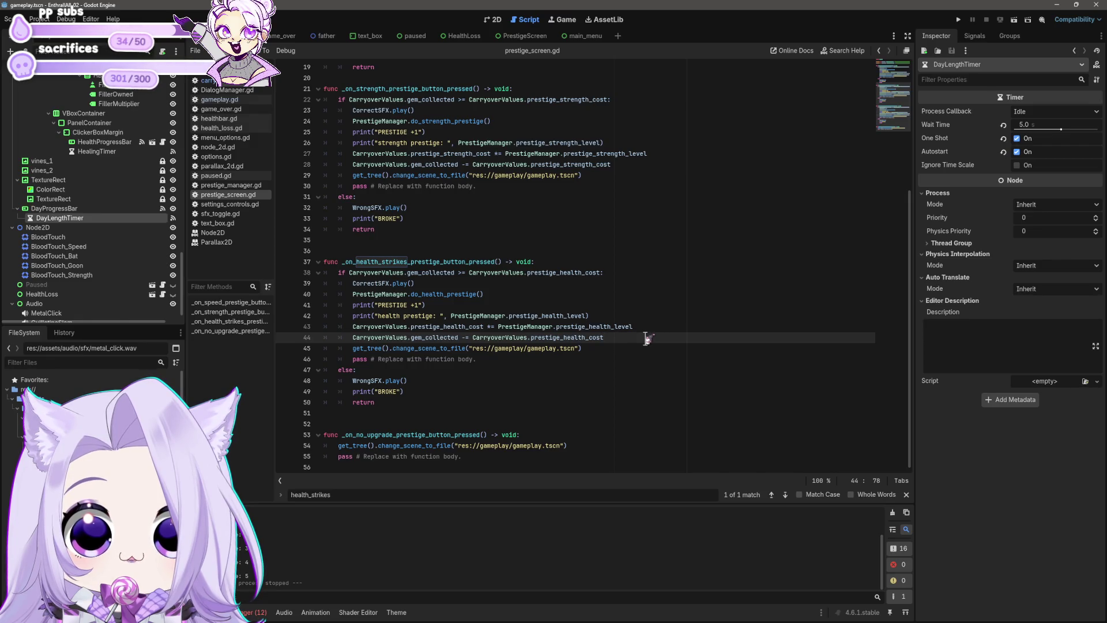
{"action": "left_click", "coordinate": [660, 323]}
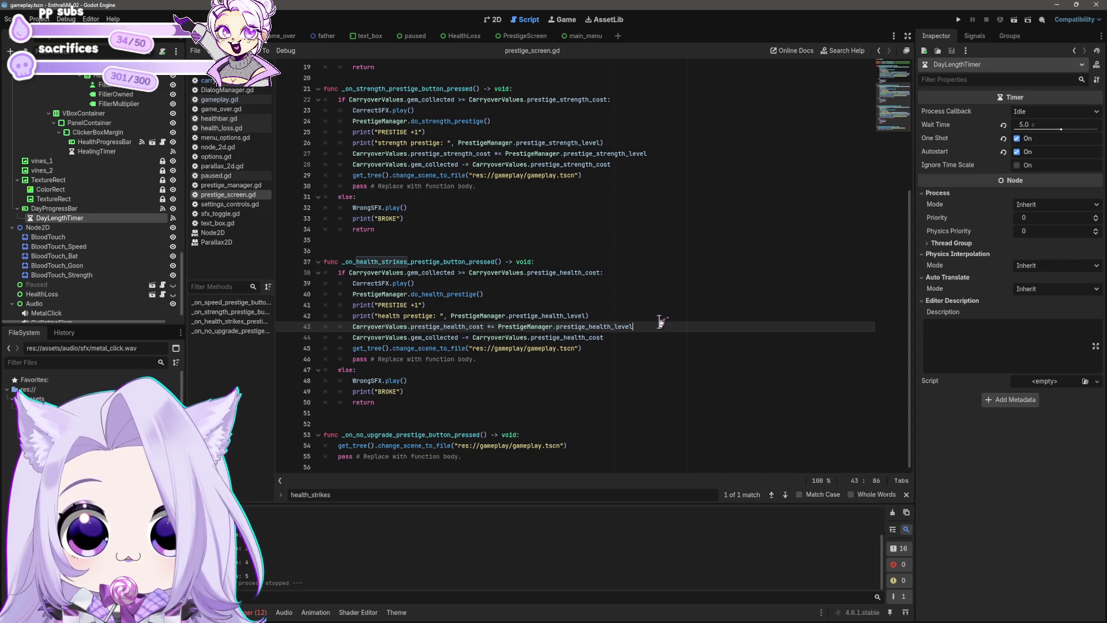
{"action": "scroll", "coordinate": [660, 323], "scroll_direction": "up", "scroll_amount": 6}
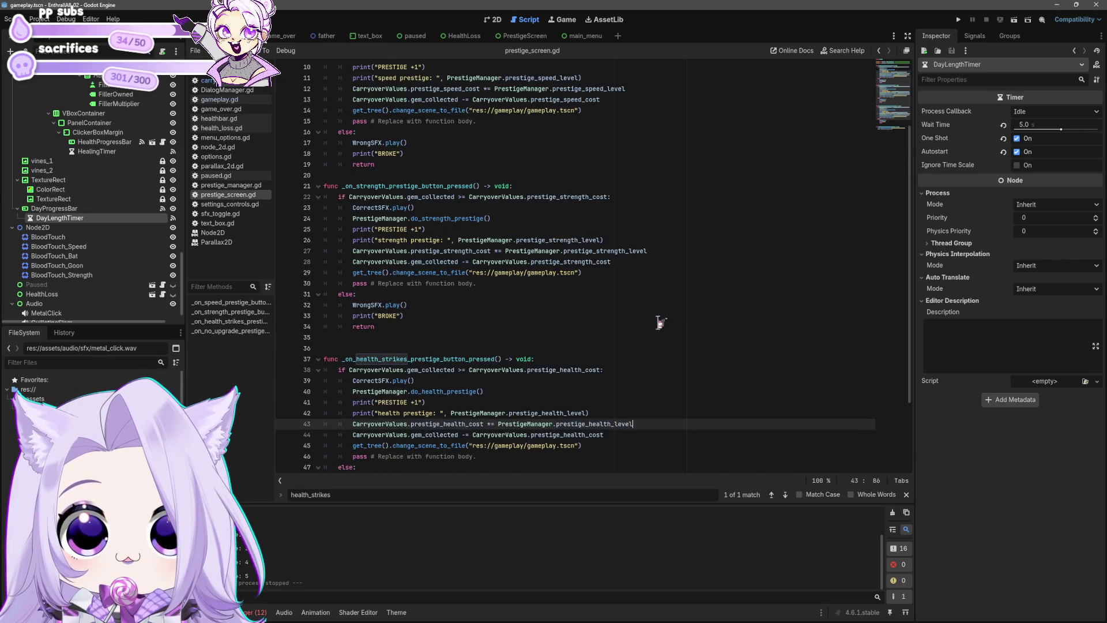
{"action": "scroll", "coordinate": [660, 323], "scroll_direction": "down", "scroll_amount": 3}
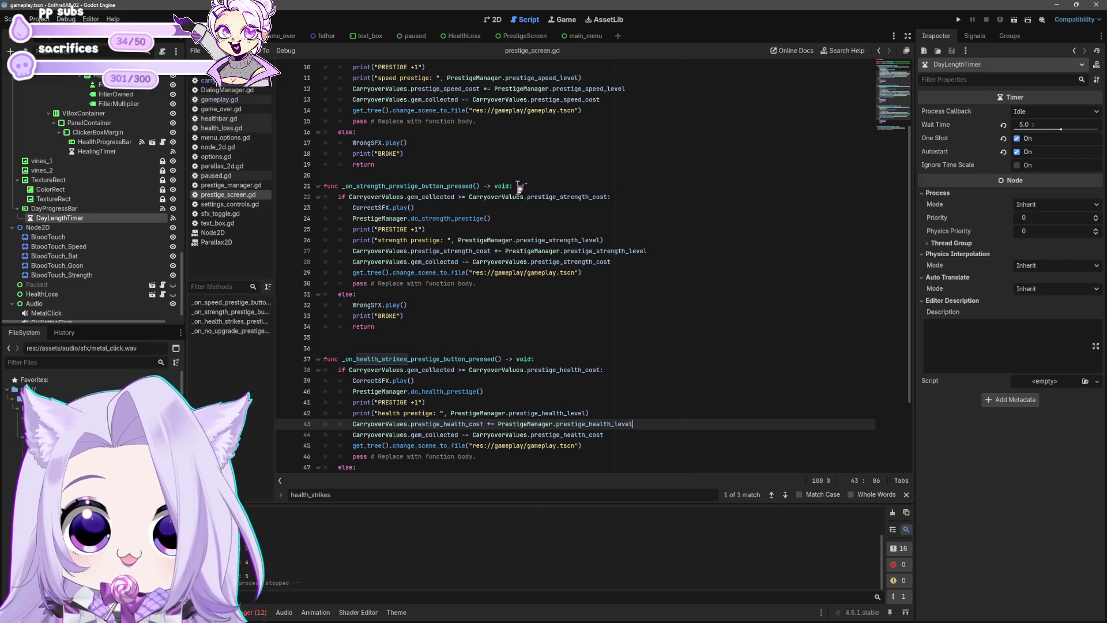
{"action": "left_click_drag", "start_coordinate": [527, 196], "coordinate": [608, 201]}
{"action": "left_click", "coordinate": [660, 237]}
In carryover_values.gd, add prestige_strength_cost = 1 and prestige_health_cost = 1 below the speed cost.
{"action": "left_click", "coordinate": [519, 36]}
{"action": "left_click", "coordinate": [205, 81]}
{"action": "left_click", "coordinate": [497, 119]}
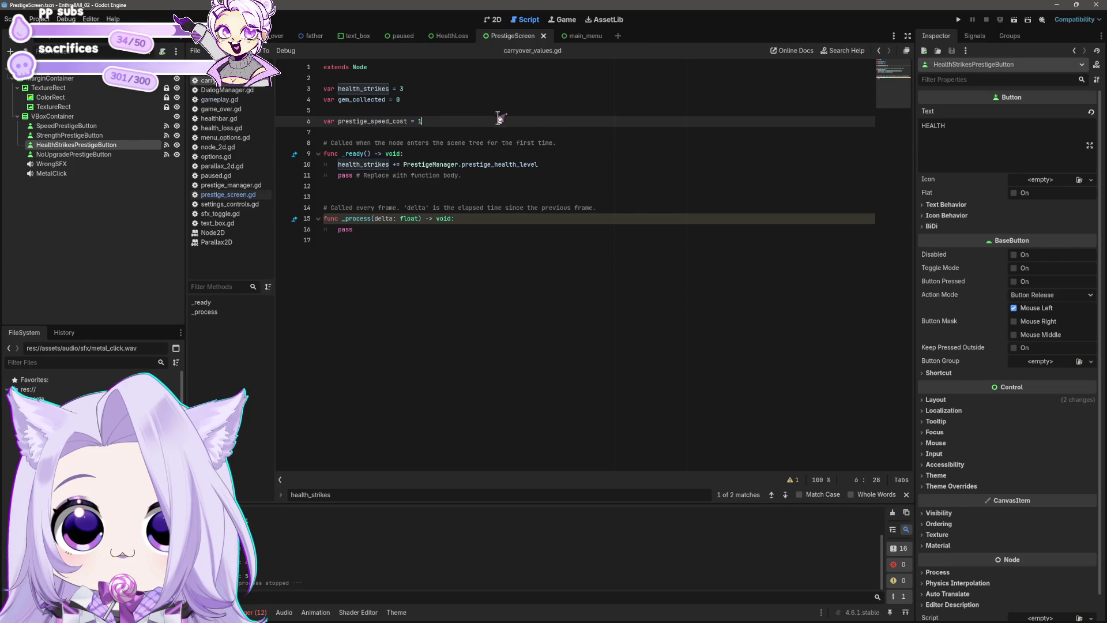
{"action": "key", "text": "Return"}
{"action": "key", "text": "BackSpace"}
{"action": "key", "text": "BackSpace"}
{"action": "type", "text": "var prestige_strength_c"}
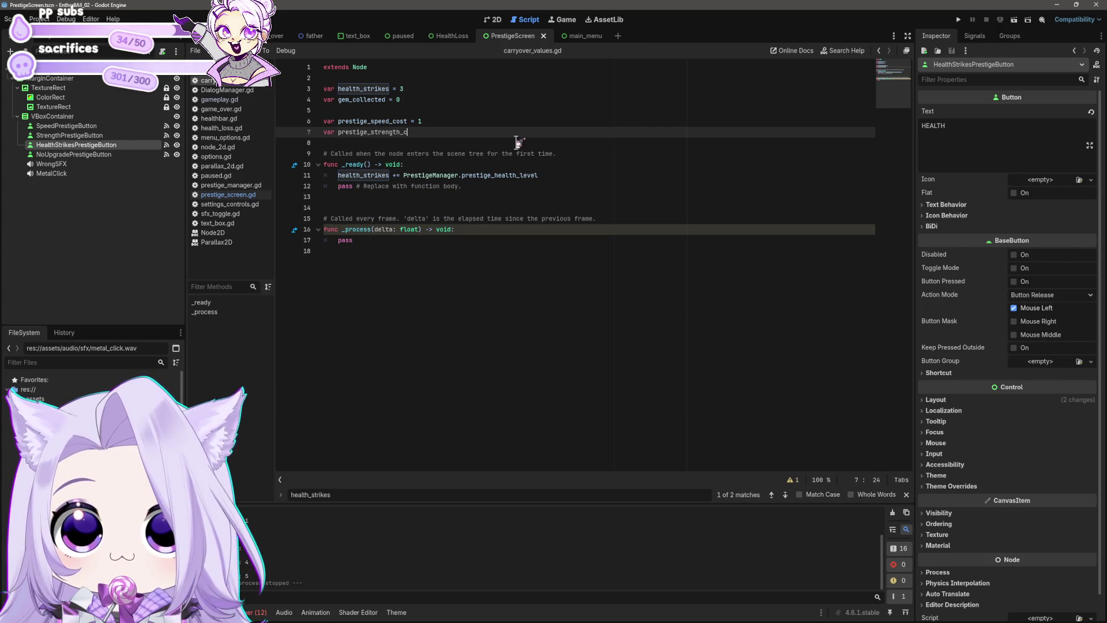
{"action": "type", "text": "1"}
{"action": "key", "text": "Return"}
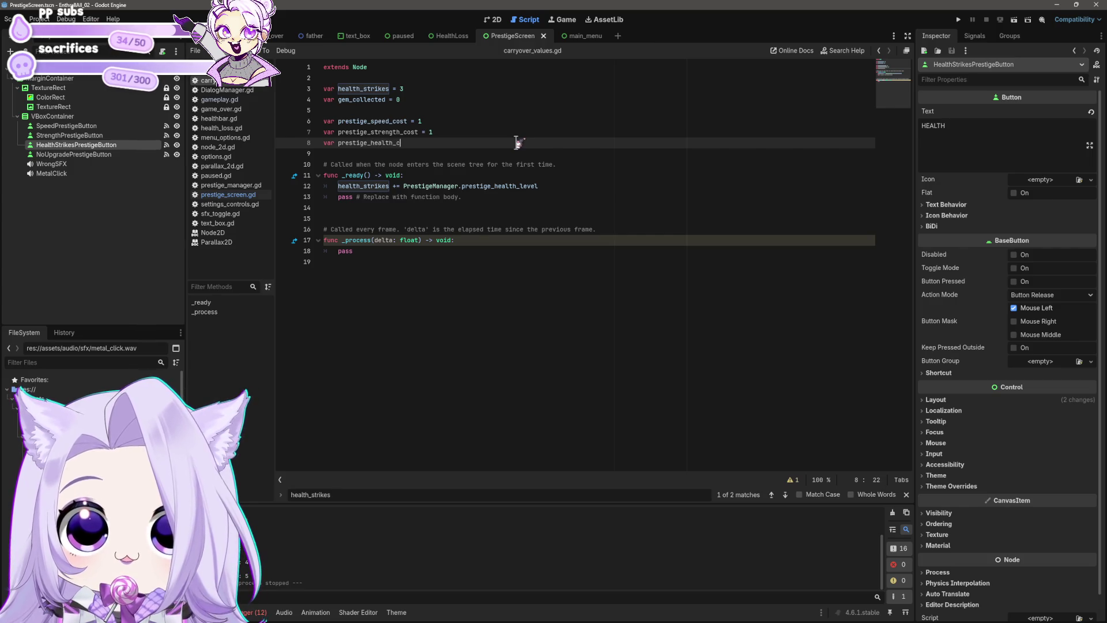
{"action": "left_click", "coordinate": [538, 165]}
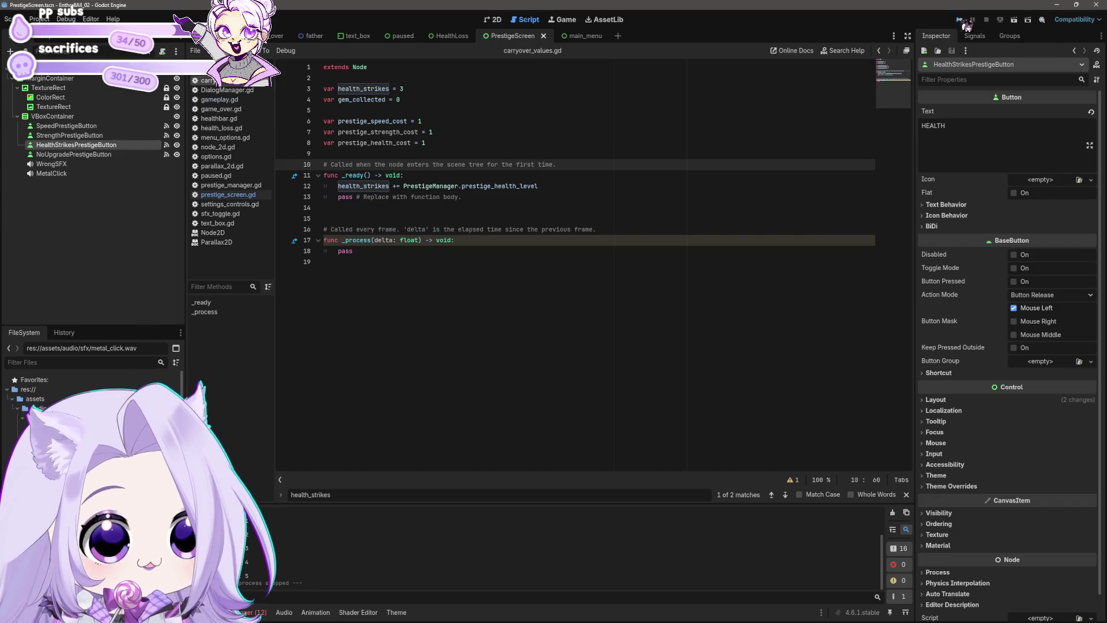
Run the game, start a new run, fill Blood with the cheat, and unlock Wayward Soul.
{"action": "left_click", "coordinate": [960, 21]}
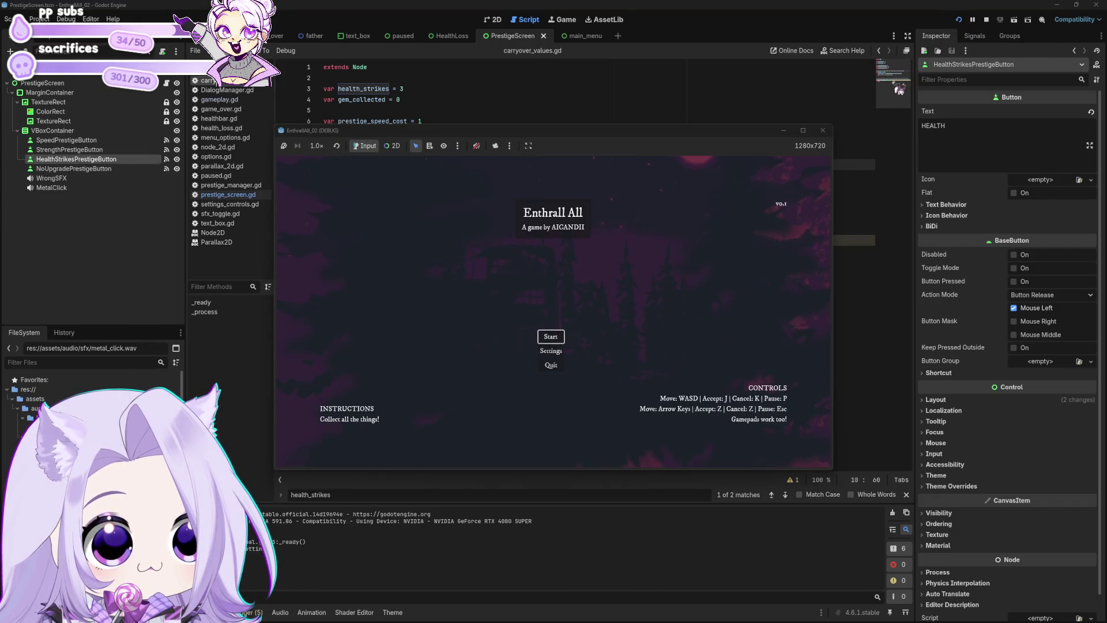
{"action": "left_click", "coordinate": [551, 343]}
{"action": "left_click", "coordinate": [521, 368]}
{"action": "left_click", "coordinate": [523, 384]}
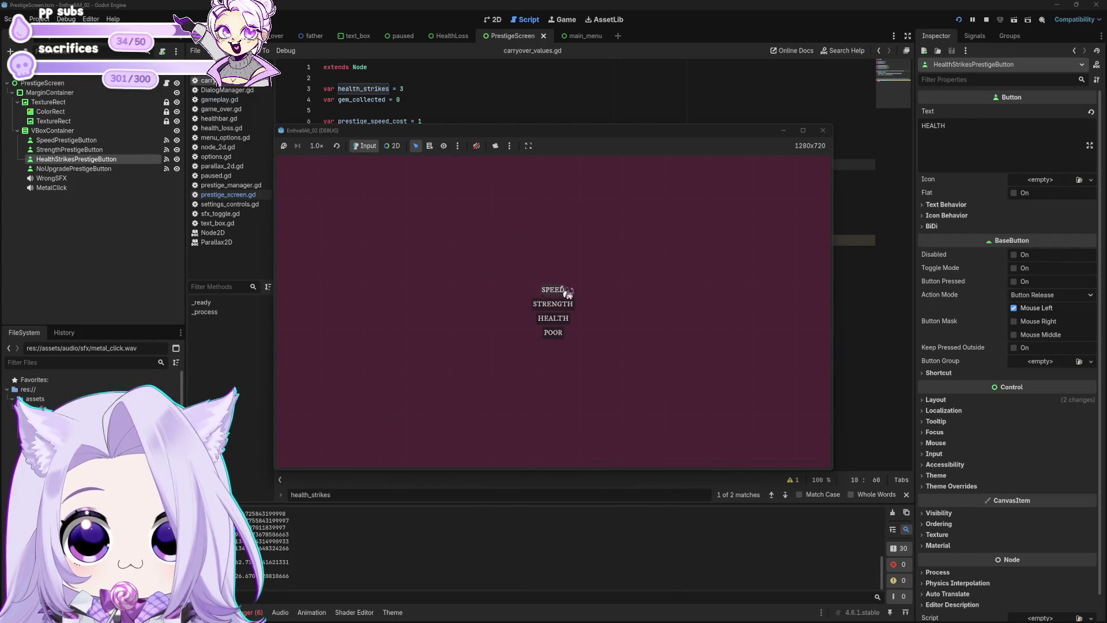
Collect blood from the fangs and buy the first two prestiges, spending gems.
{"action": "left_click", "coordinate": [556, 284]}
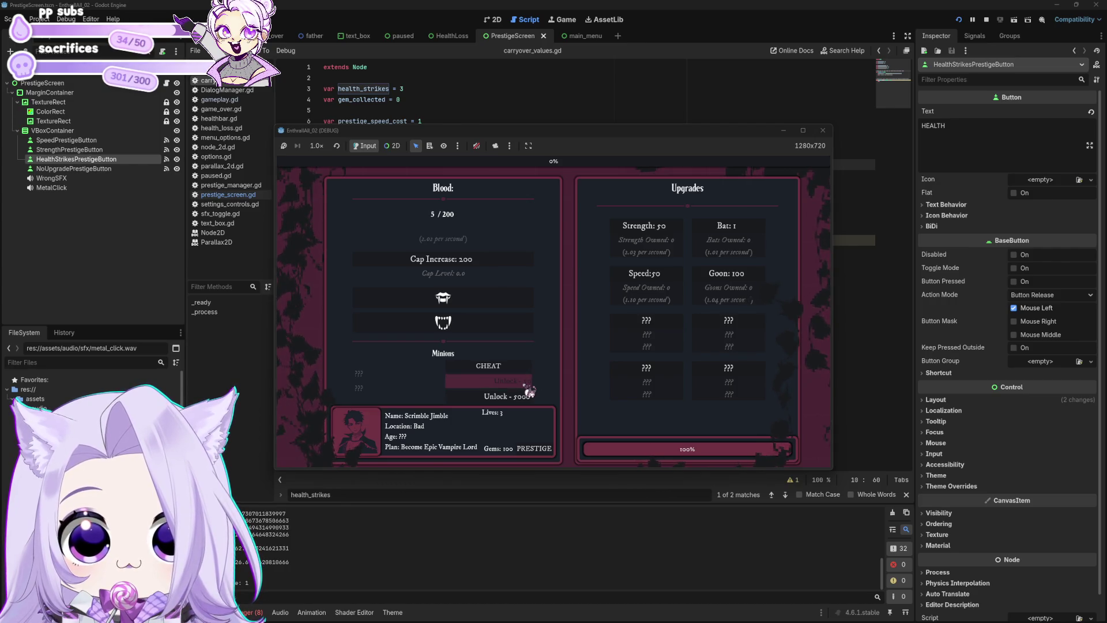
{"action": "left_click", "coordinate": [501, 300]}
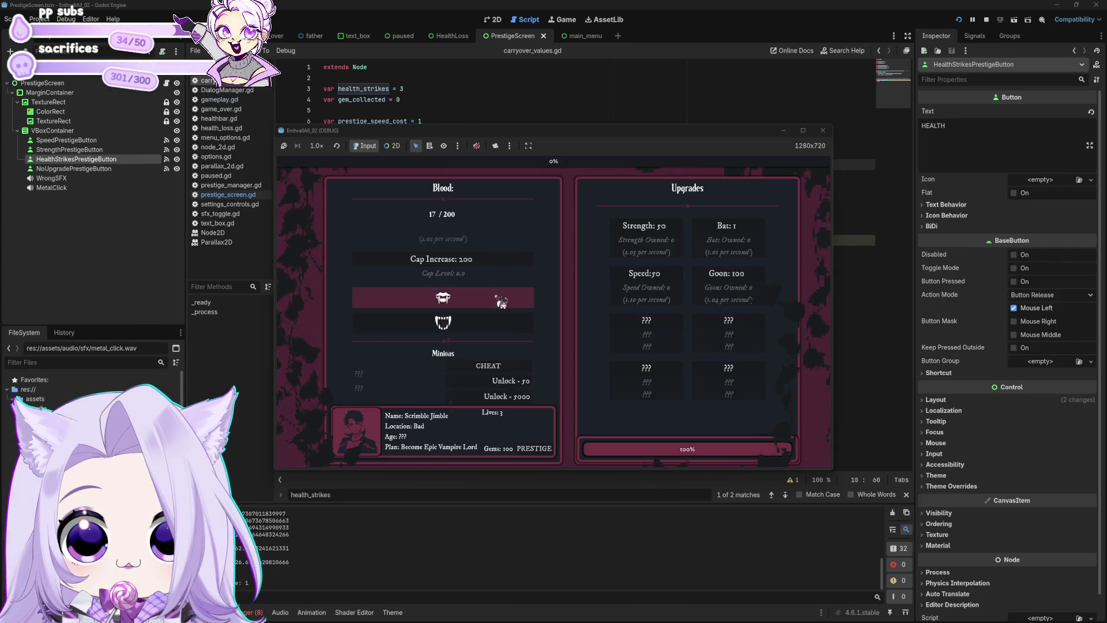
{"action": "left_click", "coordinate": [501, 299]}
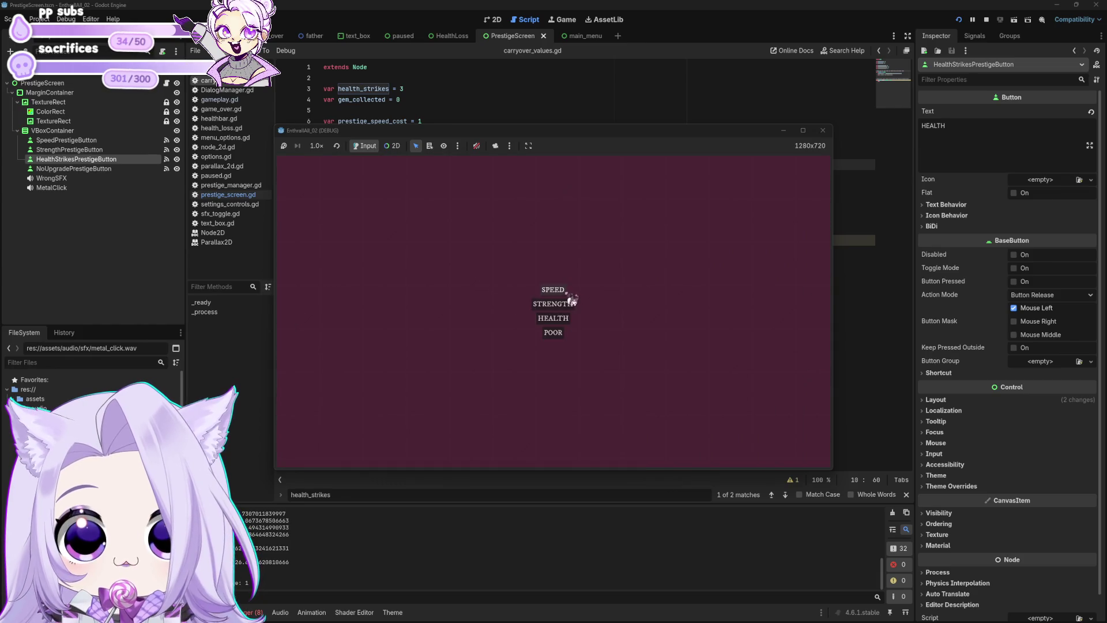
{"action": "left_click", "coordinate": [550, 295]}
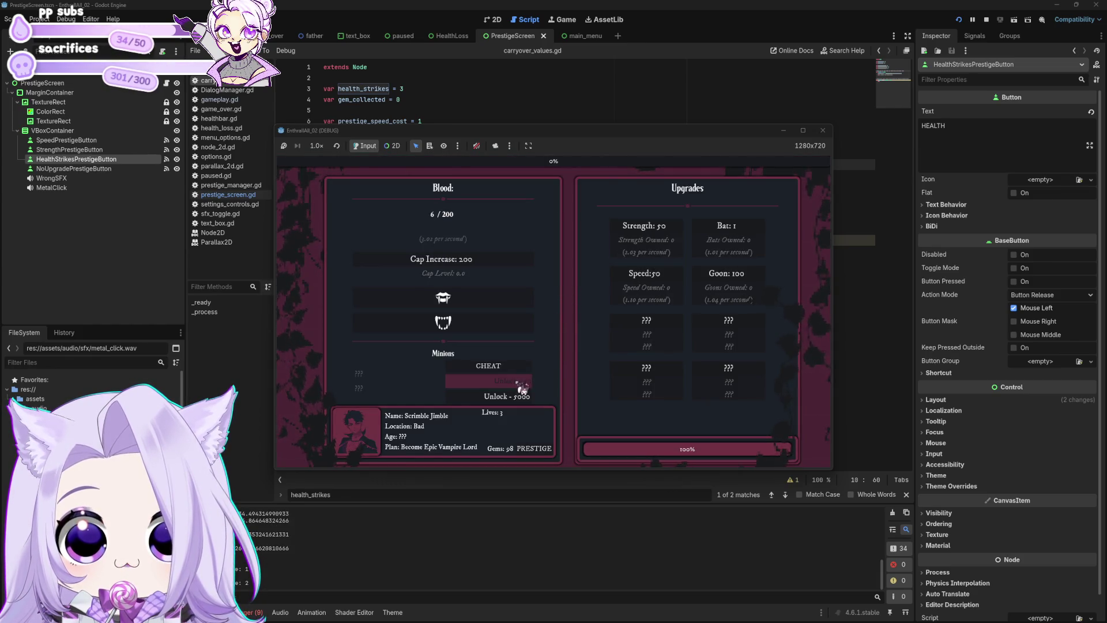
{"action": "left_click", "coordinate": [496, 306]}
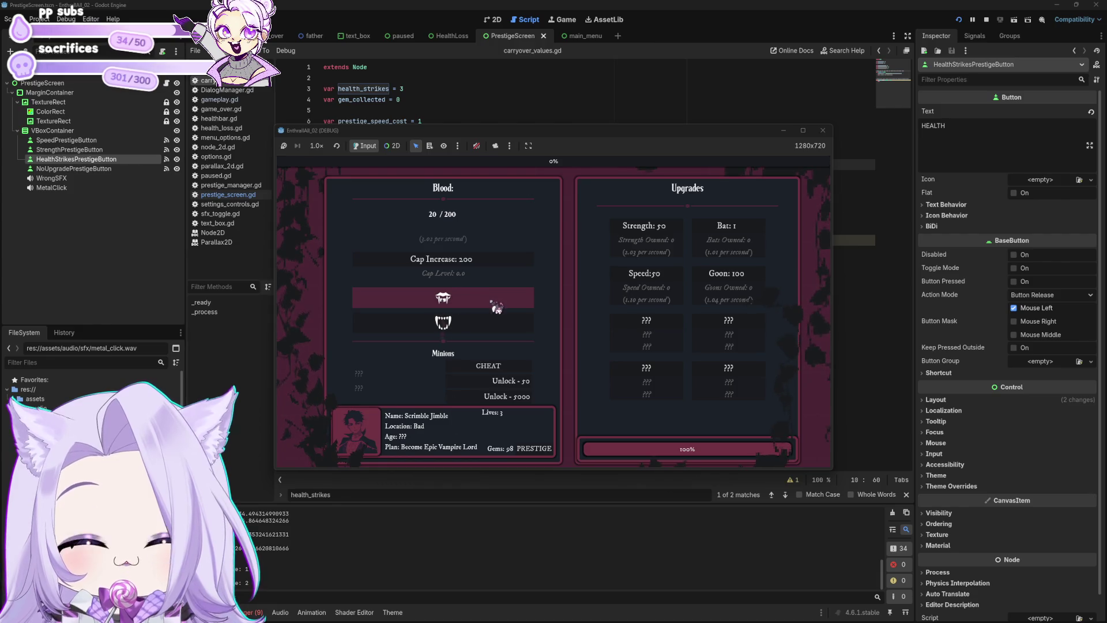
{"action": "left_click", "coordinate": [496, 306]}
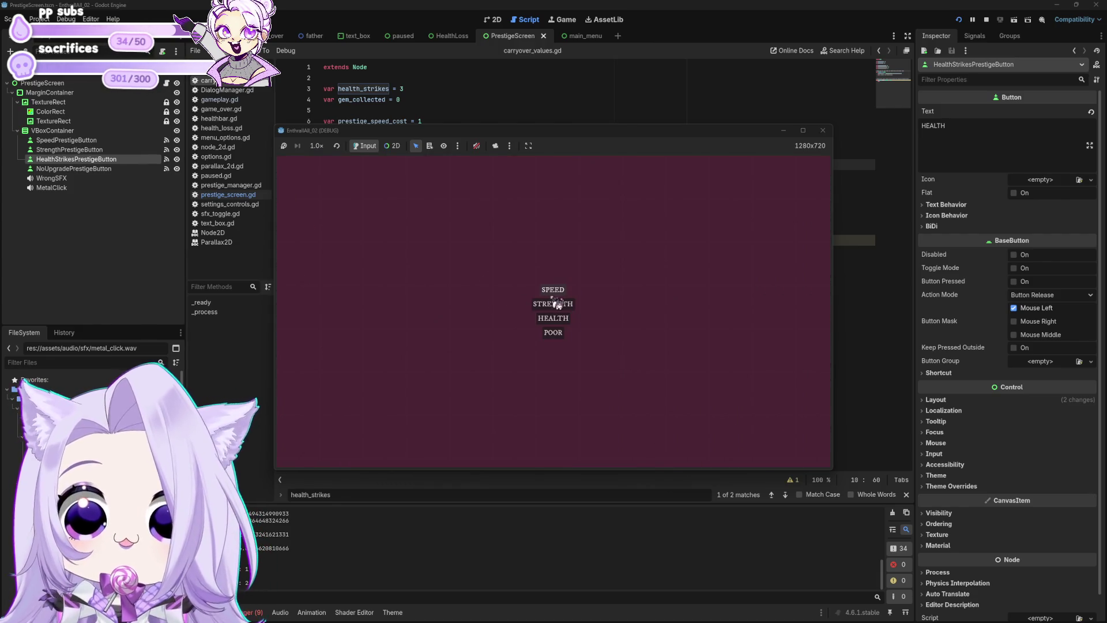
{"action": "left_click", "coordinate": [552, 296]}
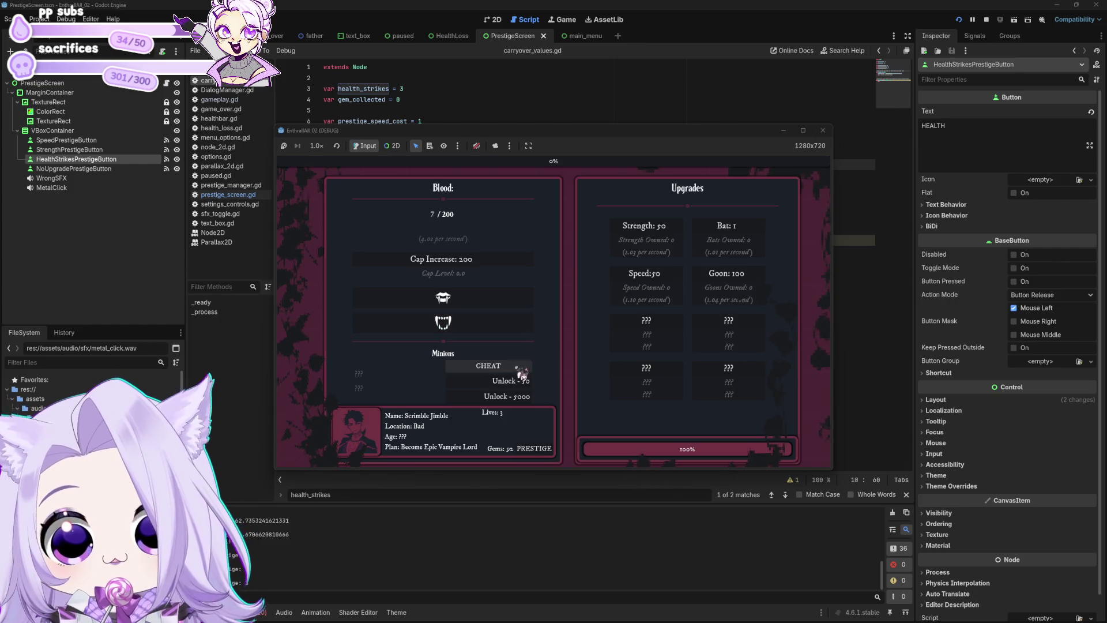
Buy two more prestiges, dropping Gems to 68 and then -52, and close the game window.
{"action": "left_click", "coordinate": [504, 309]}
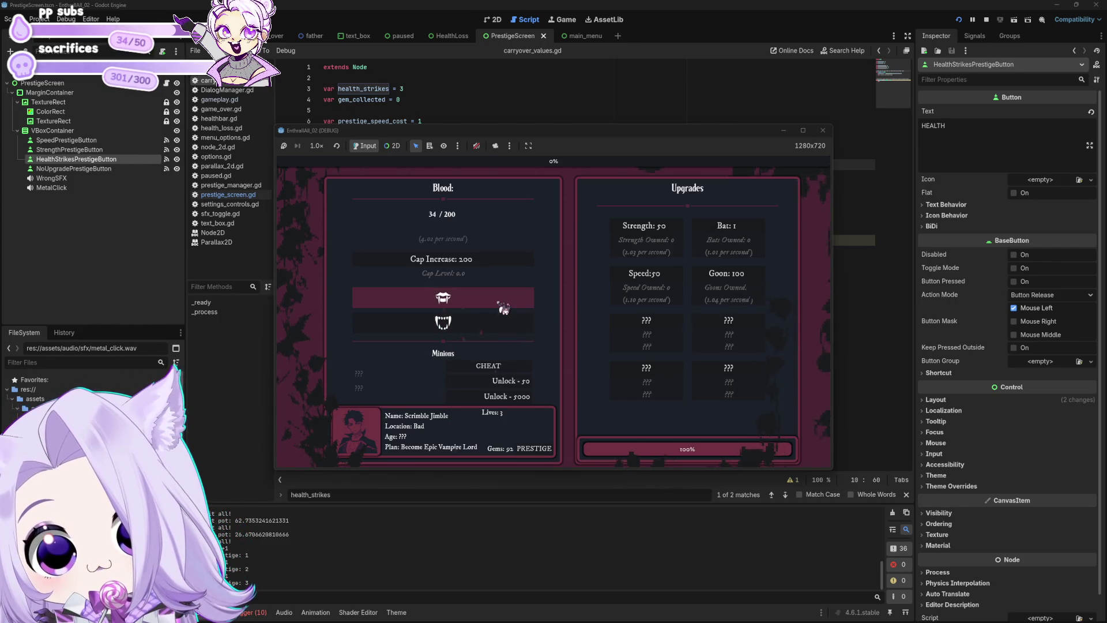
{"action": "left_click", "coordinate": [503, 309]}
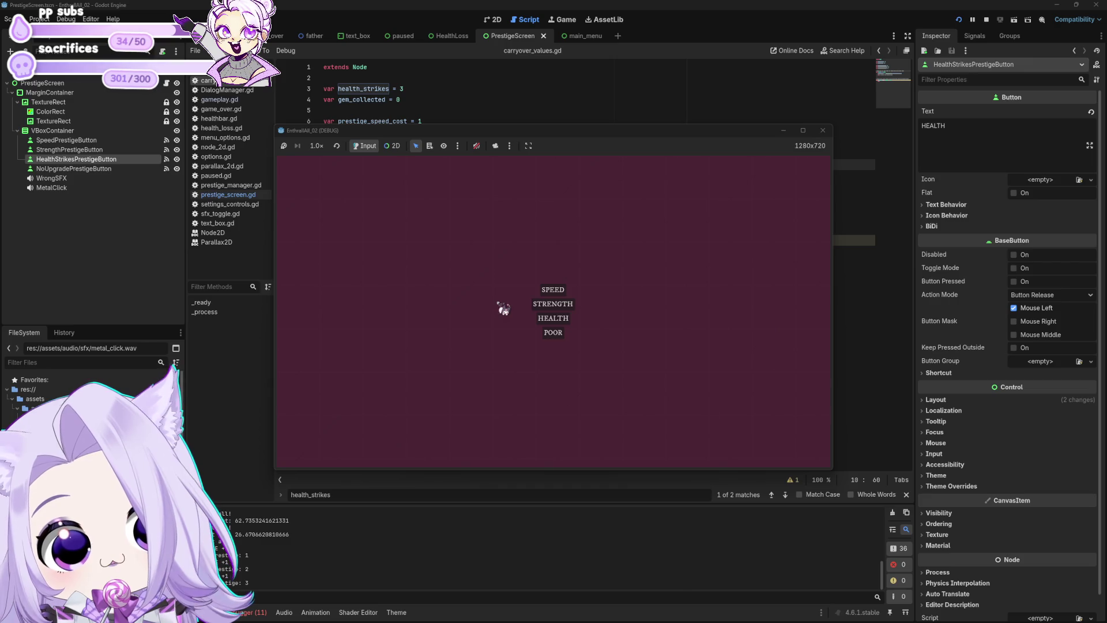
{"action": "left_click", "coordinate": [559, 291]}
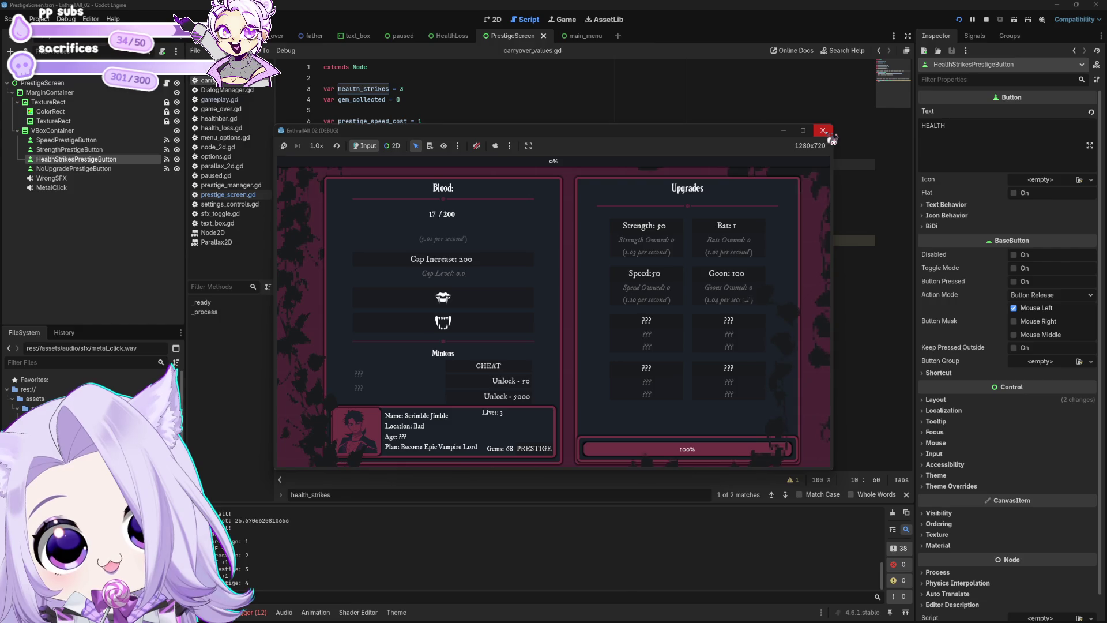
{"action": "left_click", "coordinate": [502, 303]}
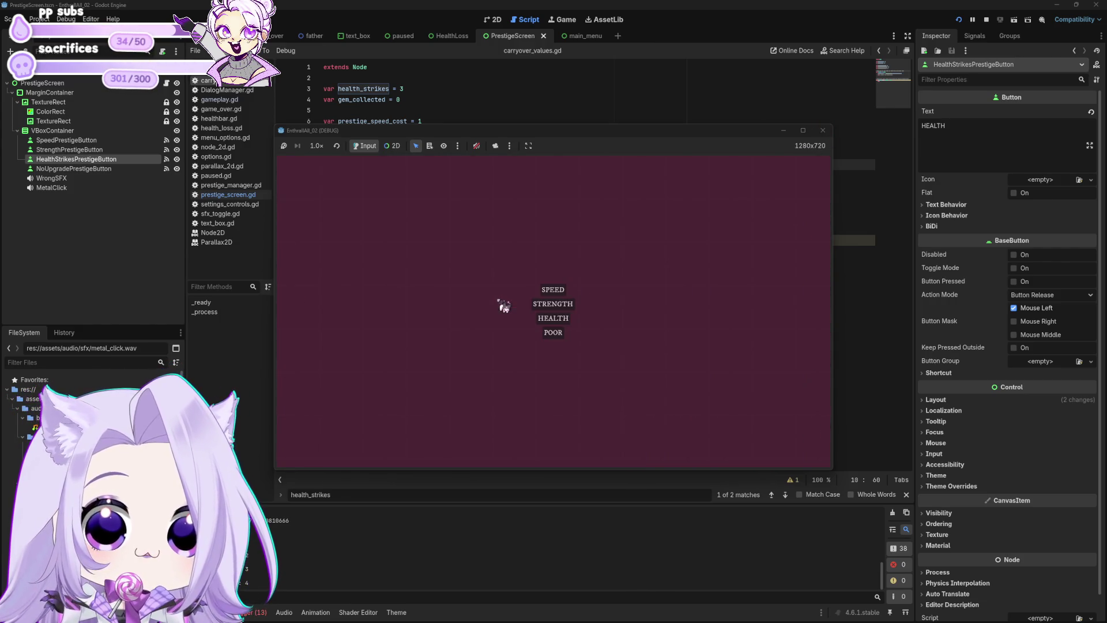
{"action": "left_click", "coordinate": [564, 289]}
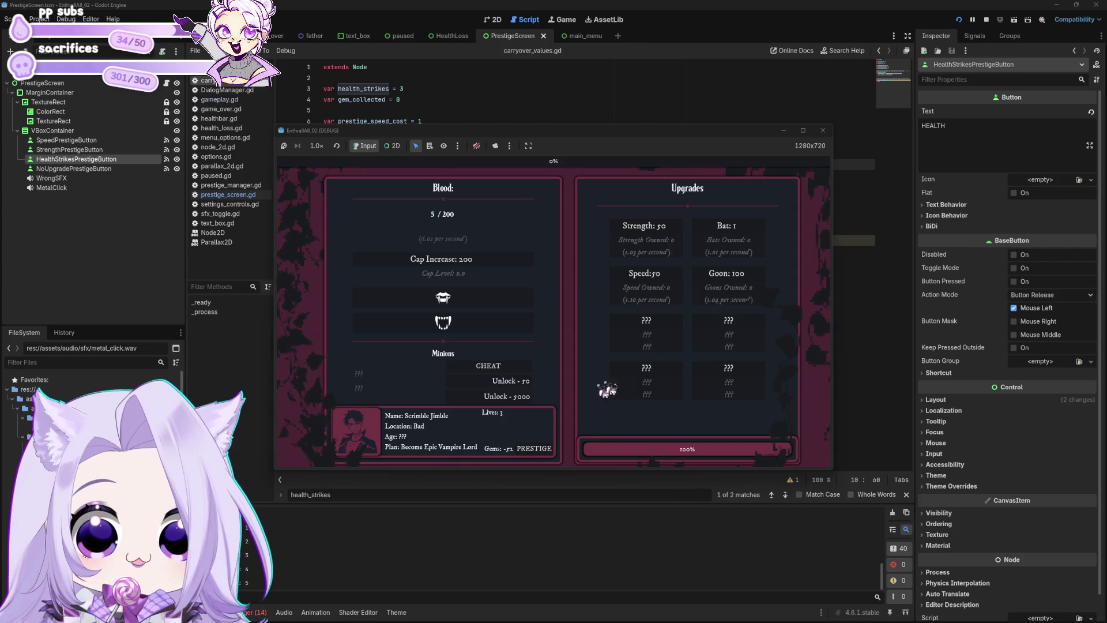
{"action": "left_click", "coordinate": [823, 131]}
{"action": "left_click", "coordinate": [565, 198]}
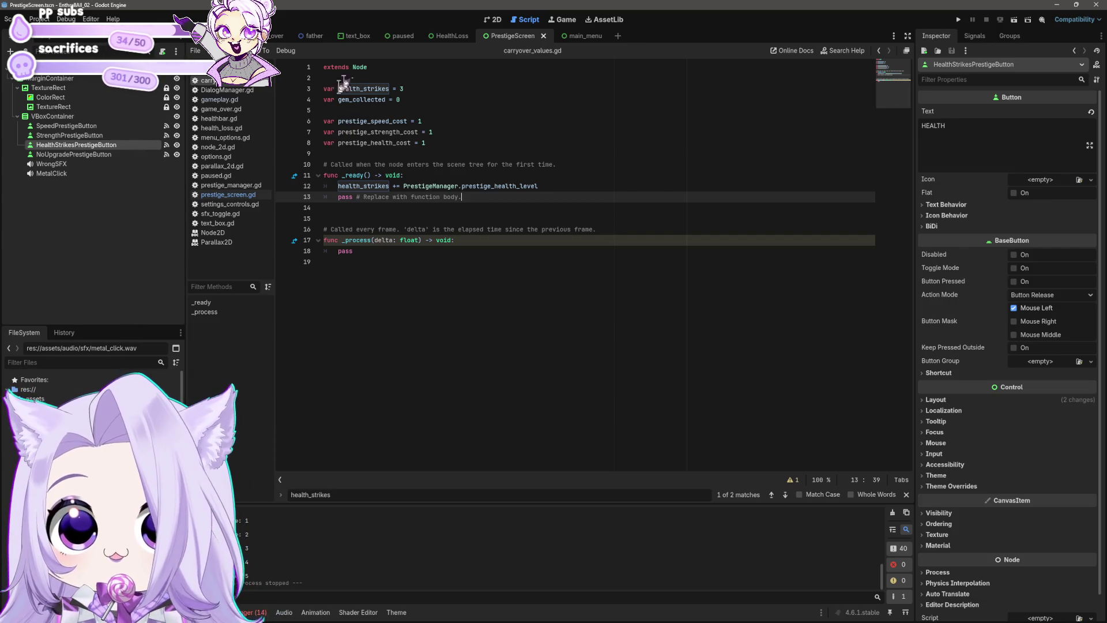
Go back to the PrestigeScreen scene and open prestige_screen.gd.
{"action": "left_click", "coordinate": [242, 36]}
{"action": "left_click", "coordinate": [462, 186]}
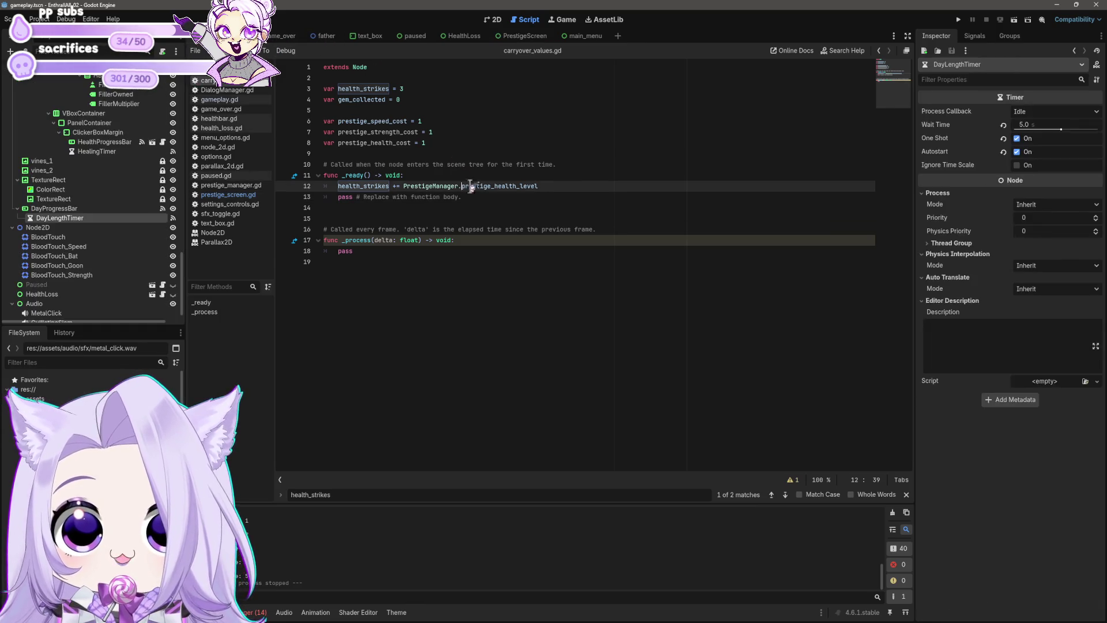
{"action": "left_click", "coordinate": [432, 141]}
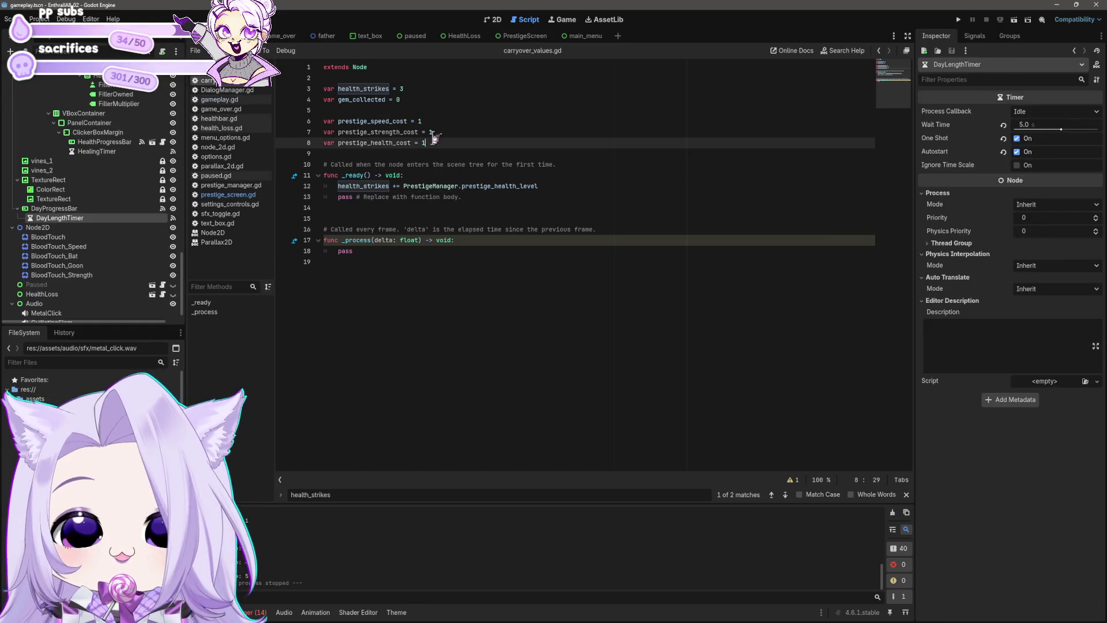
{"action": "left_click", "coordinate": [519, 36]}
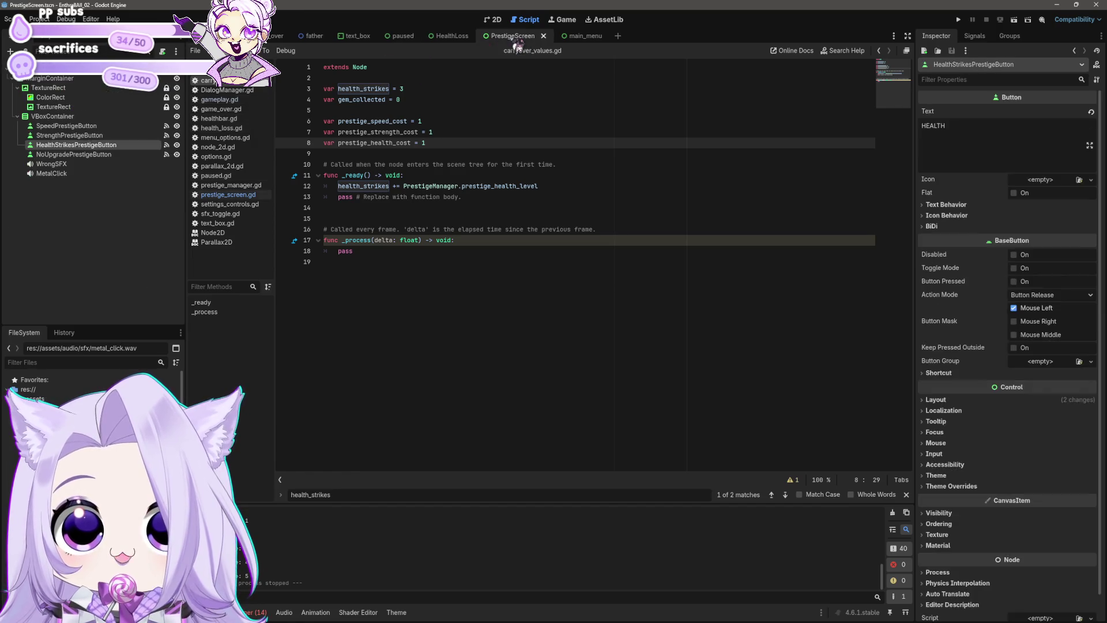
{"action": "left_click", "coordinate": [228, 194]}
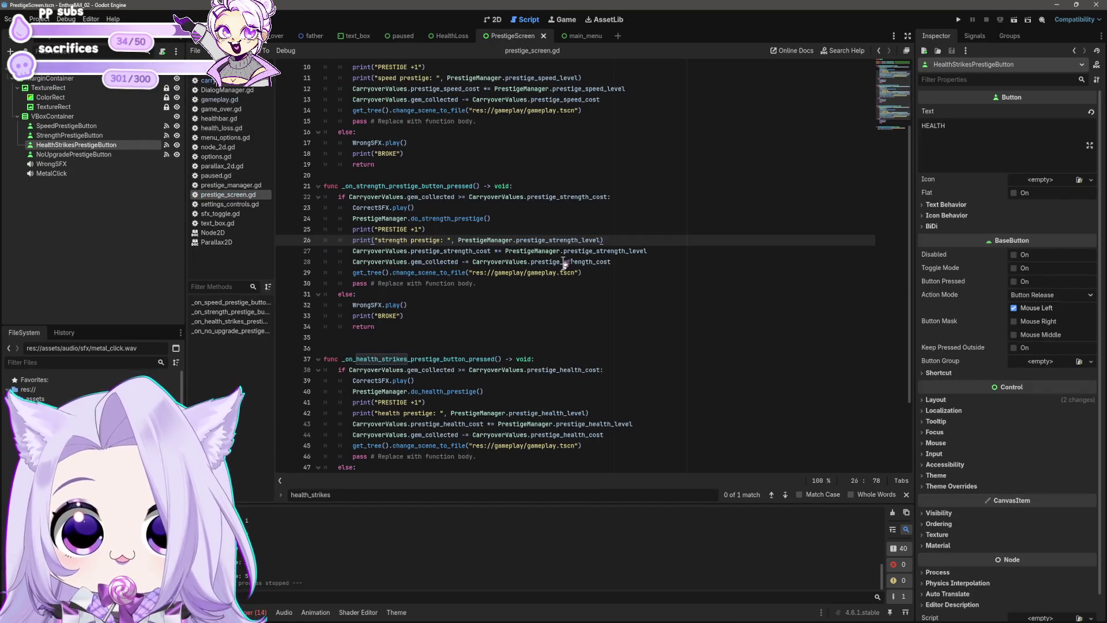
Try renaming 'level' on line 27 of the strength handler, then undo the change.
{"action": "left_click", "coordinate": [566, 295]}
{"action": "left_click", "coordinate": [571, 284]}
{"action": "scroll", "coordinate": [603, 281], "scroll_direction": "down", "scroll_amount": 1}
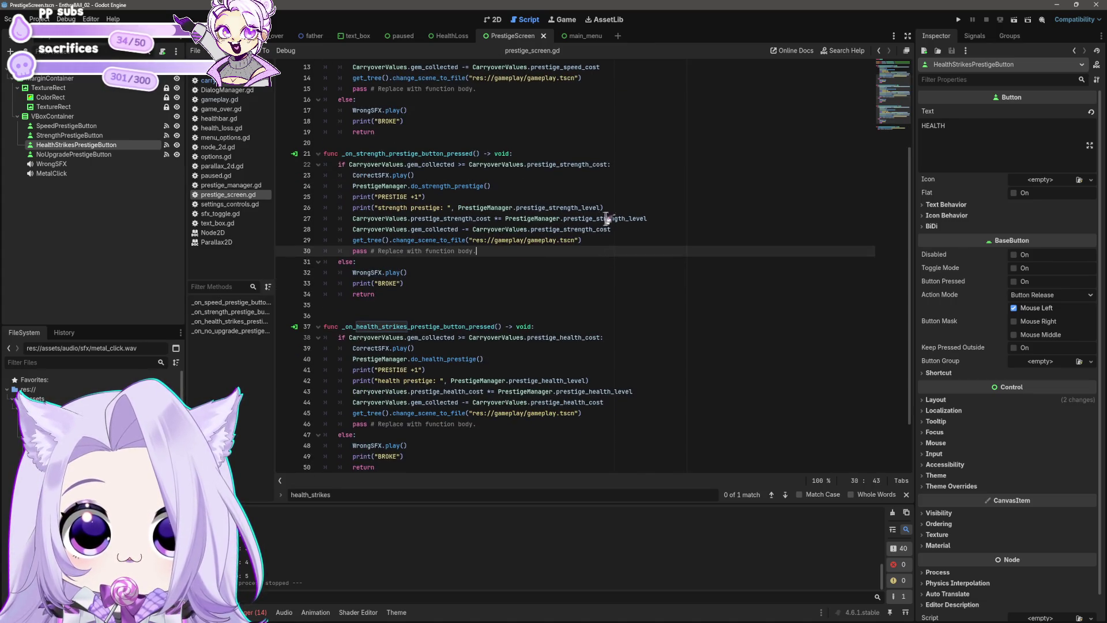
{"action": "left_click_drag", "start_coordinate": [629, 219], "coordinate": [660, 217]}
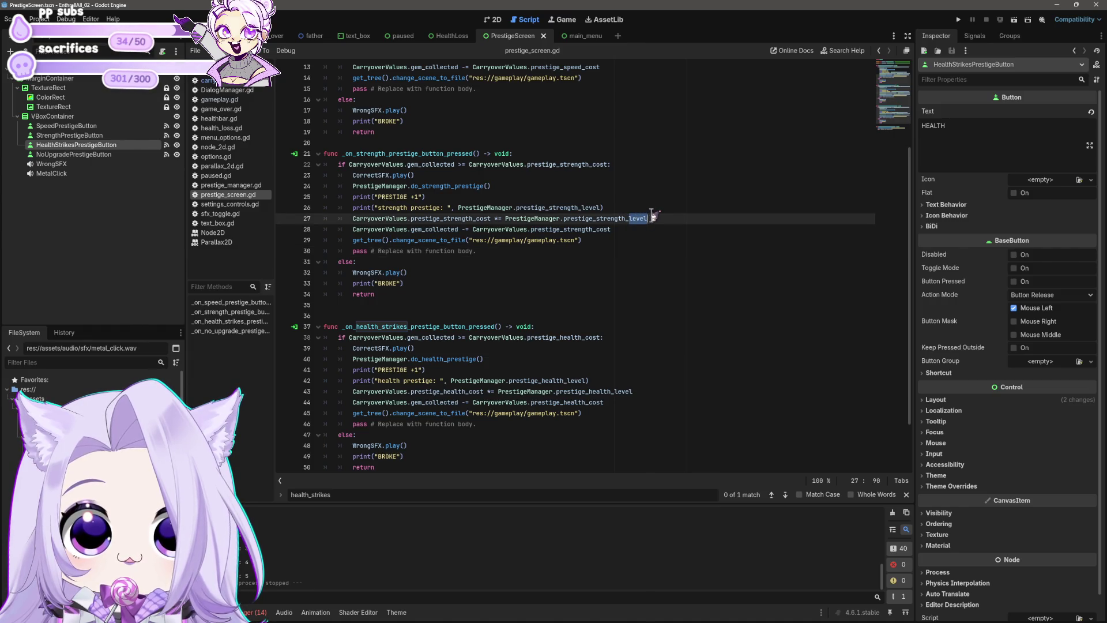
{"action": "type", "text": "mult"}
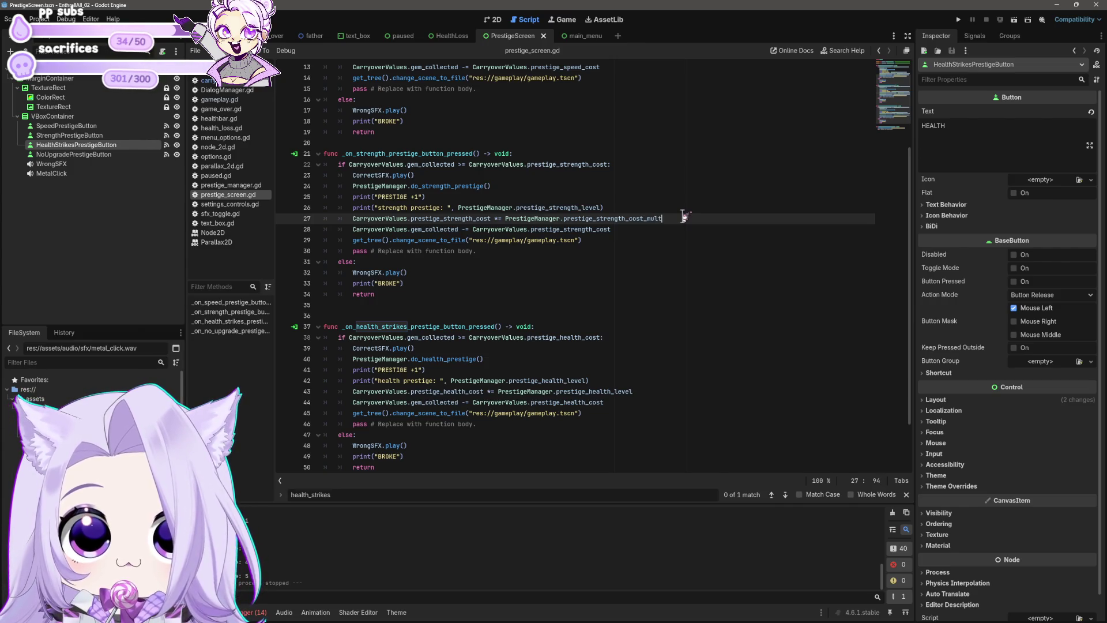
{"action": "key", "text": "ctrl+z"}
{"action": "key", "text": "ctrl+z"}
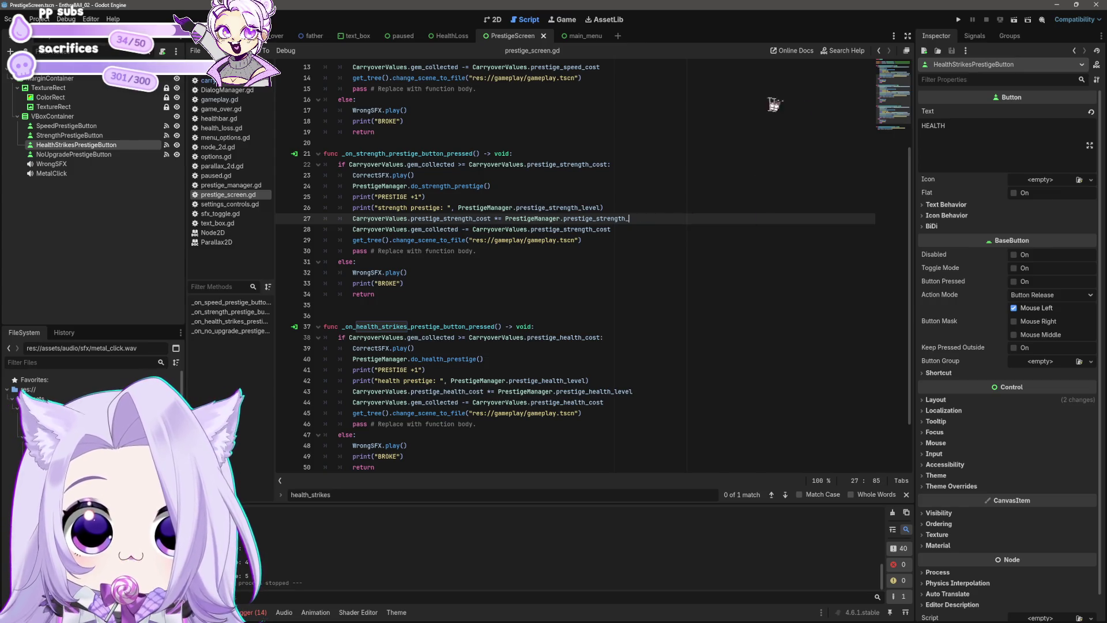
{"action": "type", "text": "level"}
{"action": "left_click", "coordinate": [719, 170]}
{"action": "scroll", "coordinate": [720, 170], "scroll_direction": "up", "scroll_amount": 4}
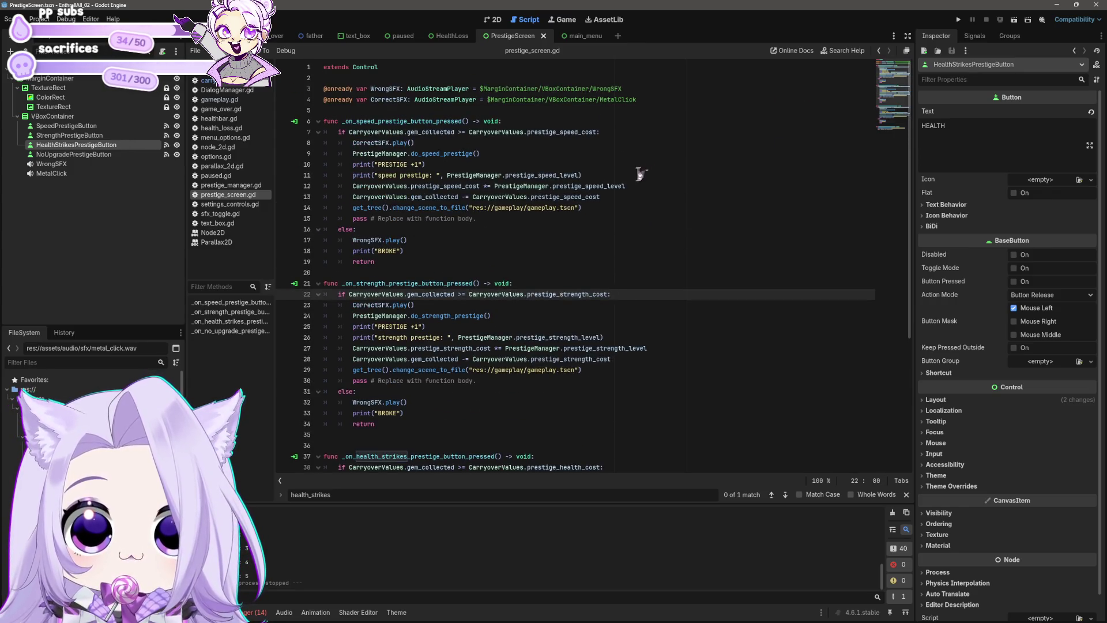
Set line 12's speed cost to use PrestigeManager.prestige_speed_cost_multiplier, then open prestige_manager.gd.
{"action": "double_click", "coordinate": [615, 186]}
{"action": "type", "text": "cost_multiplier"}
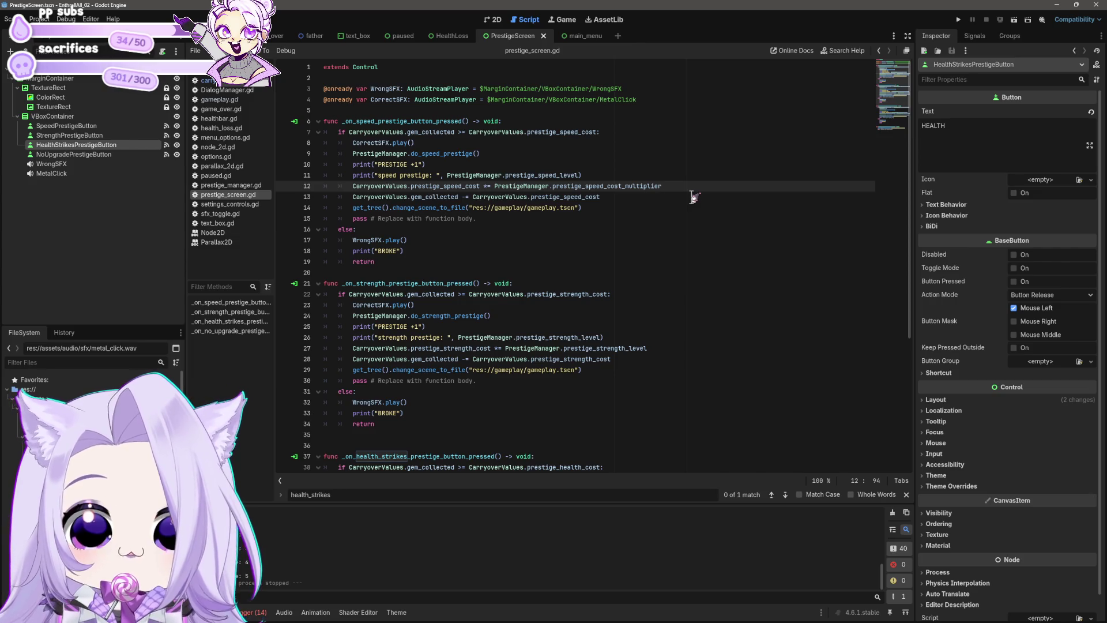
{"action": "left_click", "coordinate": [493, 186], "text": "shift"}
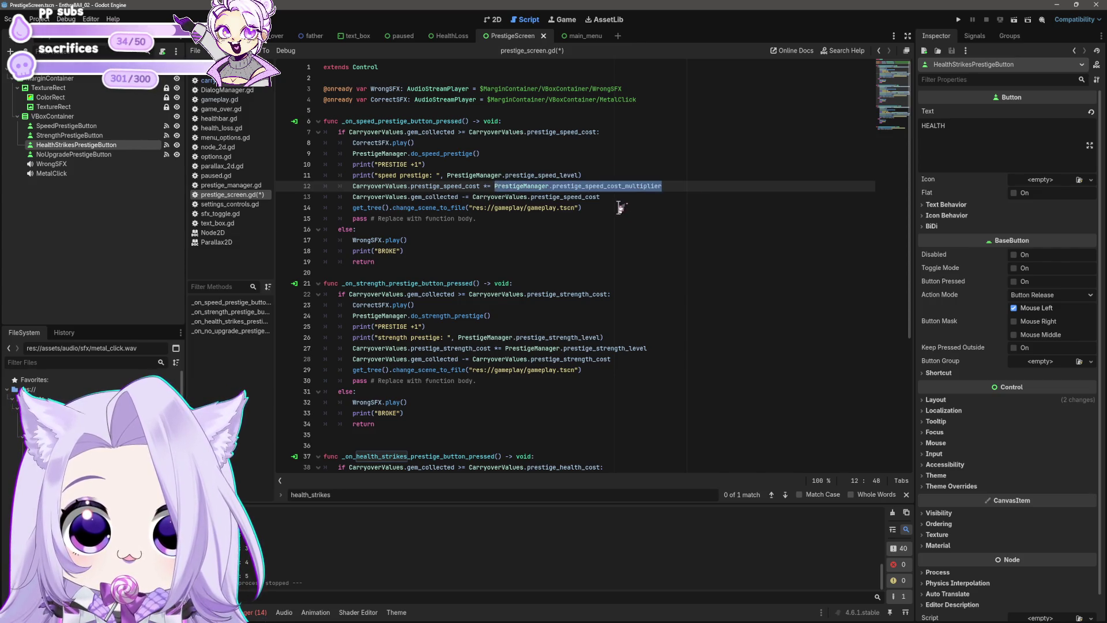
{"action": "left_click", "coordinate": [620, 207]}
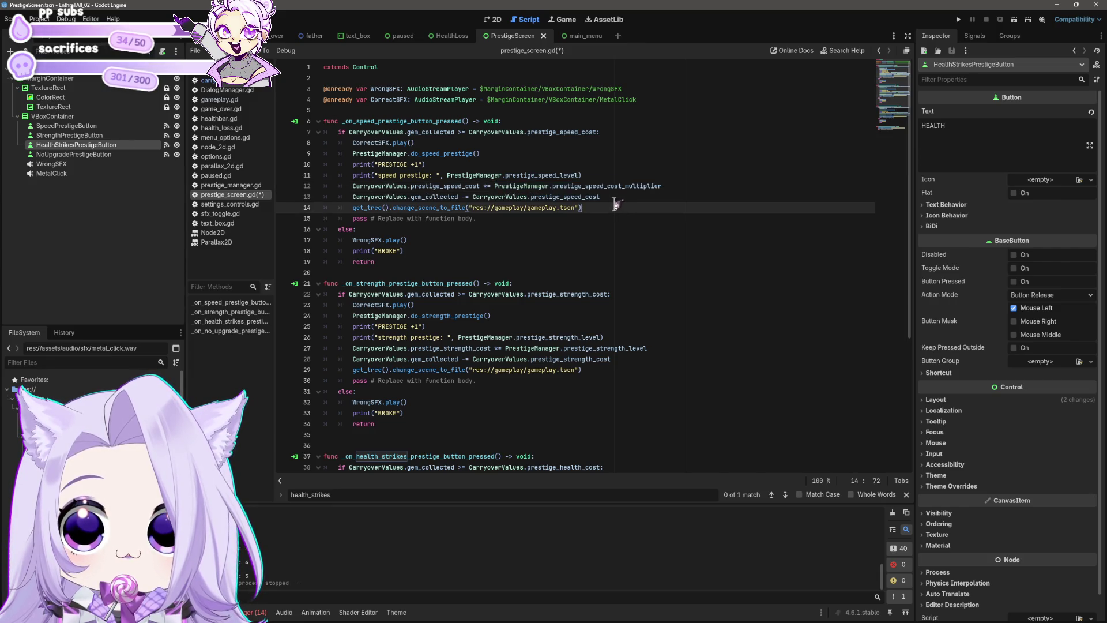
{"action": "left_click_drag", "start_coordinate": [494, 186], "coordinate": [705, 185]}
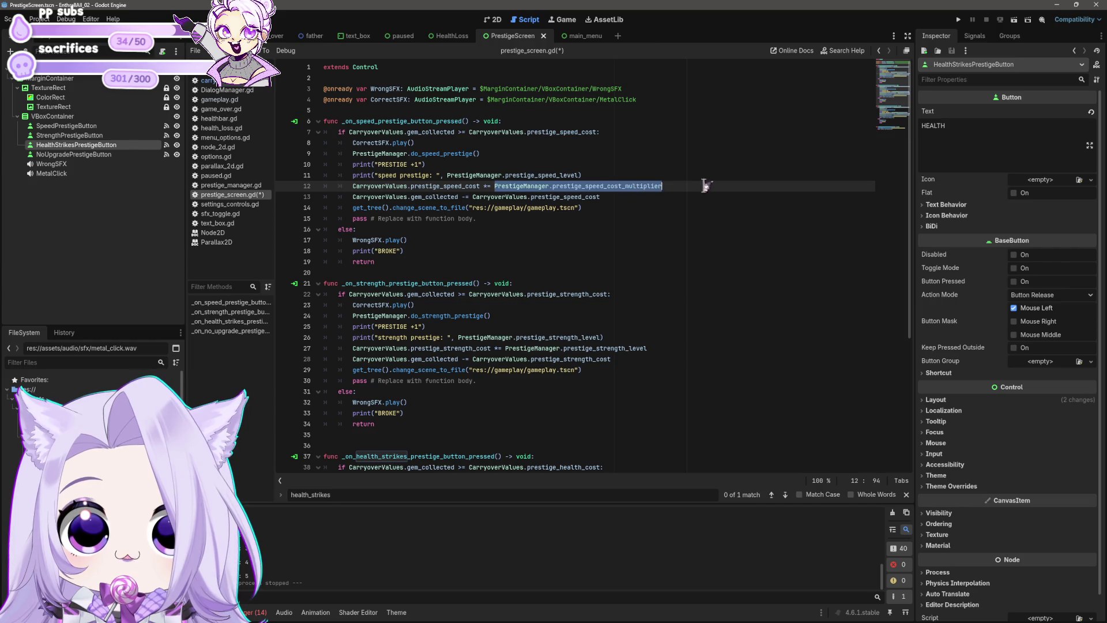
{"action": "left_click", "coordinate": [230, 185]}
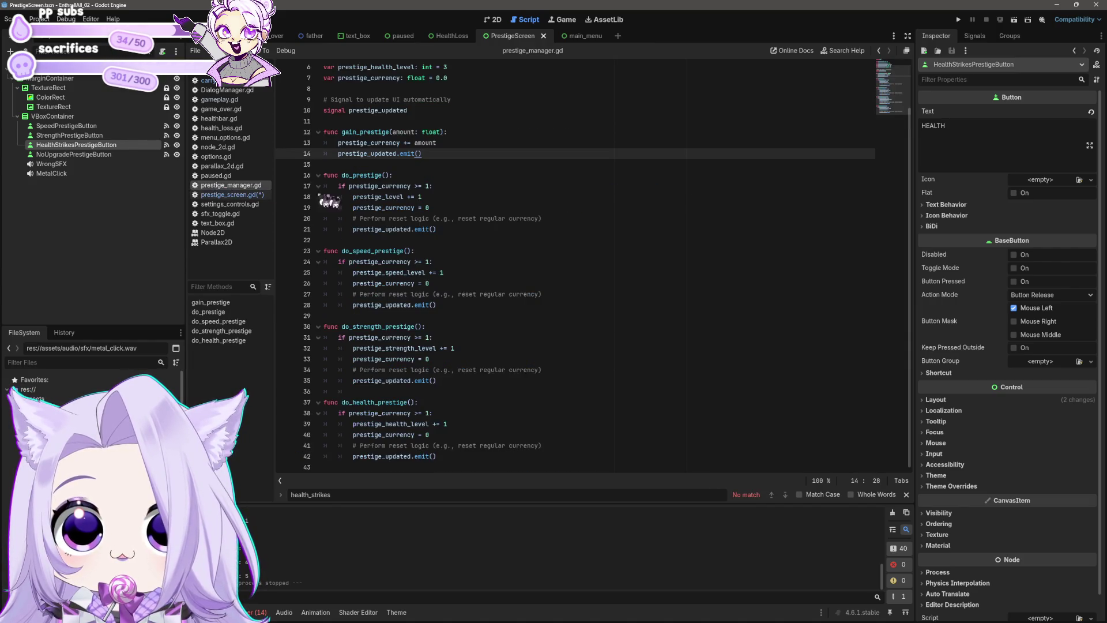
{"action": "left_click", "coordinate": [528, 199]}
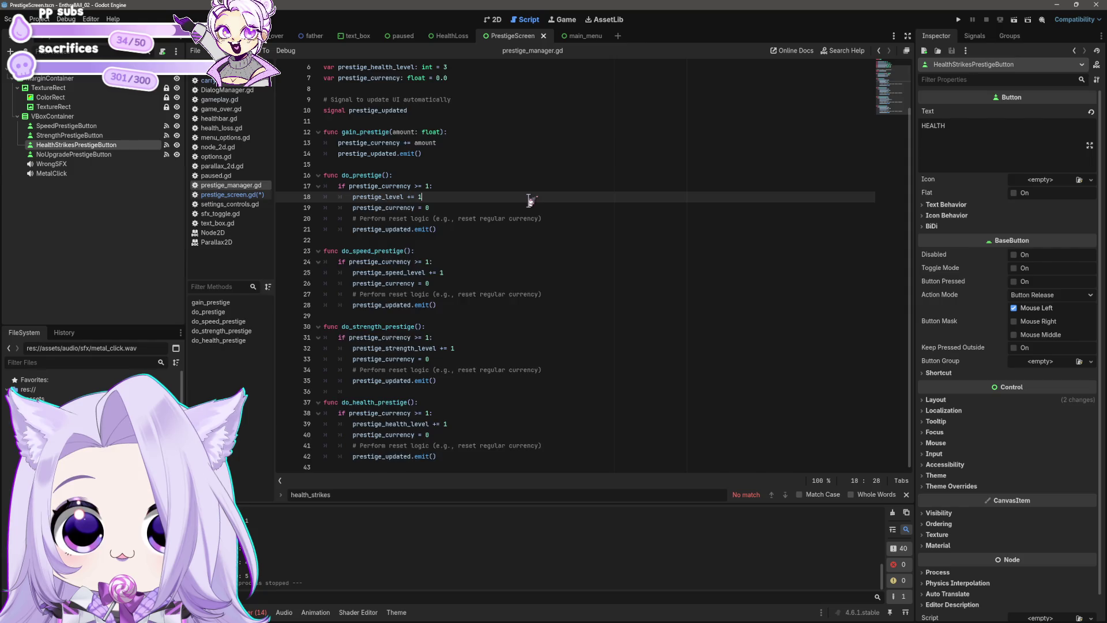
{"action": "scroll", "coordinate": [529, 200], "scroll_direction": "up", "scroll_amount": 1}
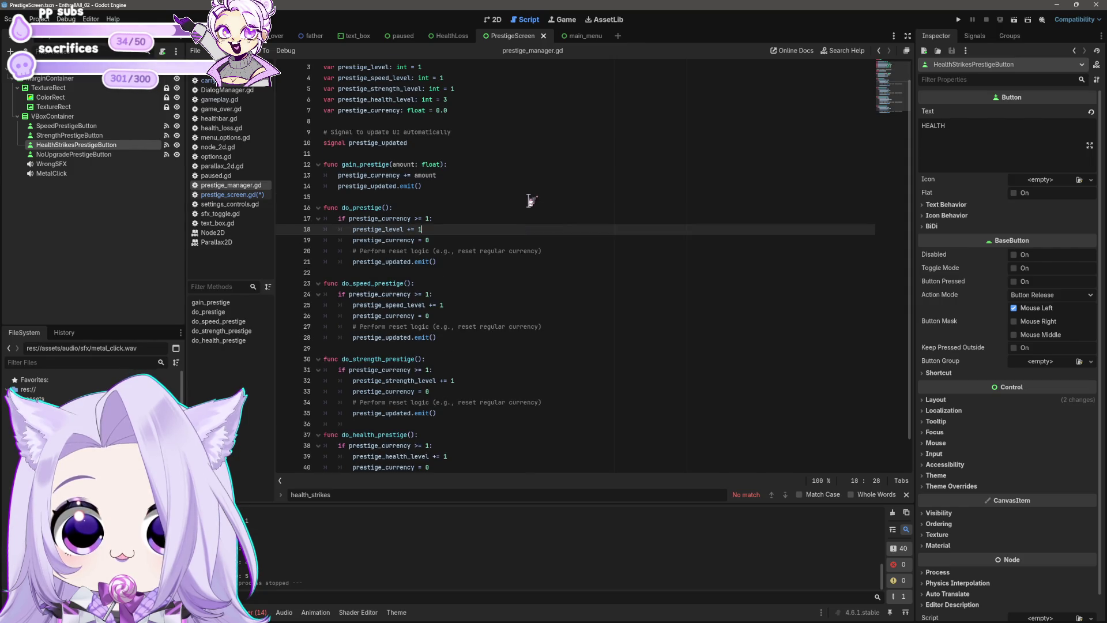
{"action": "scroll", "coordinate": [529, 200], "scroll_direction": "up", "scroll_amount": 1}
{"action": "left_click", "coordinate": [490, 134]}
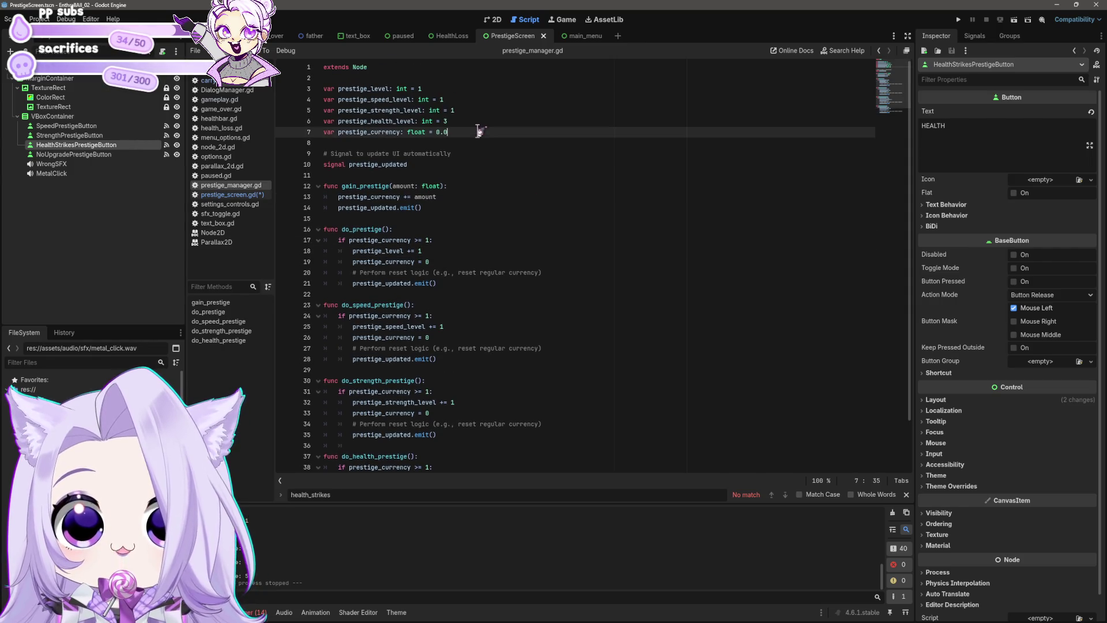
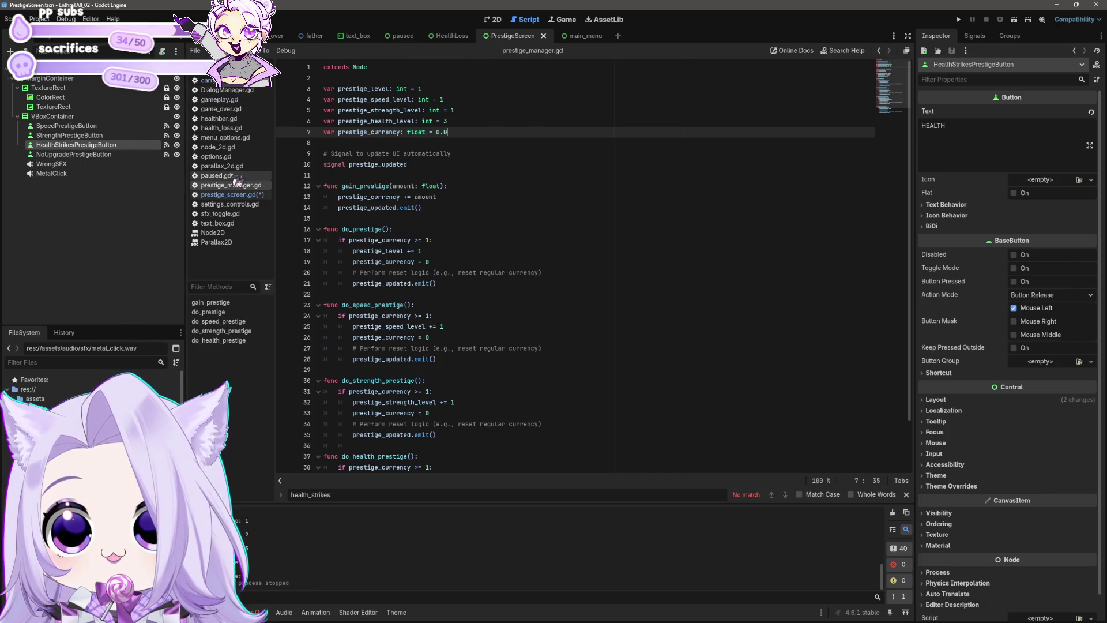
Compare the three prestige cost variables in carryover_values.gd with those in prestige_manager.gd.
{"action": "left_click", "coordinate": [241, 81]}
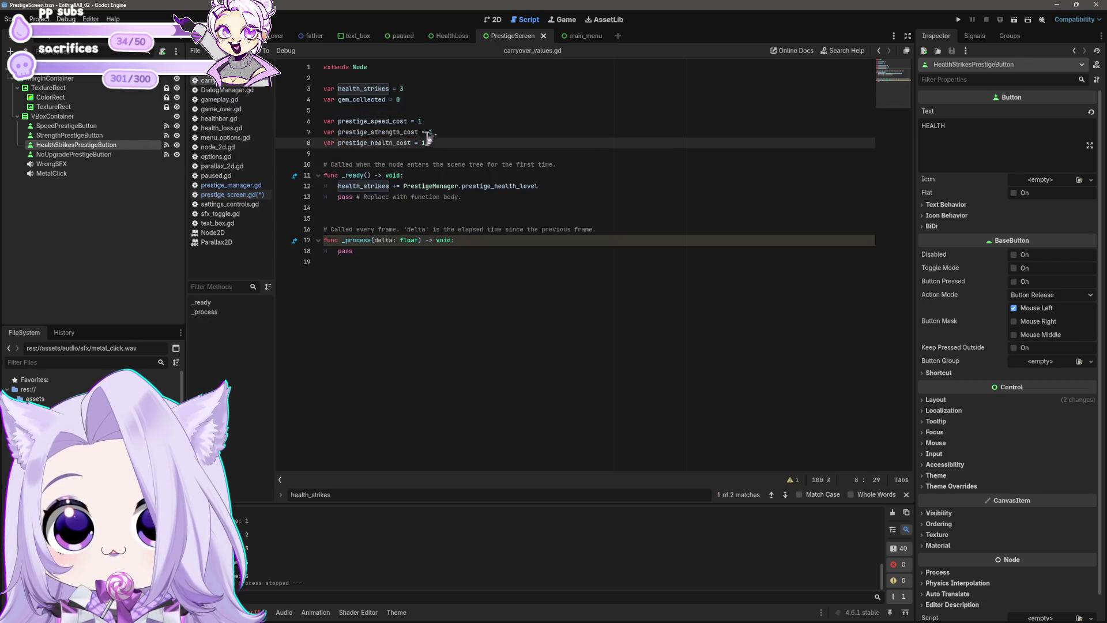
{"action": "left_click_drag", "start_coordinate": [425, 143], "coordinate": [323, 121]}
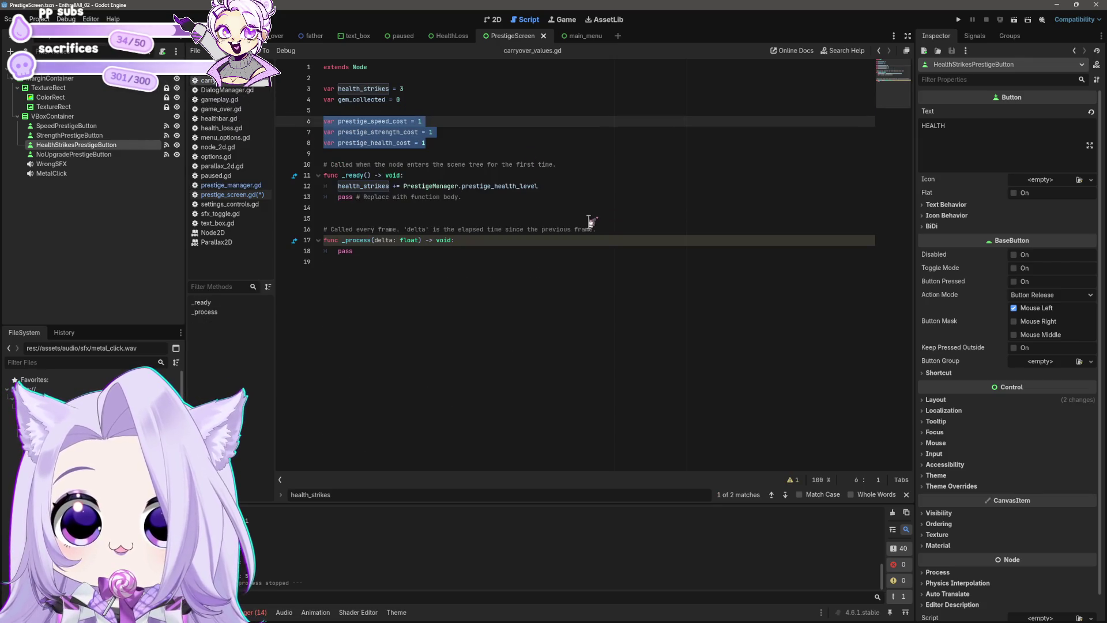
{"action": "left_click", "coordinate": [252, 185]}
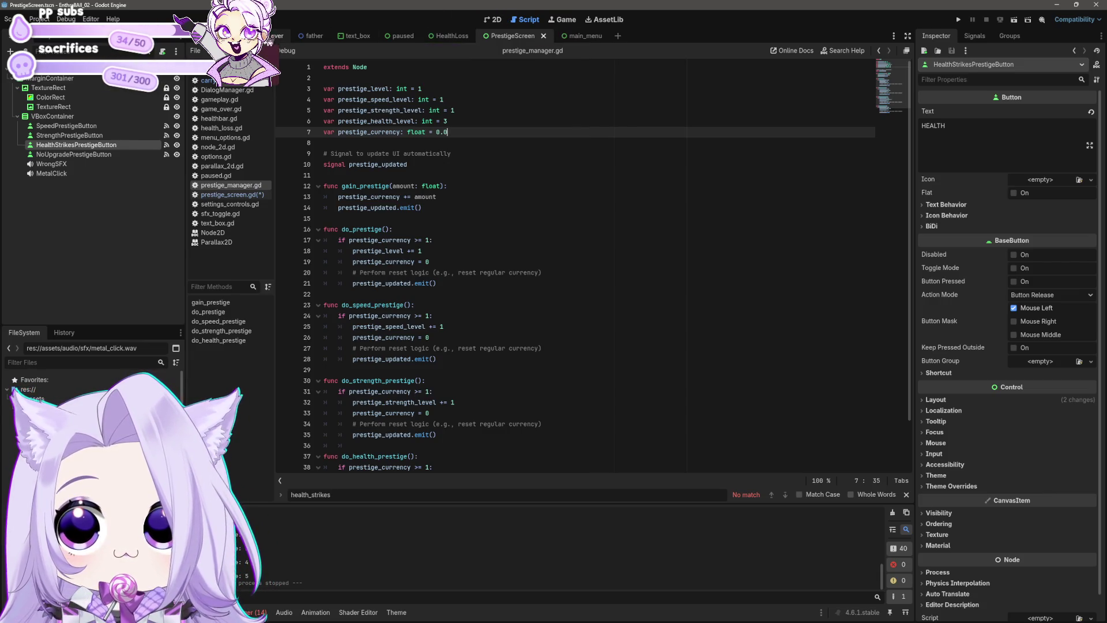
{"action": "left_click", "coordinate": [237, 82]}
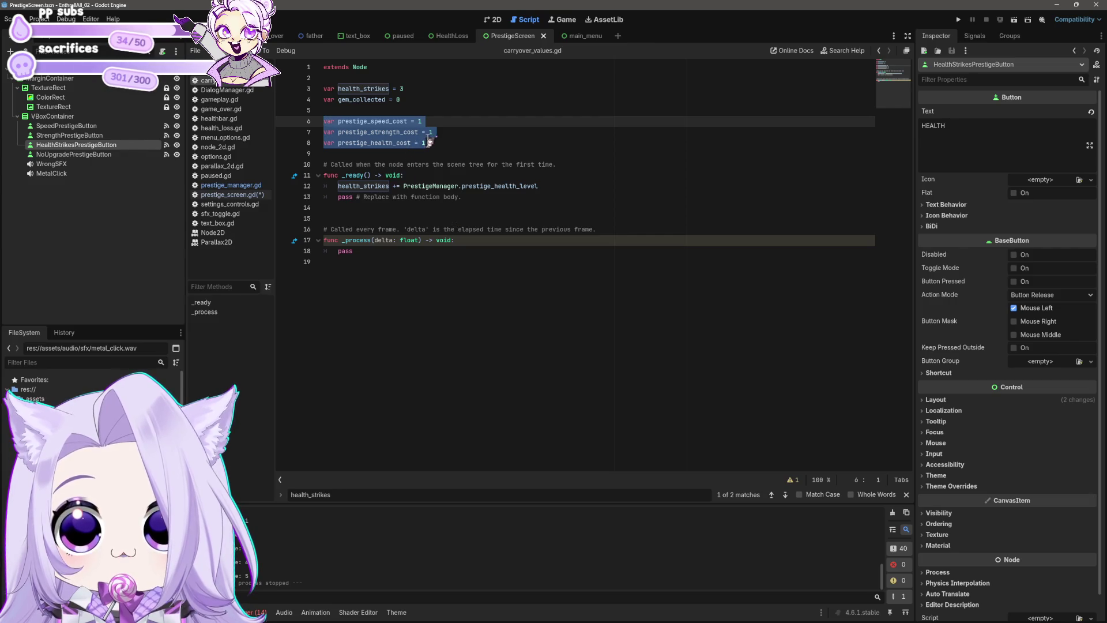
{"action": "left_click", "coordinate": [240, 185]}
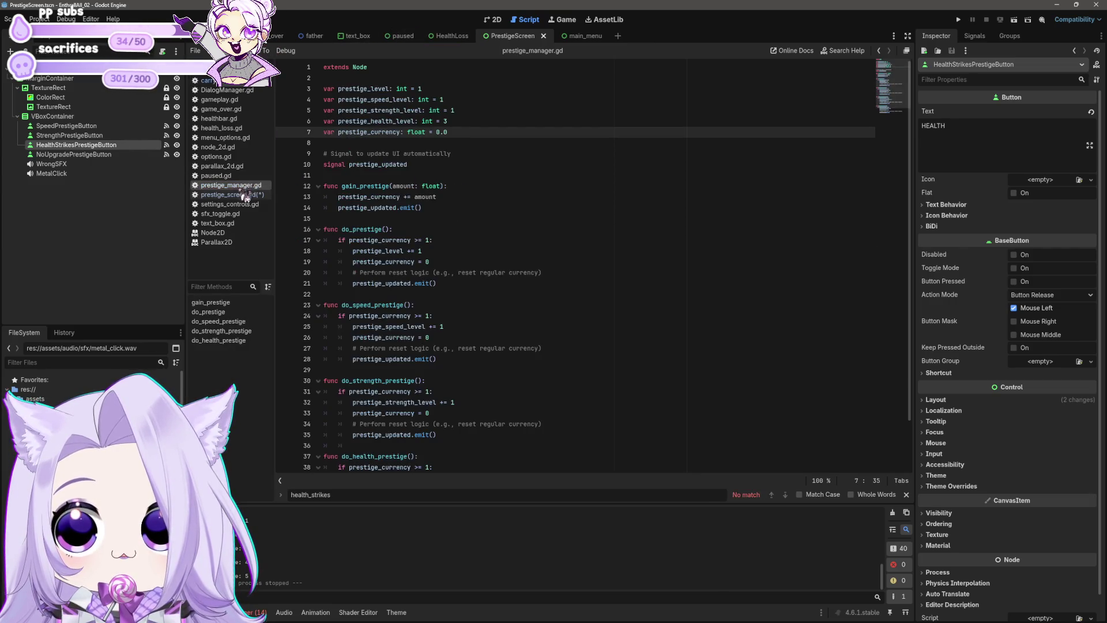
Open prestige_screen.gd and put the caret on line 28.
{"action": "left_click", "coordinate": [245, 197]}
{"action": "scroll", "coordinate": [539, 240], "scroll_direction": "down", "scroll_amount": 2}
{"action": "left_click", "coordinate": [589, 274]}
{"action": "left_click", "coordinate": [570, 294]}
{"action": "scroll", "coordinate": [605, 265], "scroll_direction": "up", "scroll_amount": 2}
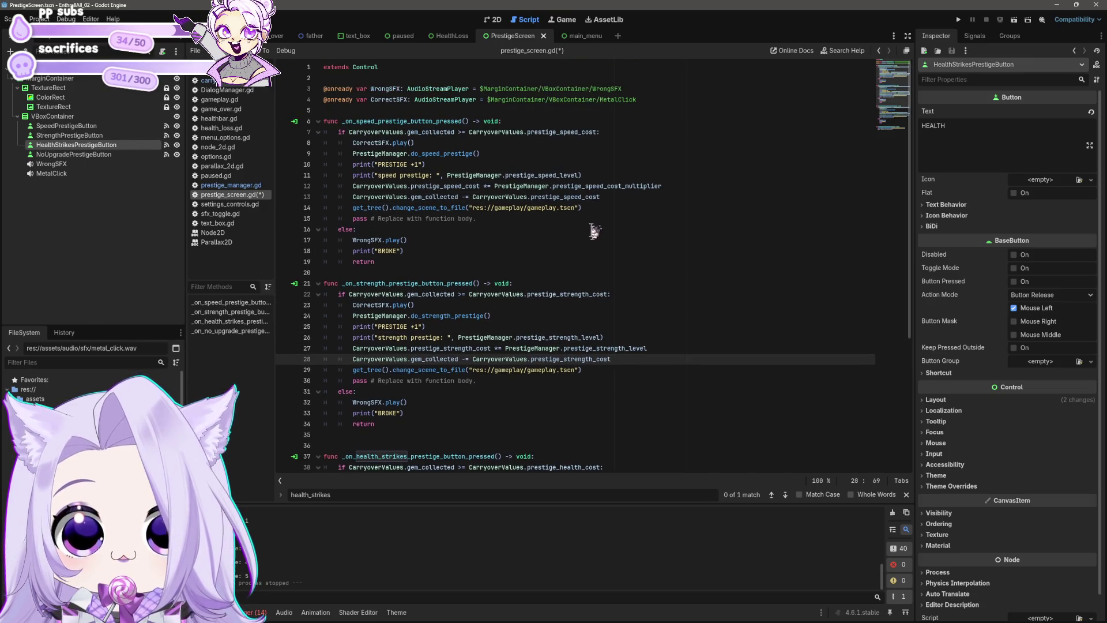
Replace CarryoverValues with PrestigeManager on the speed cost lines 12 and 13.
{"action": "left_click", "coordinate": [548, 185]}
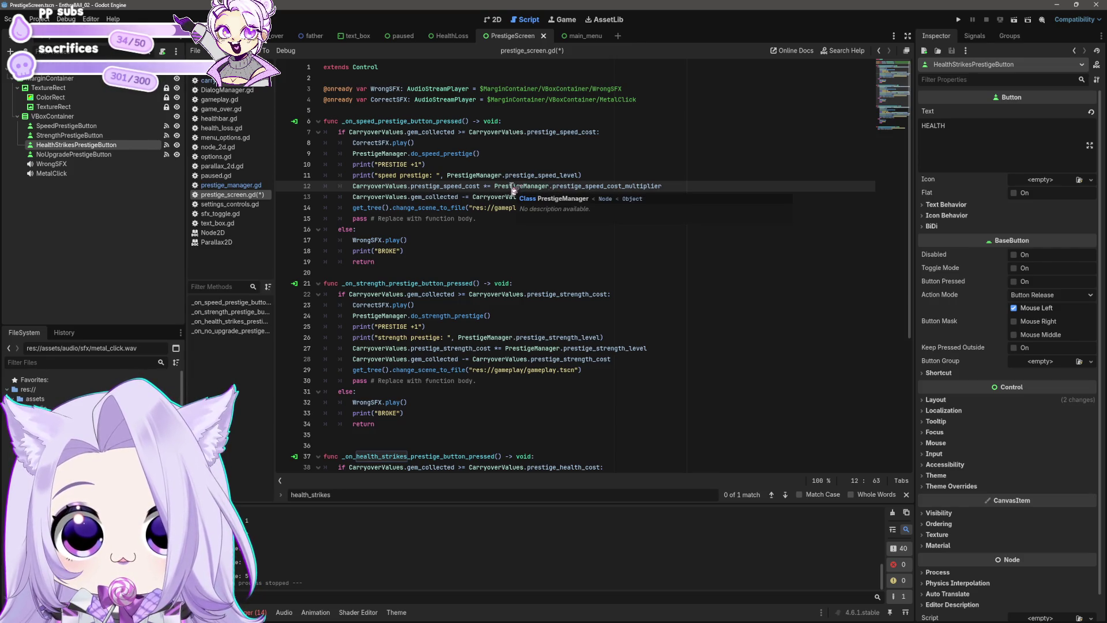
{"action": "mouse_move", "coordinate": [937, 110]}
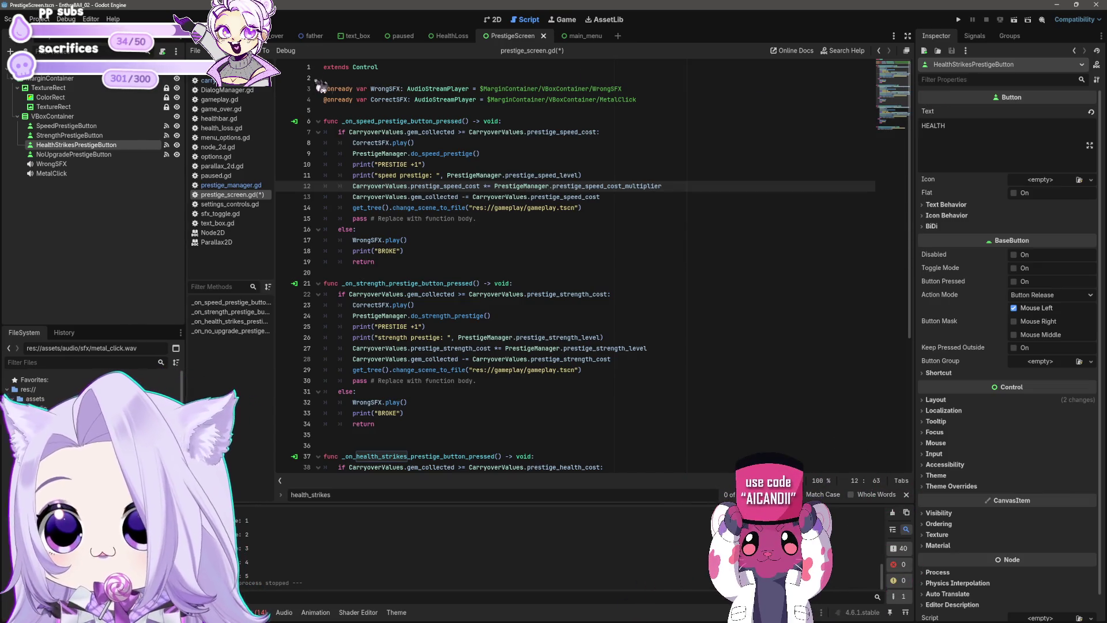
{"action": "left_click", "coordinate": [608, 196]}
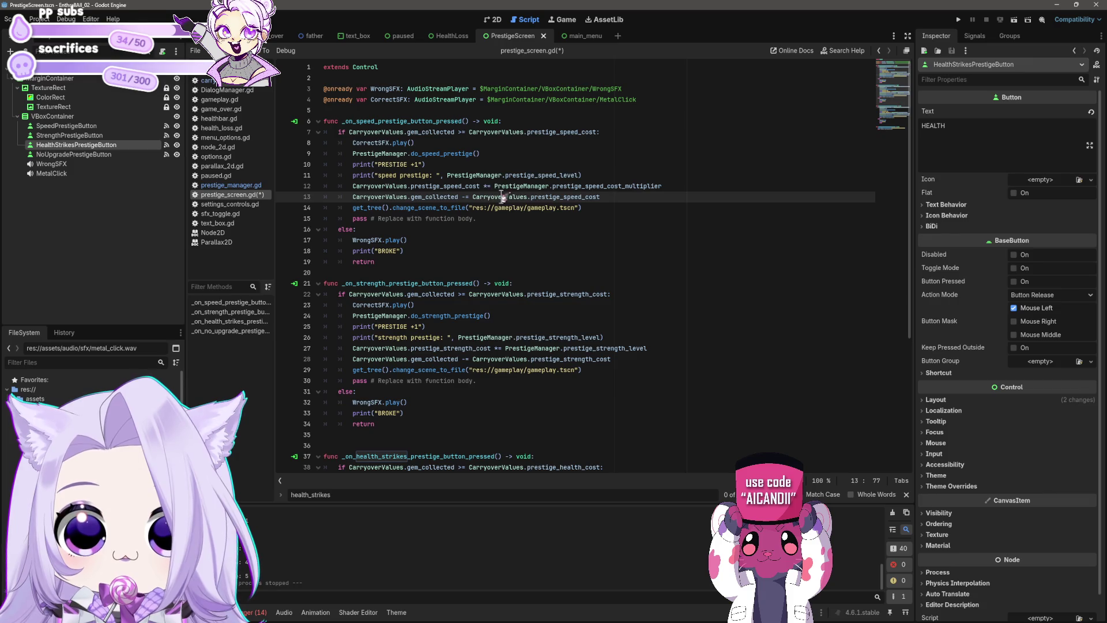
{"action": "left_click_drag", "start_coordinate": [495, 186], "coordinate": [548, 187]}
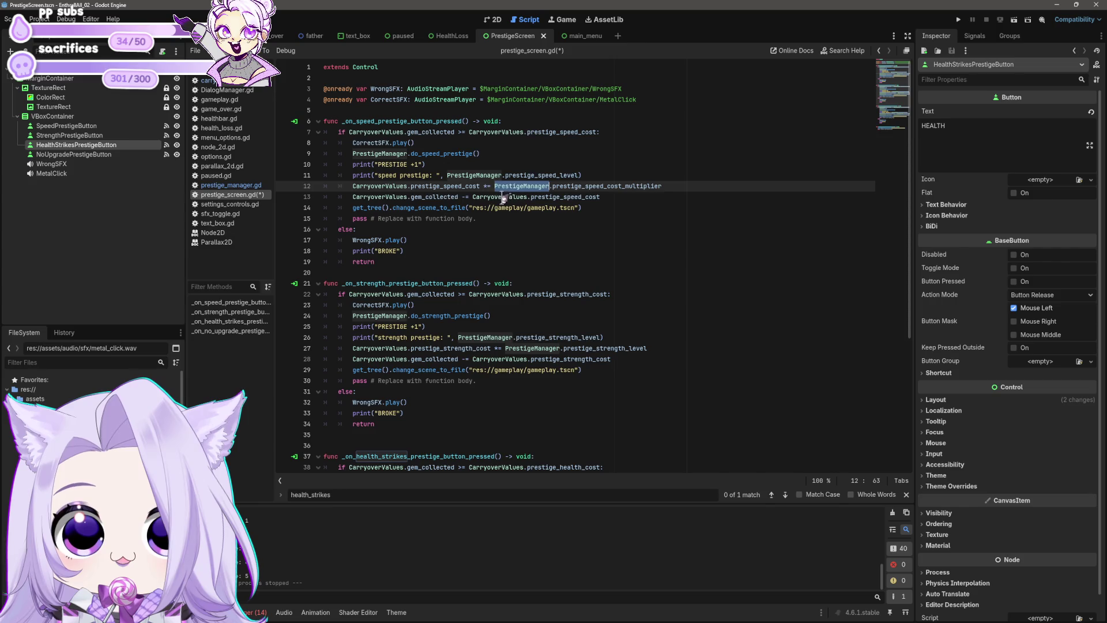
{"action": "key", "text": "ctrl+s"}
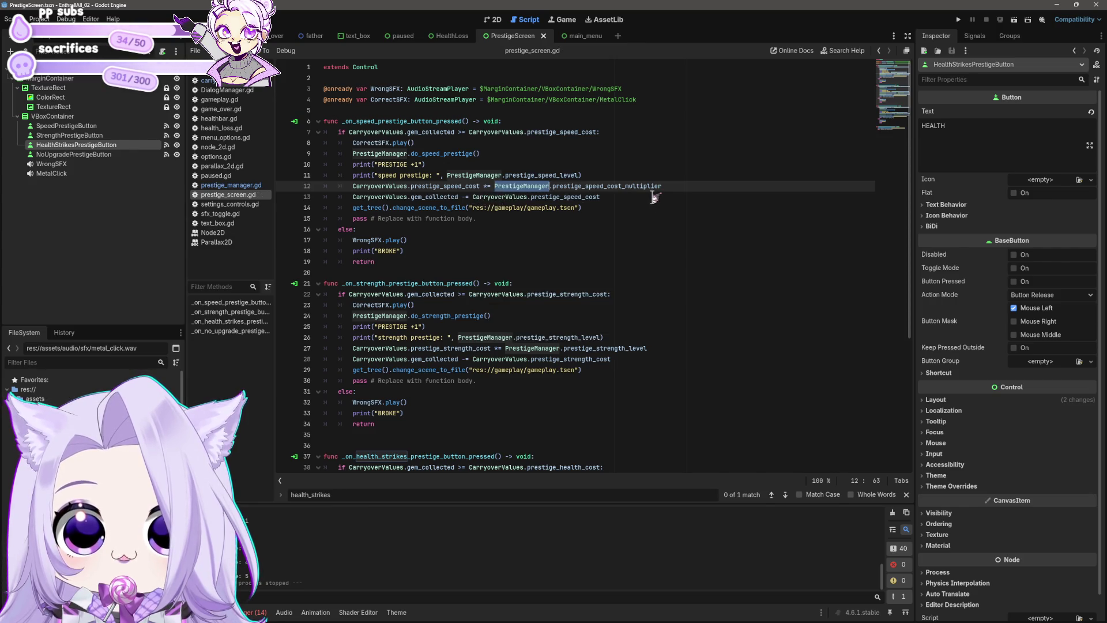
{"action": "left_click", "coordinate": [652, 197]}
{"action": "left_click_drag", "start_coordinate": [476, 197], "coordinate": [498, 197]}
{"action": "left_click", "coordinate": [470, 197]}
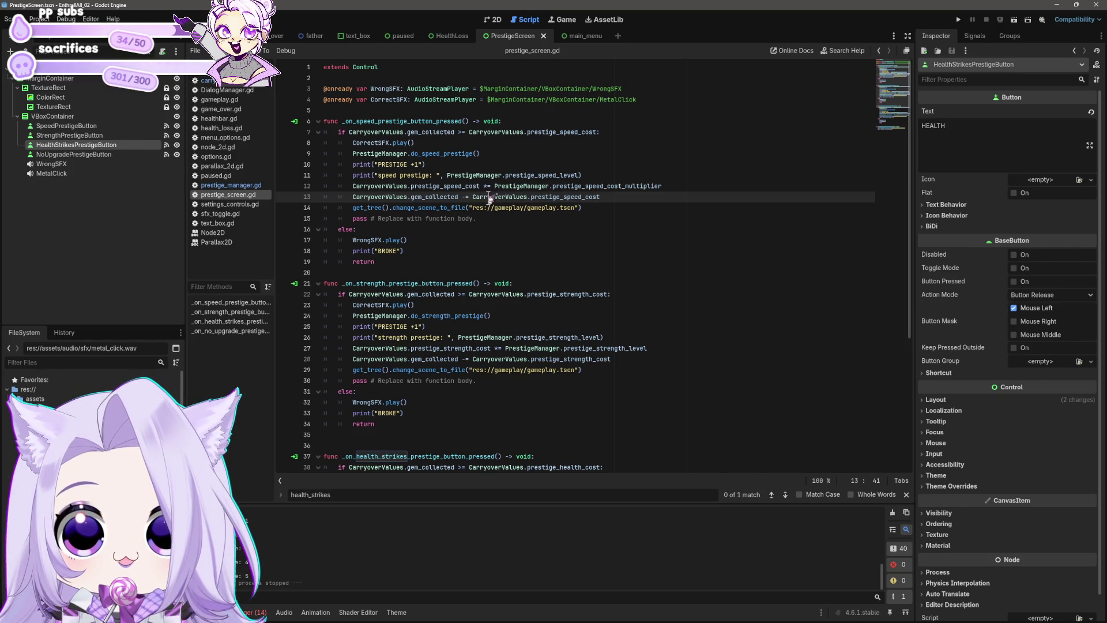
{"action": "double_click", "coordinate": [478, 197]}
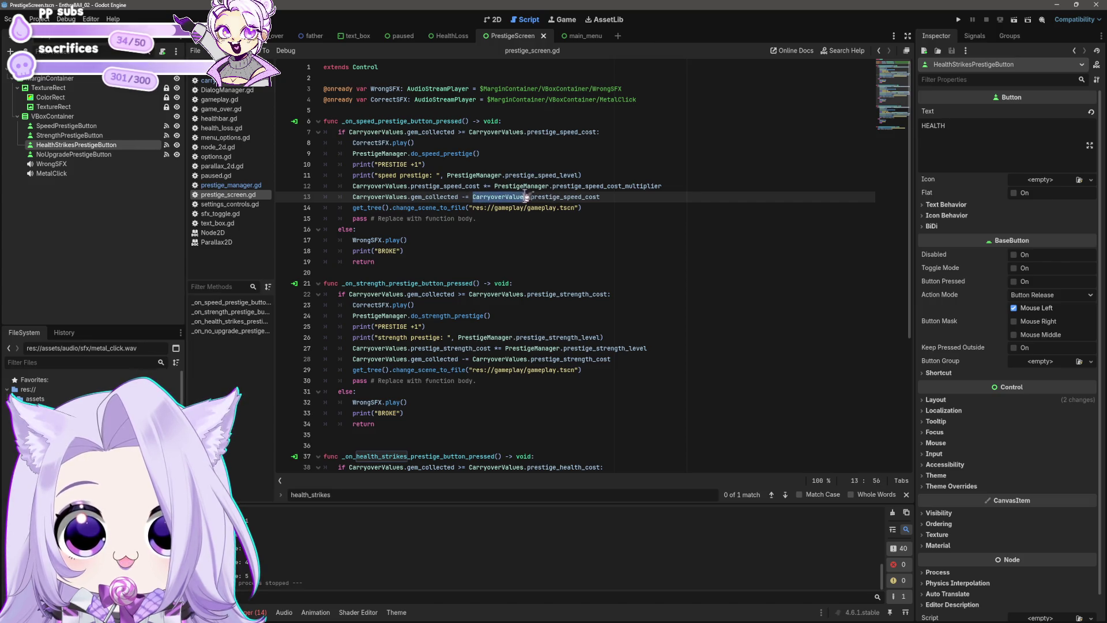
{"action": "type", "text": "PrestigeManager"}
{"action": "mouse_move", "coordinate": [600, 197]}
{"action": "left_mouse_down"}
{"action": "mouse_move", "coordinate": [494, 198]}
{"action": "mouse_move", "coordinate": [530, 200]}
{"action": "left_mouse_up"}
{"action": "type", "text": "."}
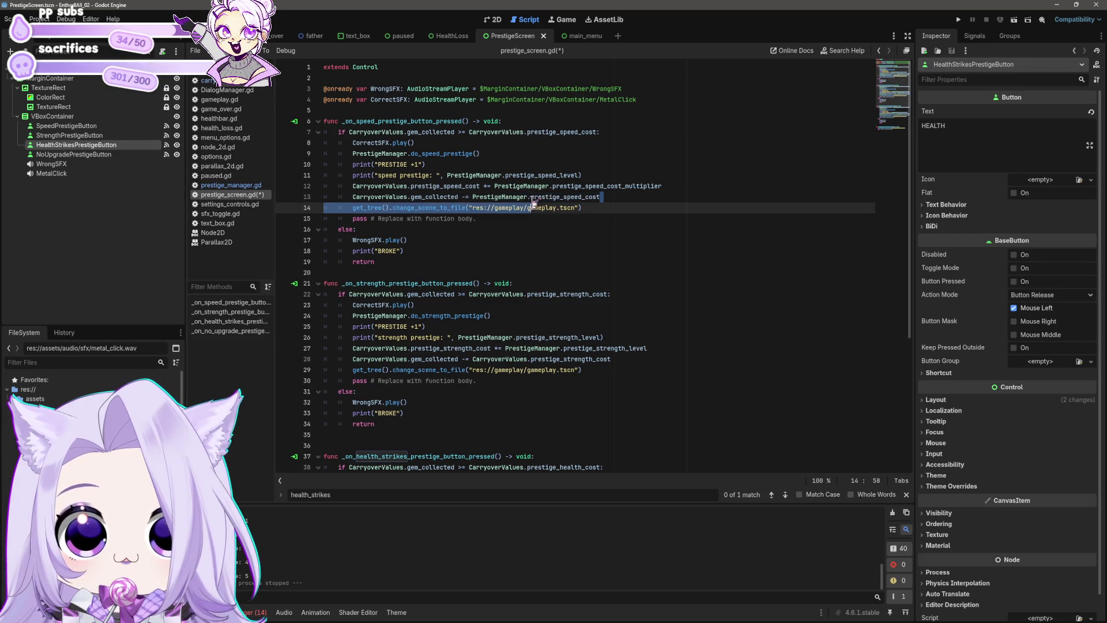
{"action": "left_click", "coordinate": [441, 186]}
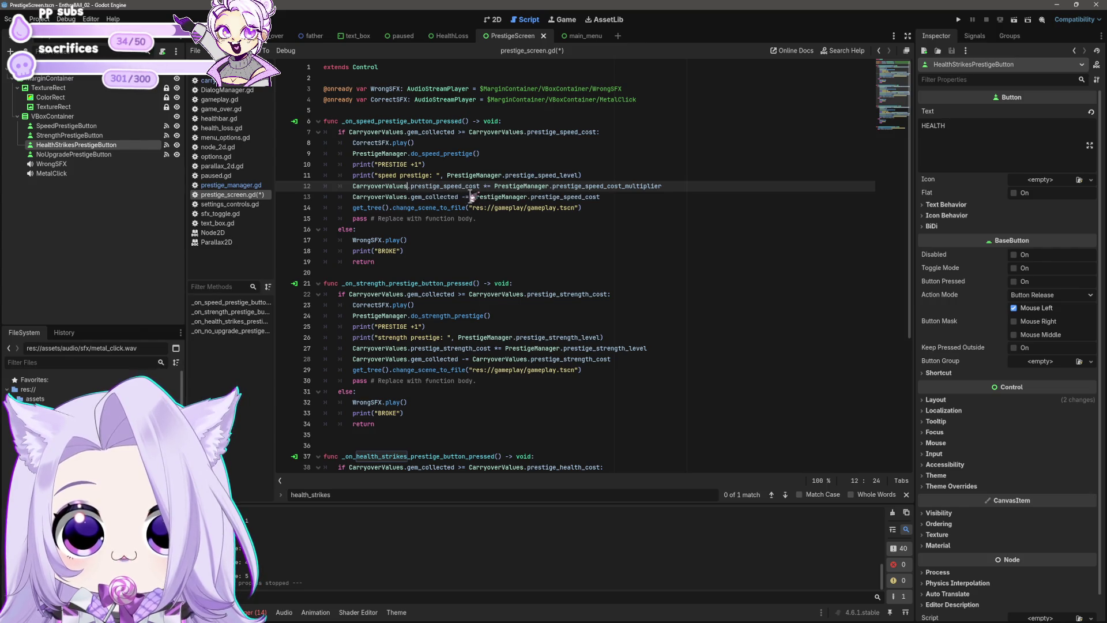
{"action": "left_click", "coordinate": [525, 196]}
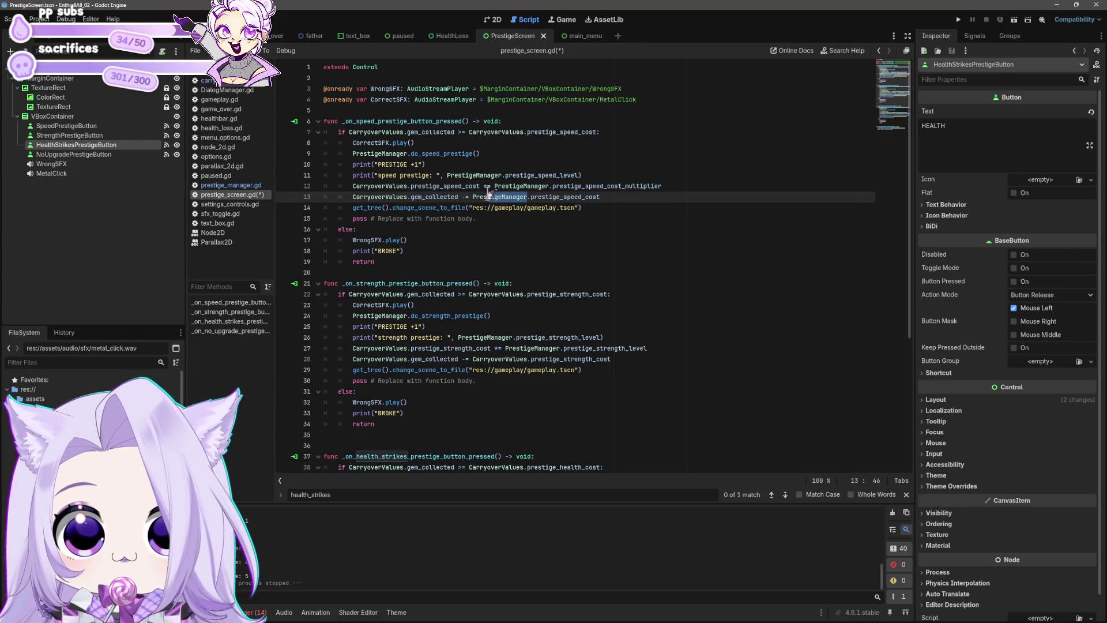
{"action": "left_click_drag", "start_coordinate": [407, 186], "coordinate": [364, 186]}
{"action": "double_click", "coordinate": [359, 186]}
{"action": "type", "text": "PrestigeManager"}
{"action": "left_click", "coordinate": [614, 197]}
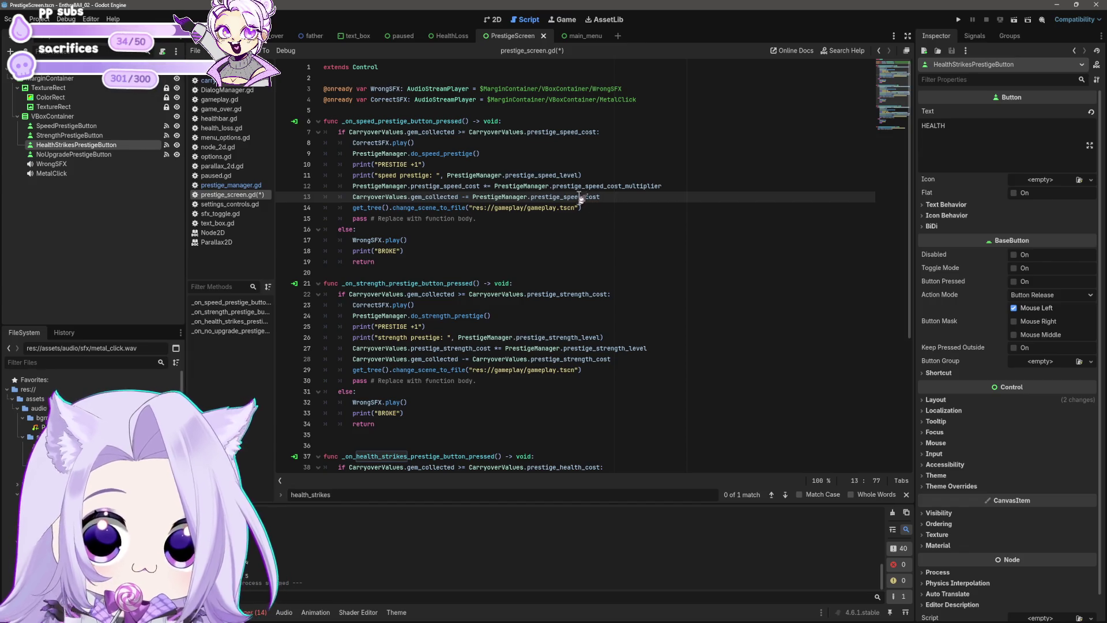
Replace CarryoverValues with PrestigeManager on lines 27, 28, 43 and 44, then save.
{"action": "left_click_drag", "start_coordinate": [527, 360], "coordinate": [472, 360]}
{"action": "type", "text": "PrestigeManager"}
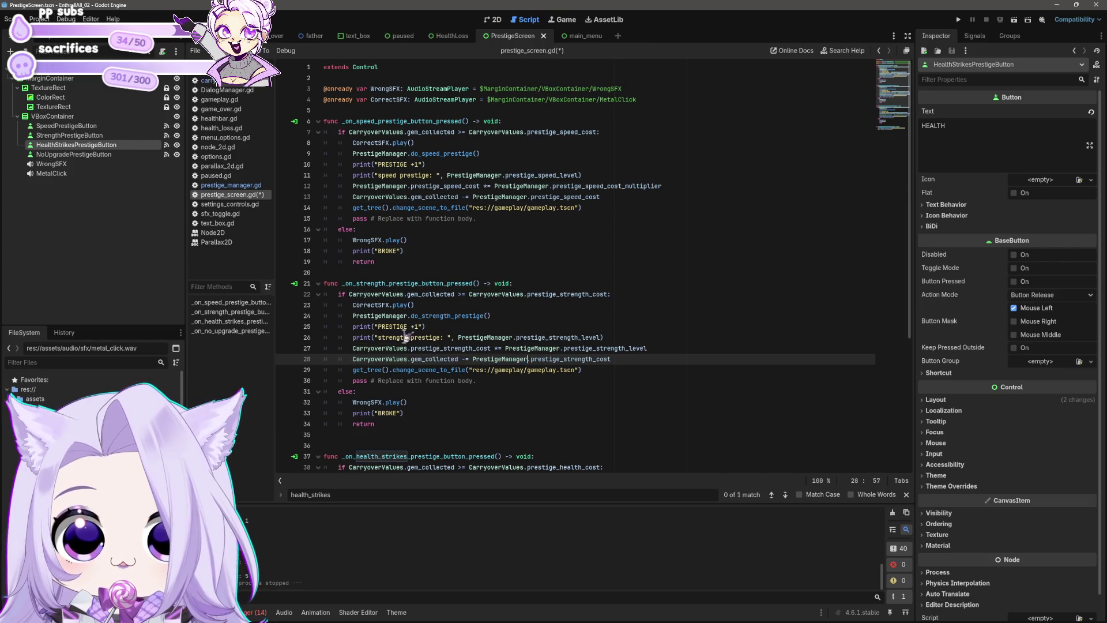
{"action": "mouse_move", "coordinate": [408, 349]}
{"action": "left_mouse_down"}
{"action": "mouse_move", "coordinate": [352, 348]}
{"action": "mouse_move", "coordinate": [409, 327]}
{"action": "left_mouse_up"}
{"action": "type", "text": "PrestigeManager"}
{"action": "scroll", "coordinate": [425, 302], "scroll_direction": "down", "scroll_amount": 6}
{"action": "type", "text": "PrestigeManager"}
{"action": "left_click_drag", "start_coordinate": [474, 338], "coordinate": [528, 339]}
{"action": "type", "text": "PrestigeManager"}
{"action": "key", "text": "ctrl+s"}
{"action": "left_click", "coordinate": [628, 272]}
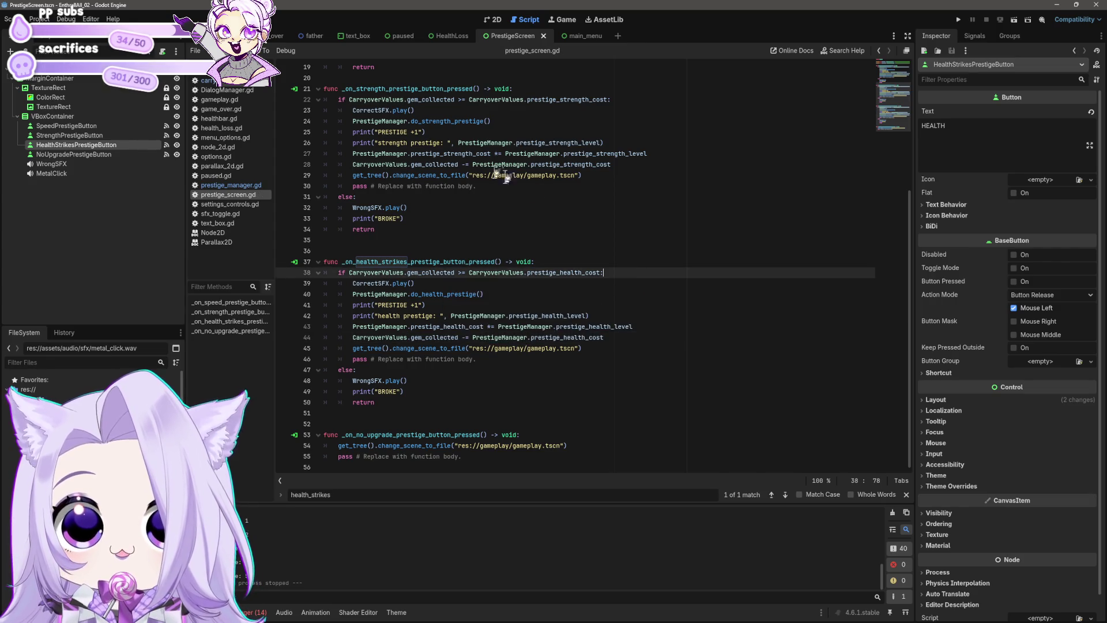
Move the three prestige cost variables from carryover_values.gd into prestige_manager.gd and save.
{"action": "left_click", "coordinate": [207, 80]}
{"action": "left_click", "coordinate": [435, 142]}
{"action": "left_click_drag", "start_coordinate": [435, 142], "coordinate": [317, 118]}
{"action": "key", "text": "ctrl+c"}
{"action": "key", "text": "BackSpace"}
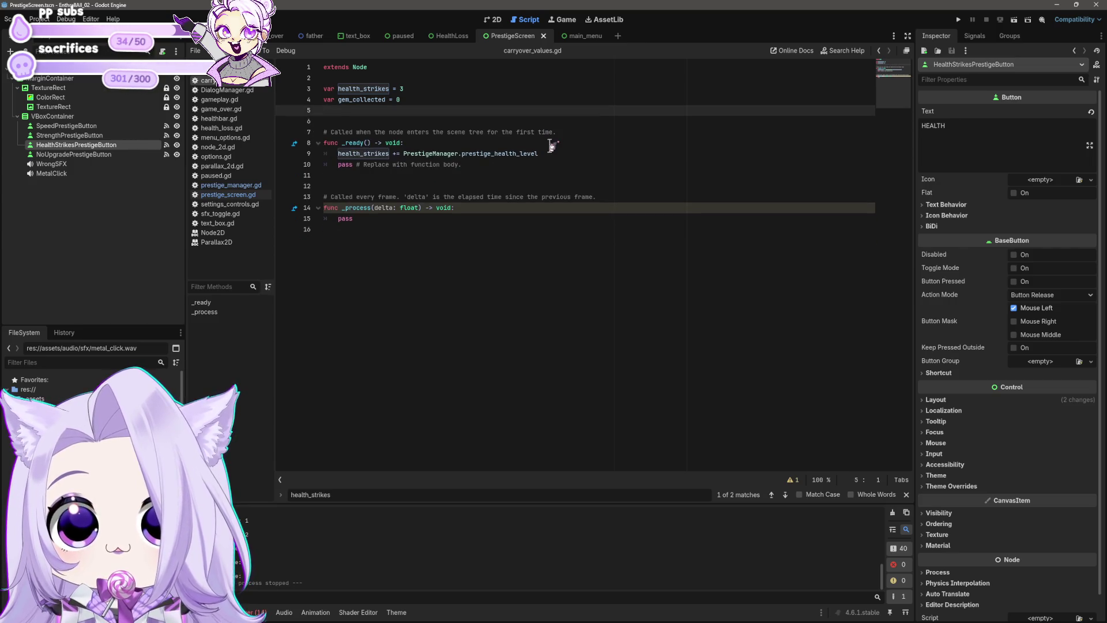
{"action": "left_click", "coordinate": [231, 185]}
{"action": "key", "text": "Return"}
{"action": "key", "text": "Return"}
{"action": "key", "text": "ctrl+v"}
{"action": "key", "text": "ctrl+s"}
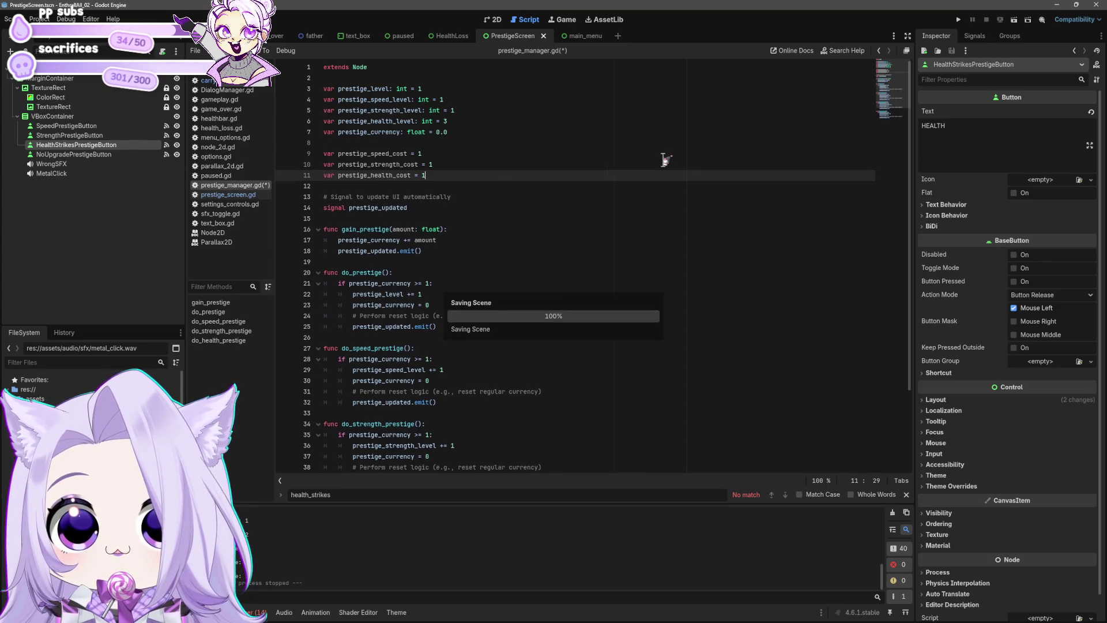
{"action": "left_click", "coordinate": [481, 164]}
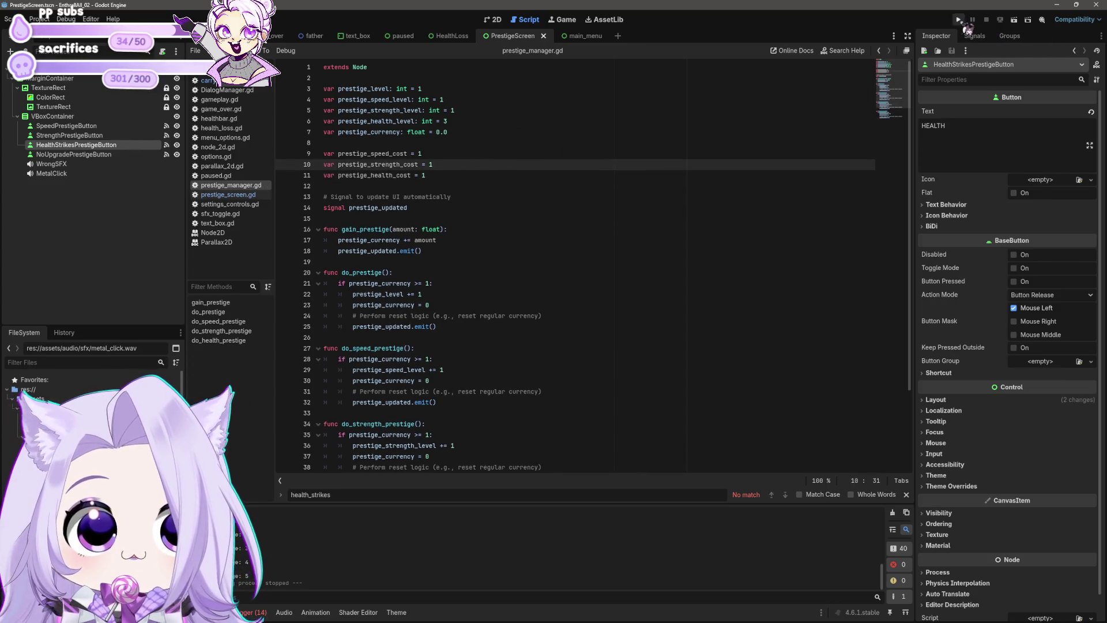
Run the game, cheat for blood and gems, and buy a SPEED prestige.
{"action": "left_click", "coordinate": [959, 21]}
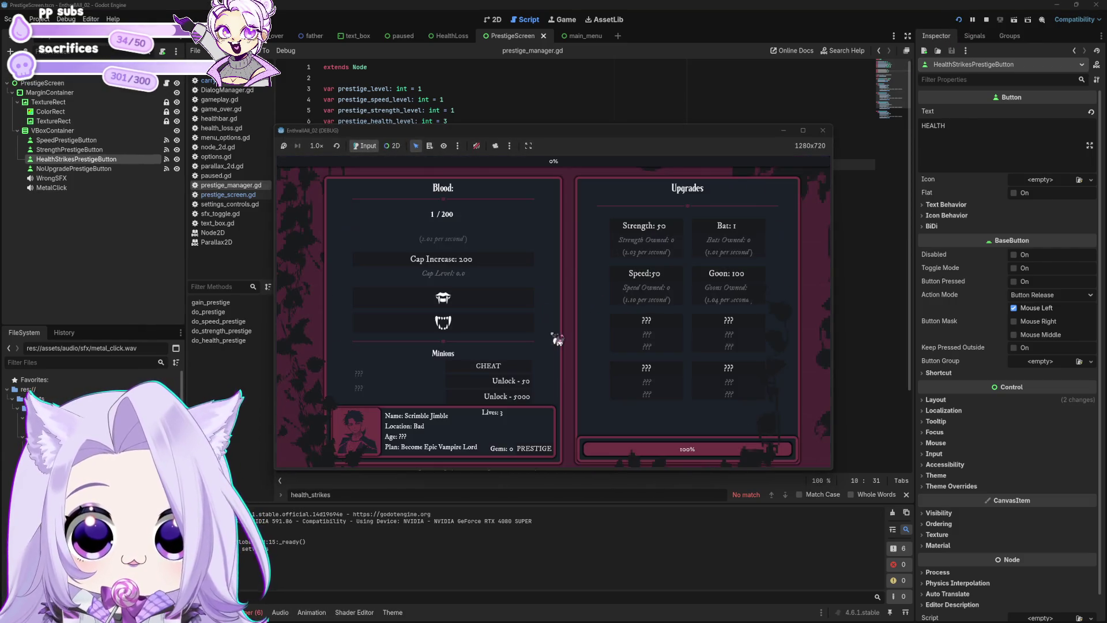
{"action": "left_click", "coordinate": [502, 299]}
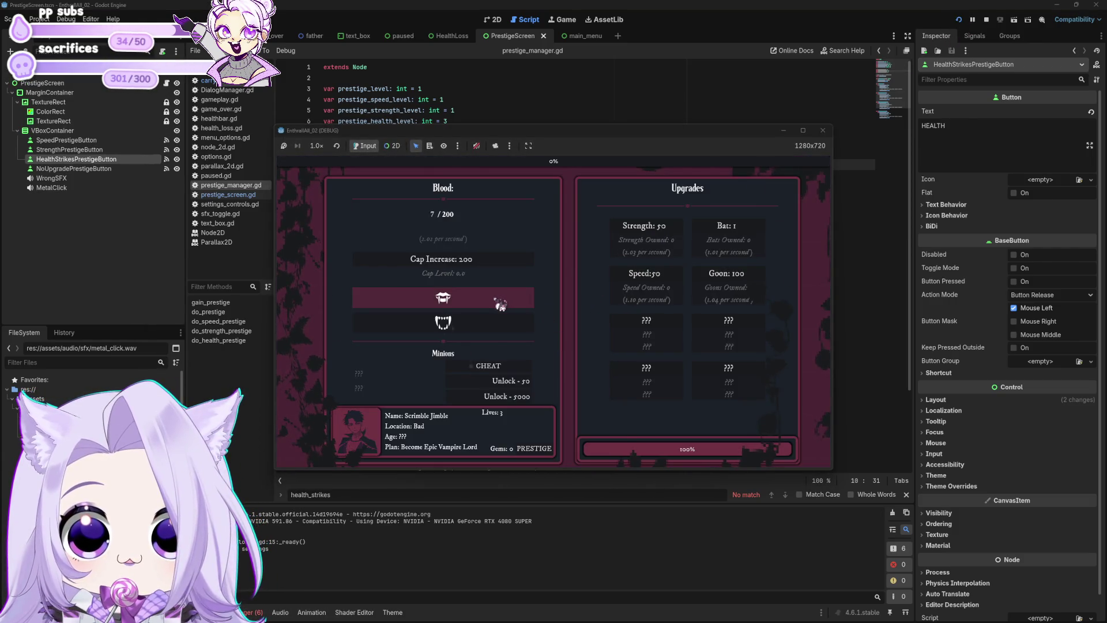
{"action": "left_click", "coordinate": [508, 368]}
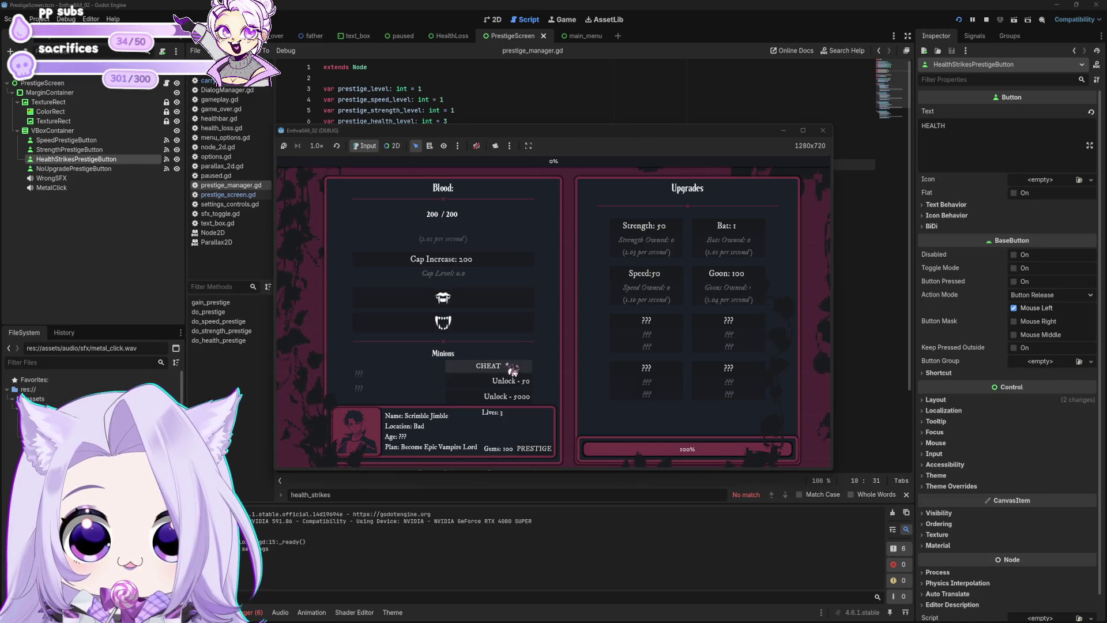
{"action": "left_click", "coordinate": [510, 369]}
{"action": "left_click", "coordinate": [555, 289]}
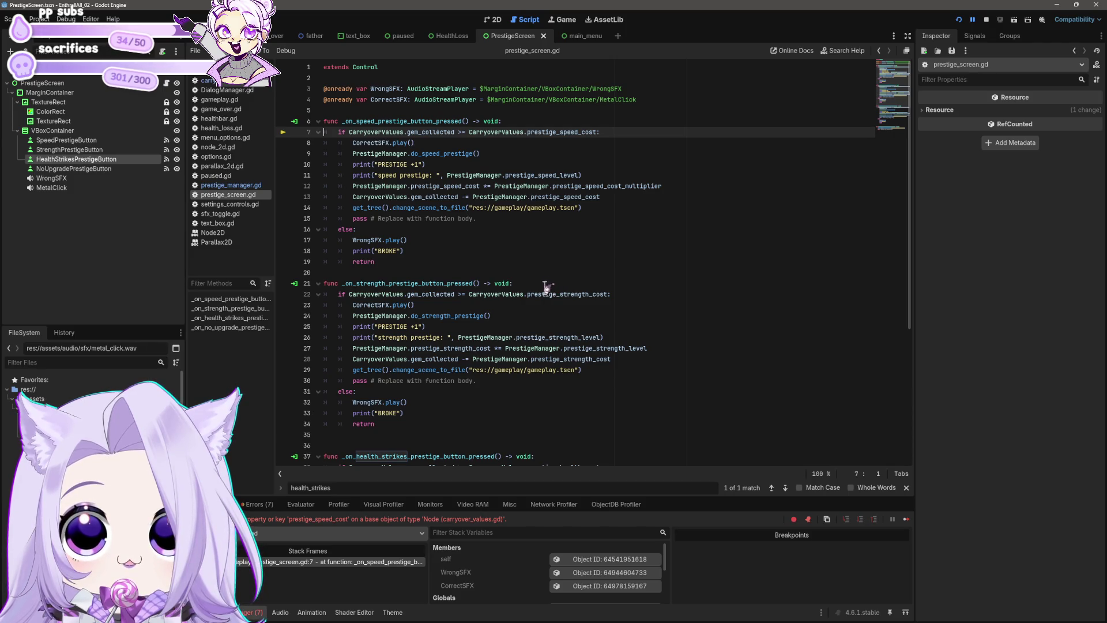
Change the speed cost check on line 7 to read from PrestigeManager and save.
{"action": "left_click_drag", "start_coordinate": [470, 132], "coordinate": [505, 133]}
{"action": "key", "text": "BackSpace"}
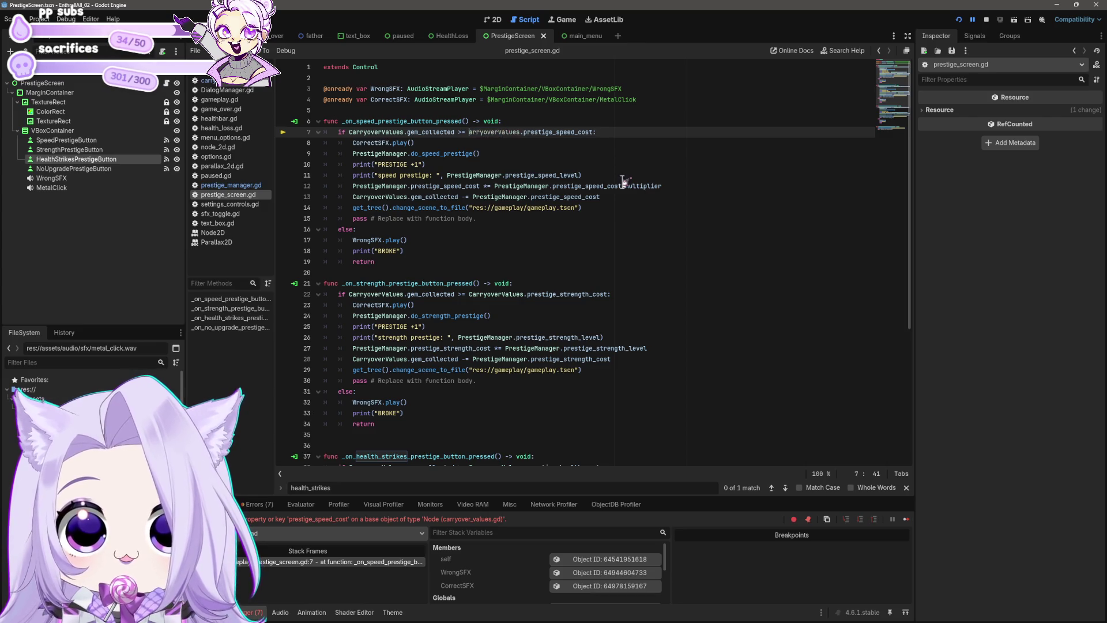
{"action": "type", "text": "PrestigeManager"}
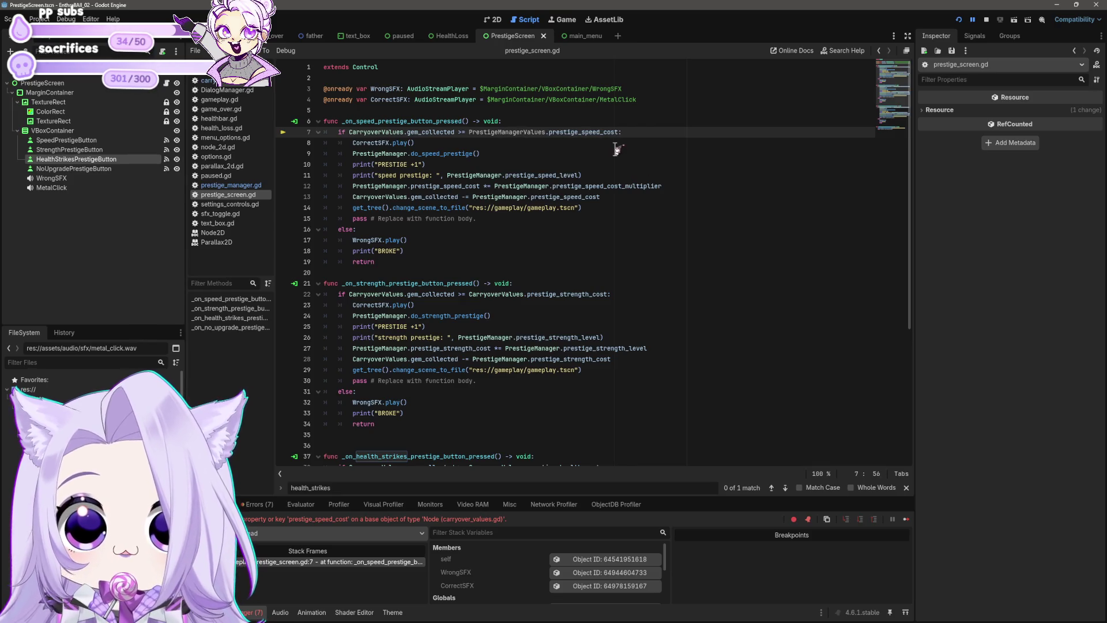
{"action": "key", "text": "Delete"}
{"action": "key", "text": "Delete"}
{"action": "key", "text": "Delete"}
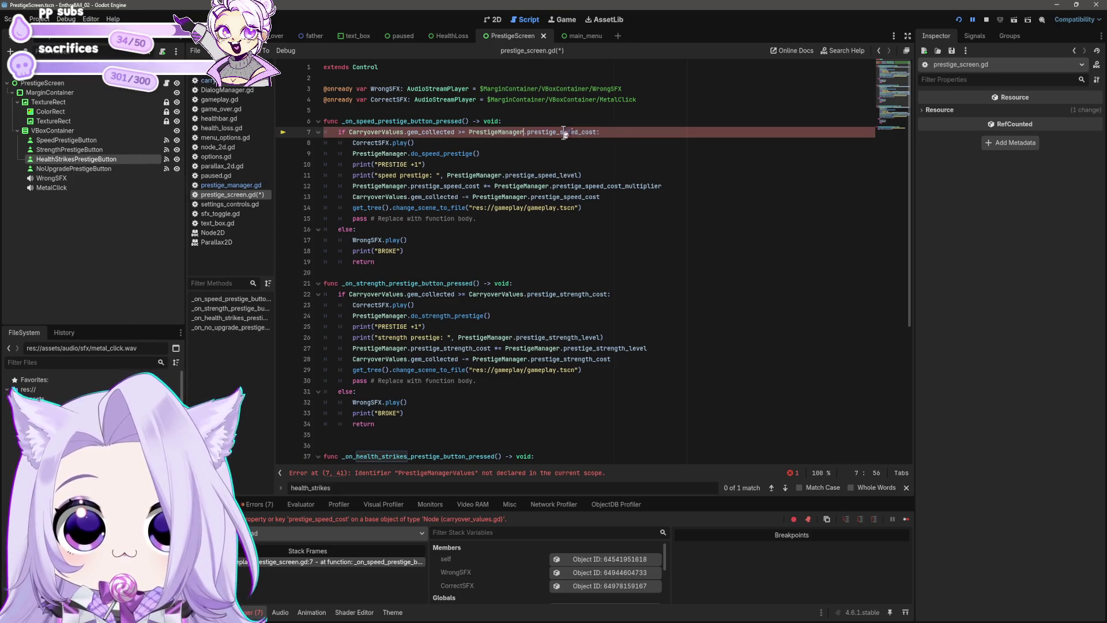
{"action": "key", "text": "ctrl+shift+Left"}
{"action": "key", "text": "ctrl+c"}
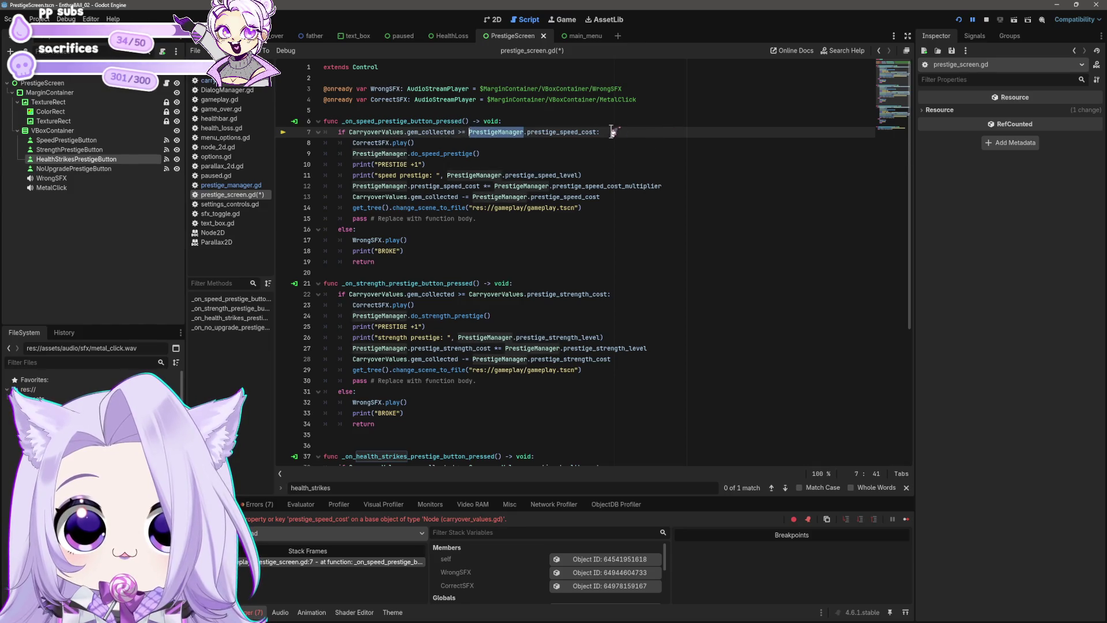
{"action": "key", "text": "ctrl+s"}
{"action": "left_click", "coordinate": [638, 221]}
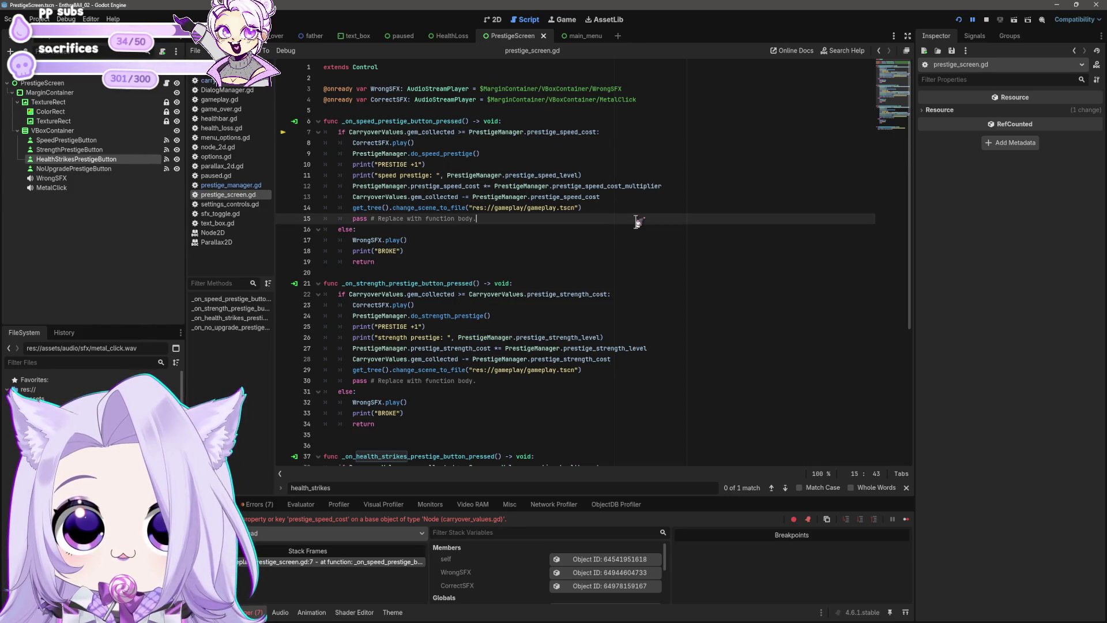
Point the strength and health cost checks at PrestigeManager, save, and relaunch the game with F5.
{"action": "left_click_drag", "start_coordinate": [469, 295], "coordinate": [522, 295]}
{"action": "key", "text": "ctrl+v"}
{"action": "scroll", "coordinate": [502, 298], "scroll_direction": "down", "scroll_amount": 6}
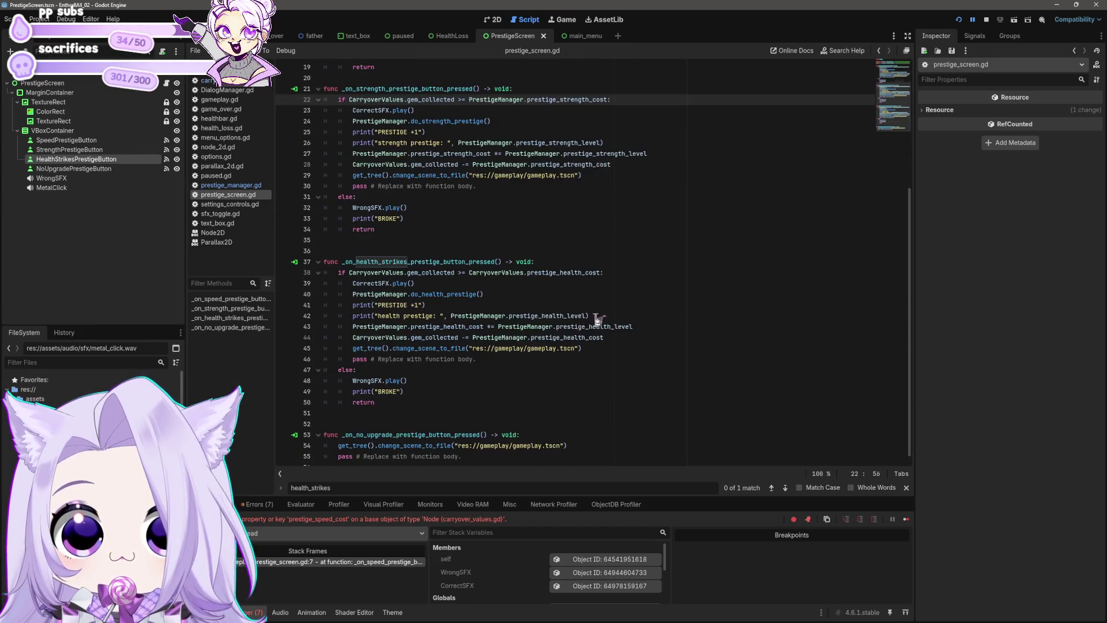
{"action": "double_click", "coordinate": [496, 272]}
{"action": "key", "text": "ctrl+v"}
{"action": "key", "text": "ctrl+s"}
{"action": "scroll", "coordinate": [623, 276], "scroll_direction": "down", "scroll_amount": 1}
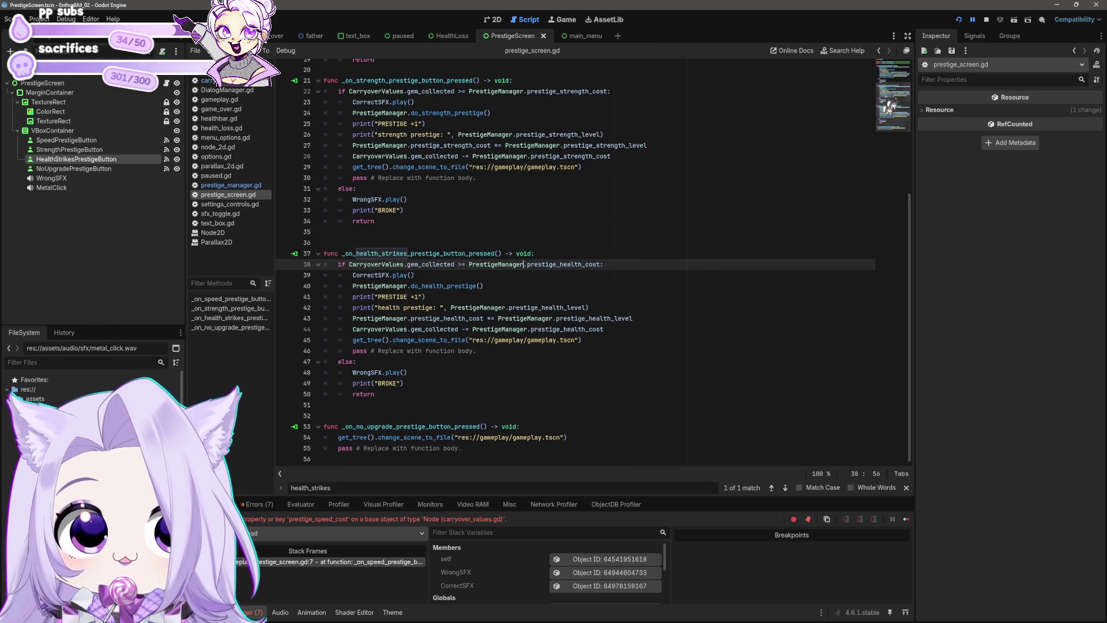
{"action": "key", "text": "F5"}
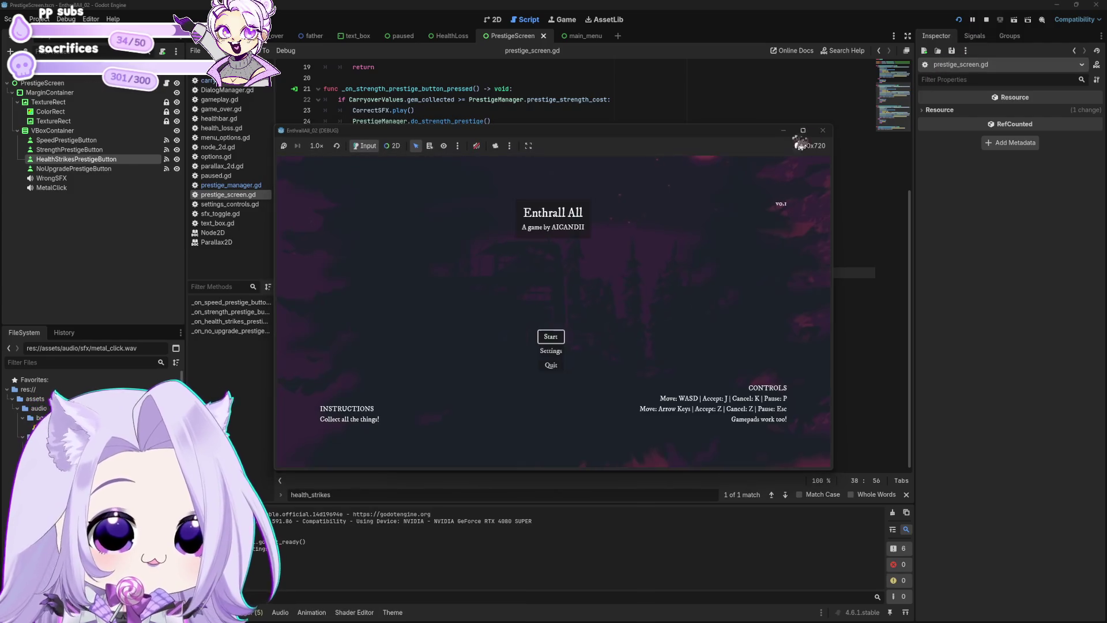
Start a new game, cheat for blood, buy an unlock, then trigger a speed prestige.
{"action": "left_click", "coordinate": [552, 338]}
{"action": "left_click", "coordinate": [517, 367]}
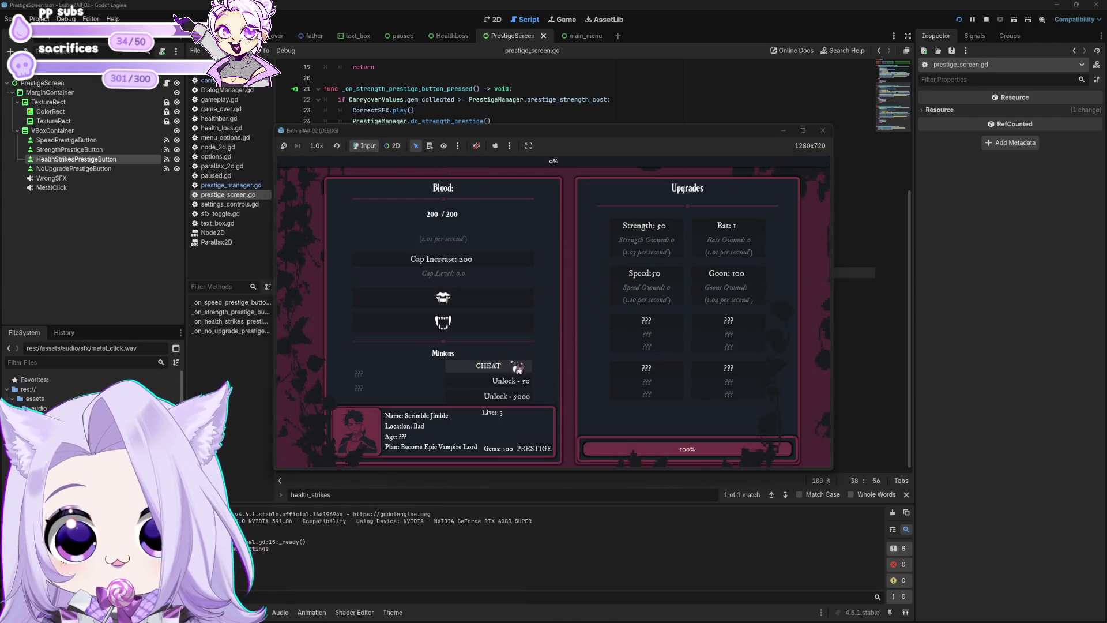
{"action": "left_click", "coordinate": [527, 387]}
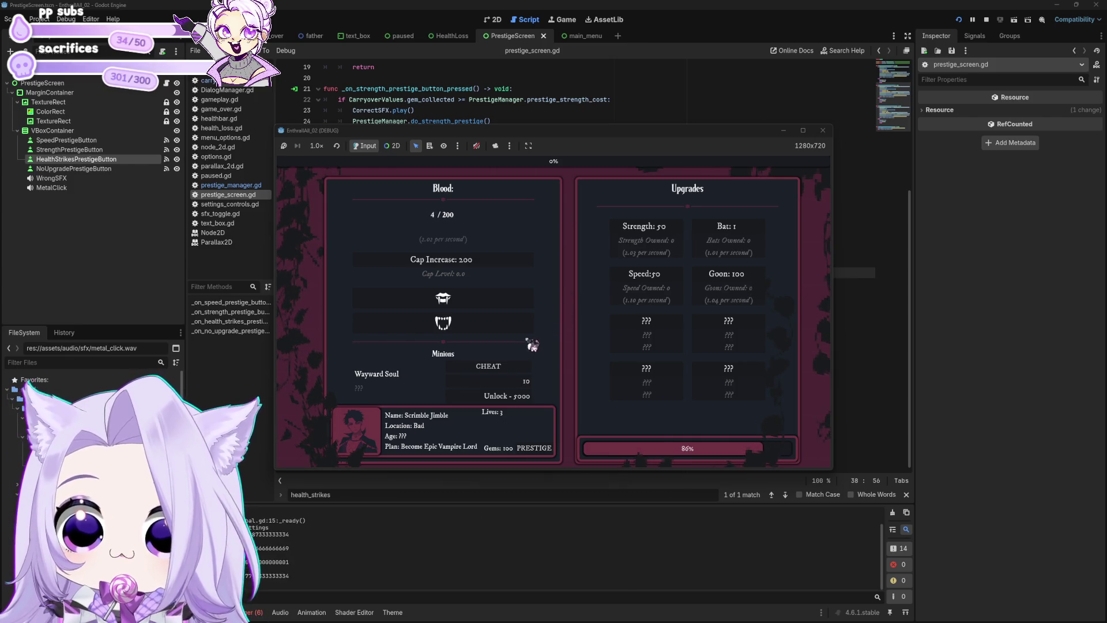
{"action": "left_click", "coordinate": [555, 290]}
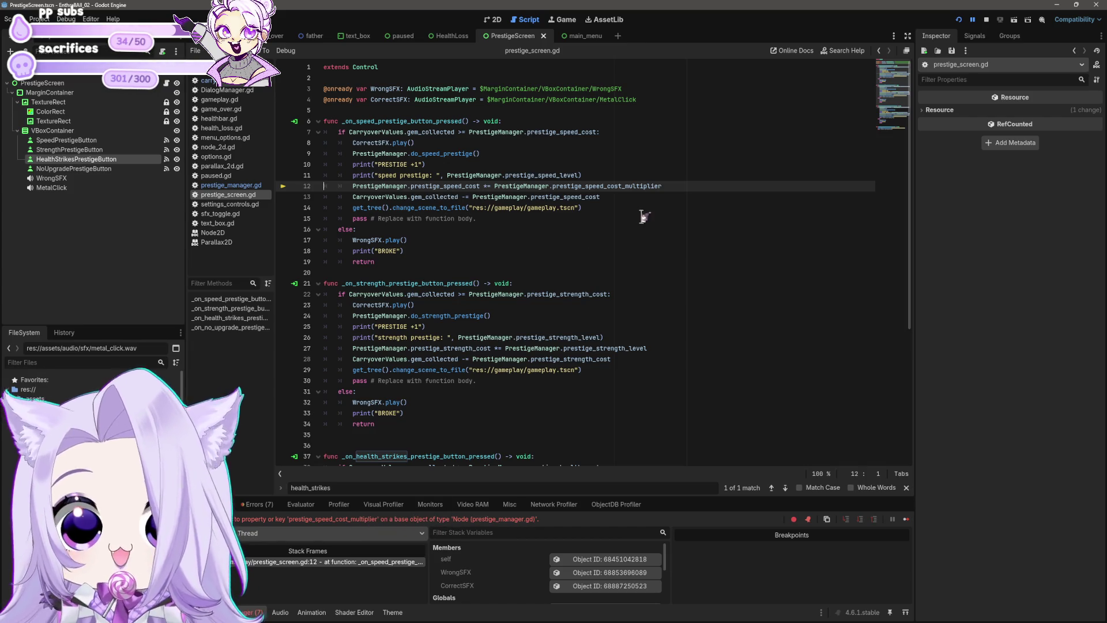
Add 'var prestige_speed_cost_multiplier = 1.01' below the cost variables in prestige_manager.gd.
{"action": "left_click_drag", "start_coordinate": [663, 186], "coordinate": [553, 186]}
{"action": "key", "text": "ctrl+c"}
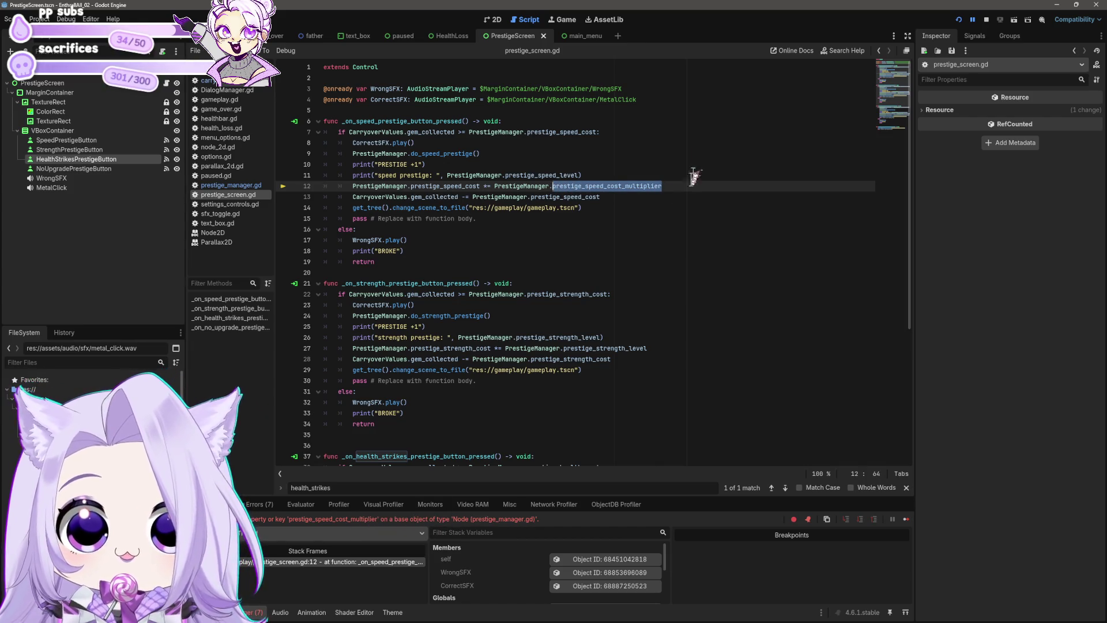
{"action": "left_click", "coordinate": [230, 185]}
{"action": "left_click", "coordinate": [459, 173]}
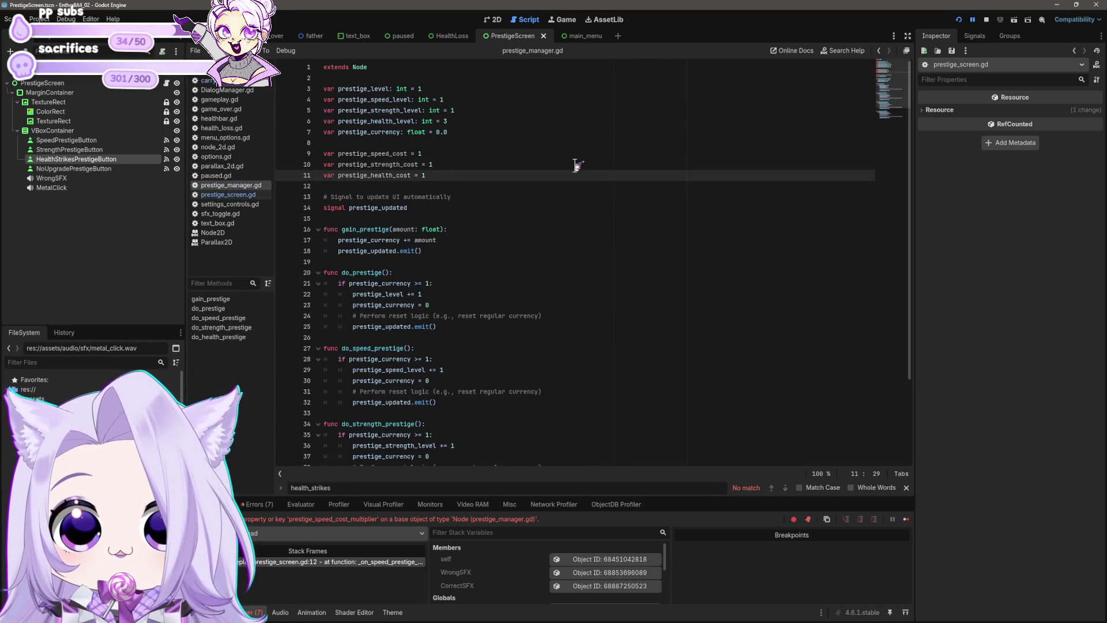
{"action": "key", "text": "Return"}
{"action": "key", "text": "Return"}
{"action": "key", "text": "ctrl+v"}
{"action": "type", "text": "var "}
{"action": "type", "text": "1."}
{"action": "key", "text": "ctrl+shift+Return"}
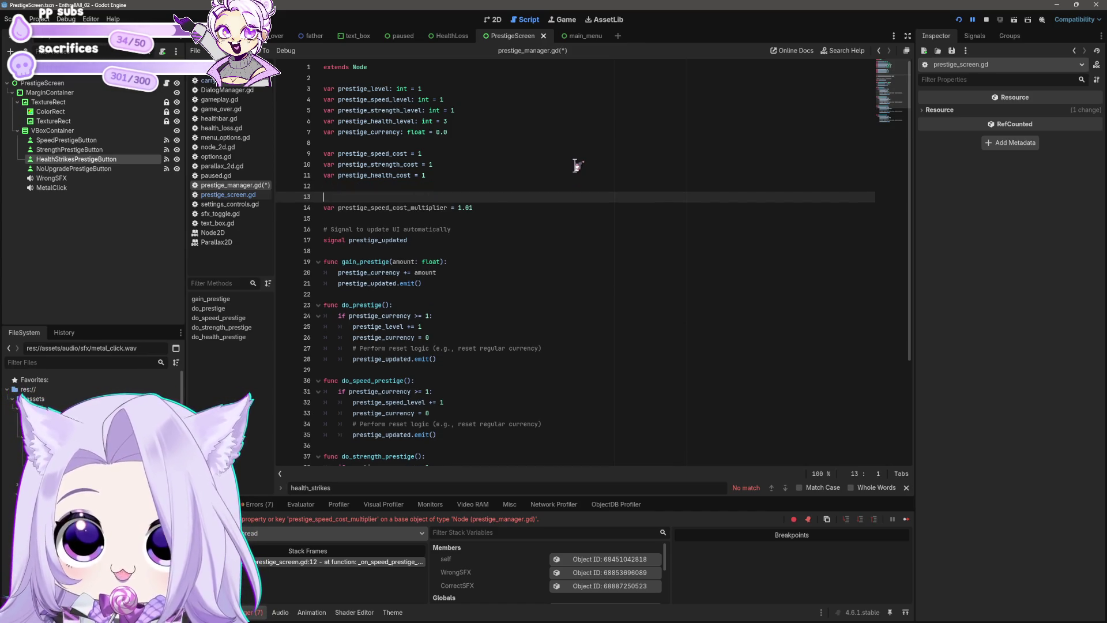
{"action": "key", "text": "Delete"}
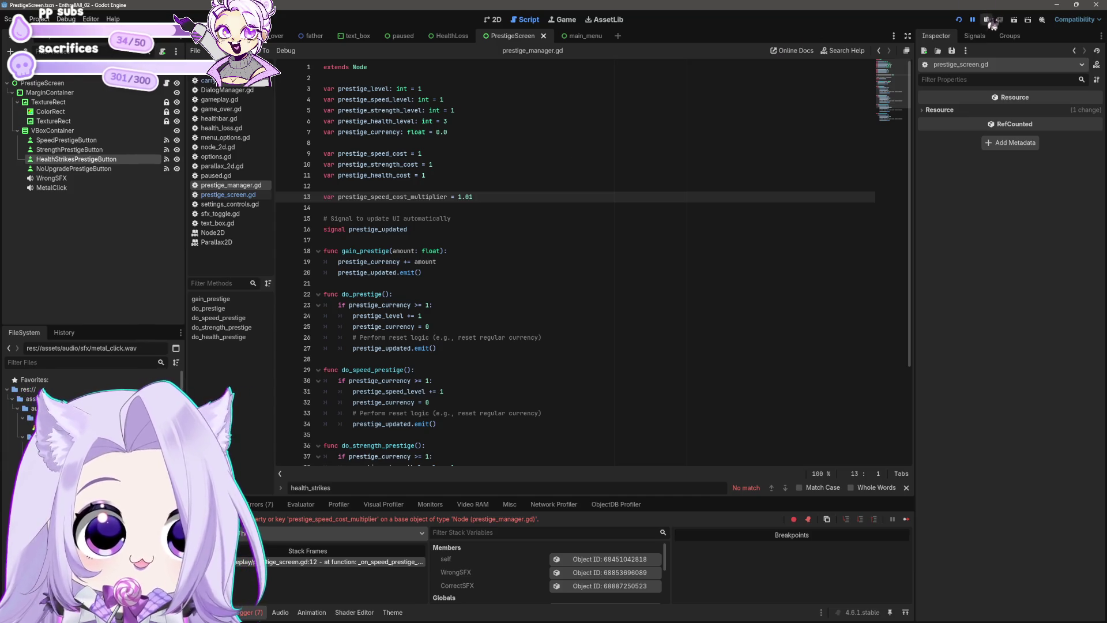
Run the game, cheat for gems, buy SPEED prestige twice, then close the game.
{"action": "left_click", "coordinate": [959, 20]}
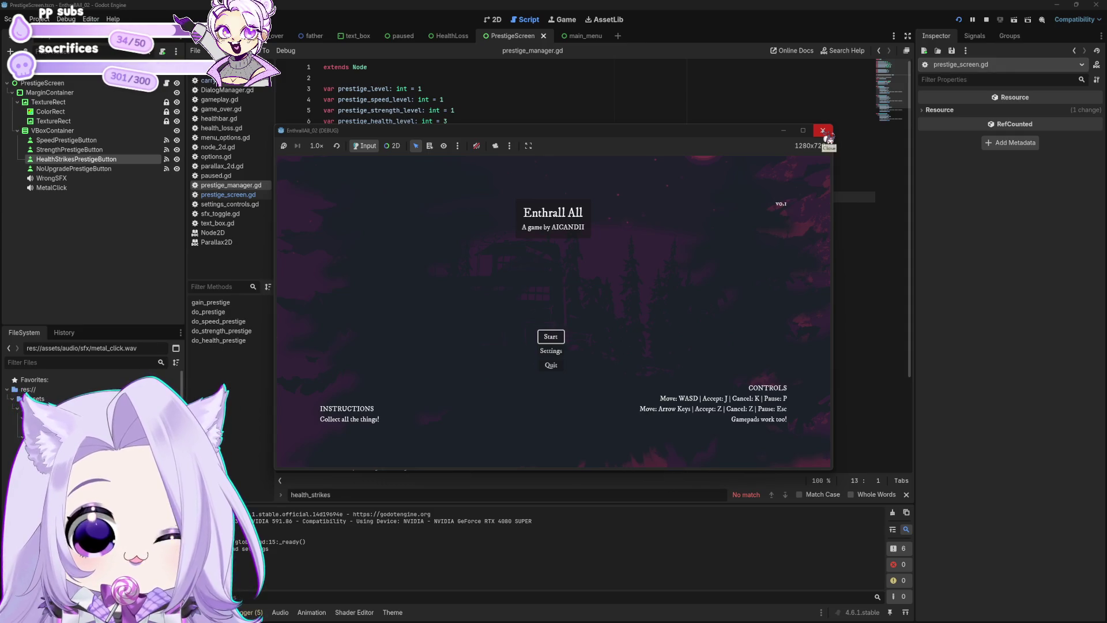
{"action": "left_click", "coordinate": [552, 338]}
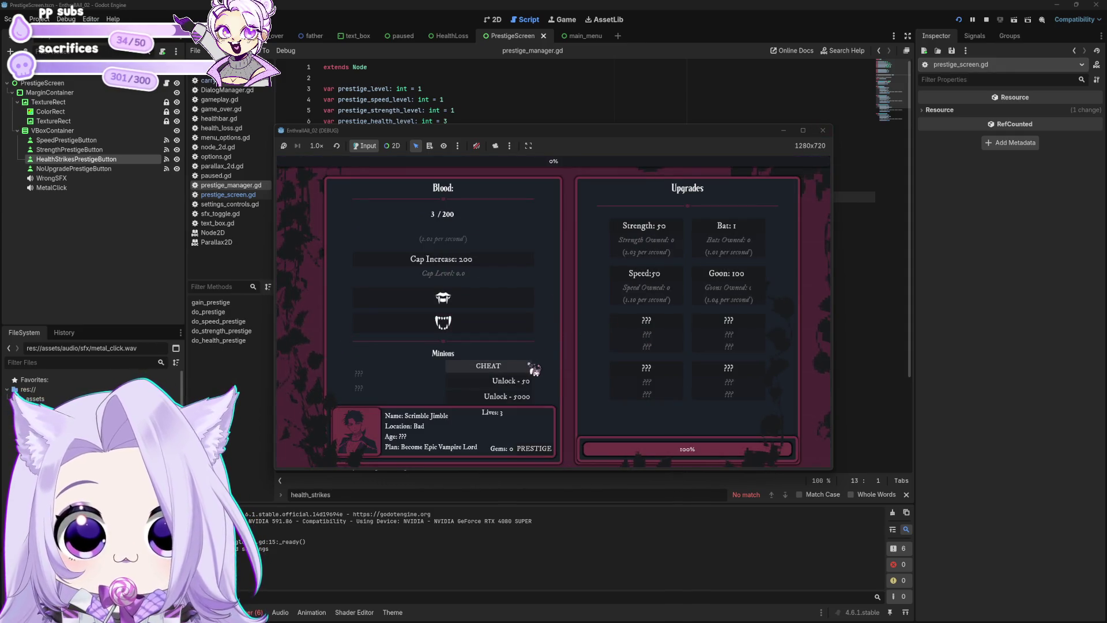
{"action": "left_click", "coordinate": [509, 369]}
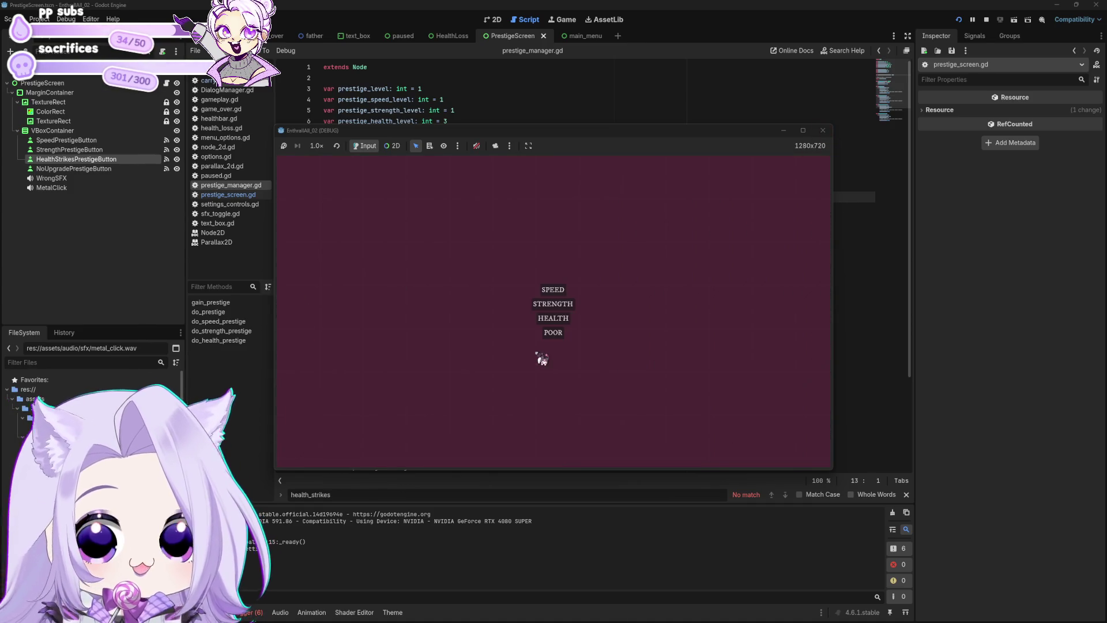
{"action": "left_click", "coordinate": [563, 316]}
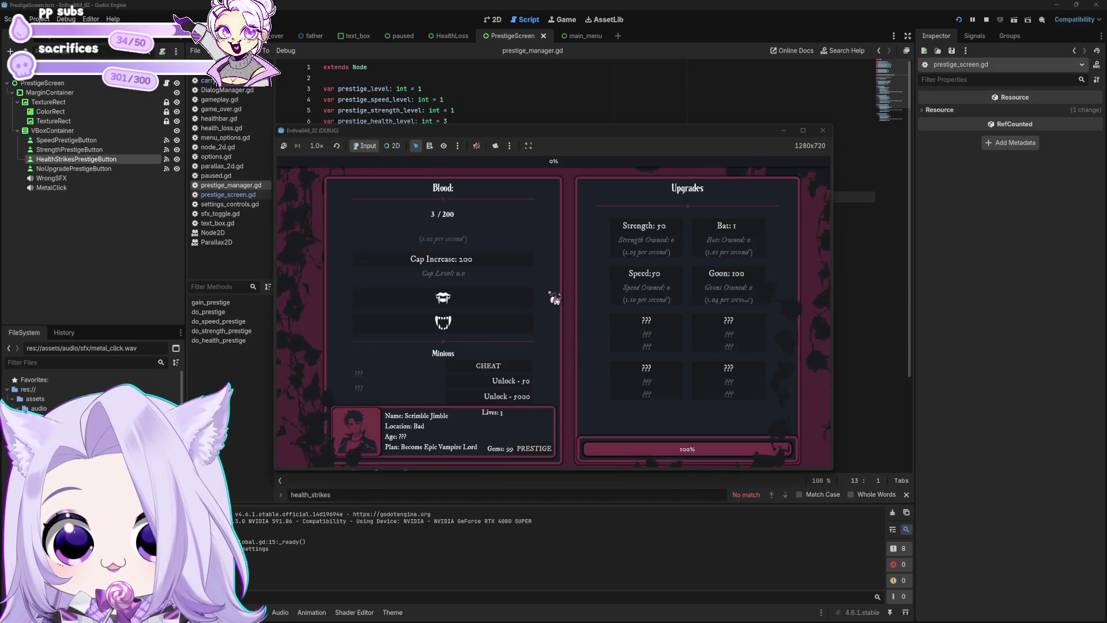
{"action": "left_click", "coordinate": [514, 382]}
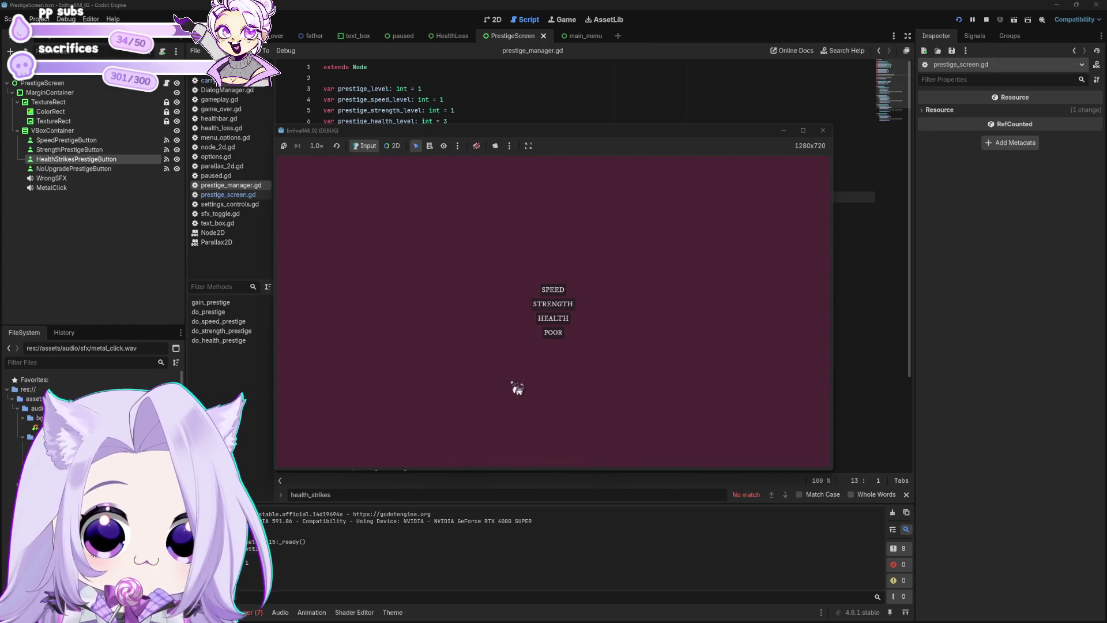
{"action": "left_click", "coordinate": [571, 292]}
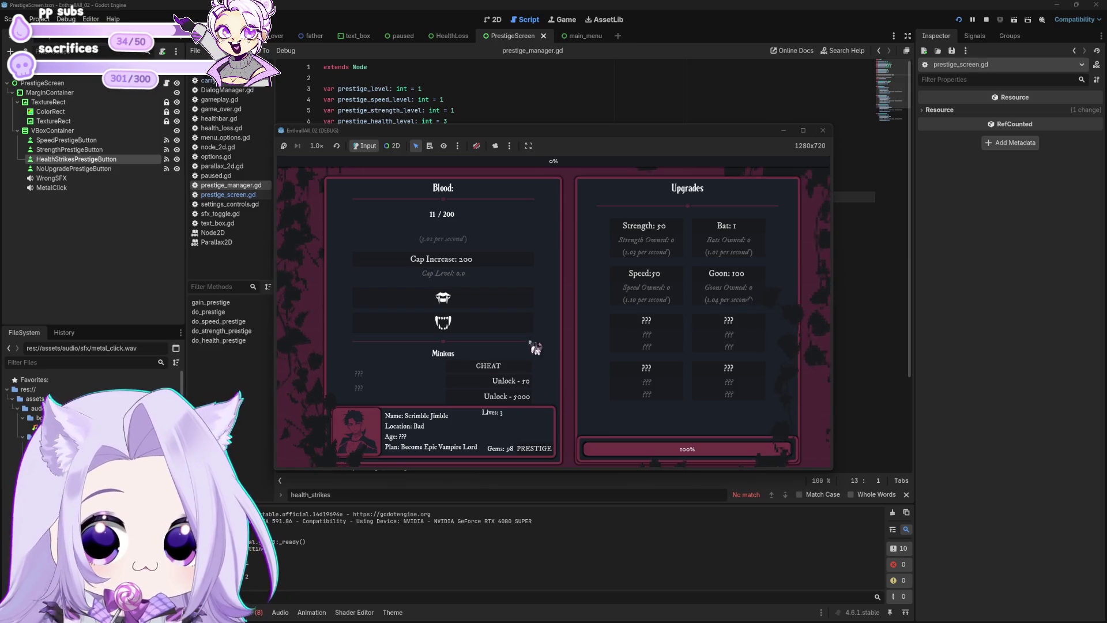
{"action": "left_click", "coordinate": [555, 290]}
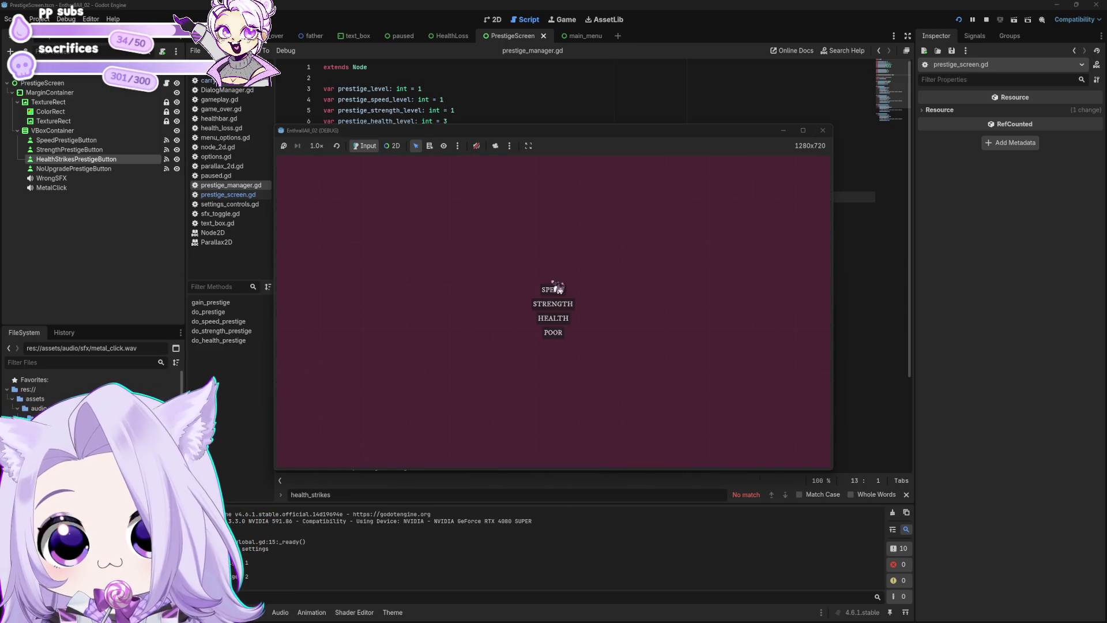
{"action": "left_click", "coordinate": [554, 288]}
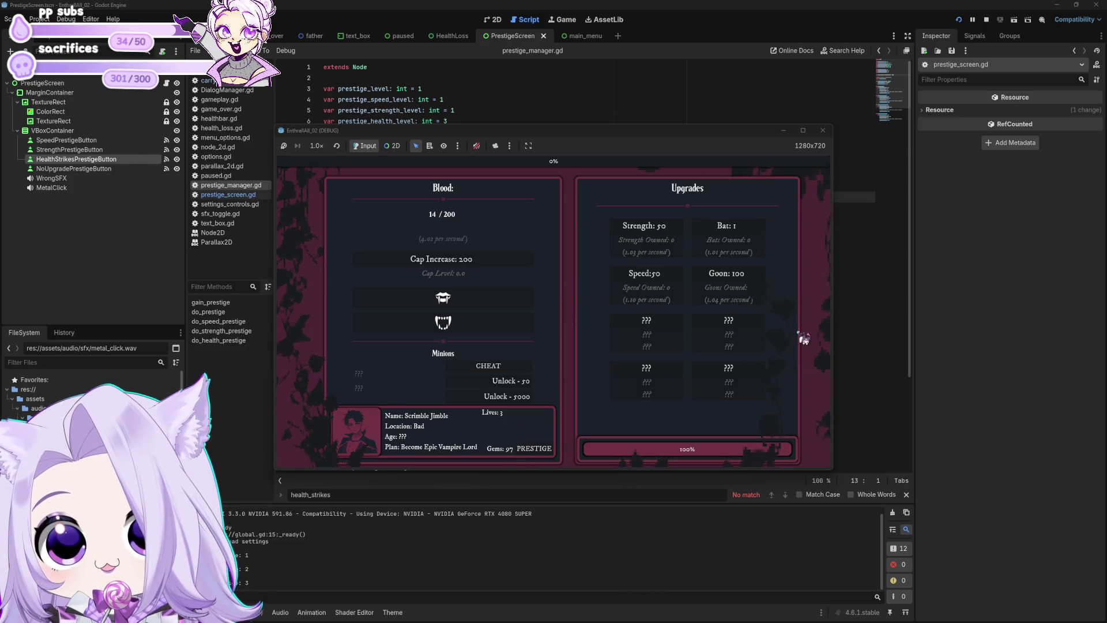
{"action": "key", "text": "Escape"}
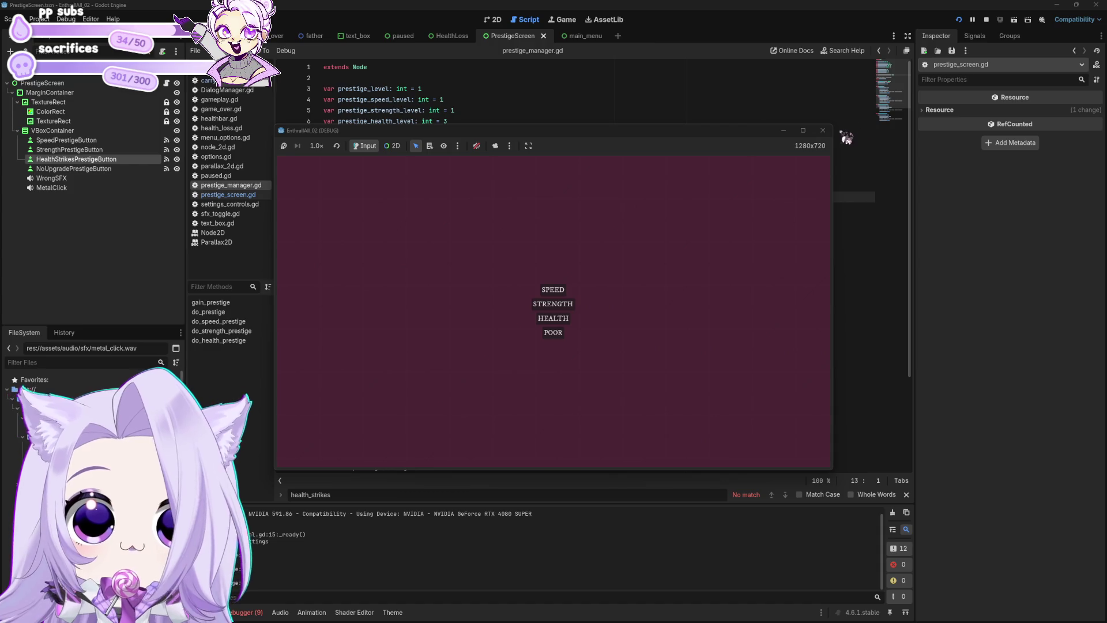
{"action": "left_click", "coordinate": [822, 131]}
Set the multiplier to 1.05, relaunch, buy two Bats, and prestige using cheated gems.
{"action": "left_click", "coordinate": [531, 196]}
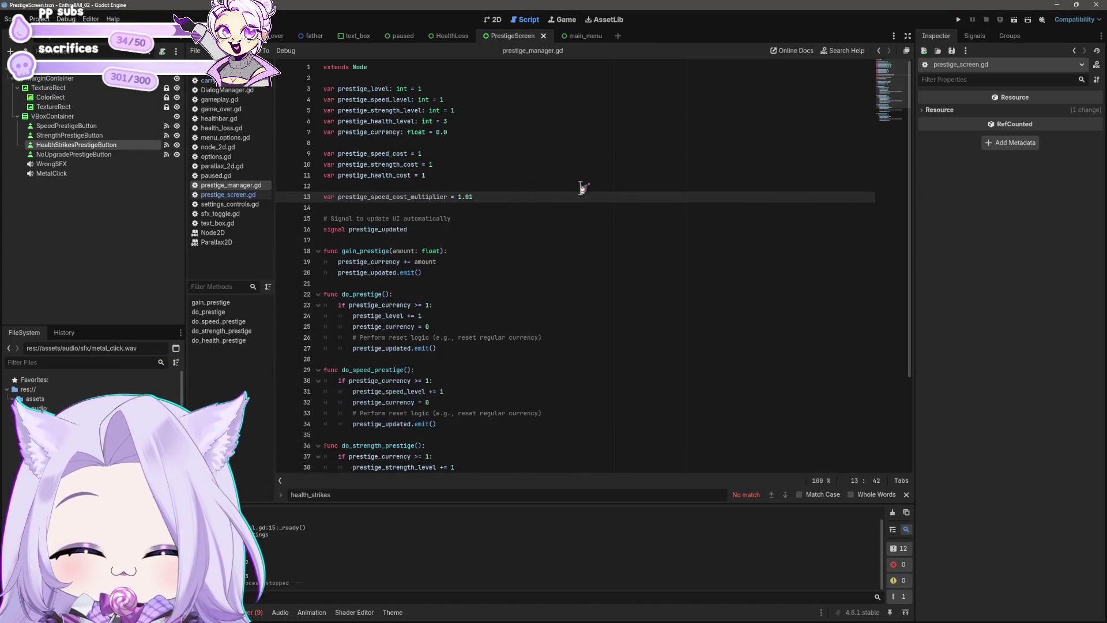
{"action": "left_click", "coordinate": [958, 19]}
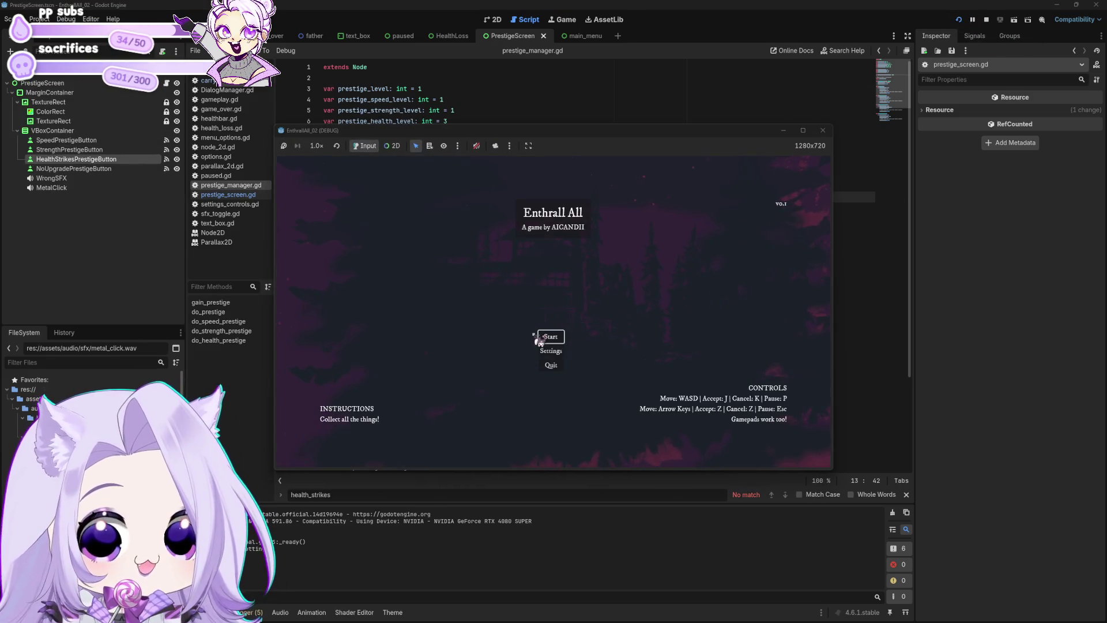
{"action": "left_click", "coordinate": [541, 339]}
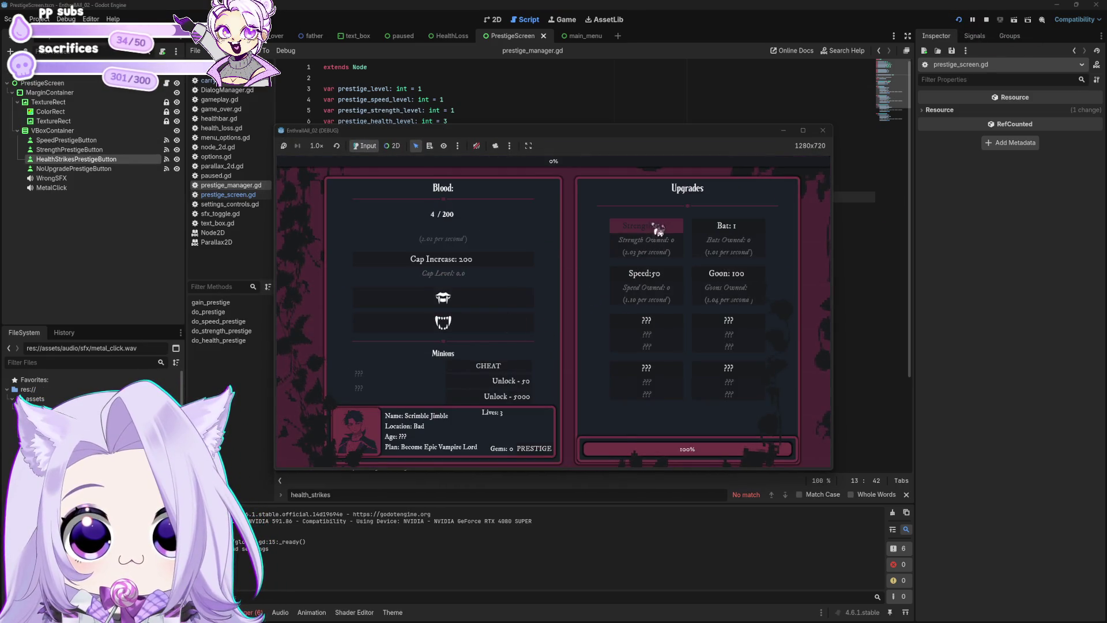
{"action": "left_click", "coordinate": [733, 228]}
{"action": "left_click", "coordinate": [735, 229]}
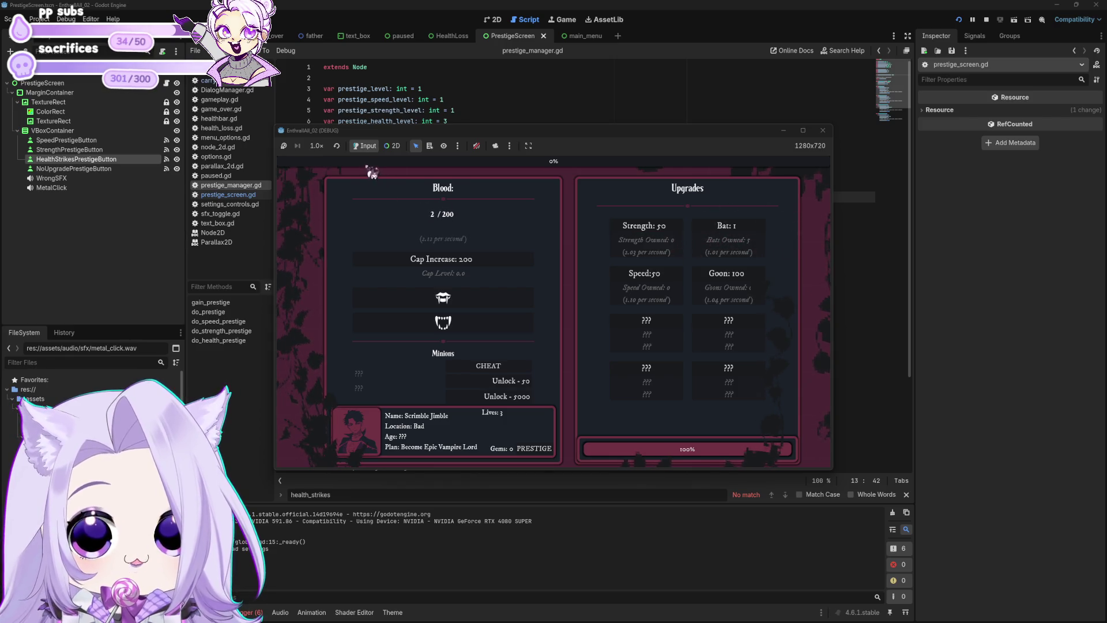
{"action": "left_click", "coordinate": [446, 301]}
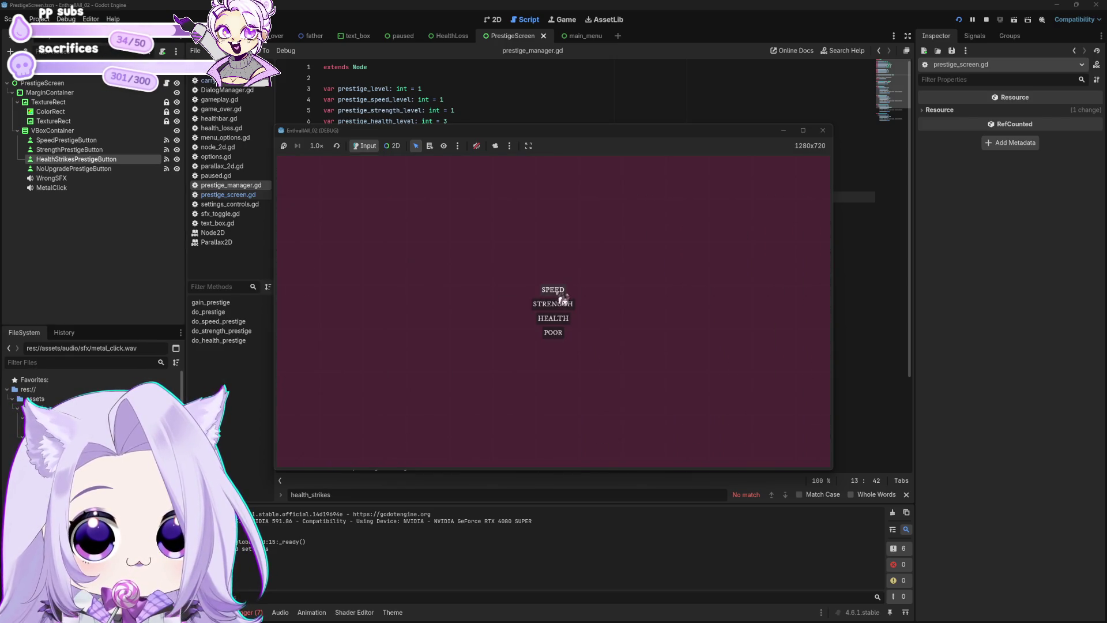
{"action": "left_click", "coordinate": [559, 305]}
{"action": "left_click", "coordinate": [505, 366]}
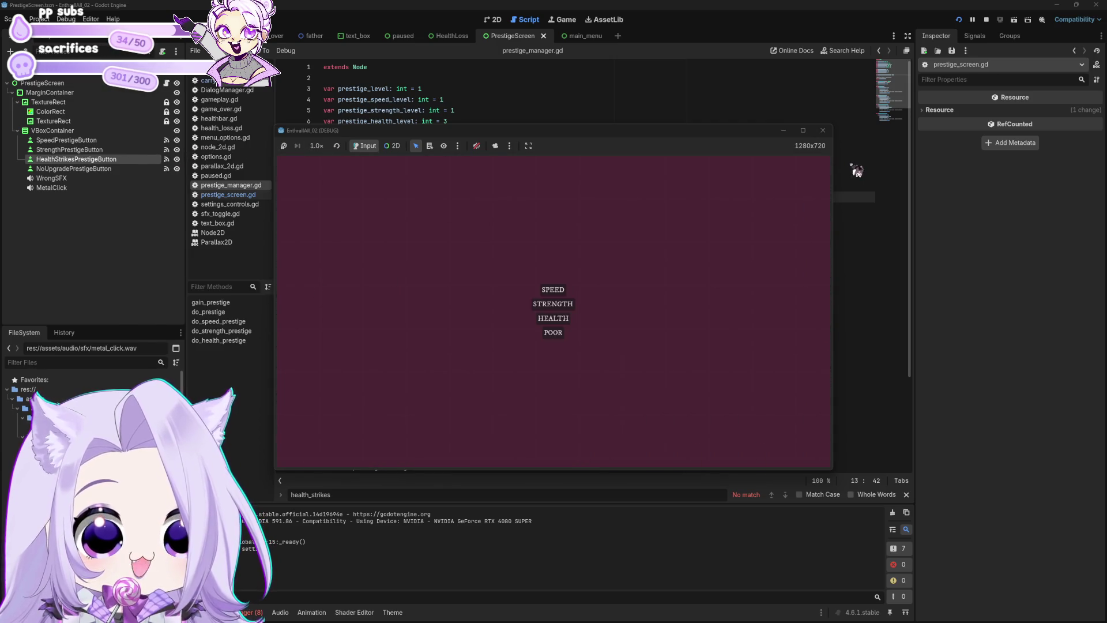
{"action": "left_click", "coordinate": [570, 300]}
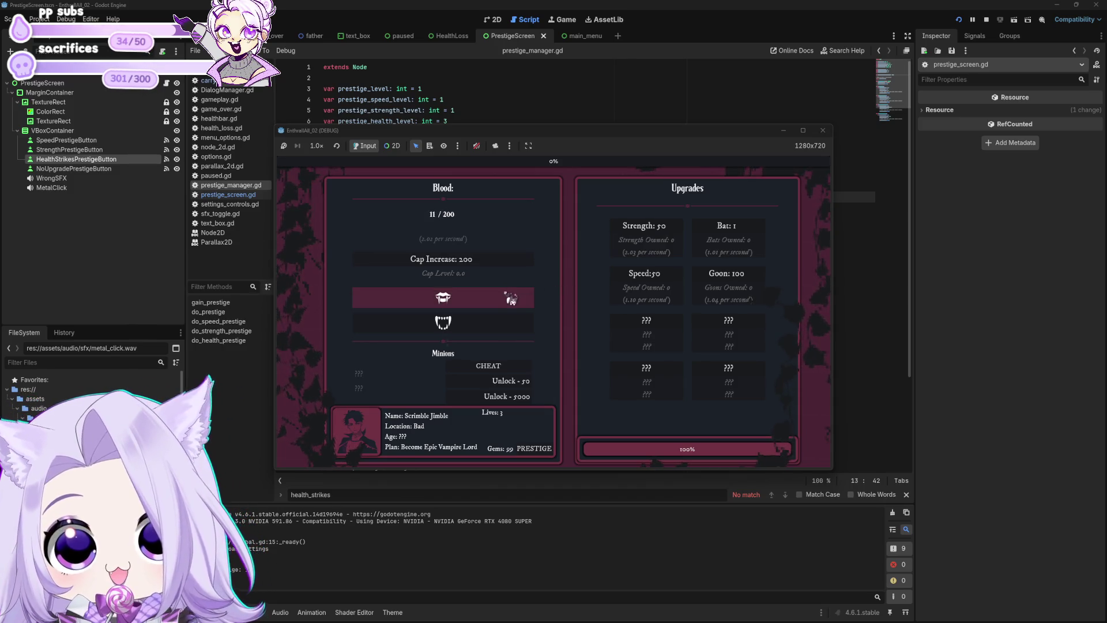
Buy repeated prestige upgrades until the cost reaches 2 gems, then stop the game.
{"action": "left_click", "coordinate": [509, 331]}
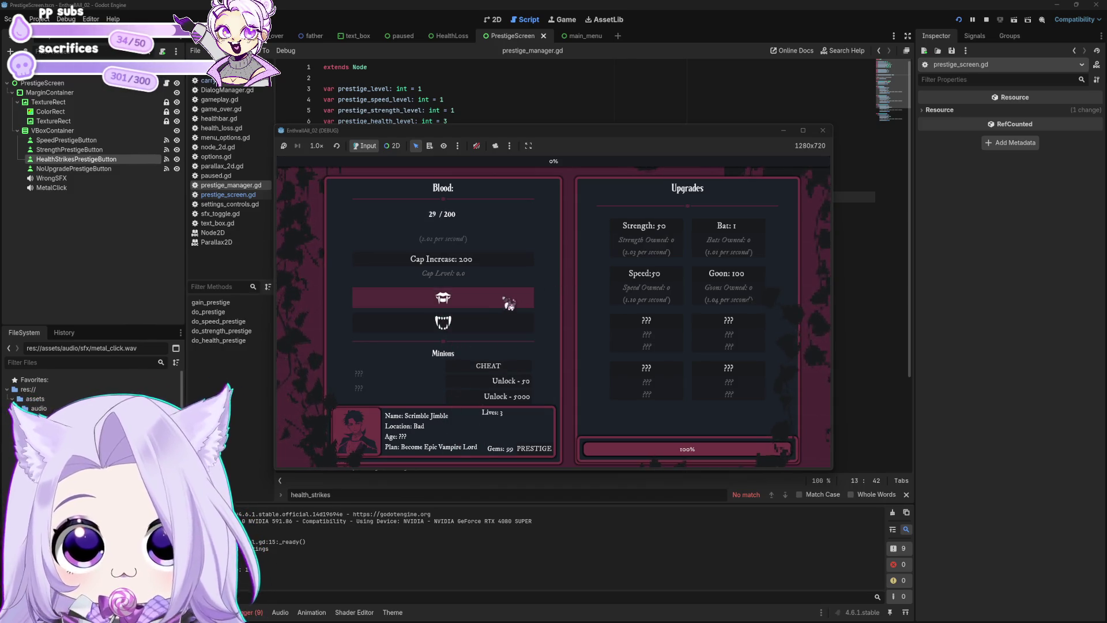
{"action": "left_click", "coordinate": [509, 303]}
{"action": "left_click", "coordinate": [551, 295]}
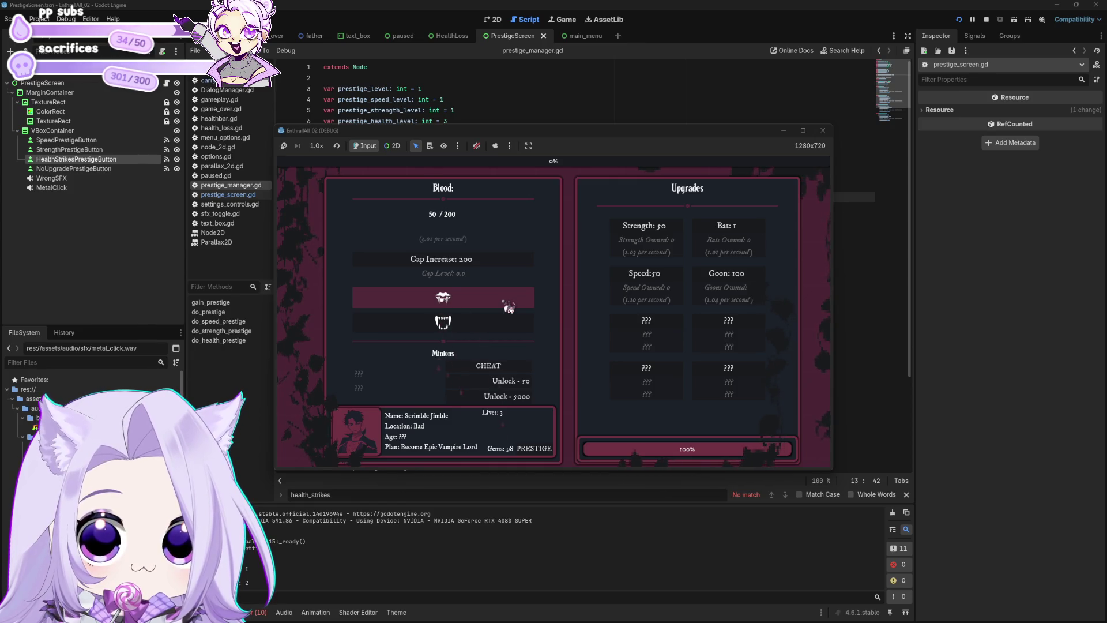
{"action": "left_click", "coordinate": [509, 305]}
{"action": "left_click", "coordinate": [553, 298]}
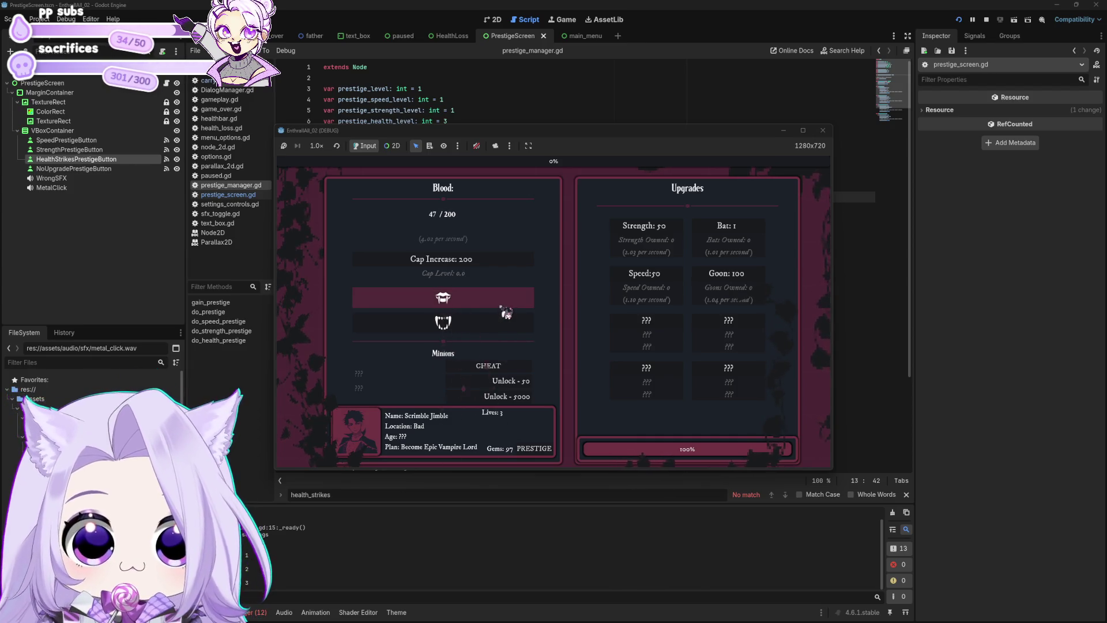
{"action": "left_click", "coordinate": [506, 313]}
{"action": "left_click", "coordinate": [563, 297]}
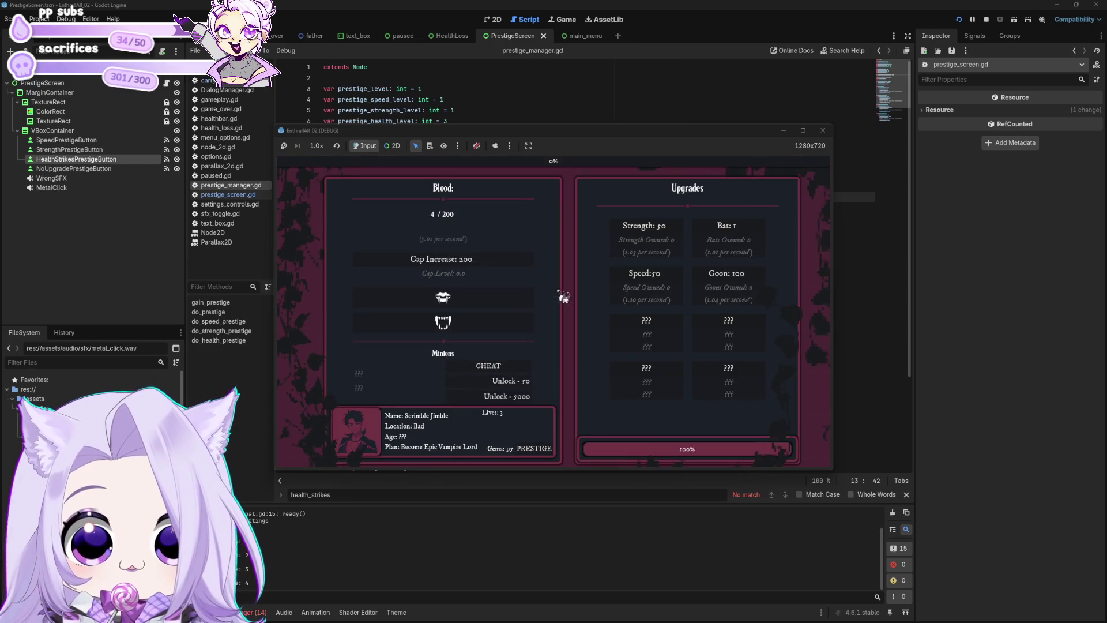
{"action": "left_click", "coordinate": [823, 129]}
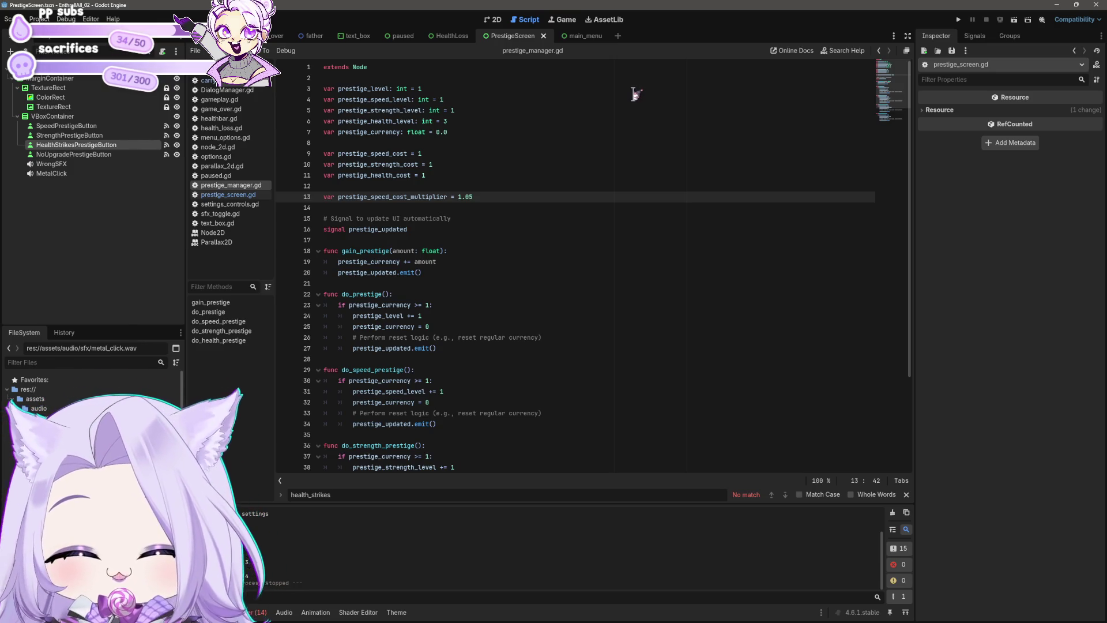
Add a prestige_strength_cost_multiplier line and set the speed multiplier to 1.2, then save.
{"action": "key", "text": "ctrl+s"}
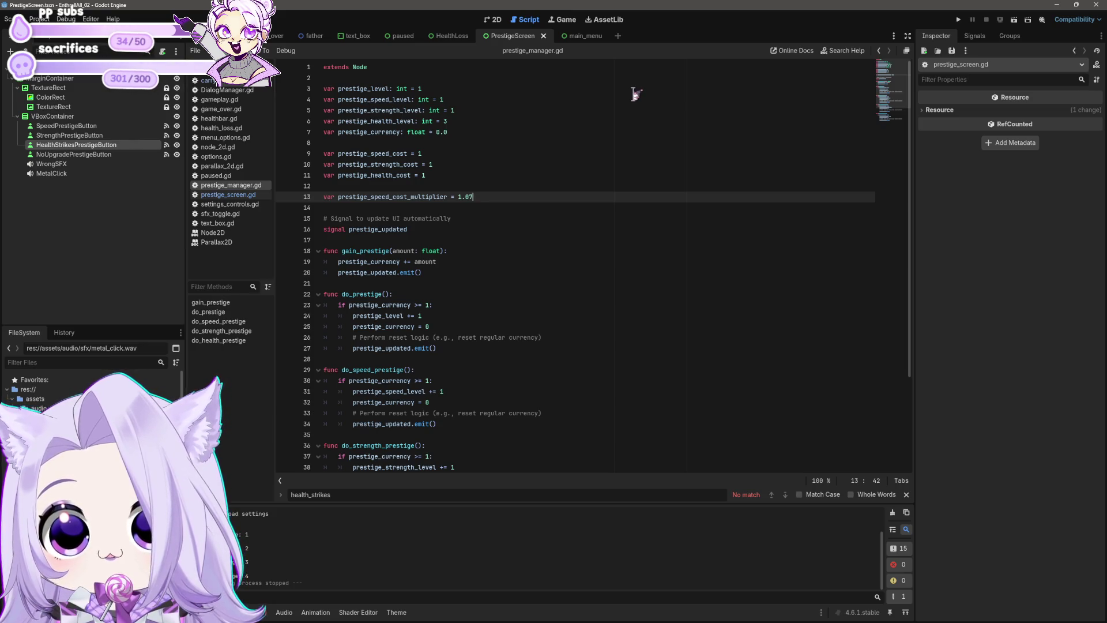
{"action": "key", "text": "shift+Home"}
{"action": "key", "text": "ctrl+c"}
{"action": "key", "text": "End"}
{"action": "key", "text": "Return"}
{"action": "key", "text": "ctrl+v"}
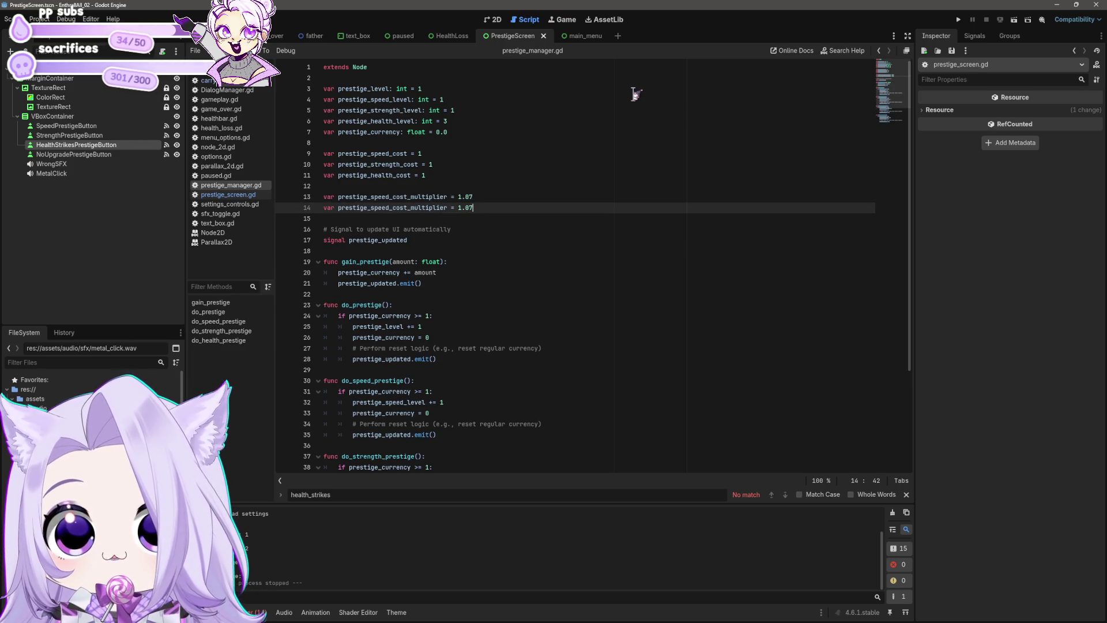
{"action": "key", "text": "BackSpace"}
{"action": "key", "text": "BackSpace"}
{"action": "type", "text": "2"}
{"action": "left_click_drag", "start_coordinate": [390, 208], "coordinate": [370, 207]}
{"action": "type", "text": "strength"}
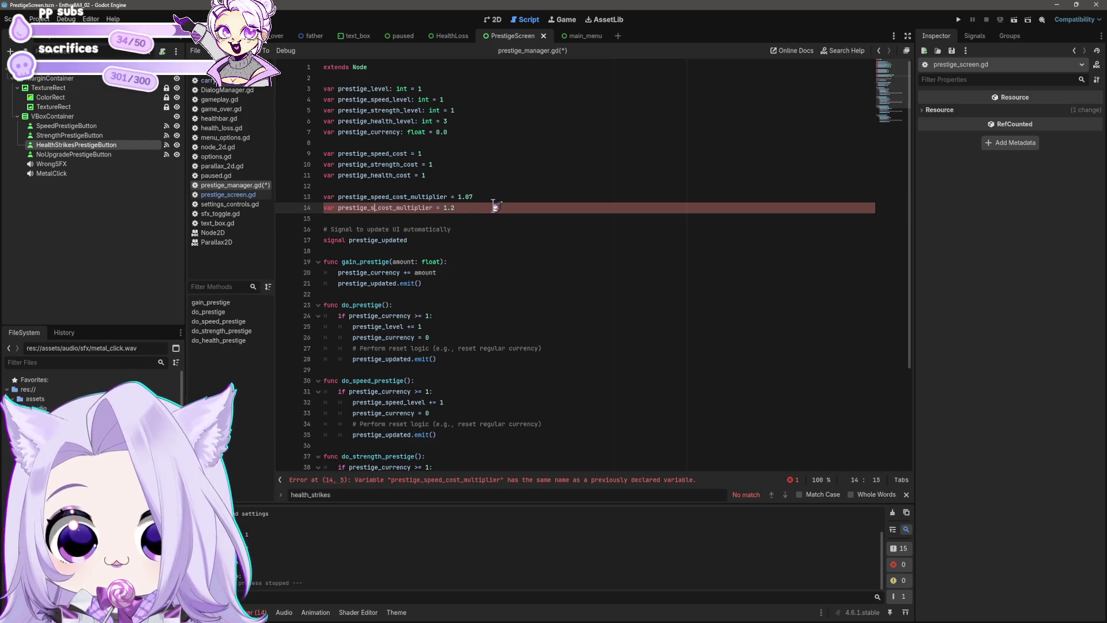
{"action": "key", "text": "Up"}
{"action": "key", "text": "End"}
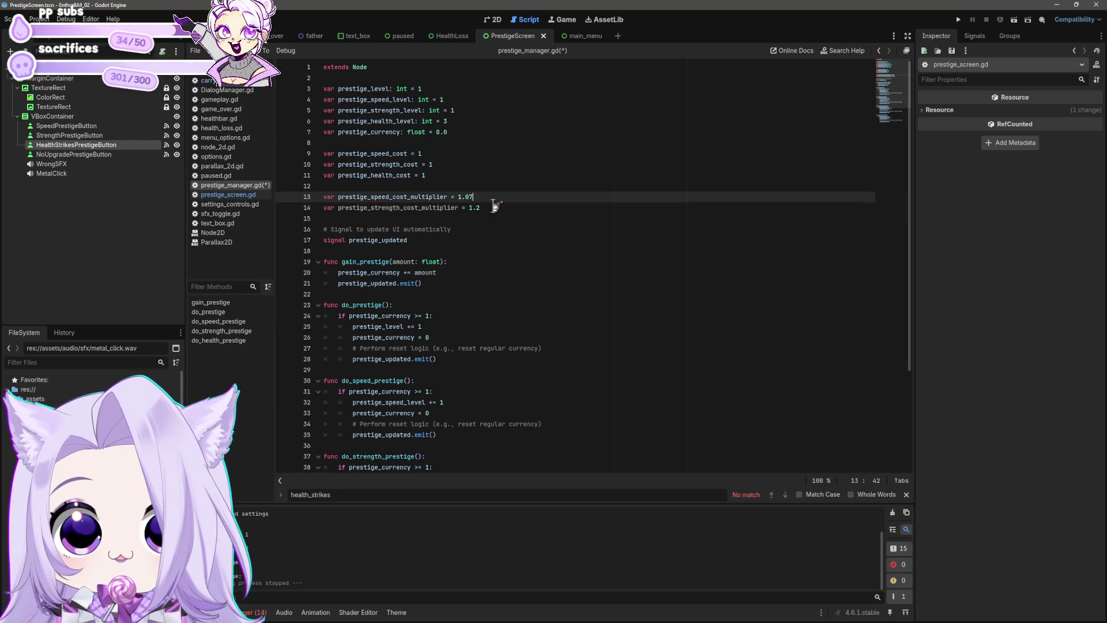
{"action": "key", "text": "BackSpace"}
{"action": "key", "text": "Down"}
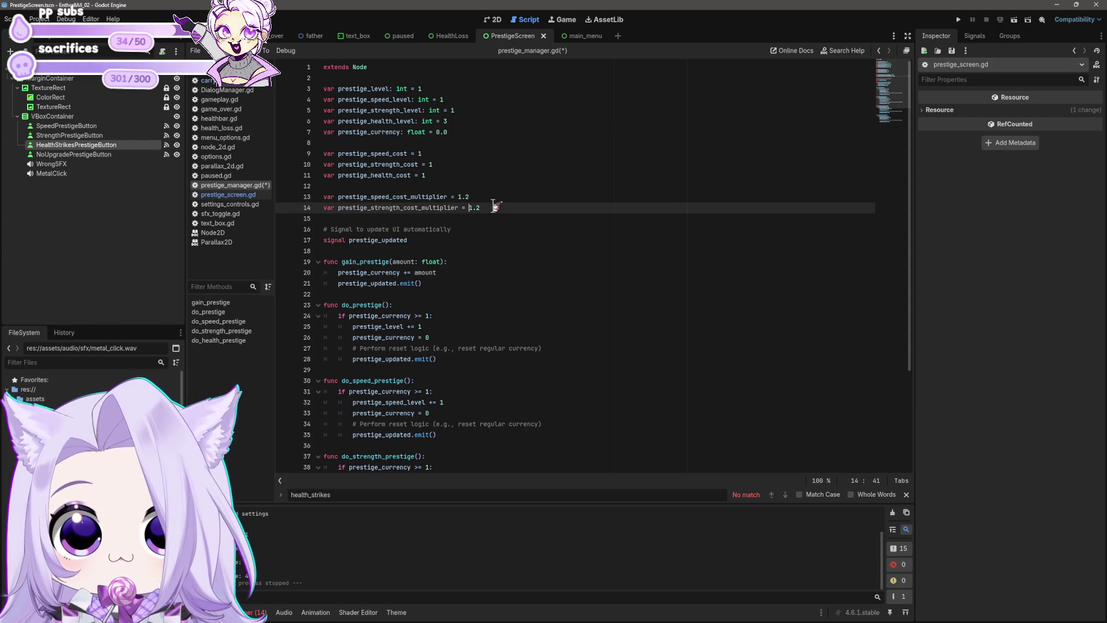
{"action": "key", "text": "ctrl+s"}
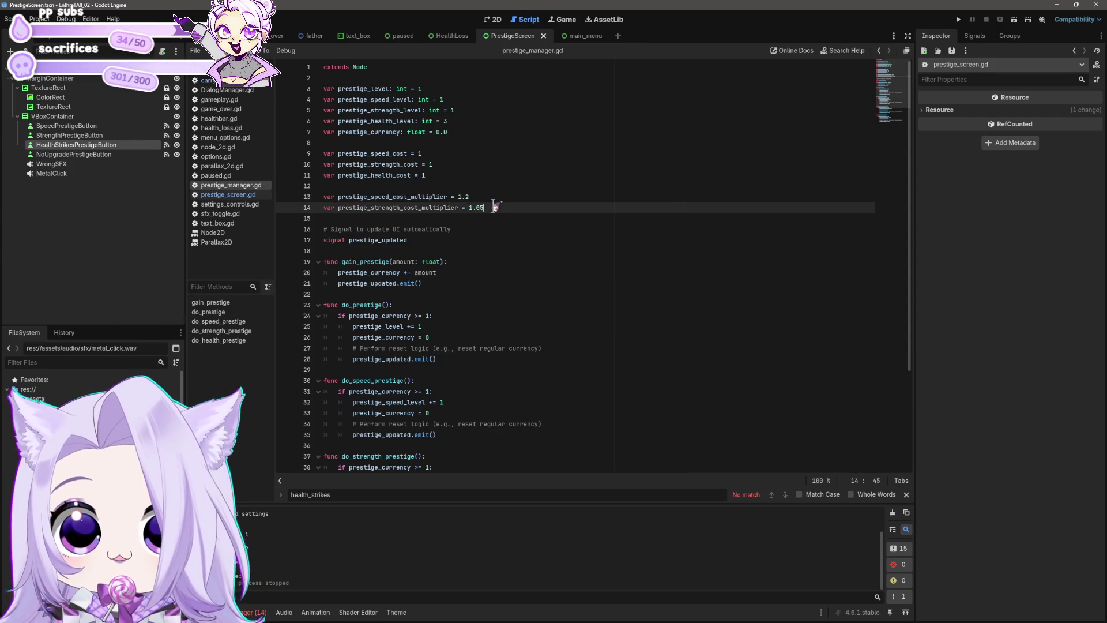
Duplicate the strength line as prestige_health_cost_multiplier (1.3) and save prestige_manager.gd.
{"action": "key", "text": "shift+Home"}
{"action": "key", "text": "ctrl+c"}
{"action": "key", "text": "End"}
{"action": "key", "text": "Return"}
{"action": "key", "text": "ctrl+v"}
{"action": "left_click_drag", "start_coordinate": [373, 219], "coordinate": [402, 221]}
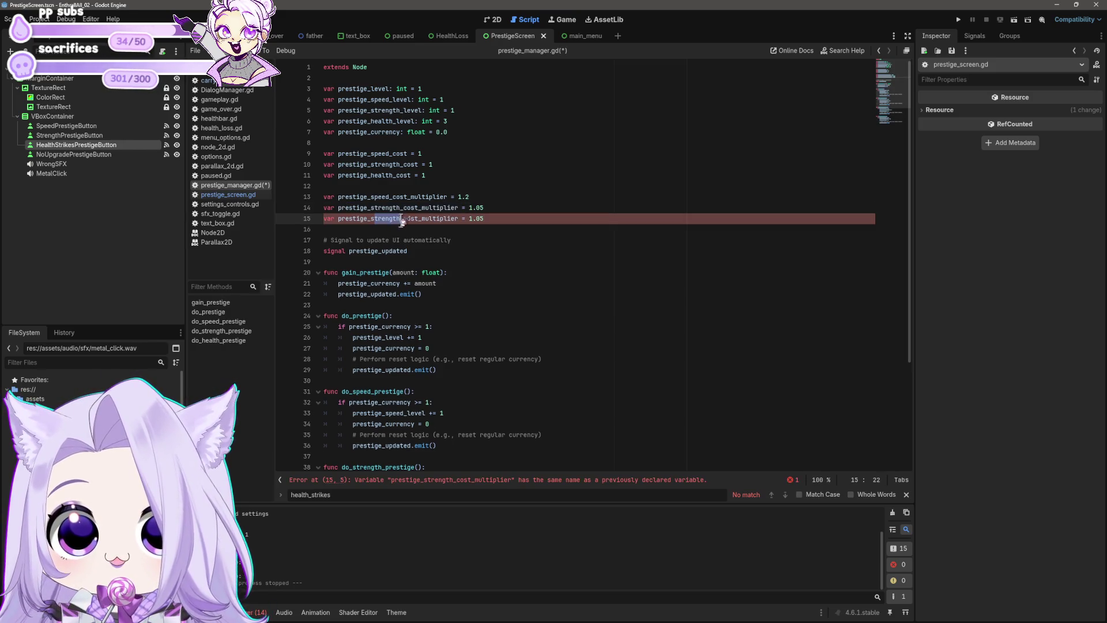
{"action": "type", "text": "health"}
{"action": "key", "text": "End"}
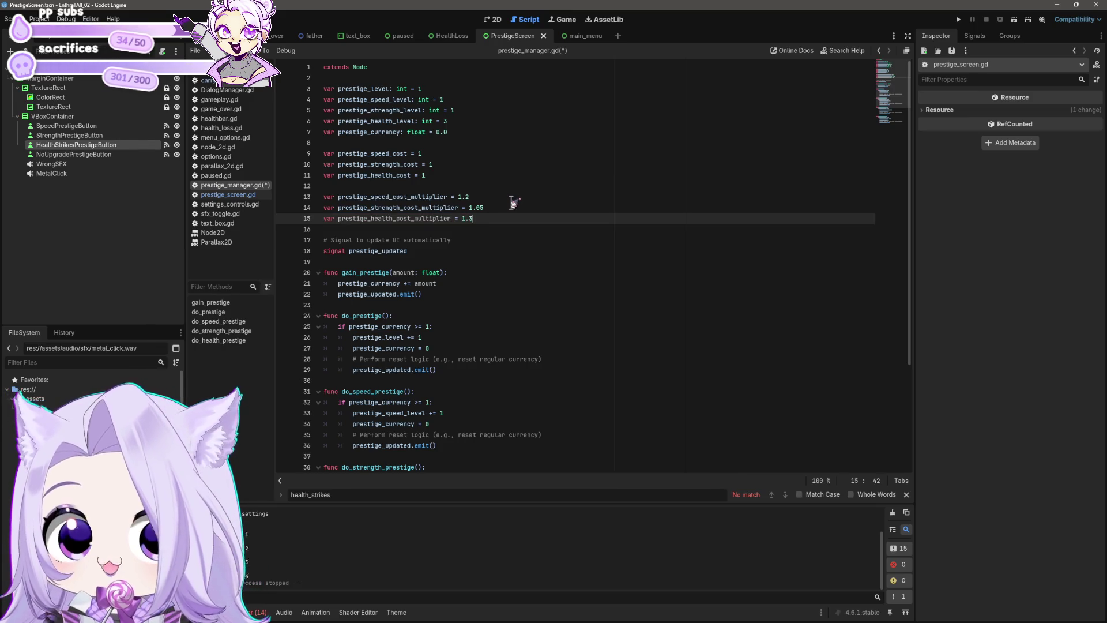
{"action": "key", "text": "ctrl+s"}
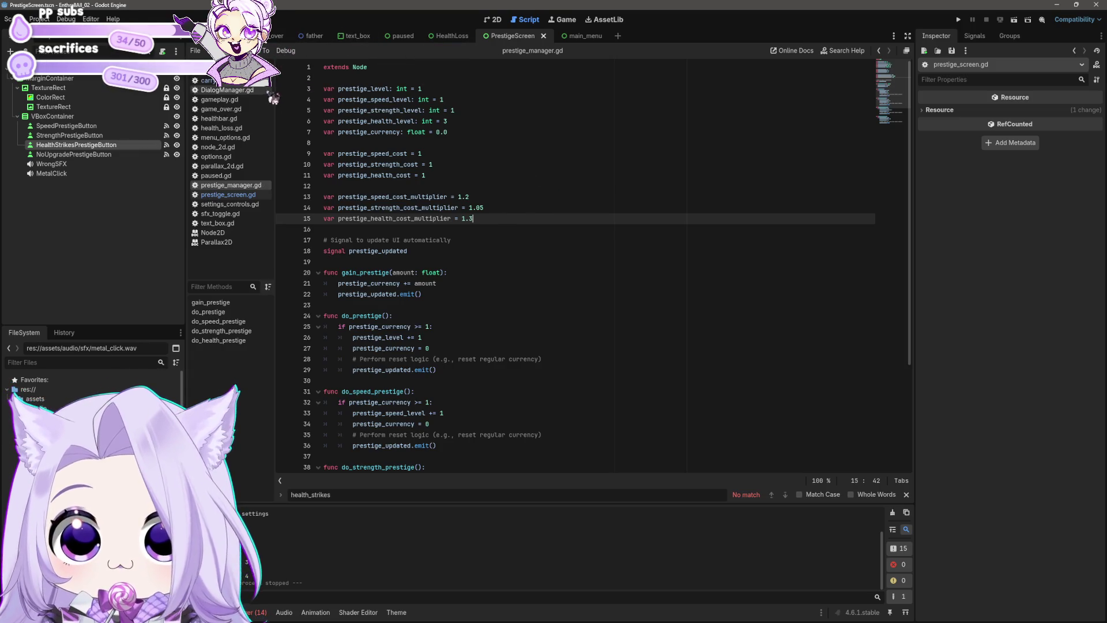
{"action": "left_click", "coordinate": [233, 81]}
{"action": "left_click", "coordinate": [233, 185]}
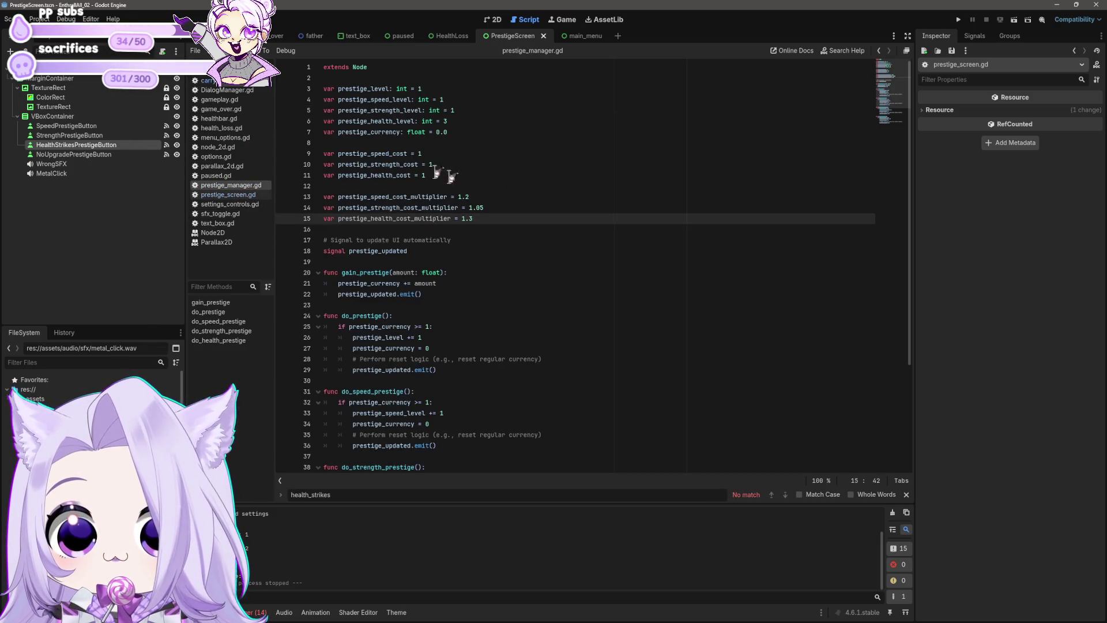
{"action": "left_click", "coordinate": [208, 81]}
{"action": "left_click", "coordinate": [224, 186]}
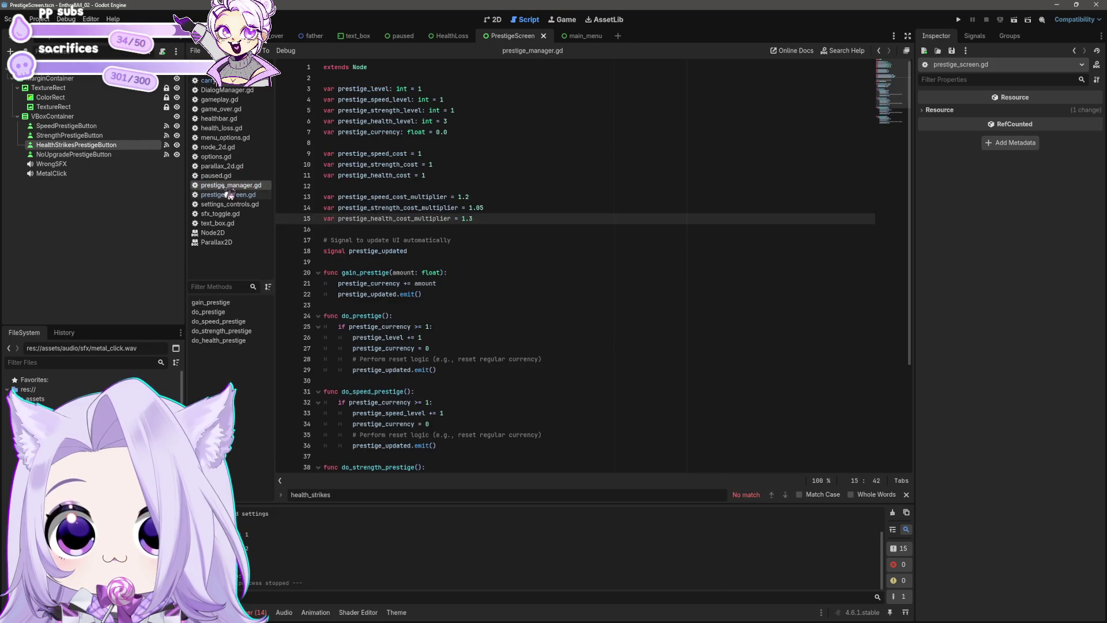
In prestige_screen.gd, select the PrestigeManager.prestige_speed_cost_multiplier reference on line 12.
{"action": "left_click", "coordinate": [228, 194]}
{"action": "scroll", "coordinate": [500, 268], "scroll_direction": "down", "scroll_amount": 1}
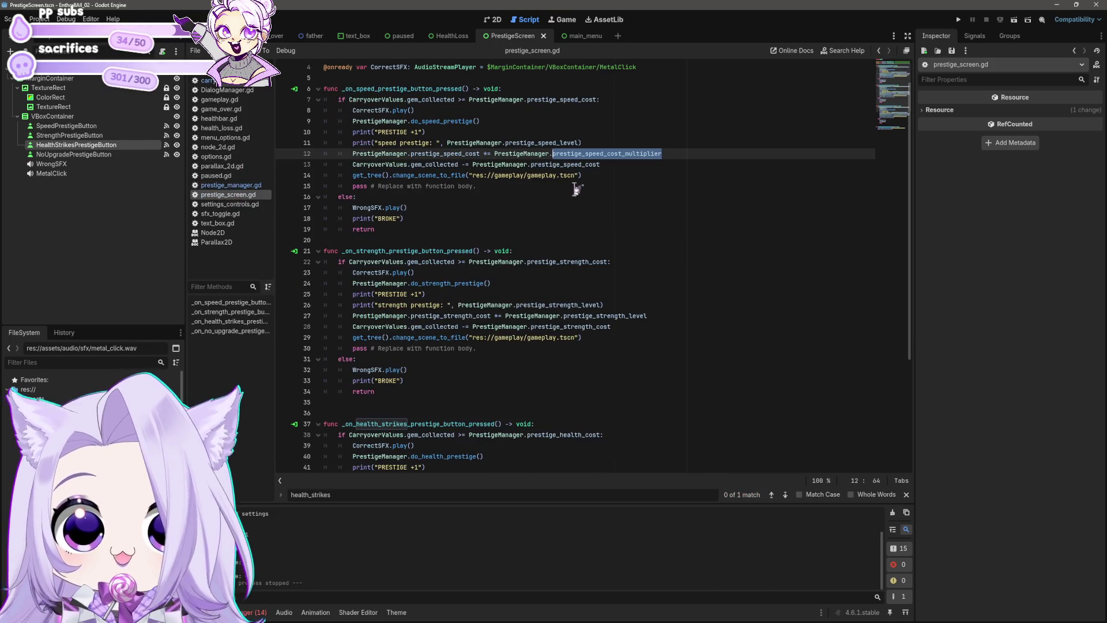
{"action": "left_click", "coordinate": [573, 154]}
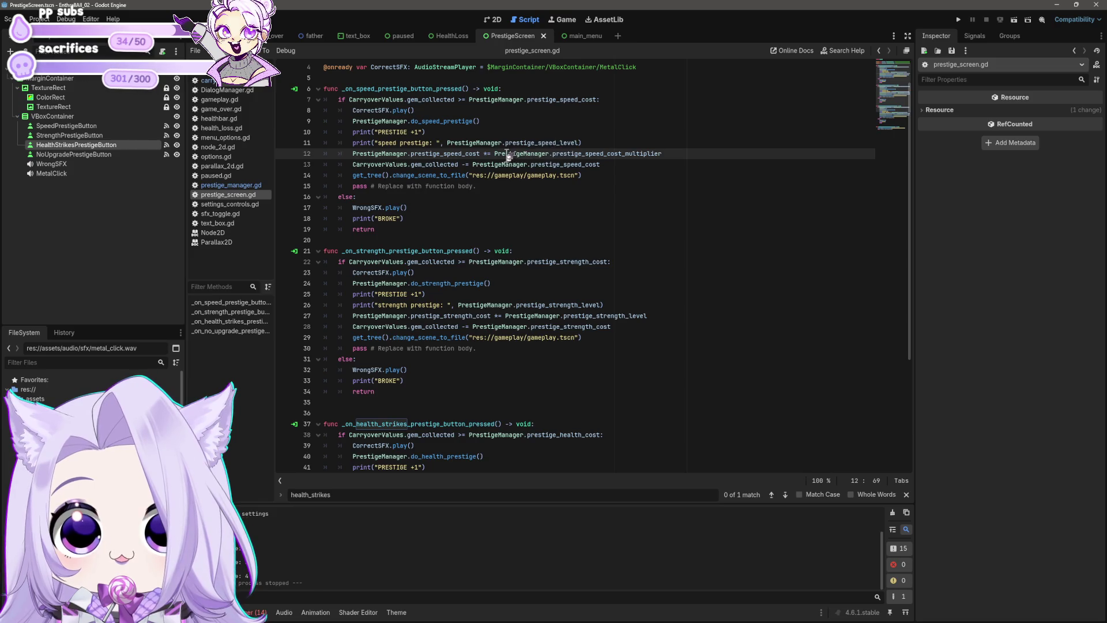
{"action": "left_click_drag", "start_coordinate": [497, 154], "coordinate": [674, 152]}
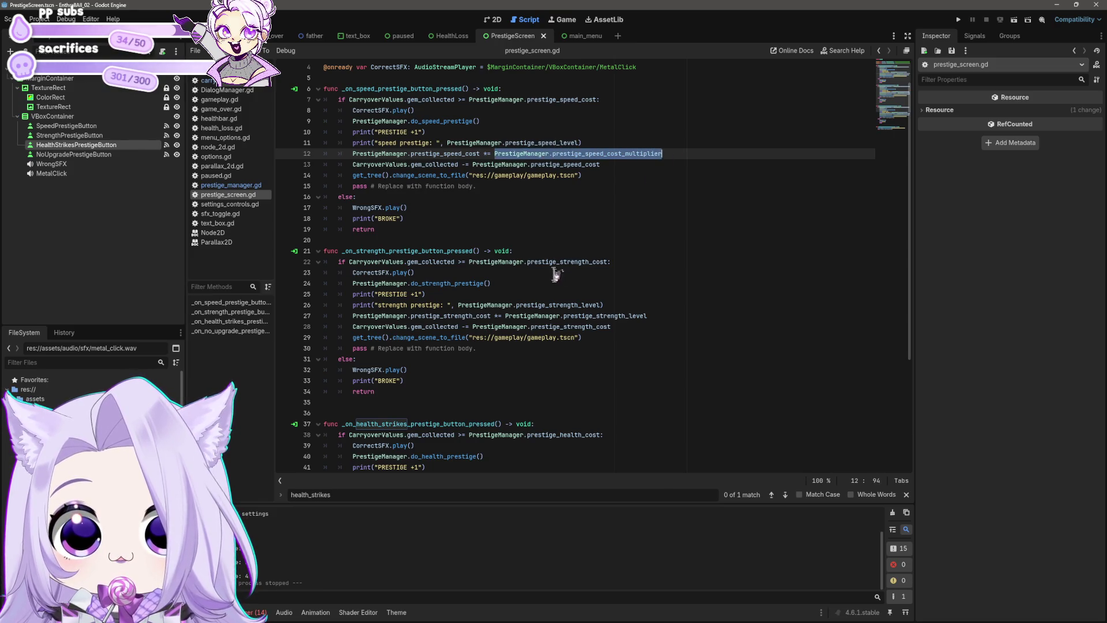
{"action": "left_click", "coordinate": [569, 305]}
{"action": "left_click_drag", "start_coordinate": [458, 305], "coordinate": [631, 303]}
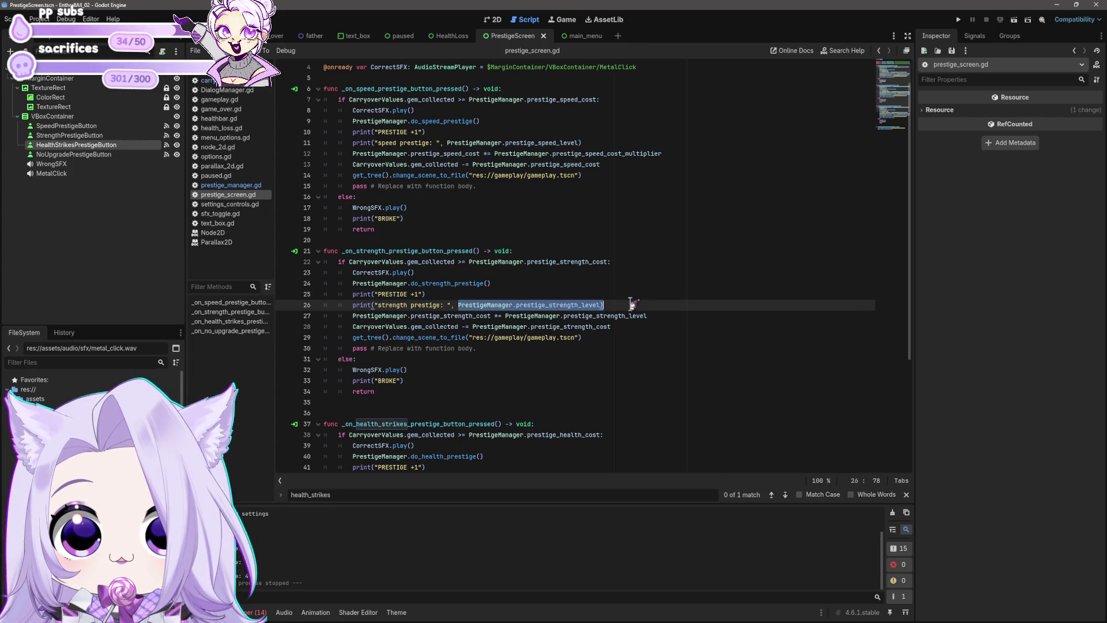
{"action": "left_click", "coordinate": [494, 262]}
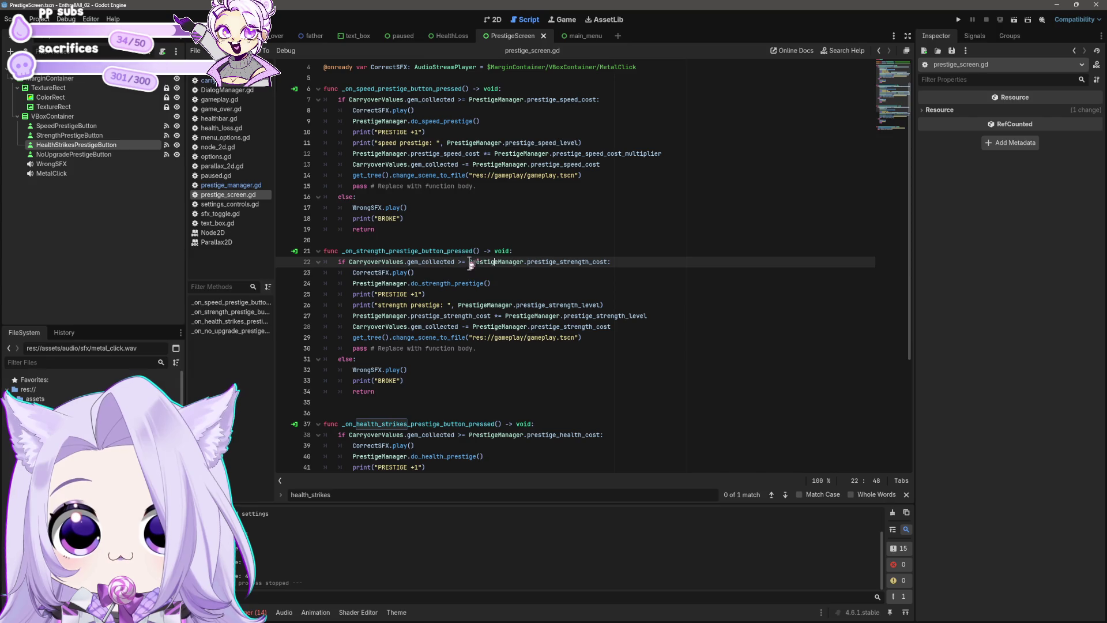
{"action": "left_click", "coordinate": [632, 188]}
{"action": "scroll", "coordinate": [633, 202], "scroll_direction": "up", "scroll_amount": 1}
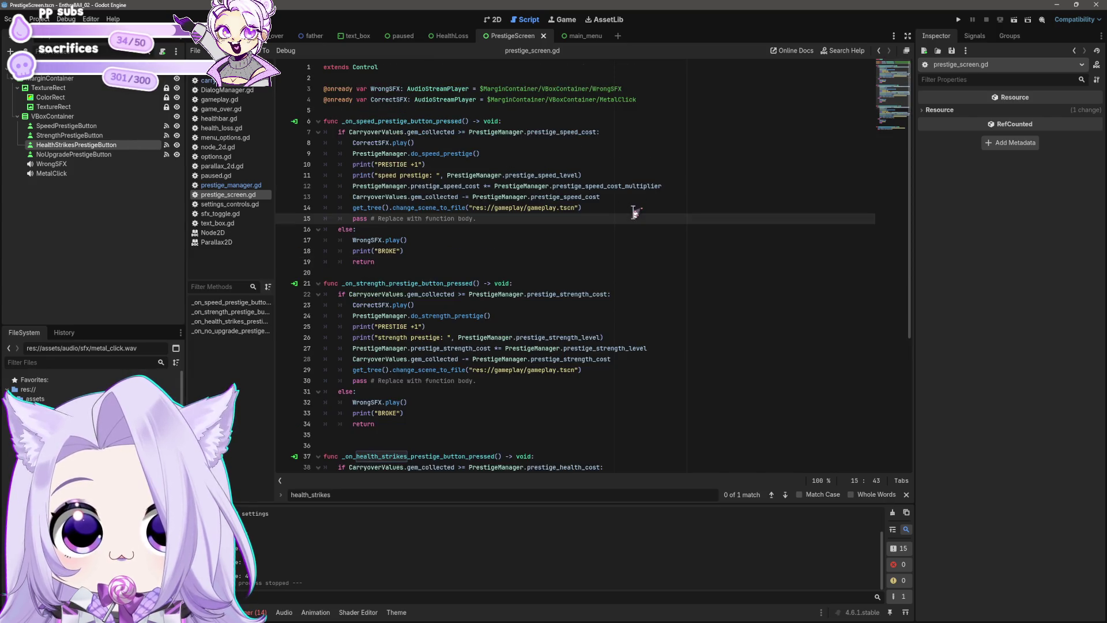
{"action": "left_click_drag", "start_coordinate": [494, 186], "coordinate": [662, 185]}
Replace line 27's strength level reference with PrestigeManager.prestige_strength_cost_multiplier.
{"action": "left_click", "coordinate": [556, 349]}
{"action": "left_click_drag", "start_coordinate": [506, 348], "coordinate": [661, 344]}
{"action": "key", "text": "ctrl+v"}
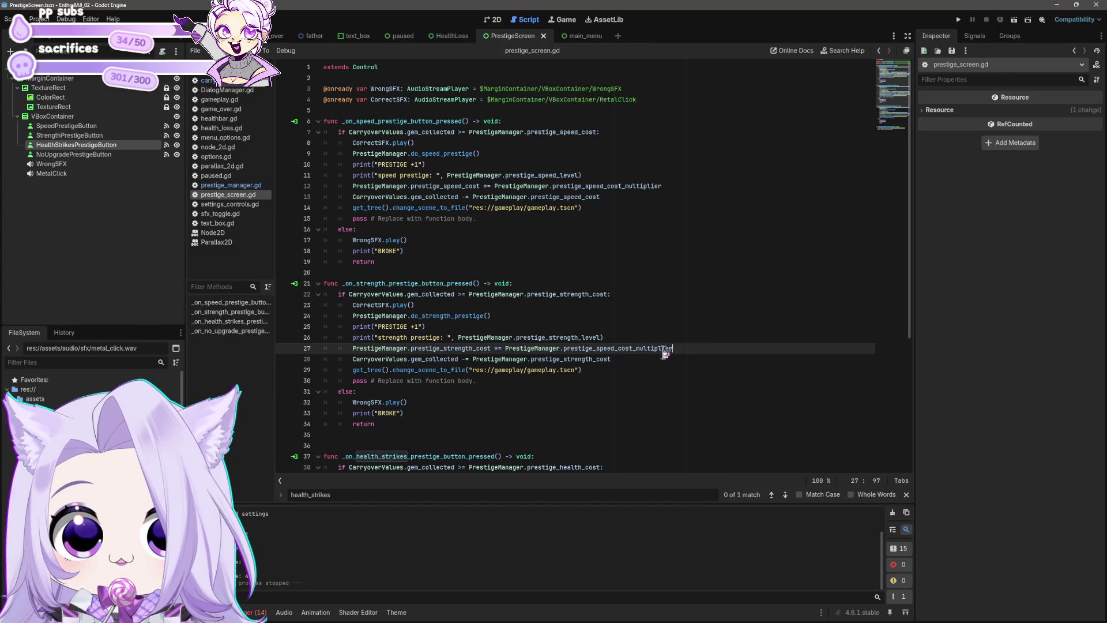
{"action": "left_click_drag", "start_coordinate": [619, 349], "coordinate": [596, 350]}
{"action": "type", "text": "strength"}
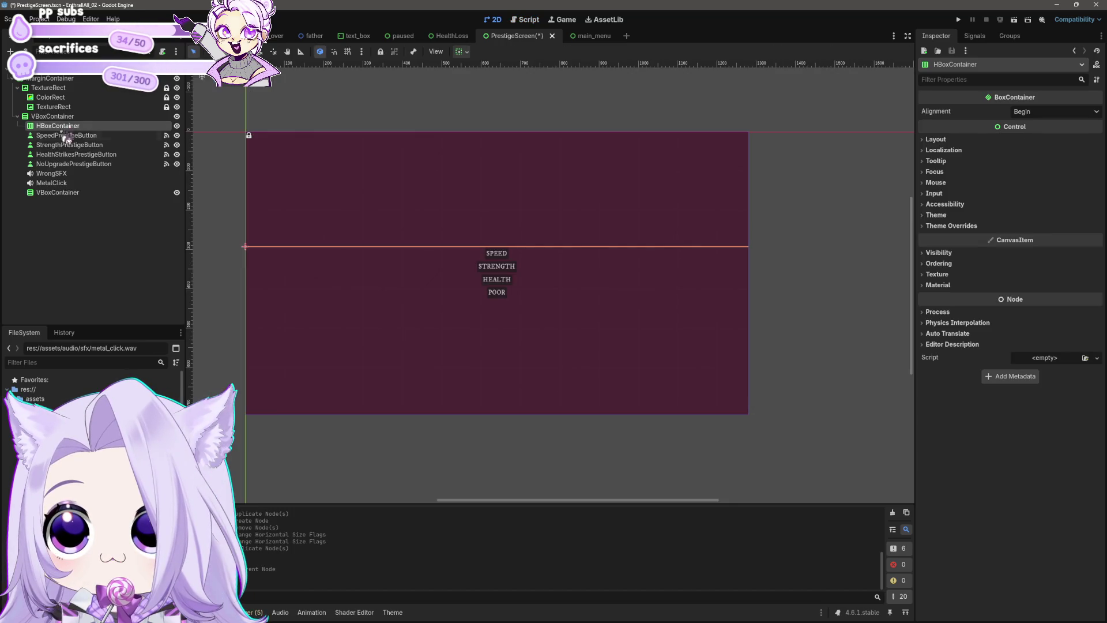
Delete the HBoxContainer and move the spare VBoxContainer to the top of the outer container.
{"action": "left_click", "coordinate": [65, 136]}
{"action": "left_click", "coordinate": [75, 164], "text": "shift"}
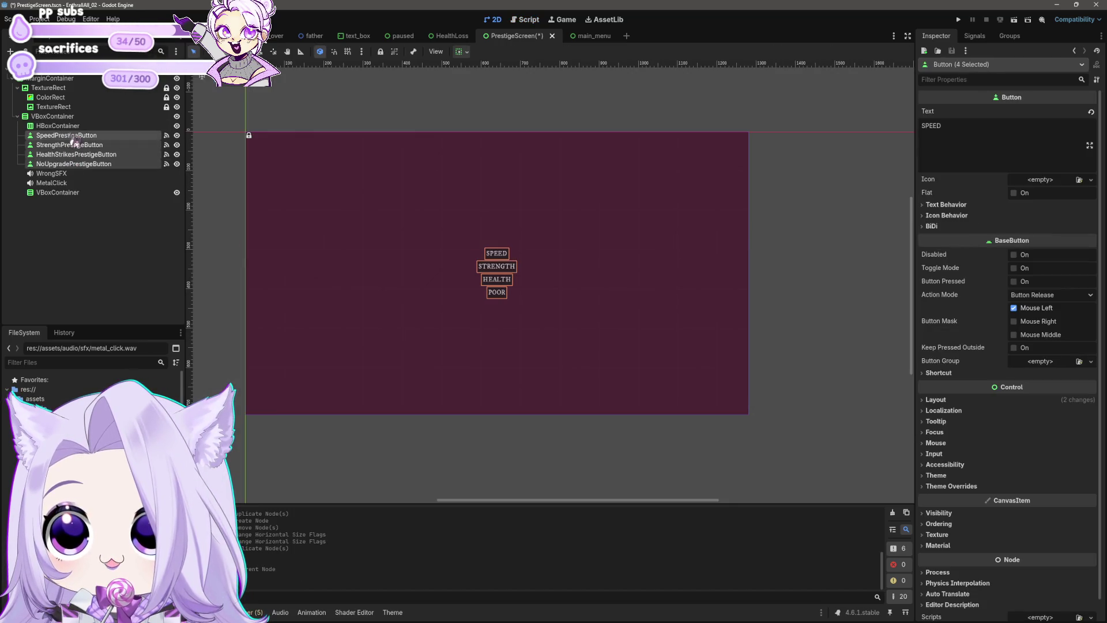
{"action": "left_click_drag", "start_coordinate": [75, 163], "coordinate": [67, 129]}
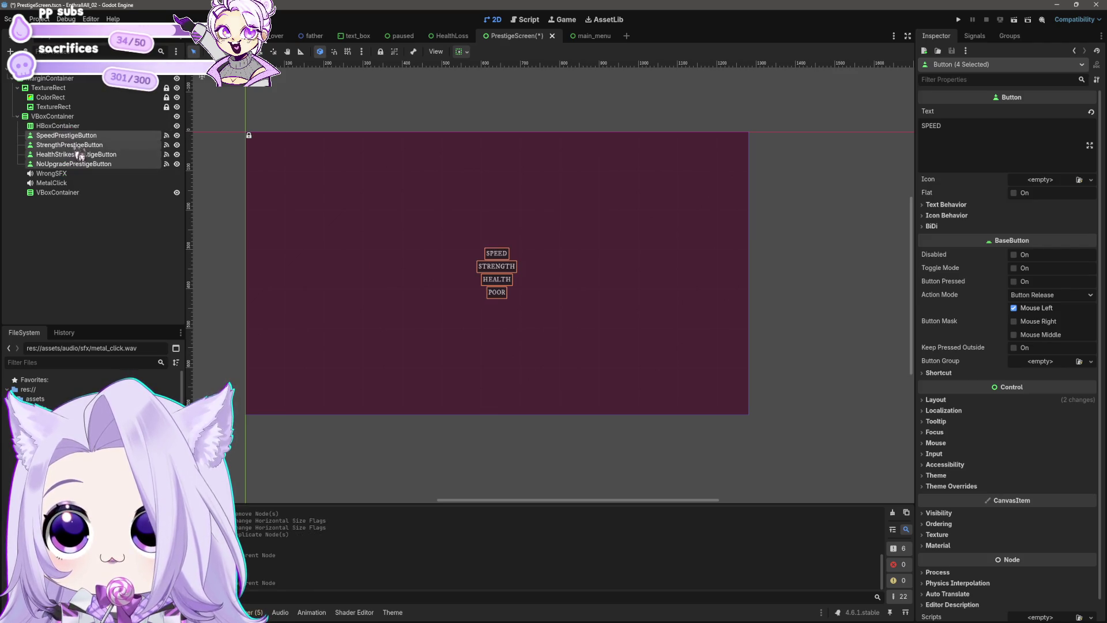
{"action": "left_click", "coordinate": [63, 193]}
{"action": "key", "text": "Delete"}
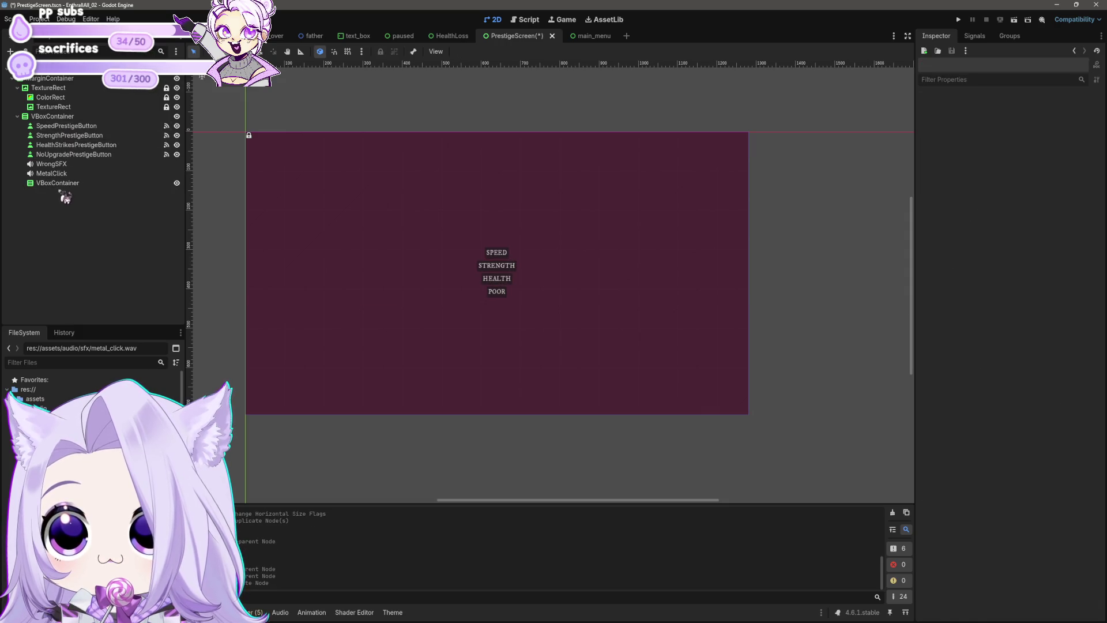
{"action": "left_click_drag", "start_coordinate": [60, 185], "coordinate": [61, 123]}
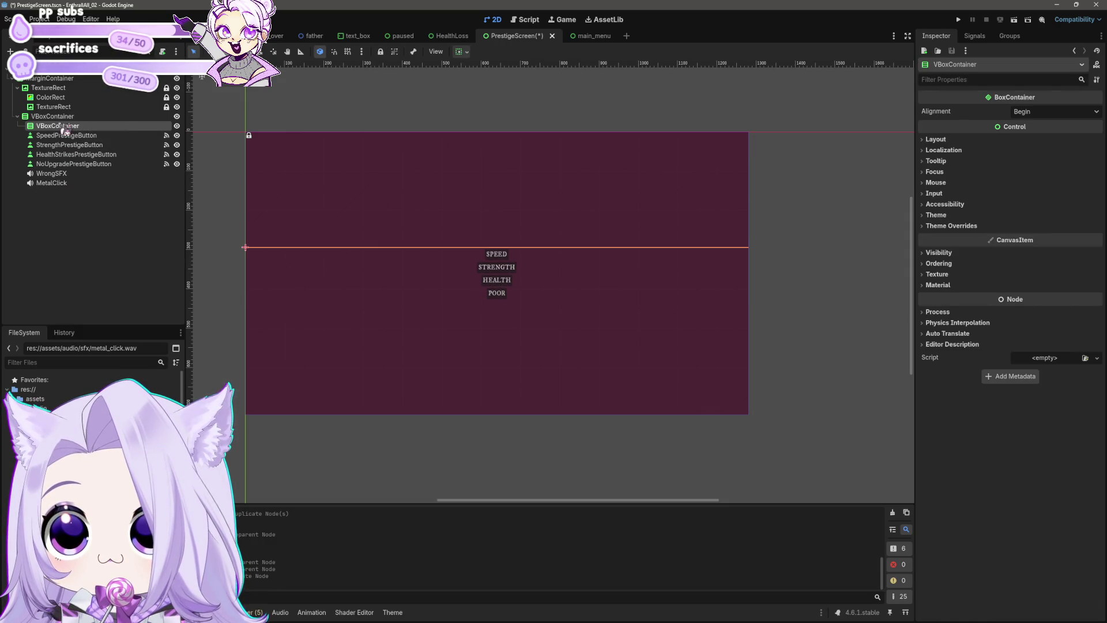
Move the four prestige buttons into the inner VBoxContainer.
{"action": "left_click", "coordinate": [62, 135]}
{"action": "left_click", "coordinate": [67, 164], "text": "shift"}
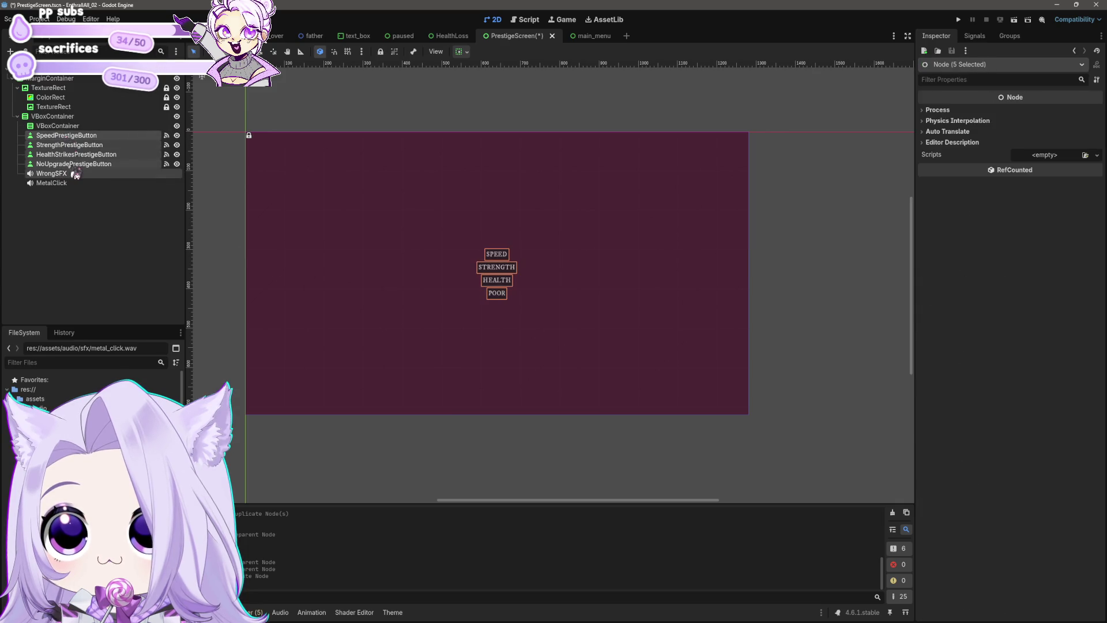
{"action": "left_click", "coordinate": [70, 163]}
{"action": "left_click", "coordinate": [63, 135], "text": "shift"}
{"action": "left_click_drag", "start_coordinate": [63, 135], "coordinate": [61, 126]}
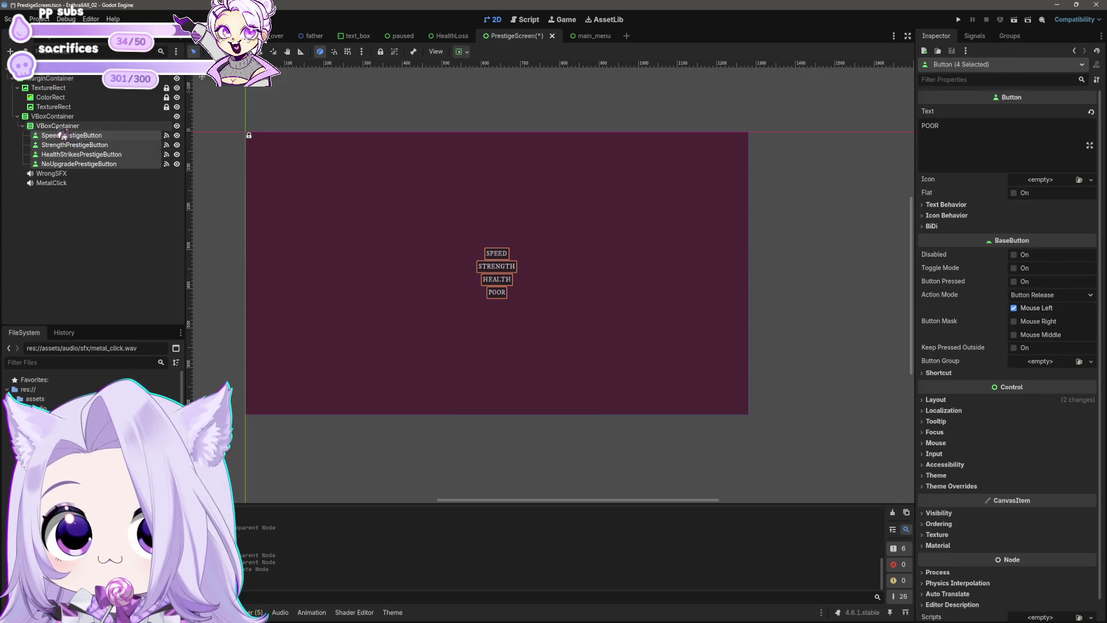
Add a new VBoxContainer2 as a child of the outer VBoxContainer.
{"action": "left_click", "coordinate": [52, 115]}
{"action": "right_click", "coordinate": [52, 116]}
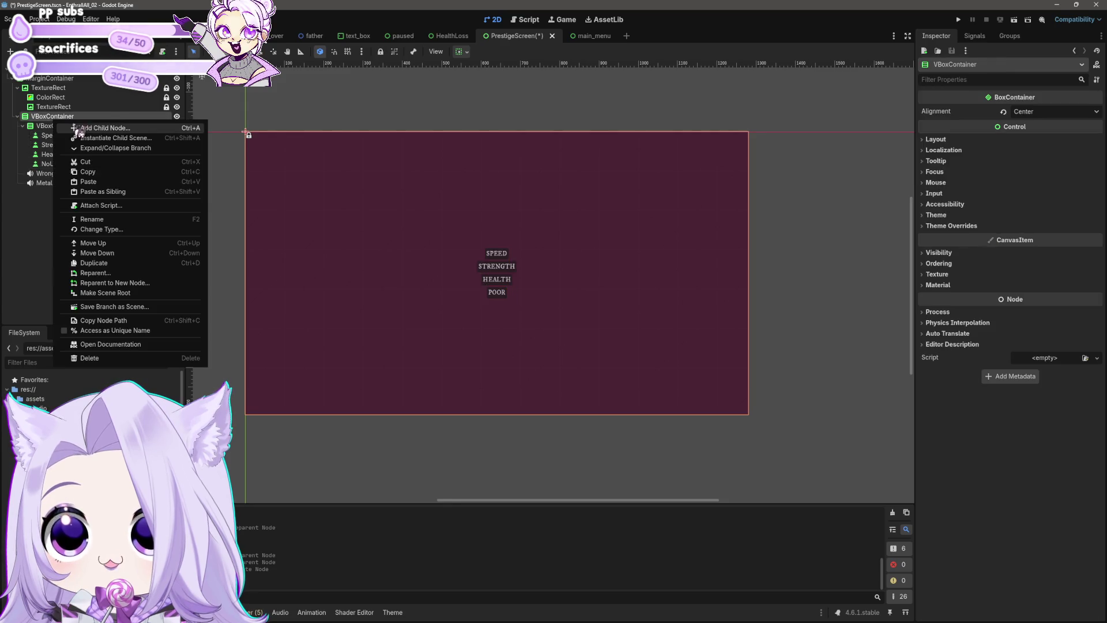
{"action": "left_click", "coordinate": [69, 126]}
{"action": "type", "text": "vbox"}
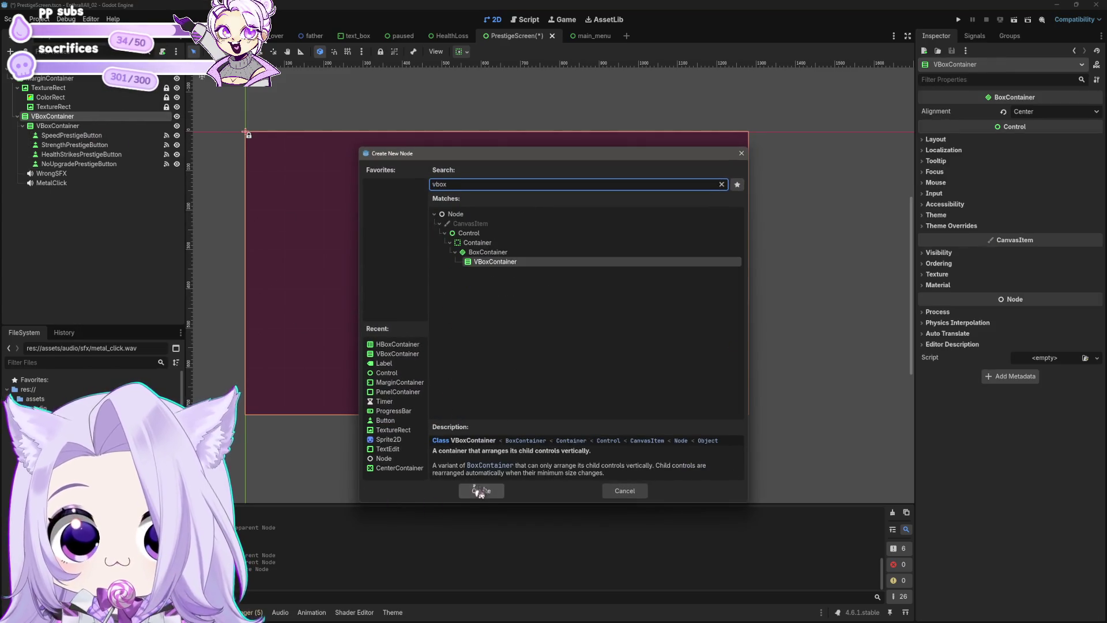
{"action": "left_click", "coordinate": [481, 491]}
{"action": "mouse_move", "coordinate": [80, 197]}
{"action": "left_mouse_down"}
{"action": "mouse_move", "coordinate": [37, 119]}
{"action": "mouse_move", "coordinate": [64, 196]}
{"action": "mouse_move", "coordinate": [58, 169]}
{"action": "left_mouse_up"}
Add a Label node as a child of VBoxContainer2.
{"action": "right_click", "coordinate": [65, 173]}
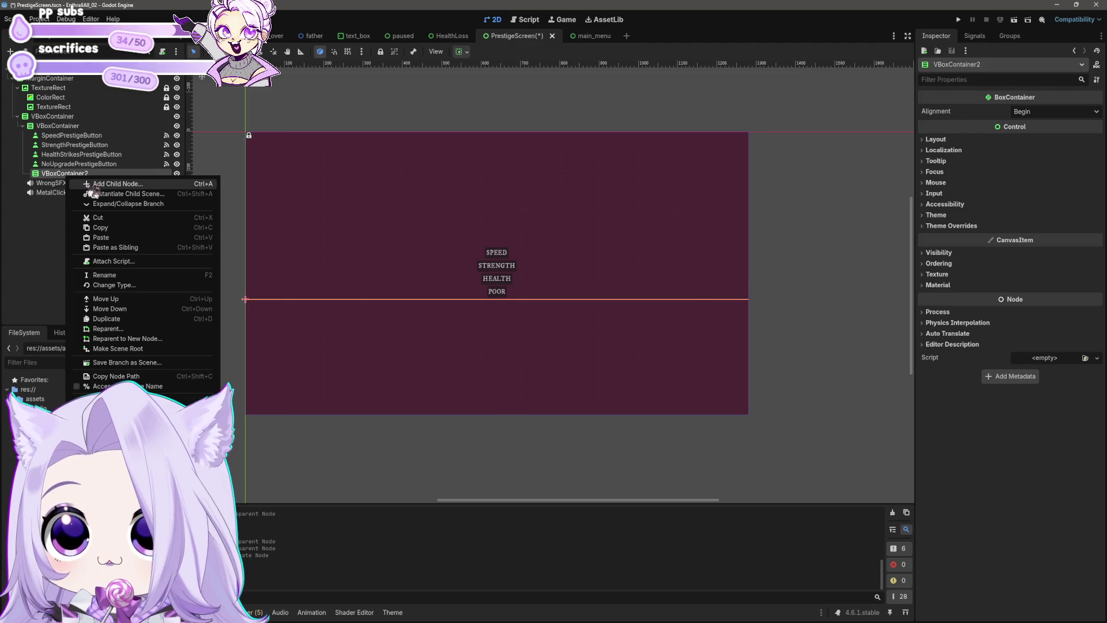
{"action": "left_click", "coordinate": [92, 185]}
{"action": "type", "text": "label"}
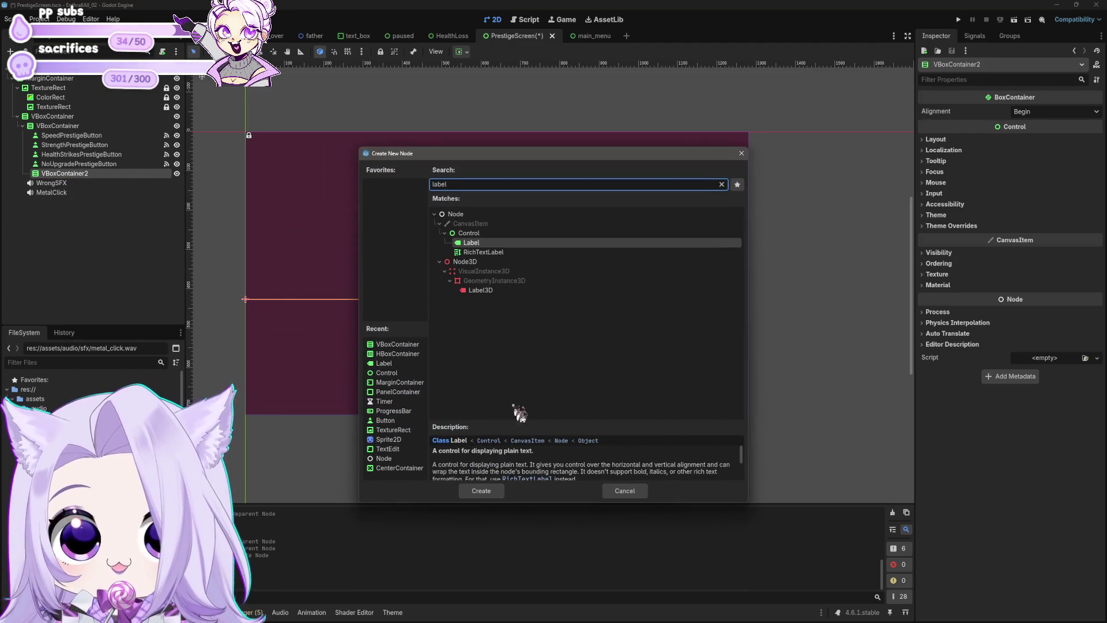
{"action": "left_click", "coordinate": [487, 493]}
{"action": "scroll", "coordinate": [524, 323], "scroll_direction": "up", "scroll_amount": 3}
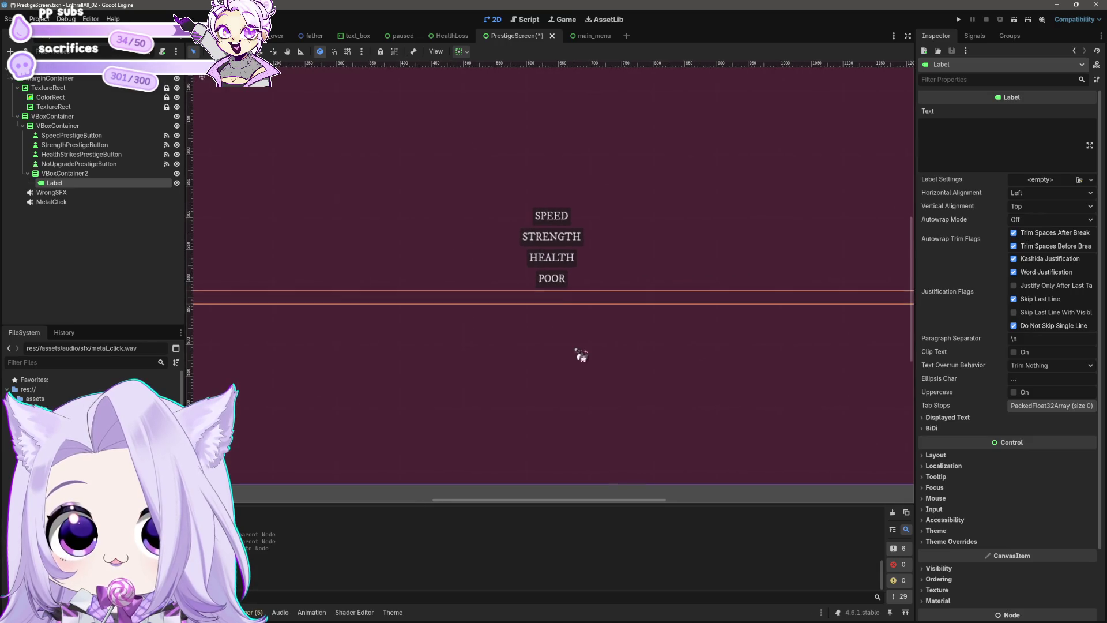
Change the outer VBoxContainer's node type to HBoxContainer.
{"action": "left_click", "coordinate": [85, 125]}
{"action": "left_click", "coordinate": [58, 116]}
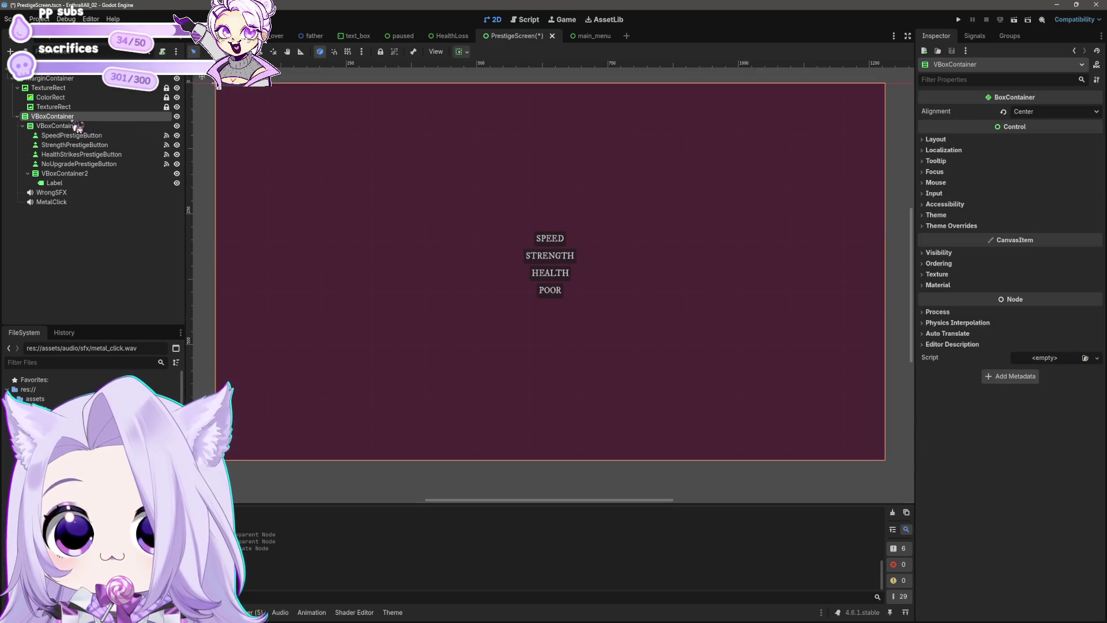
{"action": "right_click", "coordinate": [71, 117]}
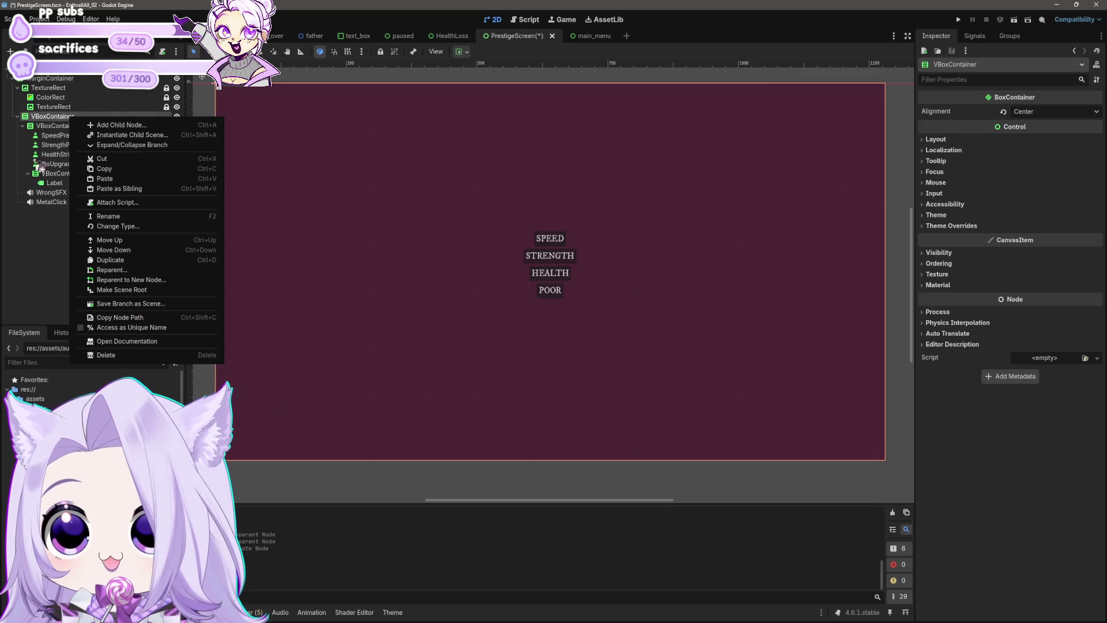
{"action": "left_click", "coordinate": [60, 128]}
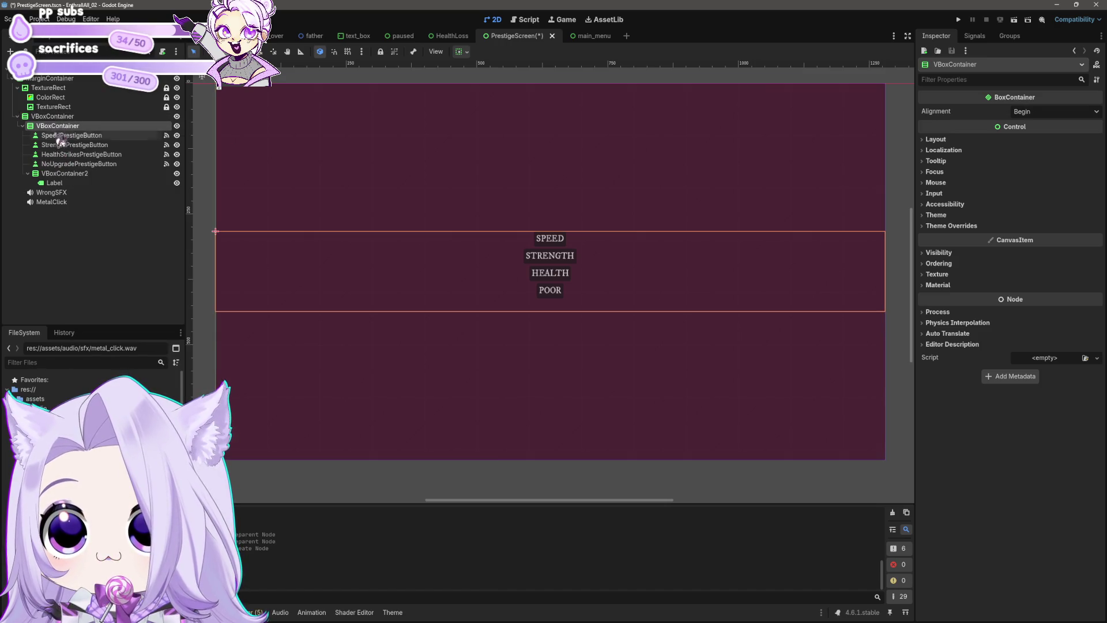
{"action": "left_click", "coordinate": [61, 137]}
{"action": "left_click", "coordinate": [58, 126]}
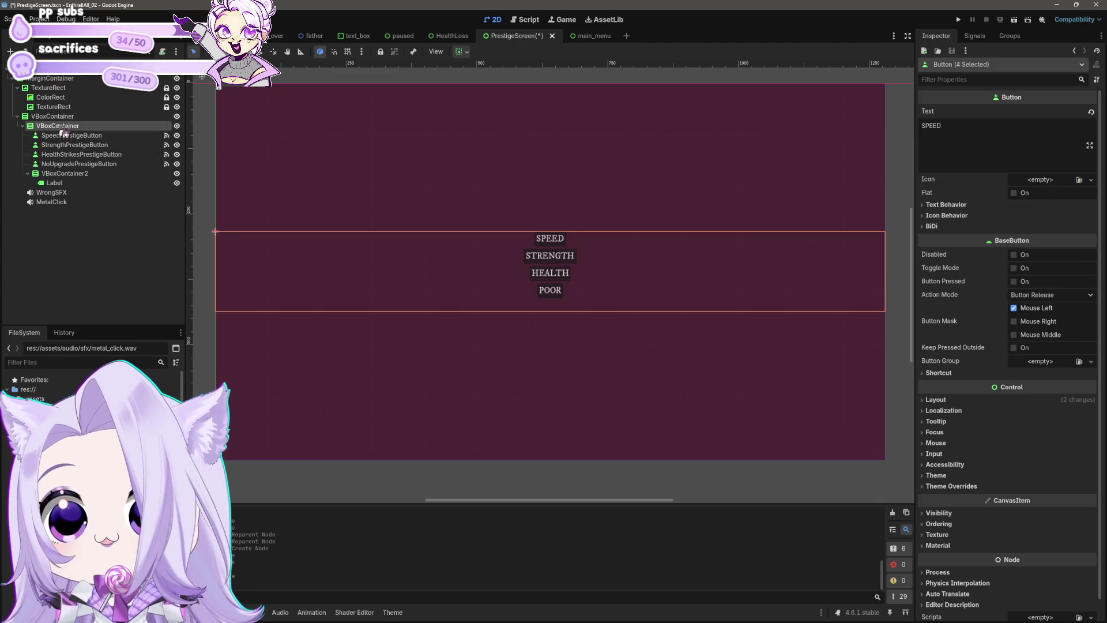
{"action": "left_click", "coordinate": [59, 117]}
{"action": "right_click", "coordinate": [60, 121]}
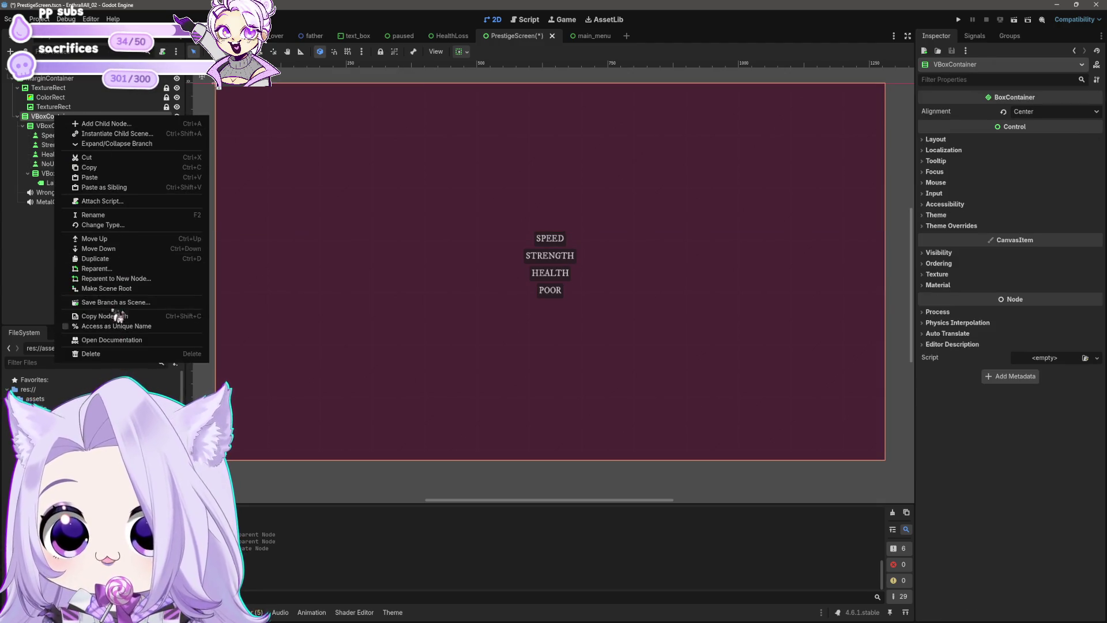
{"action": "left_click", "coordinate": [136, 225]}
{"action": "type", "text": "hbox"}
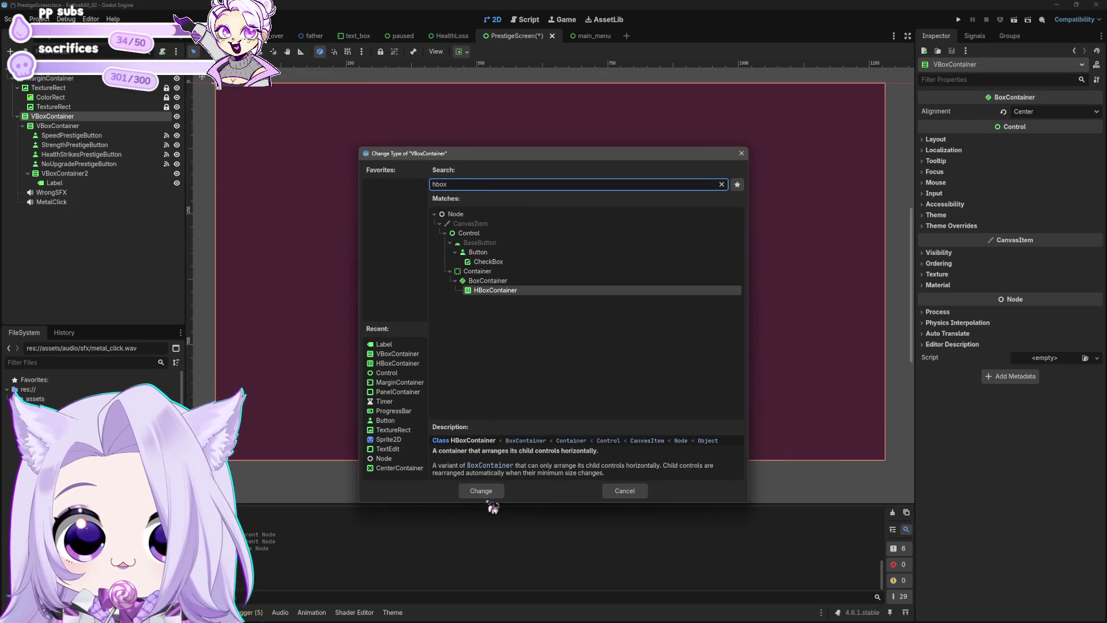
{"action": "left_click", "coordinate": [483, 493]}
Undo twice, removing VBoxContainer2 and its Label to restore the four stacked buttons.
{"action": "key", "text": "ctrl+z"}
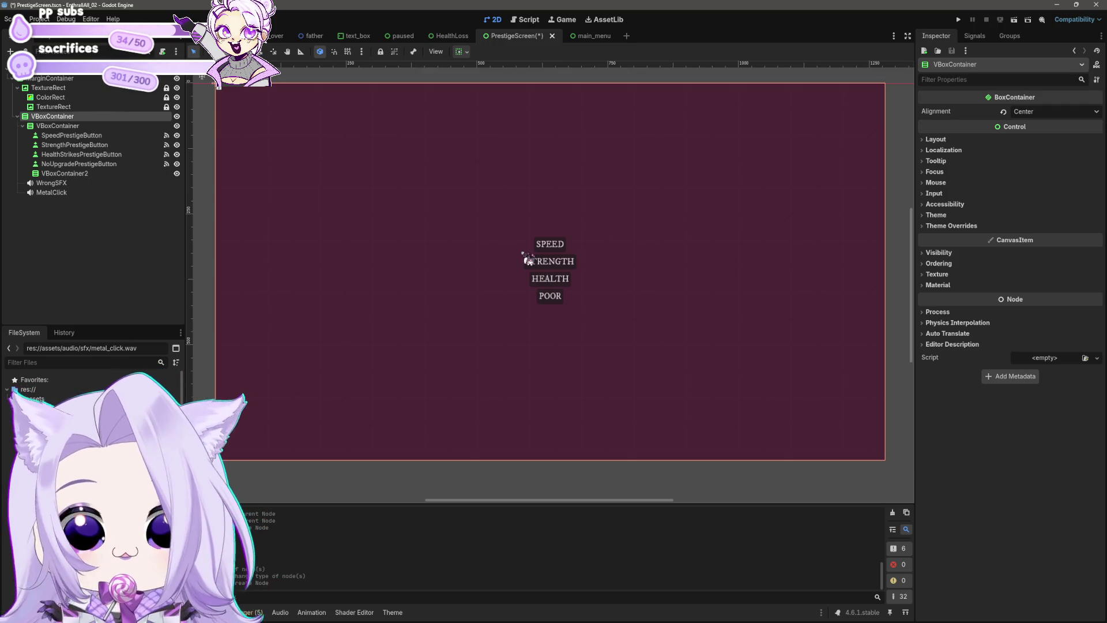
{"action": "key", "text": "ctrl+z"}
{"action": "key", "text": "ctrl+z"}
{"action": "left_click", "coordinate": [61, 125]}
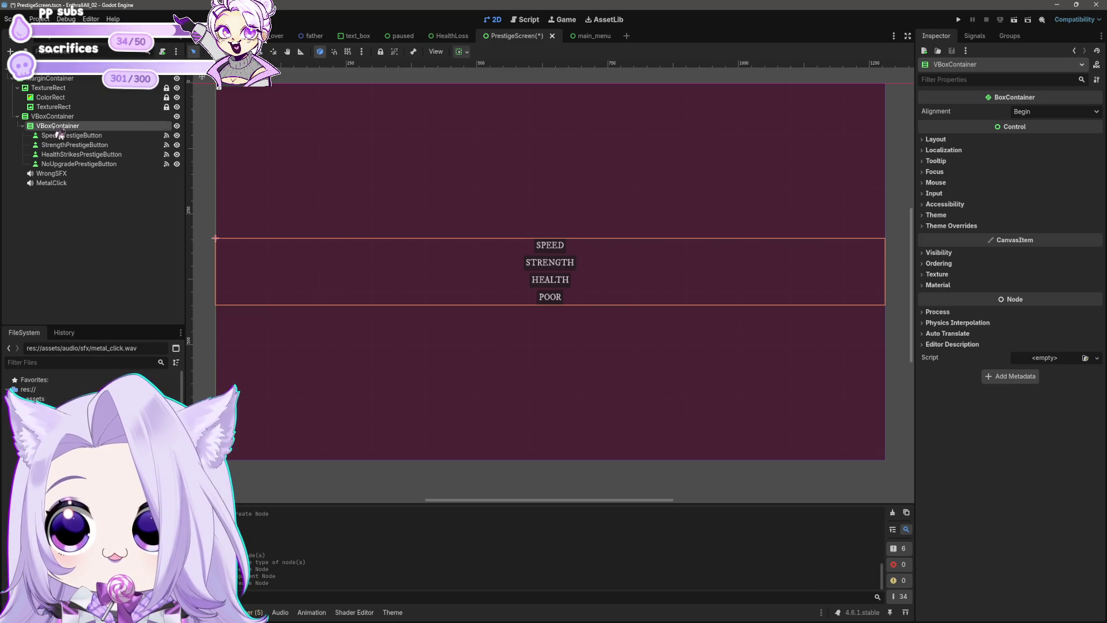
{"action": "left_click", "coordinate": [61, 117]}
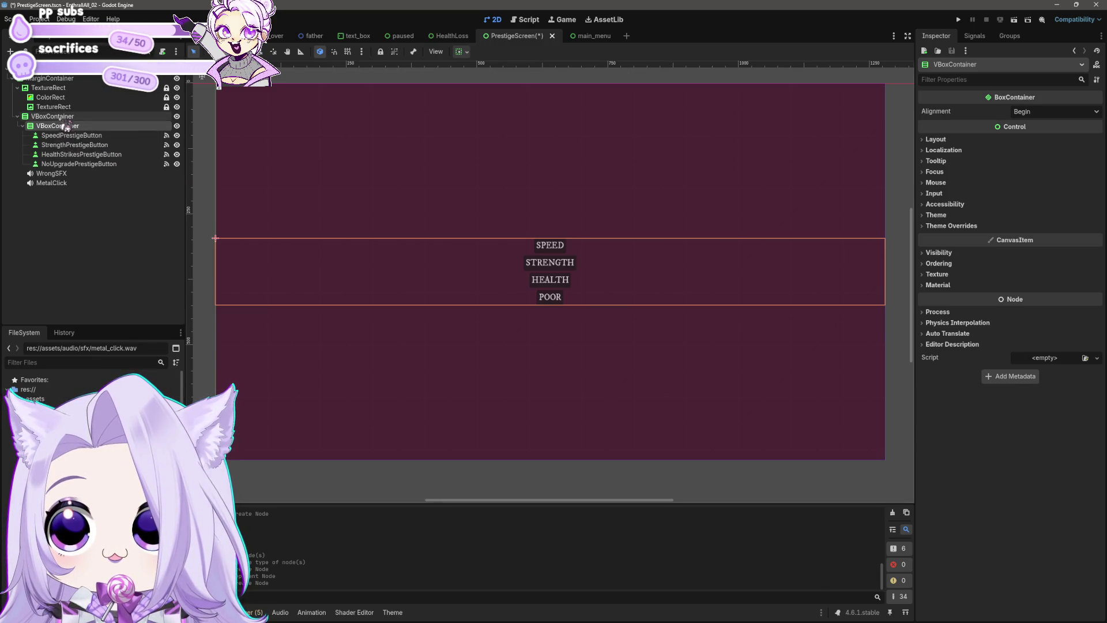
{"action": "left_click", "coordinate": [557, 248]}
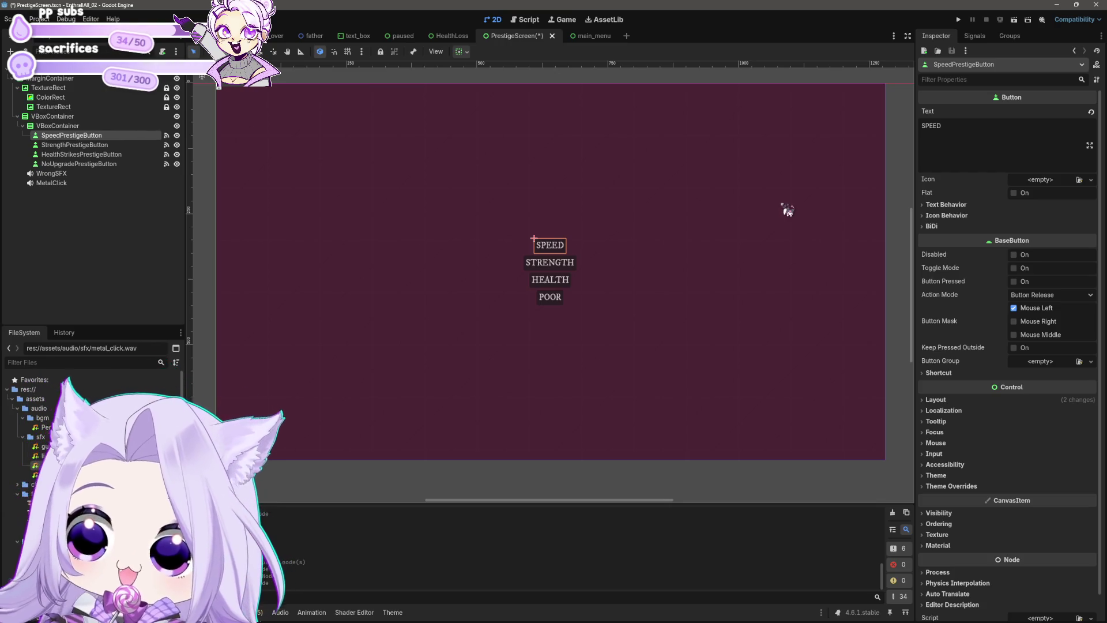
Create an HBoxContainer and put SpeedPrestigeButton inside it.
{"action": "right_click", "coordinate": [84, 137]}
{"action": "left_click", "coordinate": [115, 144]}
{"action": "type", "text": "hbox"}
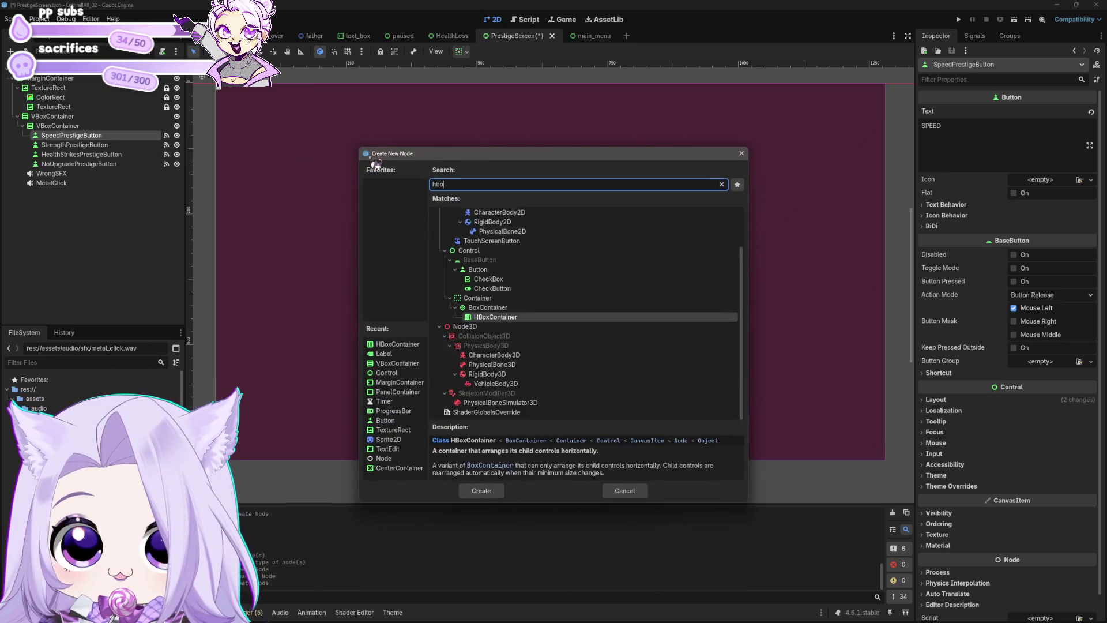
{"action": "left_click", "coordinate": [480, 491]}
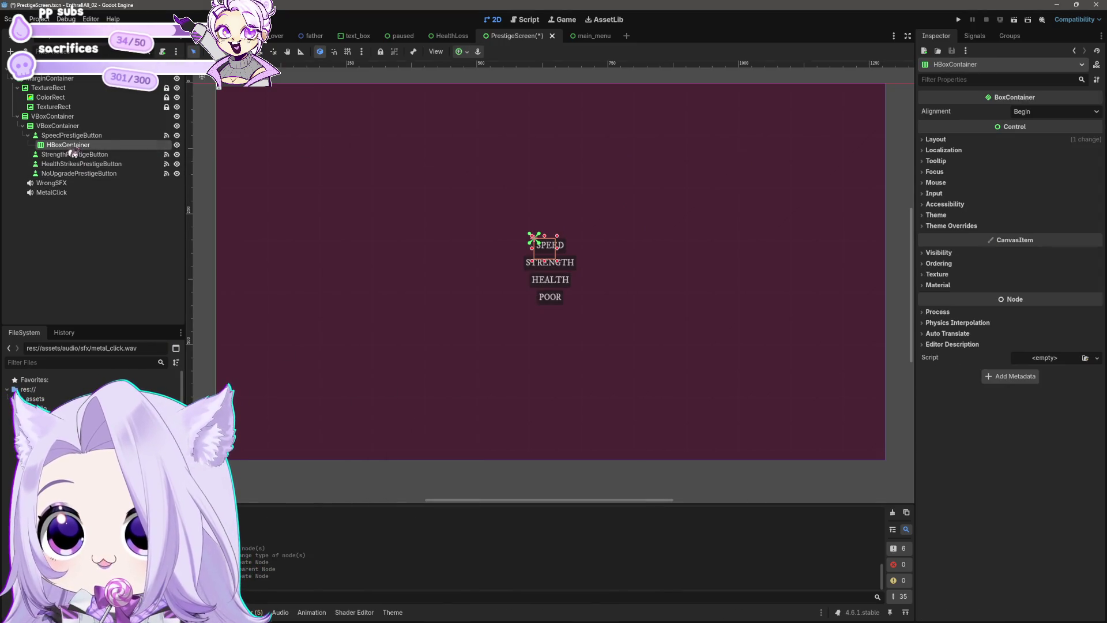
{"action": "left_click_drag", "start_coordinate": [63, 138], "coordinate": [64, 135]}
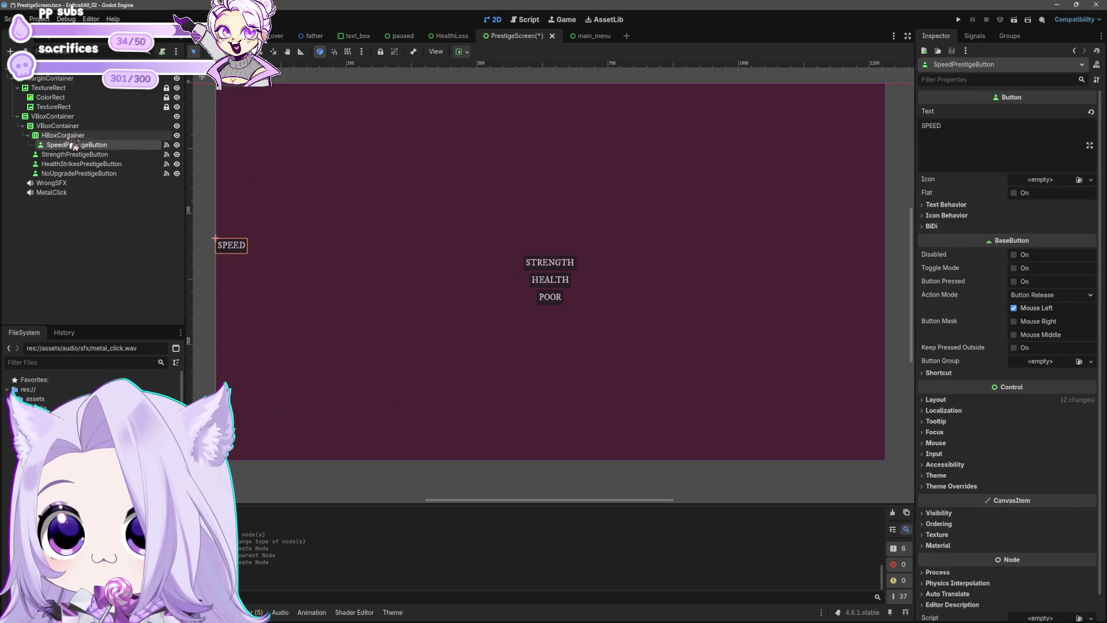
Create a second HBoxContainer for StrengthPrestigeButton at the VBoxContainer level.
{"action": "left_click", "coordinate": [63, 154]}
{"action": "right_click", "coordinate": [63, 154]}
{"action": "left_click", "coordinate": [97, 162]}
{"action": "type", "text": "hbox"}
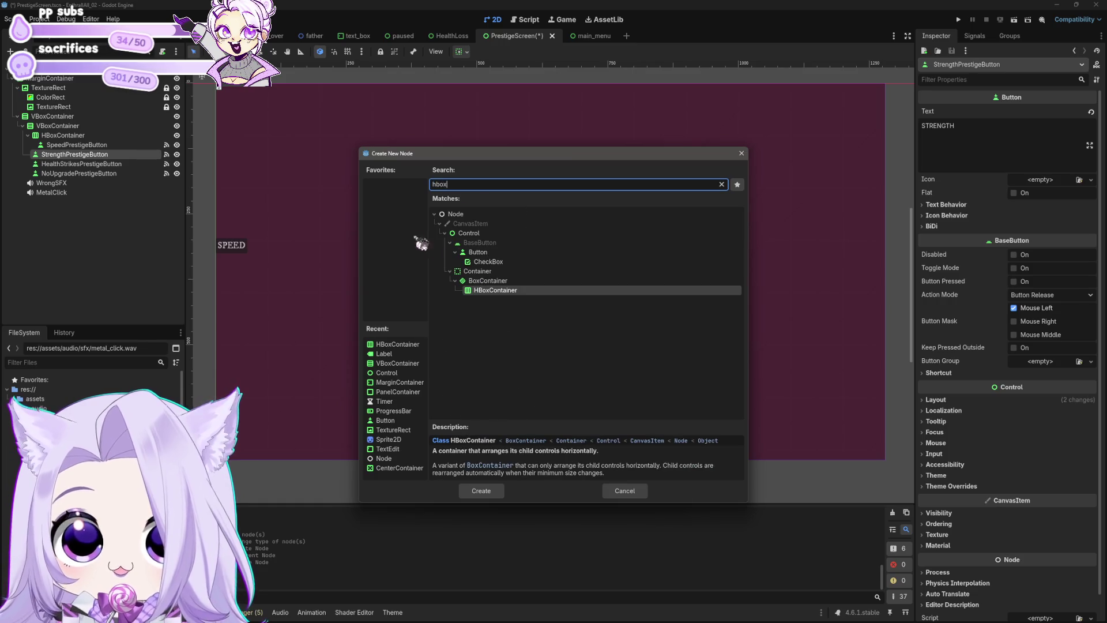
{"action": "left_click", "coordinate": [503, 490]}
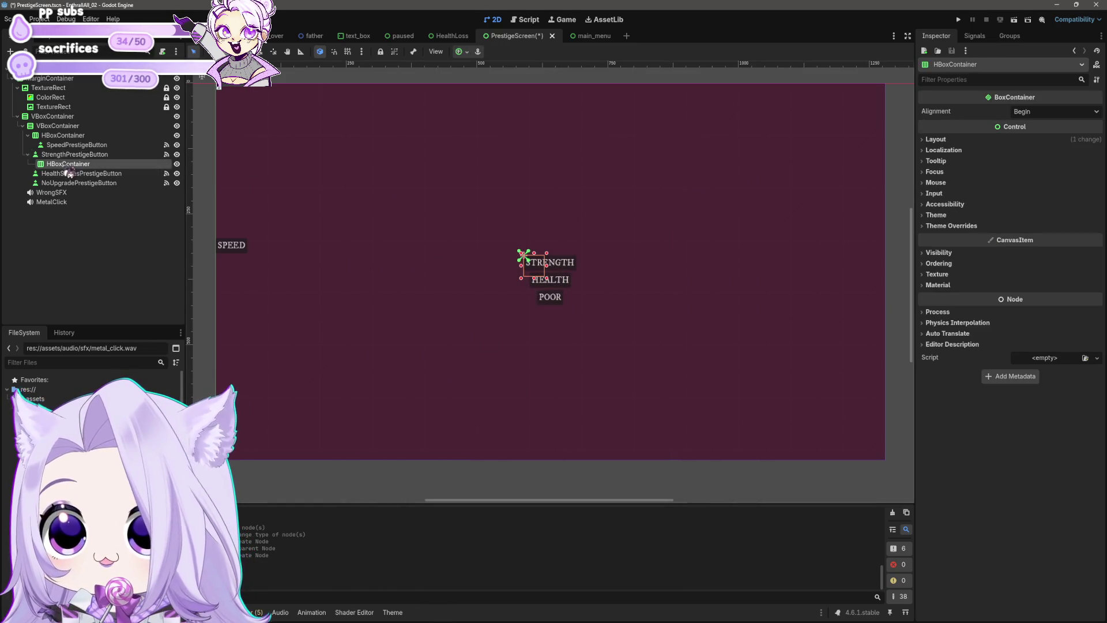
{"action": "mouse_move", "coordinate": [63, 167]}
{"action": "left_mouse_down"}
{"action": "mouse_move", "coordinate": [65, 133]}
{"action": "mouse_move", "coordinate": [63, 167]}
{"action": "mouse_move", "coordinate": [57, 140]}
{"action": "mouse_move", "coordinate": [86, 154]}
{"action": "mouse_move", "coordinate": [79, 179]}
{"action": "left_mouse_up"}
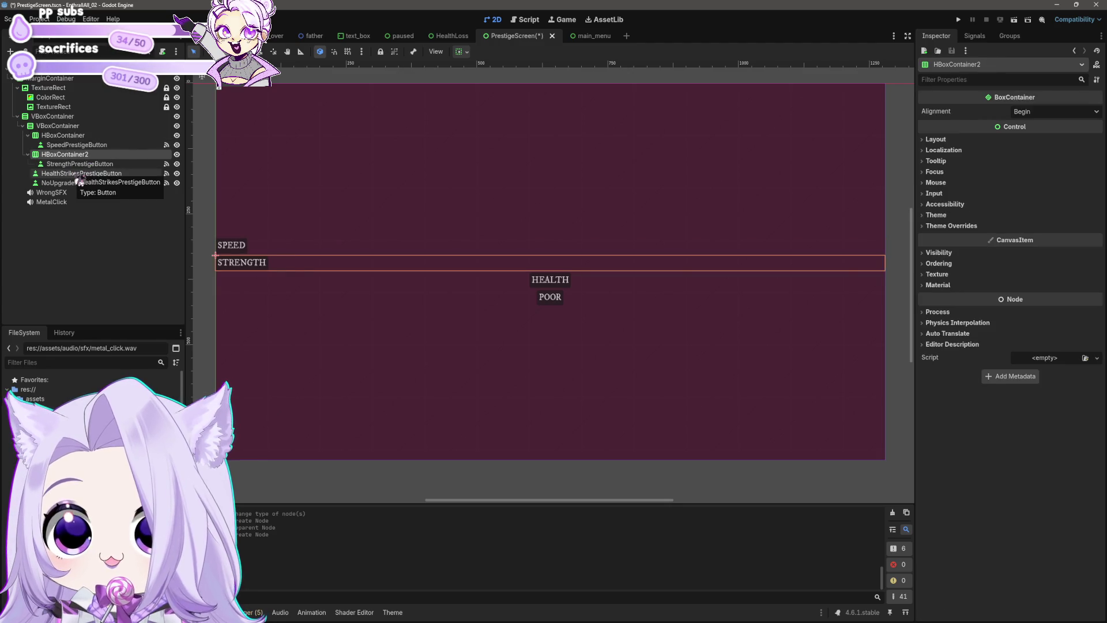
Add HBoxContainer3 under the VBoxContainer, duplicate it as HBoxContainer4, and move HealthStrikesPrestigeButton into HBoxContainer3.
{"action": "left_click", "coordinate": [78, 177]}
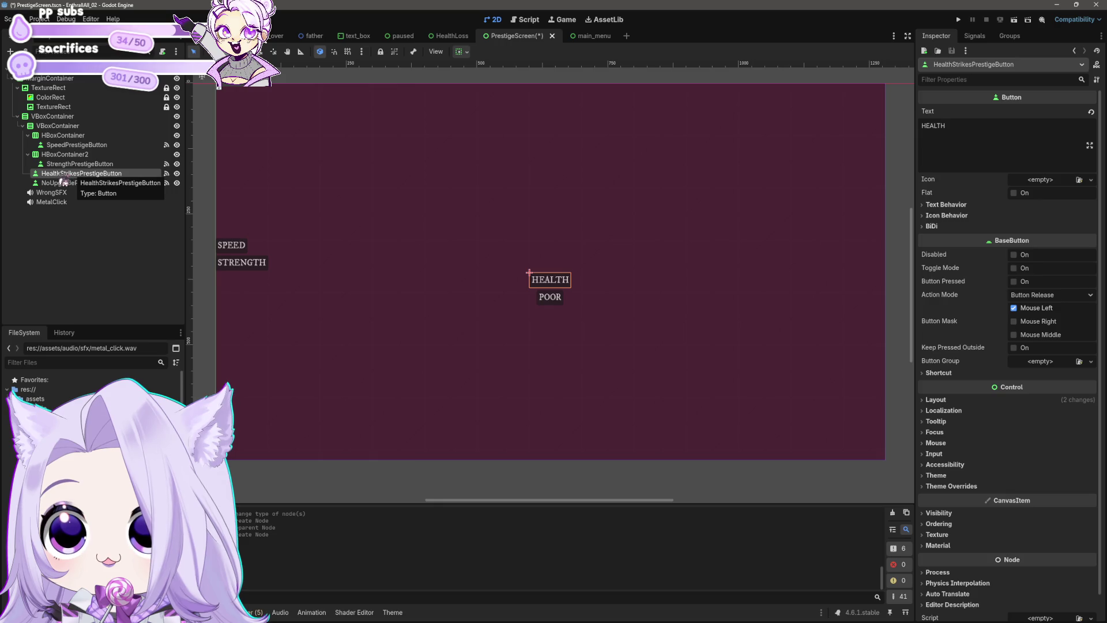
{"action": "right_click", "coordinate": [58, 126]}
{"action": "left_click", "coordinate": [75, 134]}
{"action": "type", "text": "hbox"}
{"action": "left_click", "coordinate": [482, 491]}
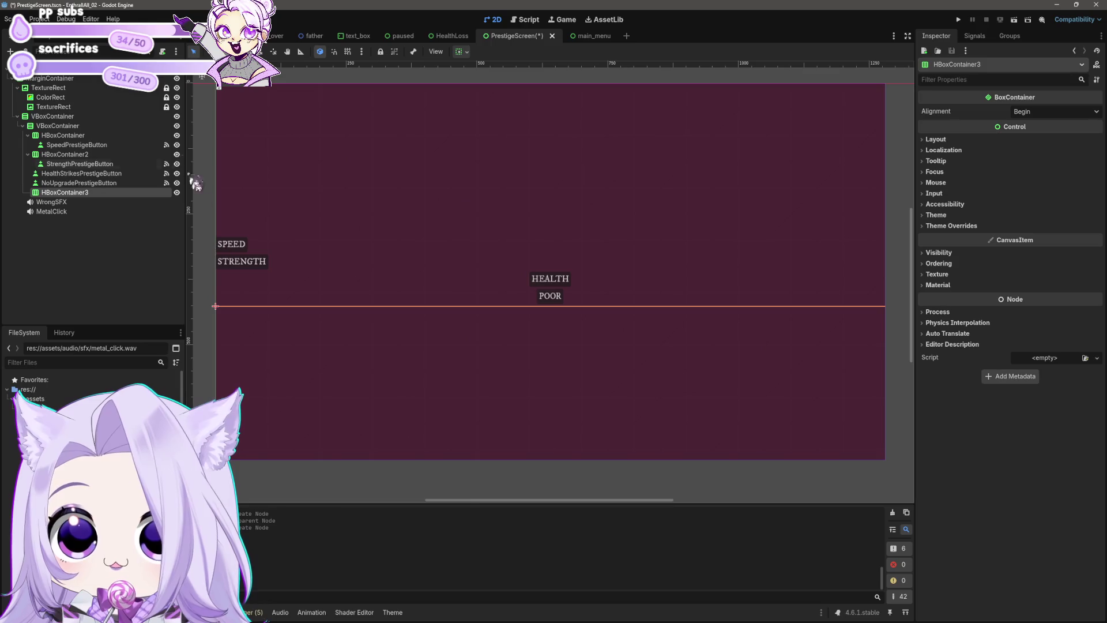
{"action": "right_click", "coordinate": [53, 193]}
{"action": "key", "text": "Escape"}
{"action": "key", "text": "ctrl+d"}
{"action": "mouse_move", "coordinate": [80, 192]}
{"action": "left_mouse_down"}
{"action": "mouse_move", "coordinate": [74, 201]}
{"action": "mouse_move", "coordinate": [66, 184]}
{"action": "left_mouse_up"}
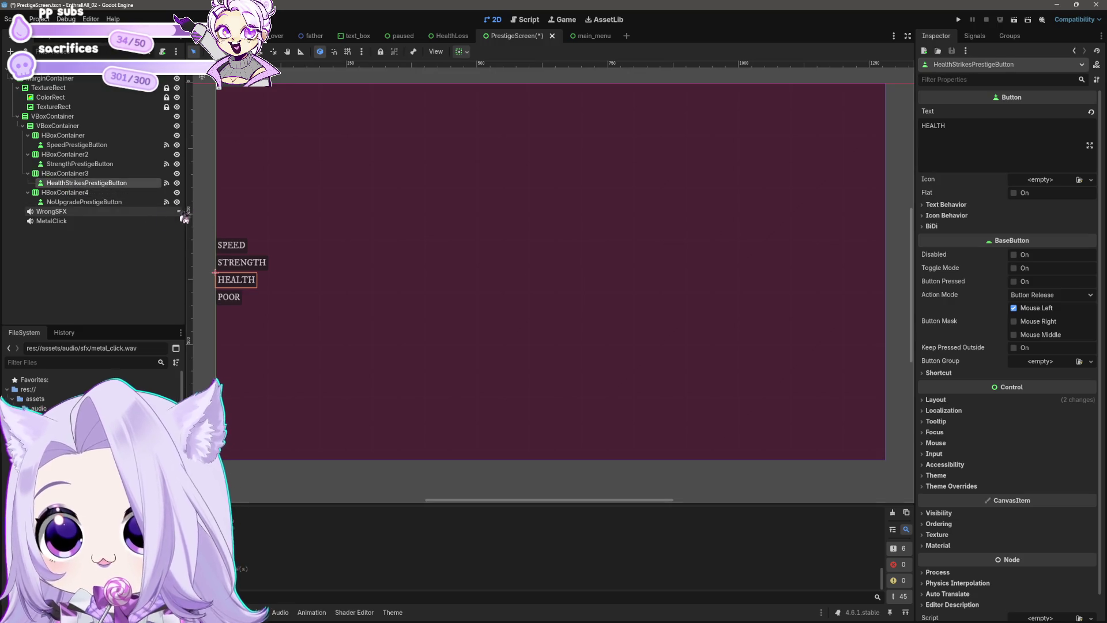
Select the first HBoxContainer, the one holding the SPEED button, and bring up its node actions.
{"action": "left_click", "coordinate": [64, 136]}
{"action": "left_click", "coordinate": [63, 145]}
{"action": "left_click", "coordinate": [64, 136]}
{"action": "right_click", "coordinate": [68, 137]}
Add a Label named SpeedPrestigeLabel before SpeedPrestigeButton in the first HBoxContainer.
{"action": "left_click", "coordinate": [109, 144]}
{"action": "type", "text": "label"}
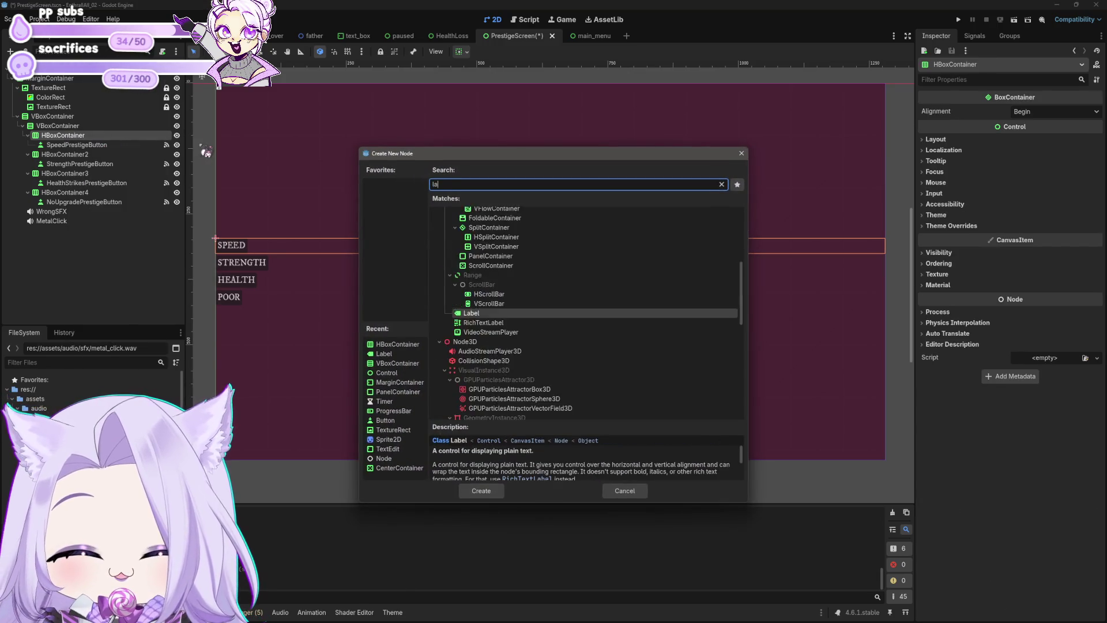
{"action": "left_click", "coordinate": [481, 490]}
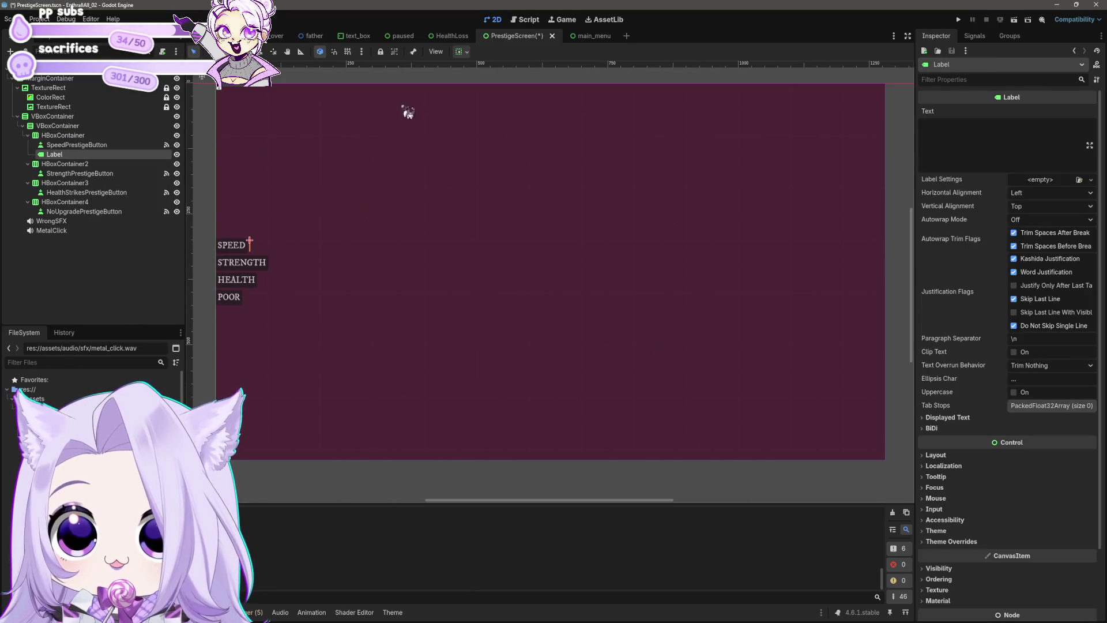
{"action": "left_click_drag", "start_coordinate": [62, 157], "coordinate": [61, 144]}
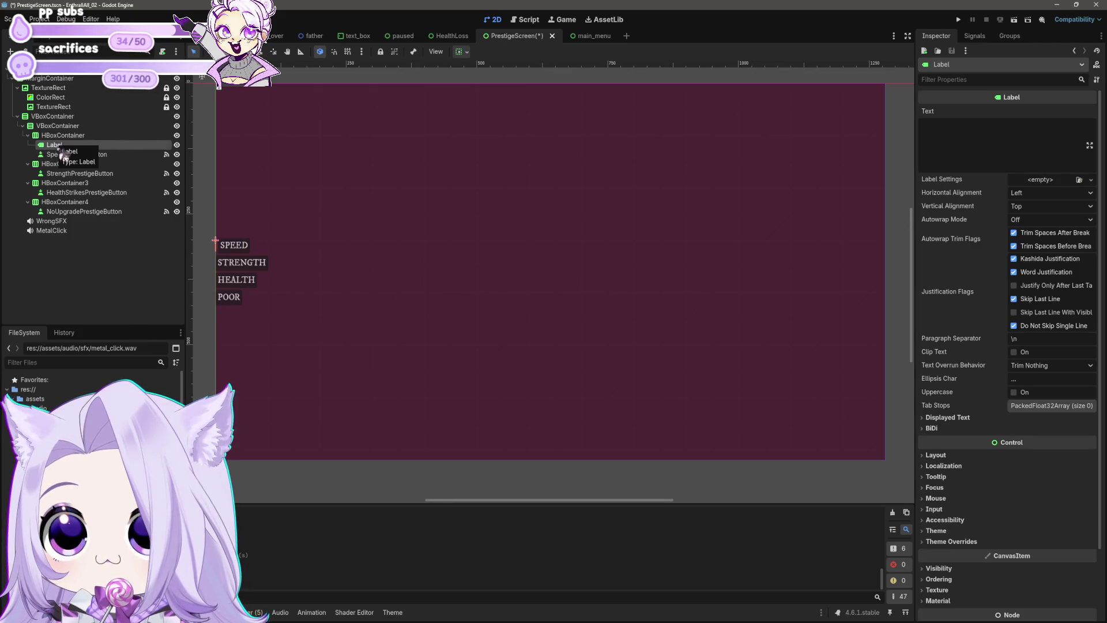
{"action": "key", "text": "F2"}
{"action": "type", "text": "SpeedPrestige"}
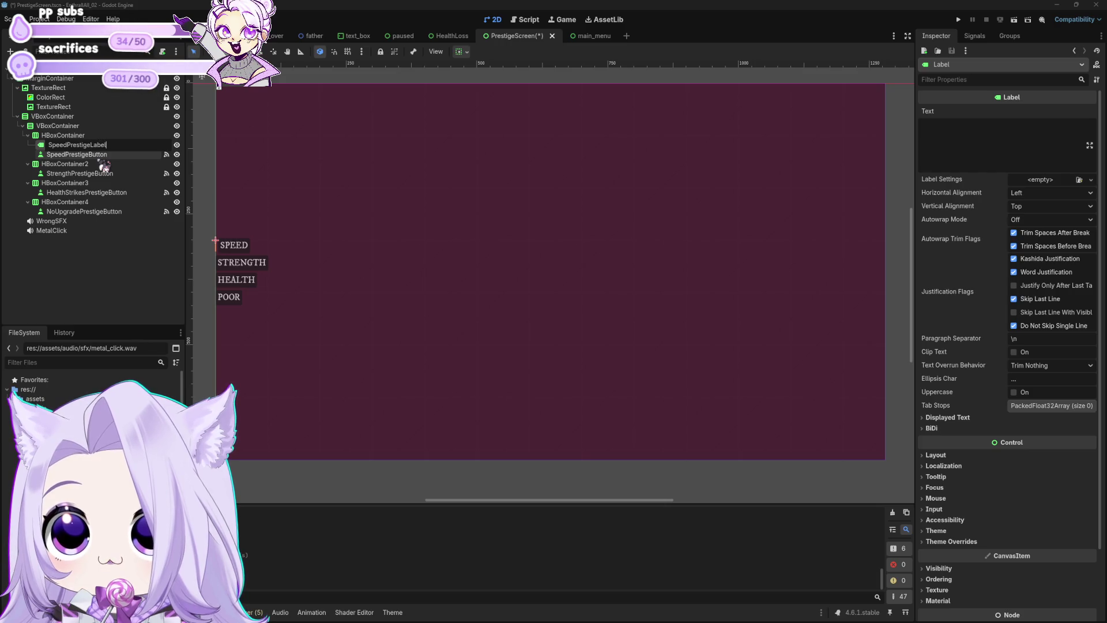
{"action": "key", "text": "ctrl+a"}
{"action": "key", "text": "Return"}
Copy the label into HBoxContainer2 beside StrengthPrestigeButton and name it StrengthPrestigeLabel.
{"action": "key", "text": "ctrl+c"}
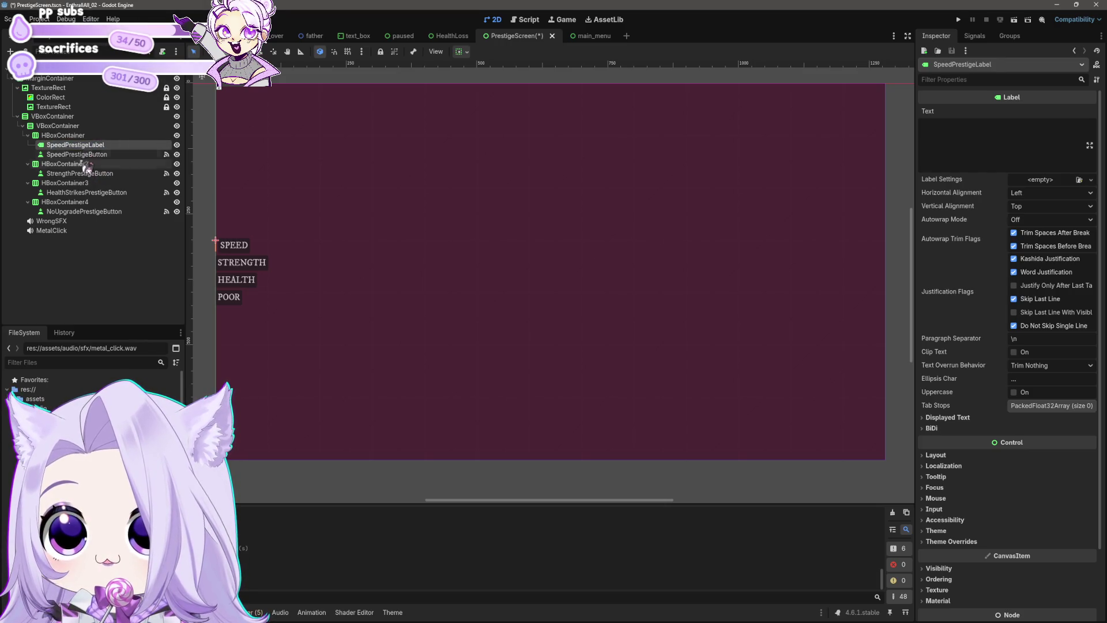
{"action": "left_click", "coordinate": [65, 164]}
{"action": "key", "text": "ctrl+v"}
{"action": "left_click_drag", "start_coordinate": [105, 175], "coordinate": [66, 176]}
{"action": "double_click", "coordinate": [97, 181]}
{"action": "type", "text": "Label"}
{"action": "key", "text": "Return"}
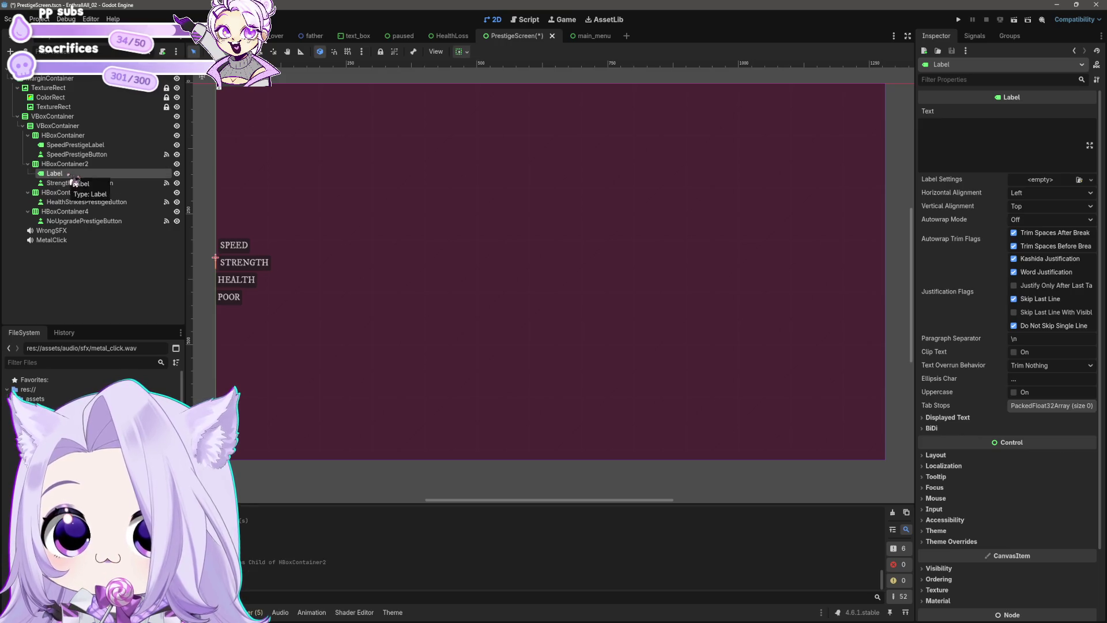
{"action": "key", "text": "F2"}
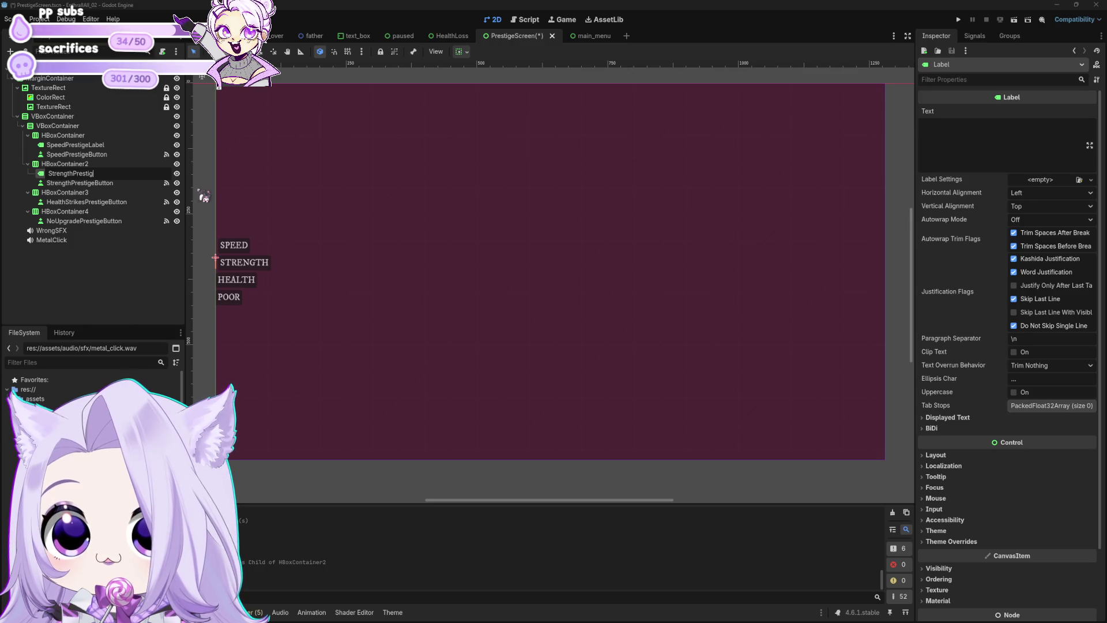
{"action": "key", "text": "Return"}
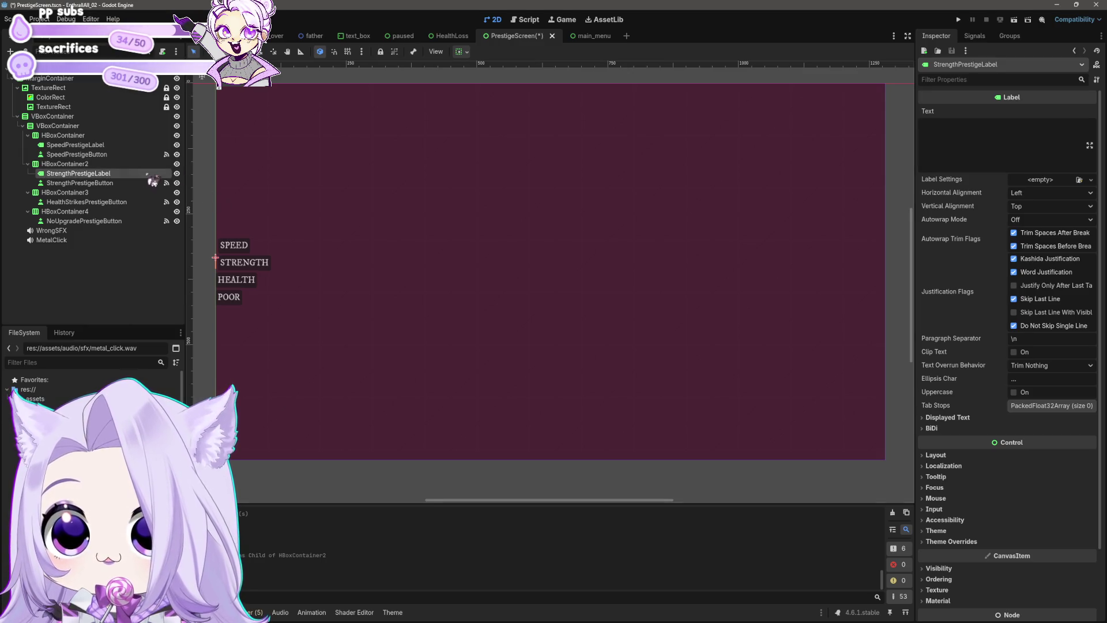
Duplicate StrengthPrestigeLabel into HBoxContainer3 as StrengthPrestigeLabel2.
{"action": "left_click", "coordinate": [77, 202]}
{"action": "left_click", "coordinate": [87, 172]}
{"action": "key", "text": "ctrl+d"}
{"action": "mouse_move", "coordinate": [89, 185]}
{"action": "left_mouse_down"}
{"action": "mouse_move", "coordinate": [79, 214]}
{"action": "mouse_move", "coordinate": [80, 202]}
{"action": "left_mouse_up"}
Set the text of the speed, strength and health strikes labels to COST, placing StrengthPrestigeLabel2 before HealthStrikesPrestigeButton.
{"action": "left_click", "coordinate": [75, 146]}
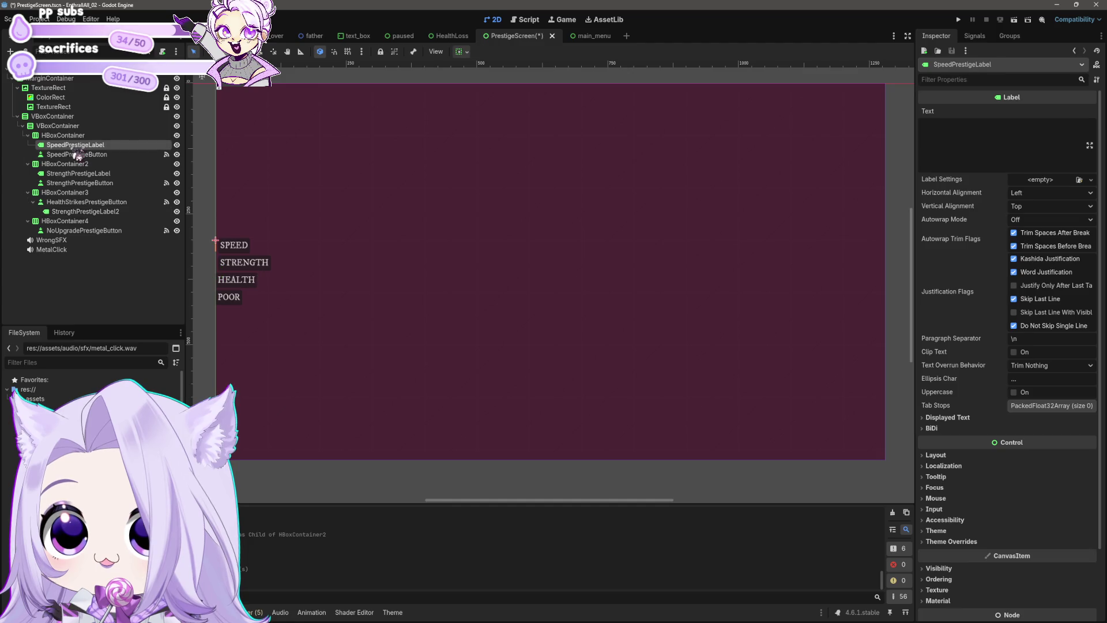
{"action": "left_click", "coordinate": [984, 148]}
{"action": "type", "text": "COST"}
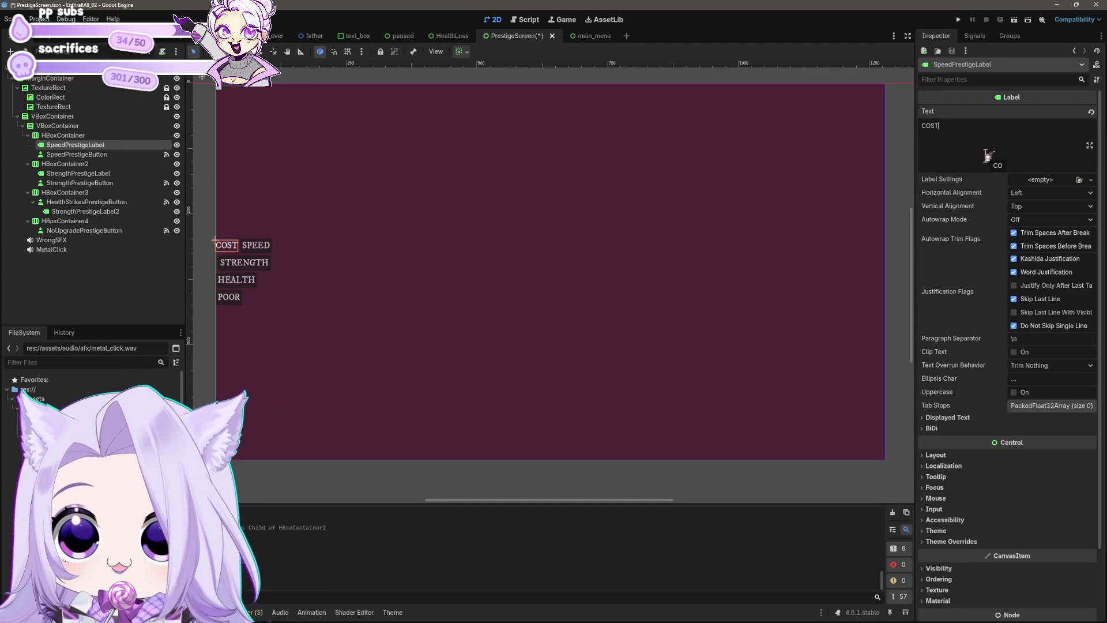
{"action": "left_click", "coordinate": [86, 174]}
{"action": "left_click", "coordinate": [962, 128]}
{"action": "type", "text": "COST"}
{"action": "left_click", "coordinate": [85, 202]}
{"action": "left_click_drag", "start_coordinate": [81, 220], "coordinate": [86, 202]}
{"action": "left_click", "coordinate": [986, 143]}
{"action": "type", "text": "COST"}
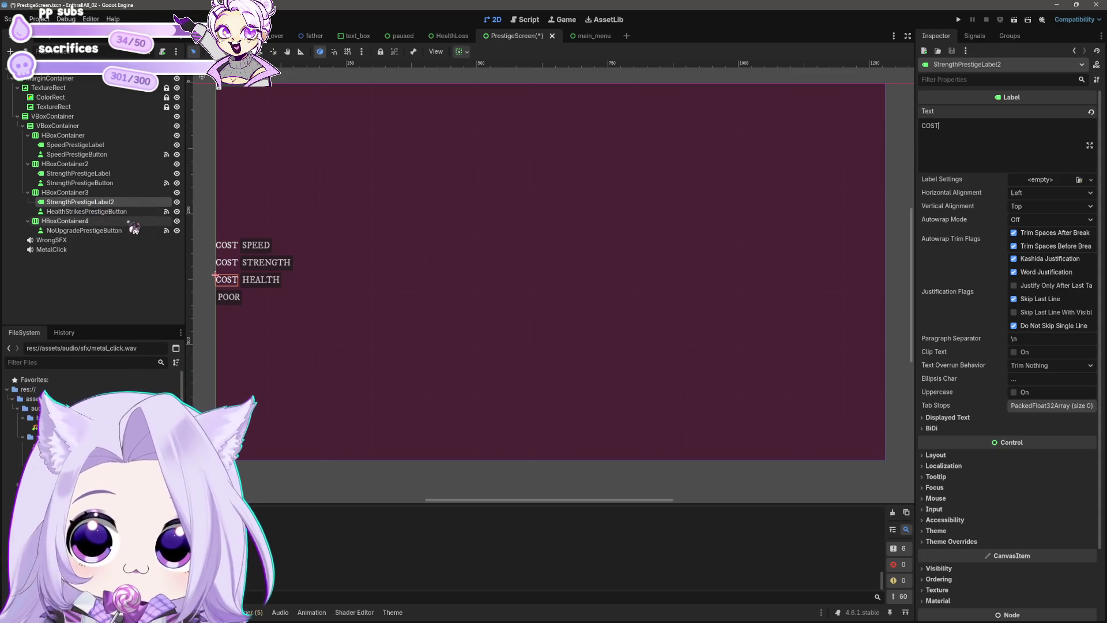
Move StrengthPrestigeLabel2 beside POOR in HBoxContainer4, then delete that extra COST label.
{"action": "left_click", "coordinate": [80, 213]}
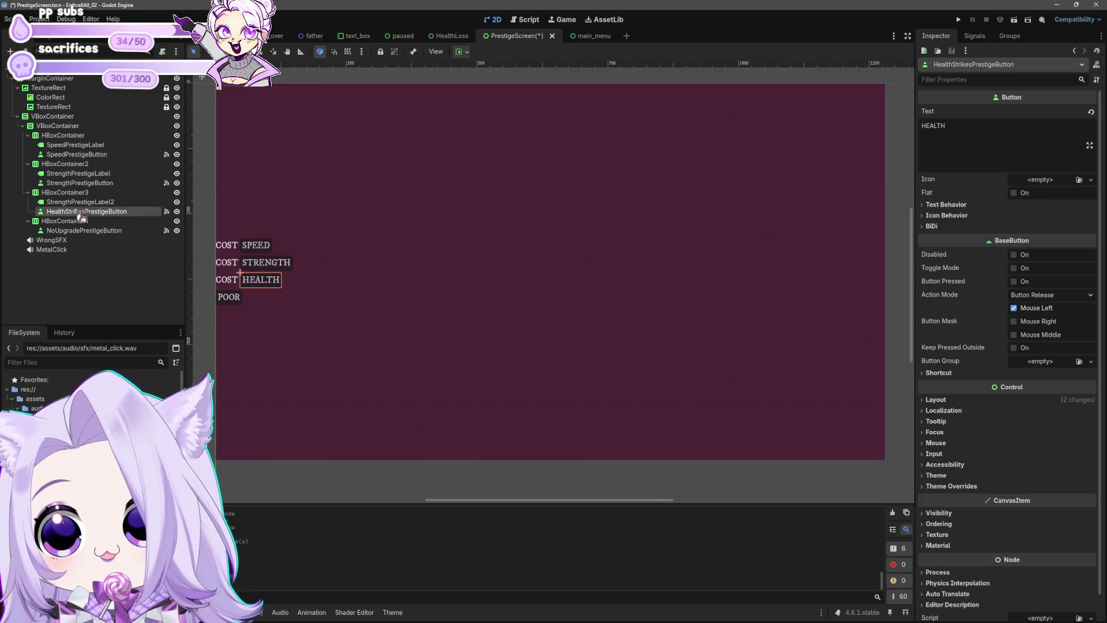
{"action": "left_click", "coordinate": [78, 203]}
{"action": "left_click_drag", "start_coordinate": [75, 214], "coordinate": [64, 235]}
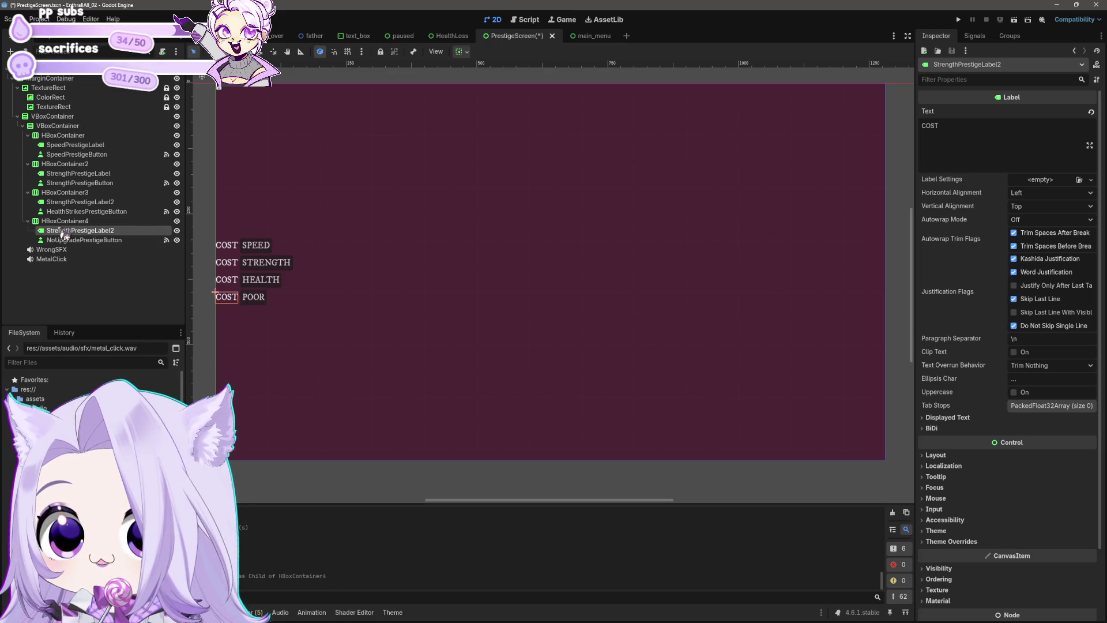
{"action": "left_click", "coordinate": [1035, 138]}
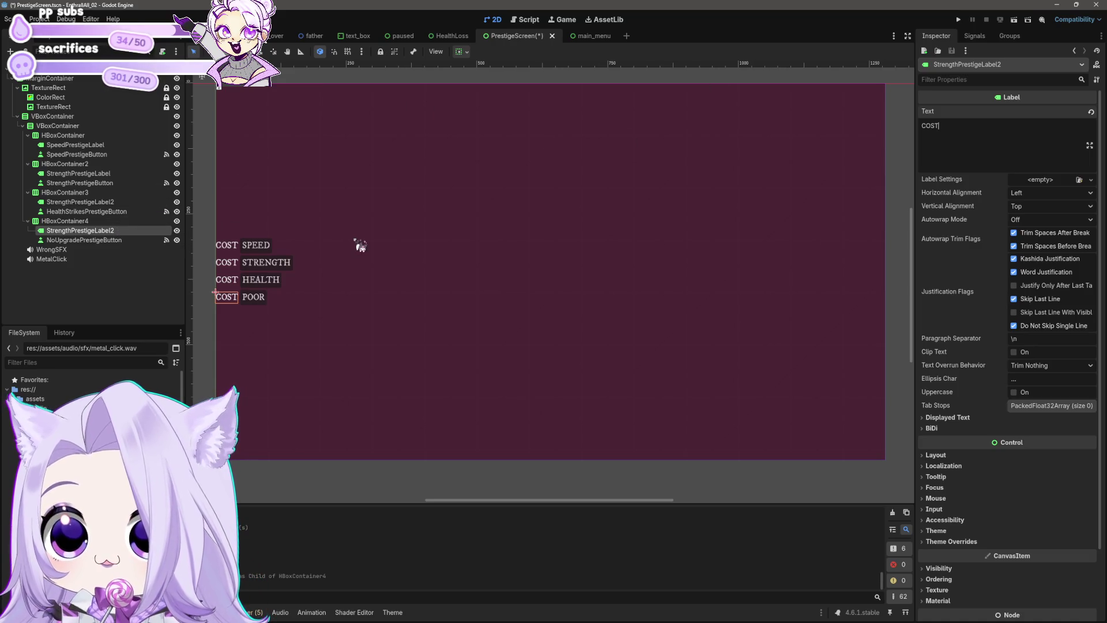
{"action": "left_click", "coordinate": [80, 230]}
{"action": "key", "text": "Delete"}
{"action": "key", "text": "Return"}
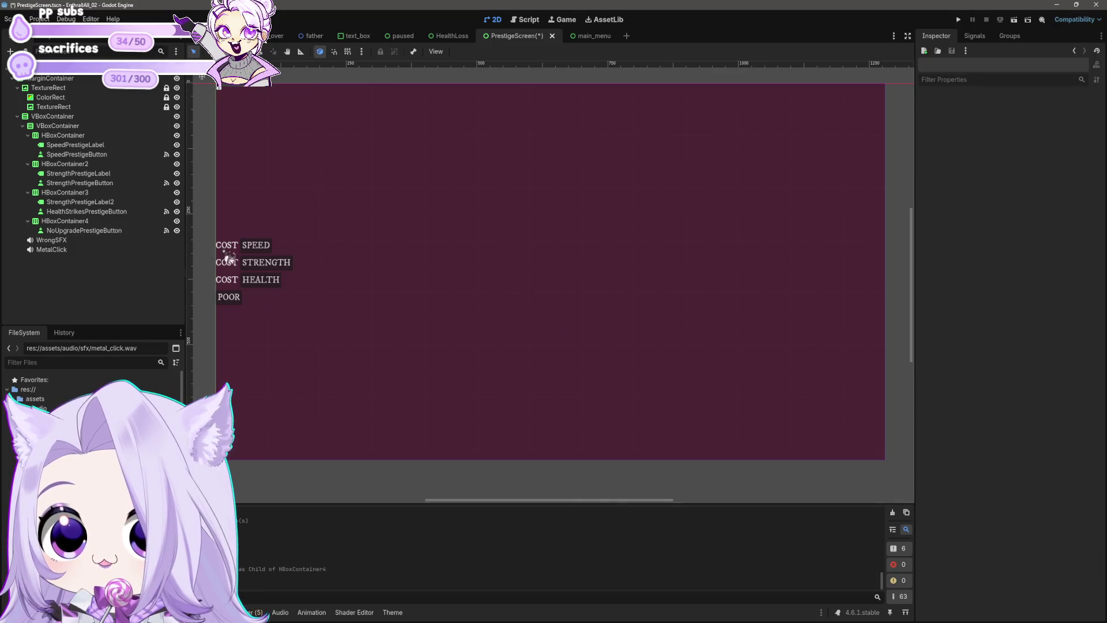
Center the rows' VBoxContainer horizontally on screen from the container sizing options.
{"action": "left_click", "coordinate": [87, 230]}
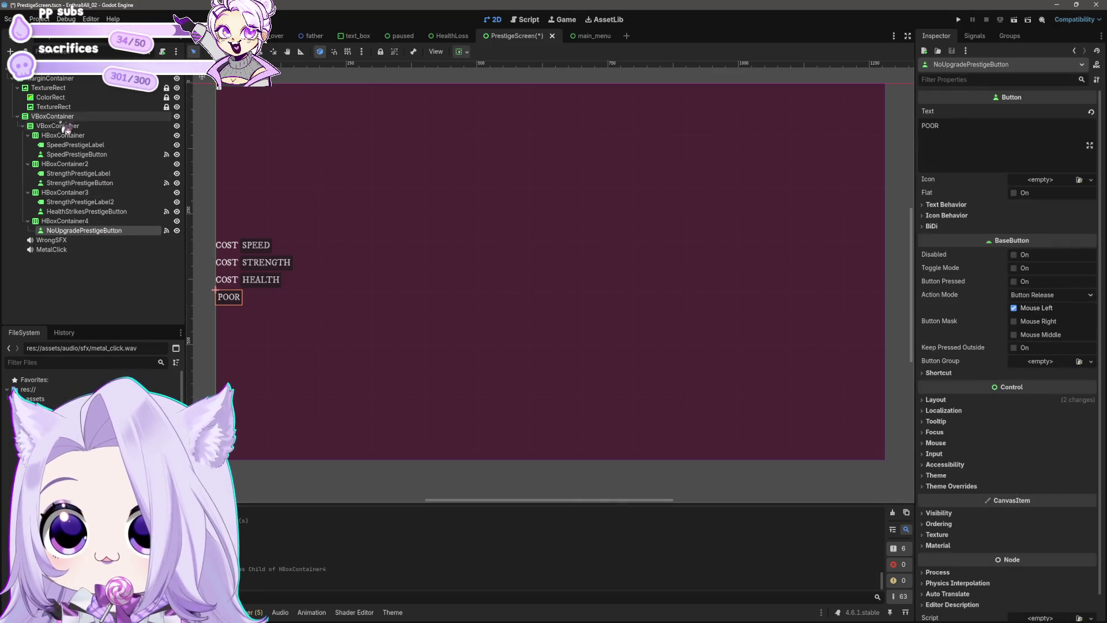
{"action": "left_click", "coordinate": [79, 125]}
{"action": "left_click", "coordinate": [464, 53]}
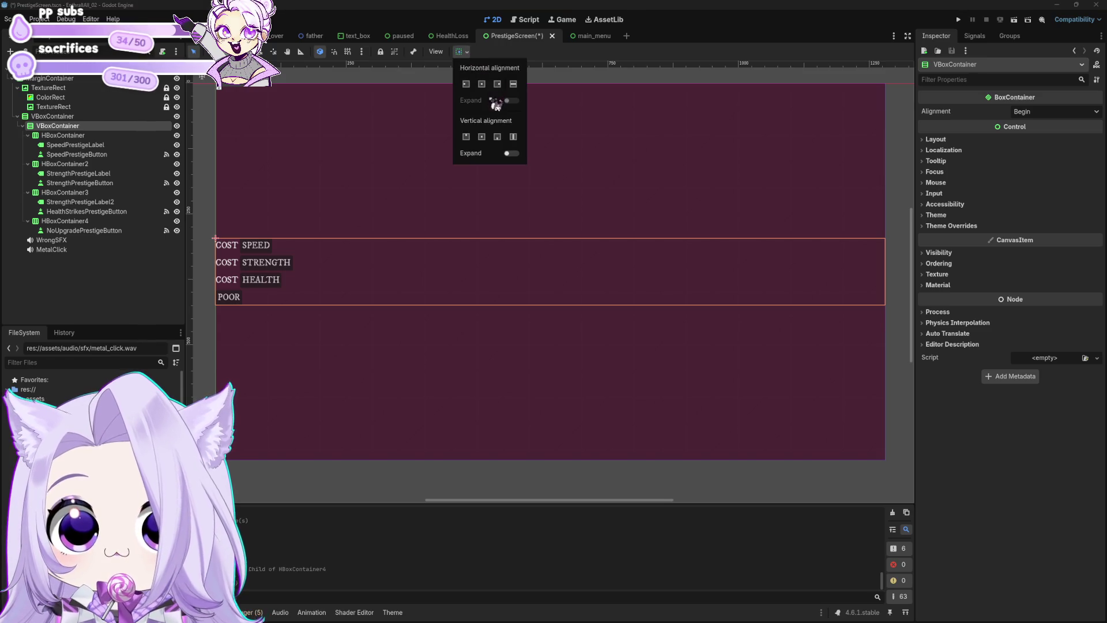
{"action": "left_click", "coordinate": [481, 83]}
{"action": "scroll", "coordinate": [578, 336], "scroll_direction": "up", "scroll_amount": 1}
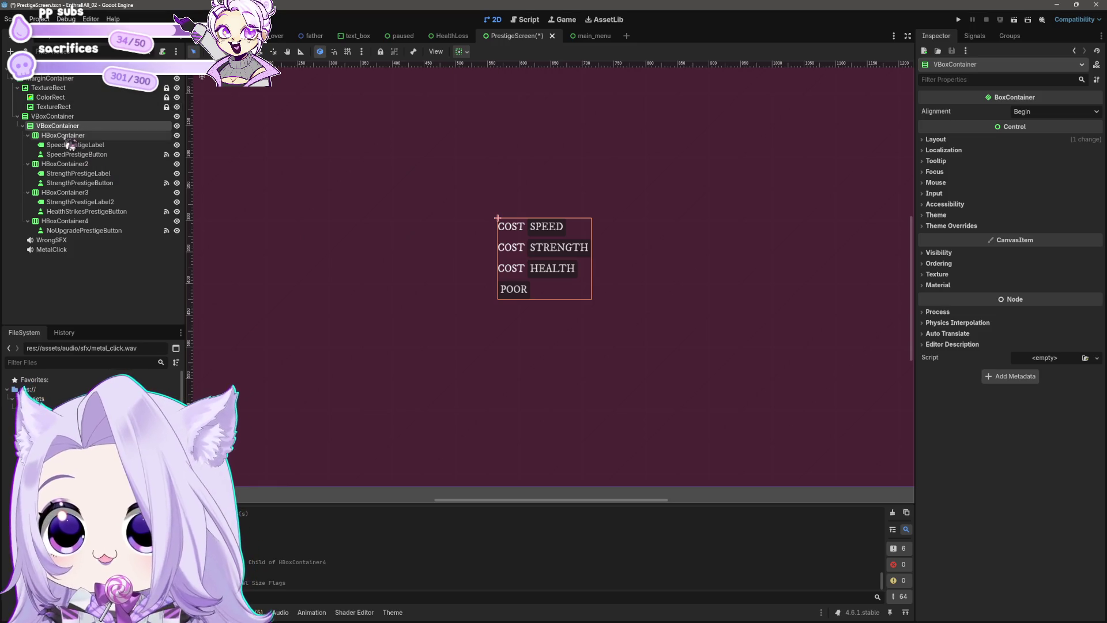
Filter the Inspector by 'align' and set the VBoxContainer alignment to Center.
{"action": "left_click", "coordinate": [64, 134]}
{"action": "left_click", "coordinate": [84, 230], "text": "shift"}
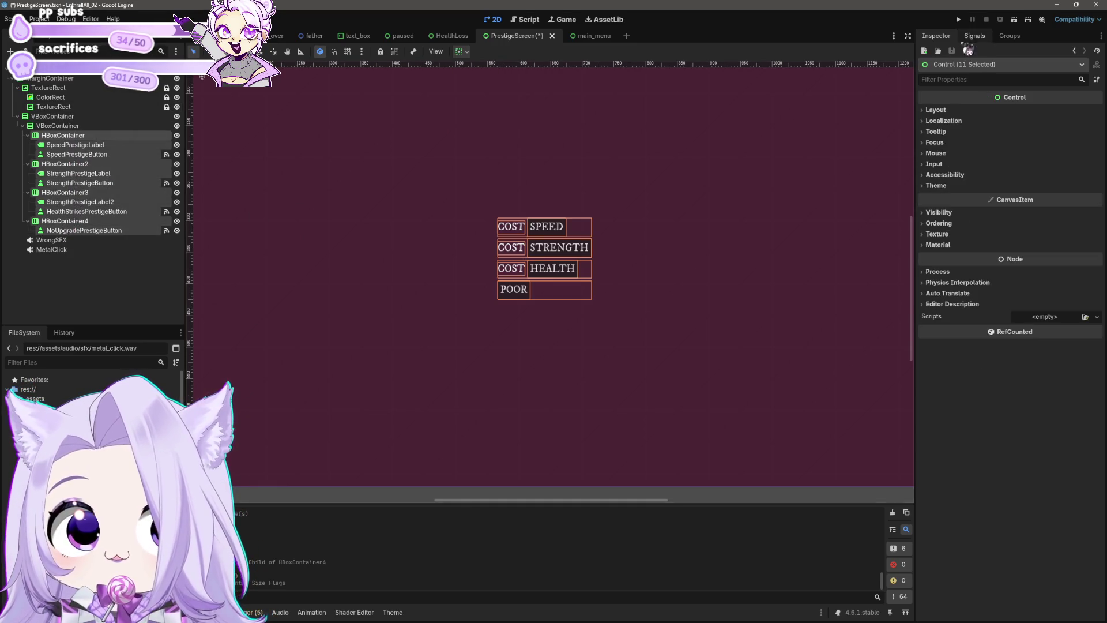
{"action": "left_click", "coordinate": [974, 80]}
{"action": "type", "text": "align"}
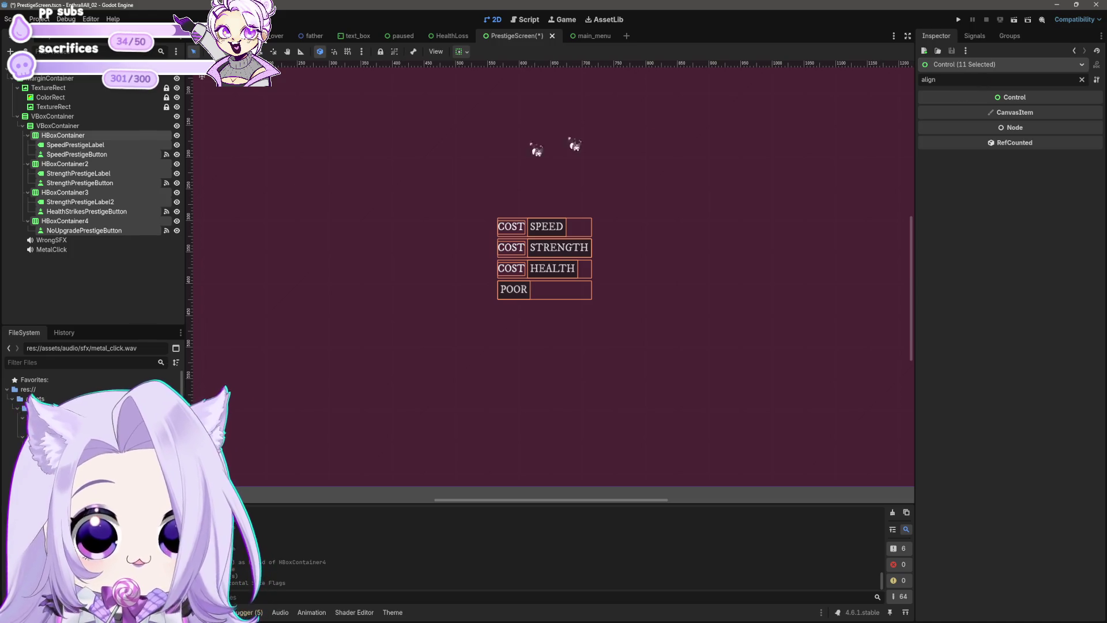
{"action": "left_click", "coordinate": [58, 126]}
{"action": "left_click", "coordinate": [1033, 111]}
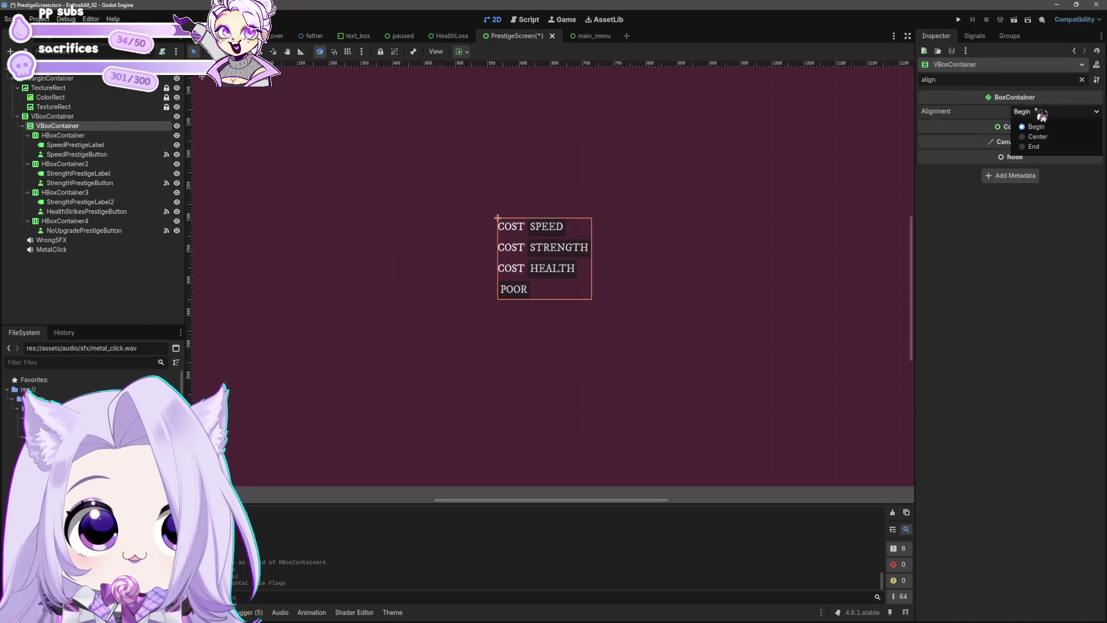
{"action": "left_click", "coordinate": [1038, 137]}
Center the COST SPEED row's HBoxContainer and the SpeedPrestigeLabel text.
{"action": "left_click", "coordinate": [62, 135]}
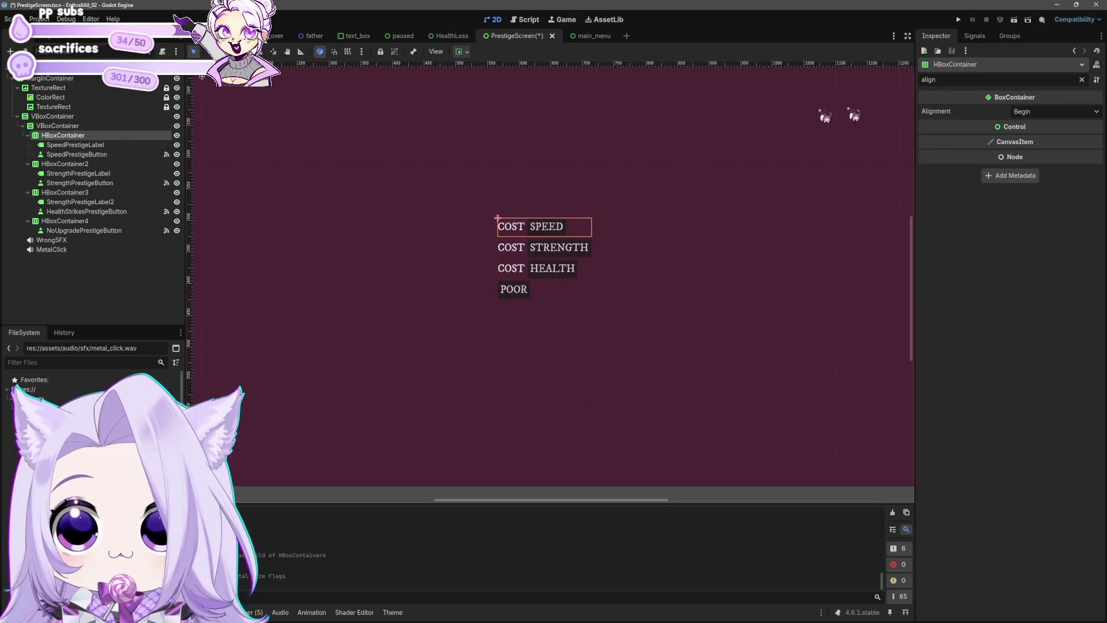
{"action": "left_click", "coordinate": [1050, 112]}
{"action": "left_click", "coordinate": [1047, 136]}
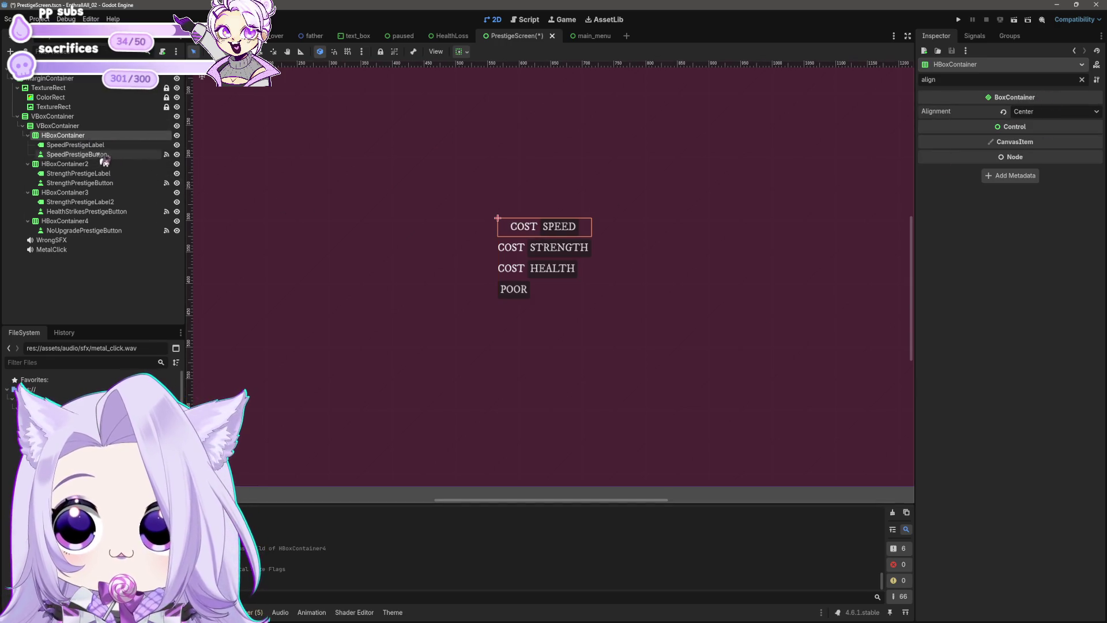
{"action": "left_click", "coordinate": [75, 145]}
{"action": "left_click", "coordinate": [1034, 115]}
{"action": "left_click", "coordinate": [1041, 137]}
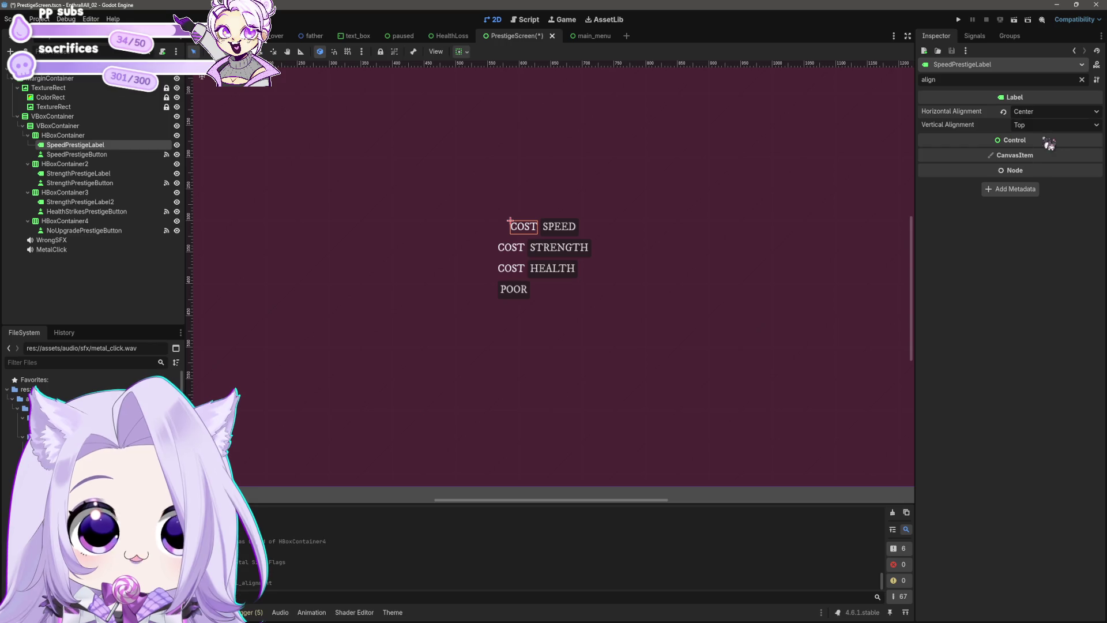
Set the STRENGTH and HEALTH rows' HBoxContainer alignment to Center.
{"action": "left_click", "coordinate": [110, 165]}
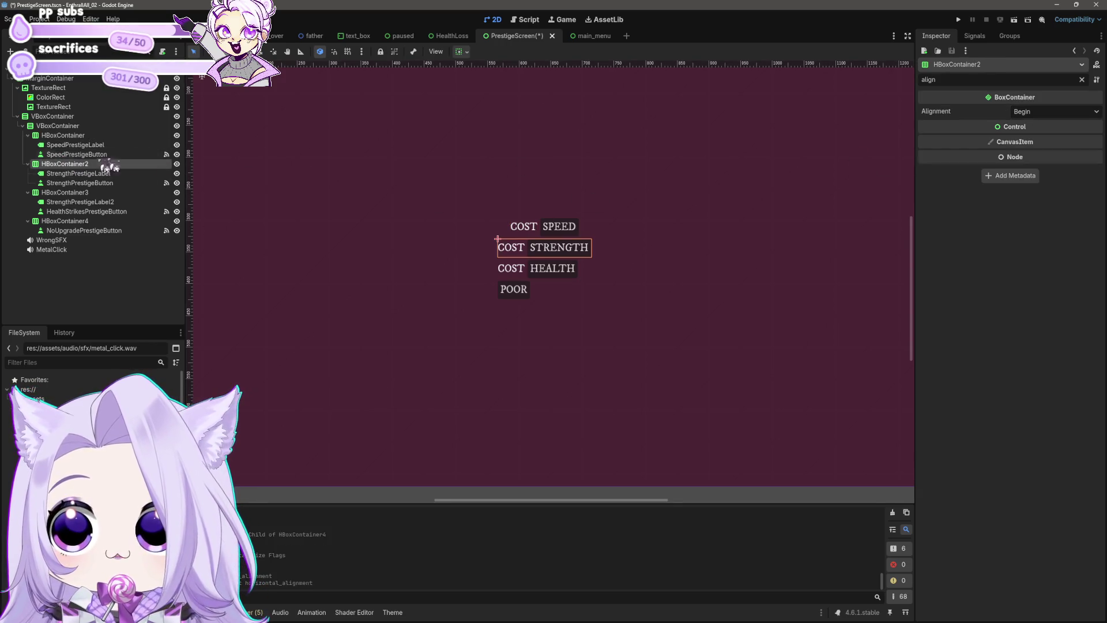
{"action": "left_click", "coordinate": [1041, 113]}
{"action": "left_click", "coordinate": [1044, 139]}
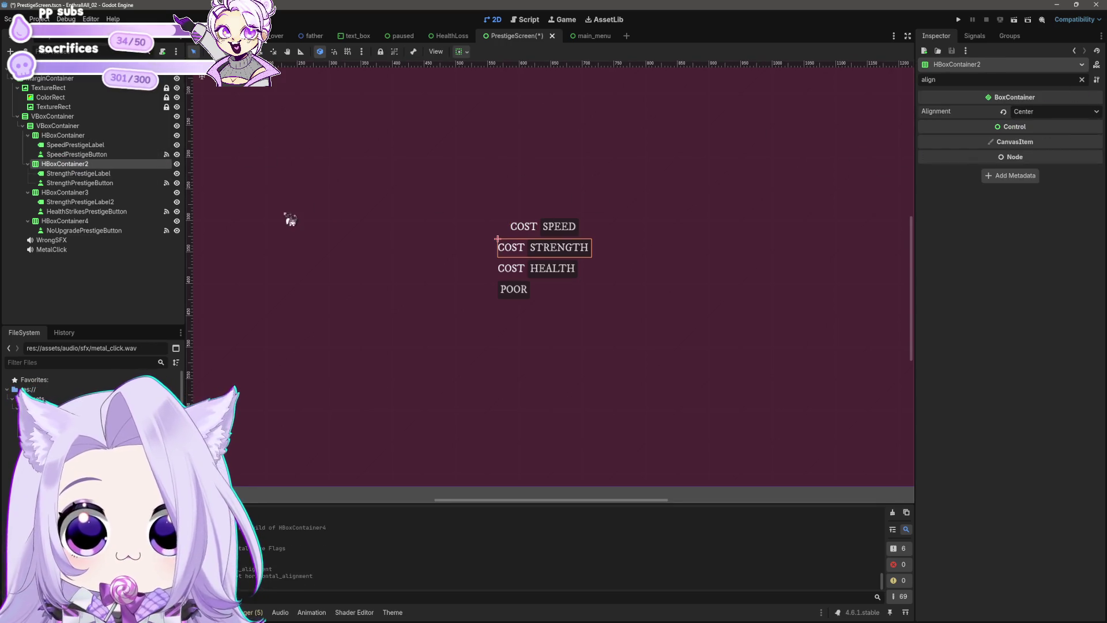
{"action": "left_click", "coordinate": [78, 174]}
{"action": "left_click", "coordinate": [88, 193]}
{"action": "left_click", "coordinate": [1038, 112]}
{"action": "left_click", "coordinate": [1044, 138]}
Center the POOR row's HBoxContainer4, then reselect the VBoxContainer to review the layout.
{"action": "left_click", "coordinate": [65, 221]}
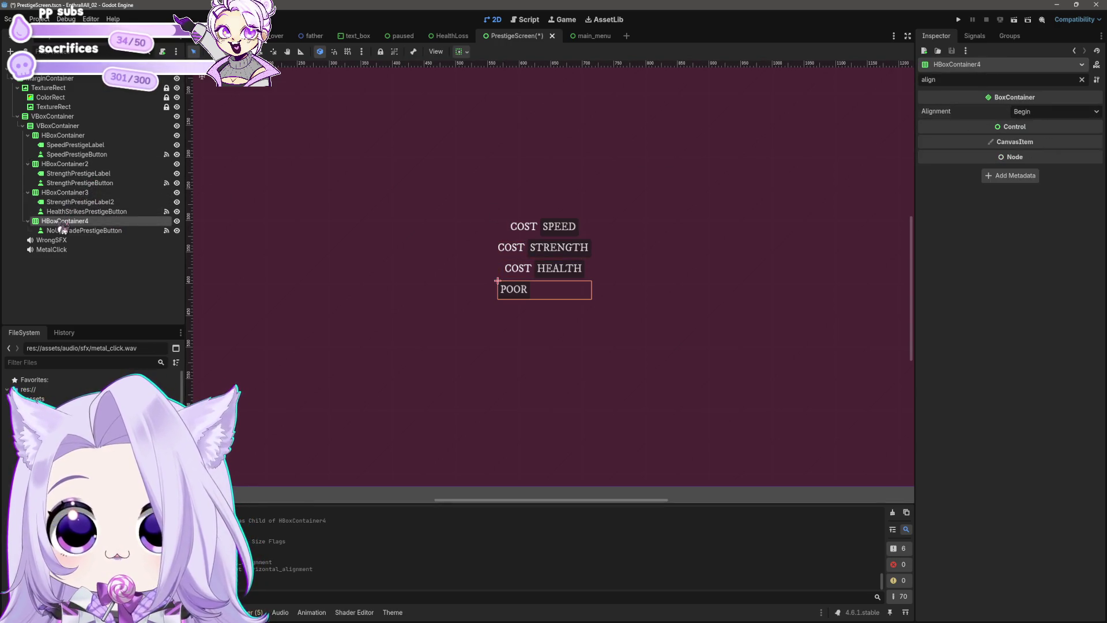
{"action": "left_click", "coordinate": [1026, 113]}
{"action": "left_click", "coordinate": [1045, 138]}
{"action": "scroll", "coordinate": [623, 299], "scroll_direction": "down", "scroll_amount": 4}
{"action": "left_click", "coordinate": [667, 420]}
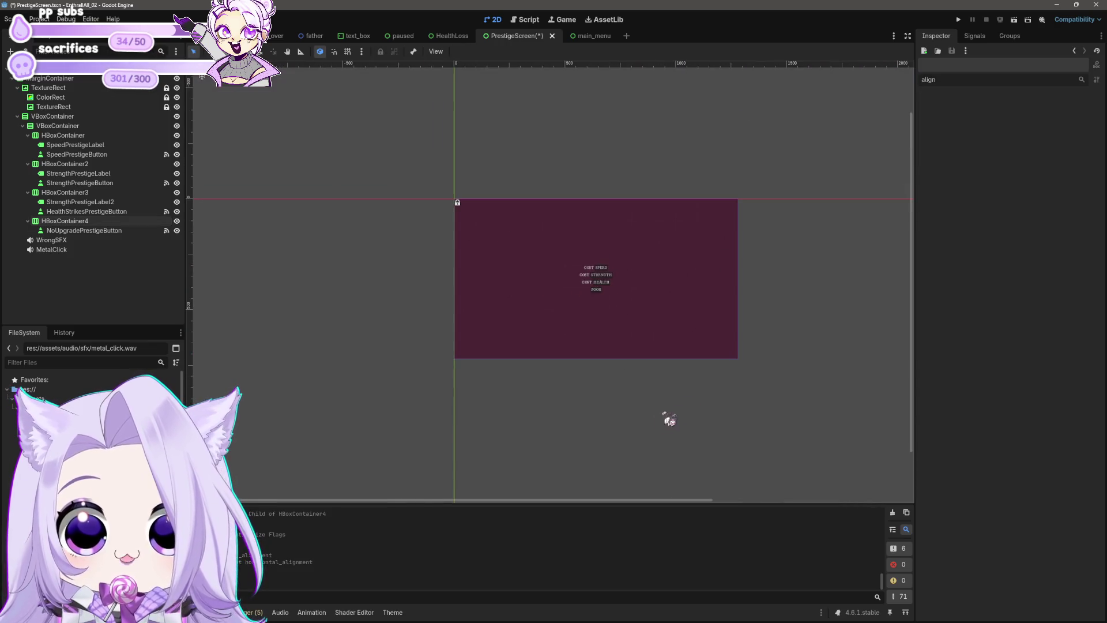
{"action": "scroll", "coordinate": [624, 286], "scroll_direction": "up", "scroll_amount": 5}
{"action": "scroll", "coordinate": [561, 290], "scroll_direction": "up", "scroll_amount": 2}
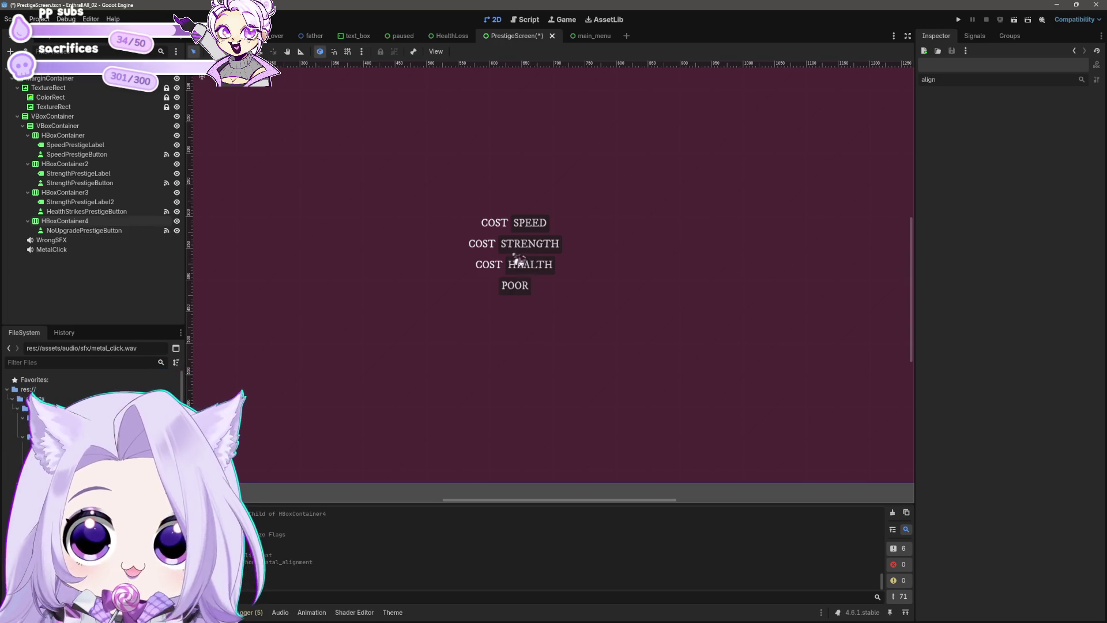
{"action": "left_click", "coordinate": [58, 126]}
Set the Separation theme constant to 10 on all four HBoxContainer rows.
{"action": "left_click", "coordinate": [64, 135]}
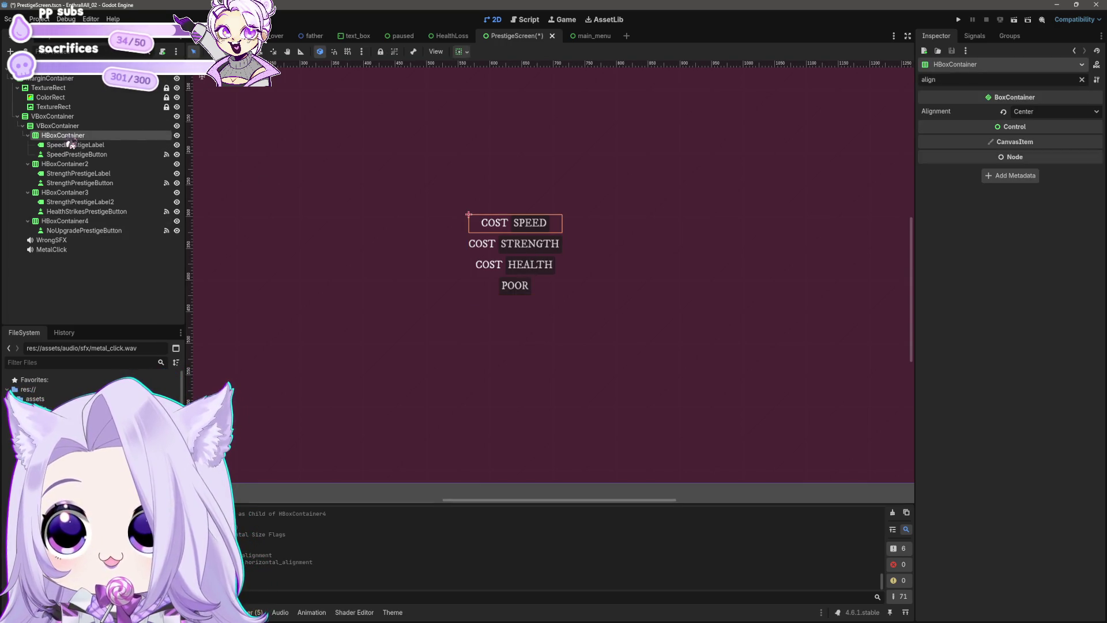
{"action": "left_click", "coordinate": [1083, 80]}
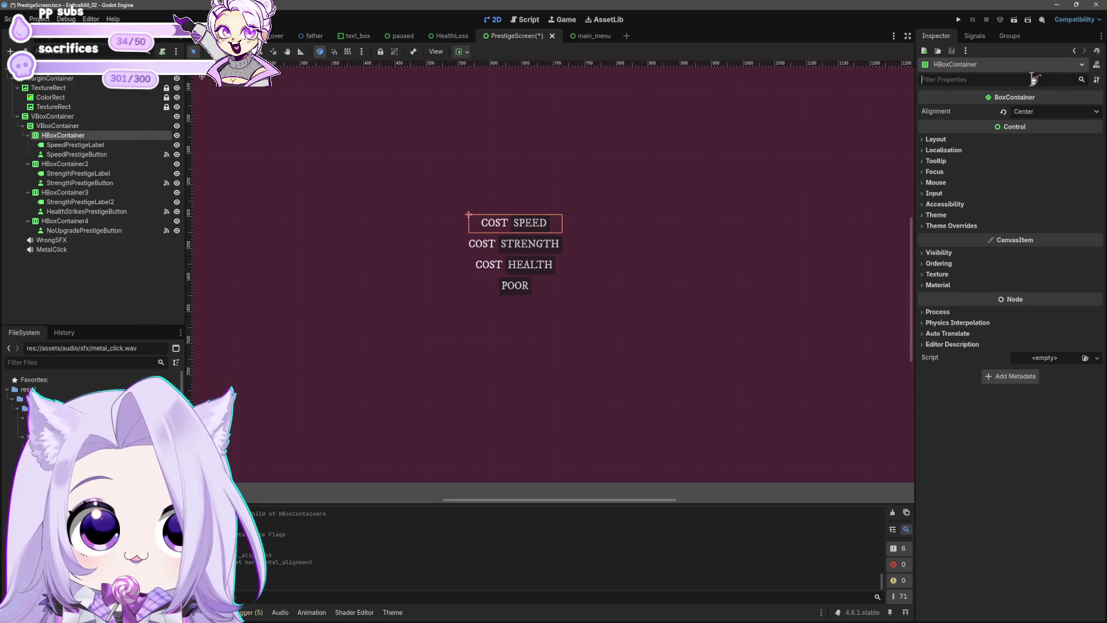
{"action": "type", "text": "theme"}
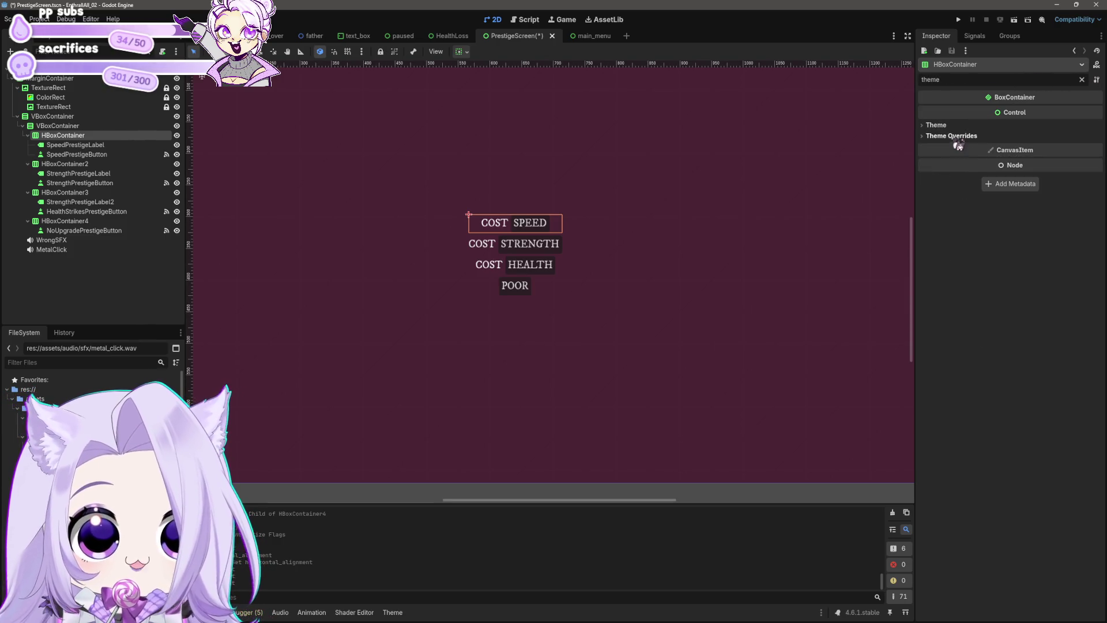
{"action": "left_click", "coordinate": [959, 137]}
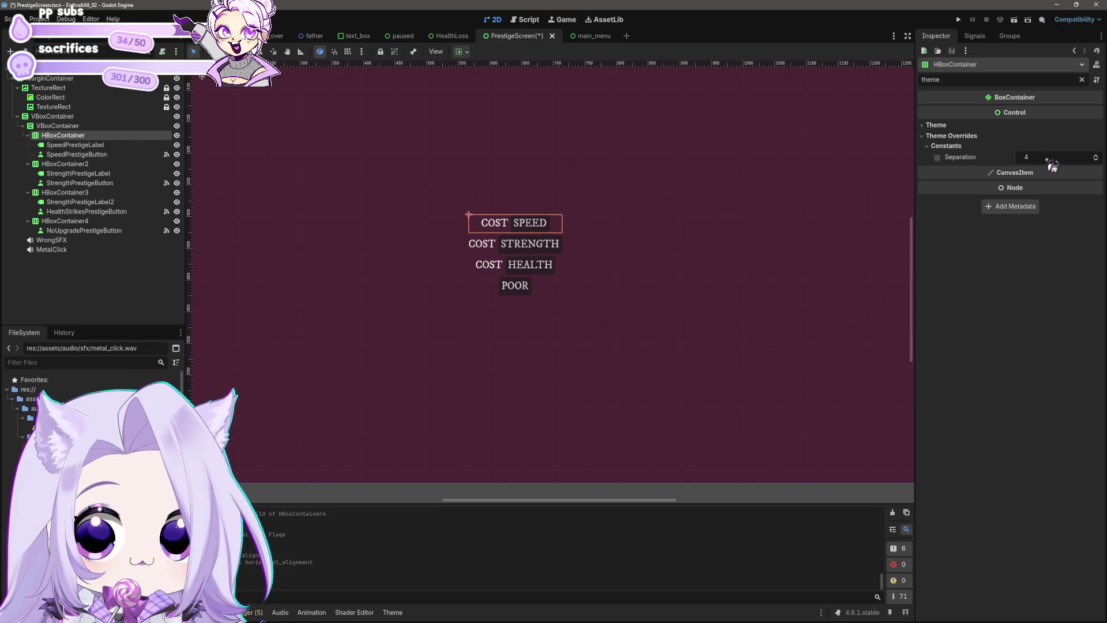
{"action": "left_click", "coordinate": [64, 163], "text": "ctrl"}
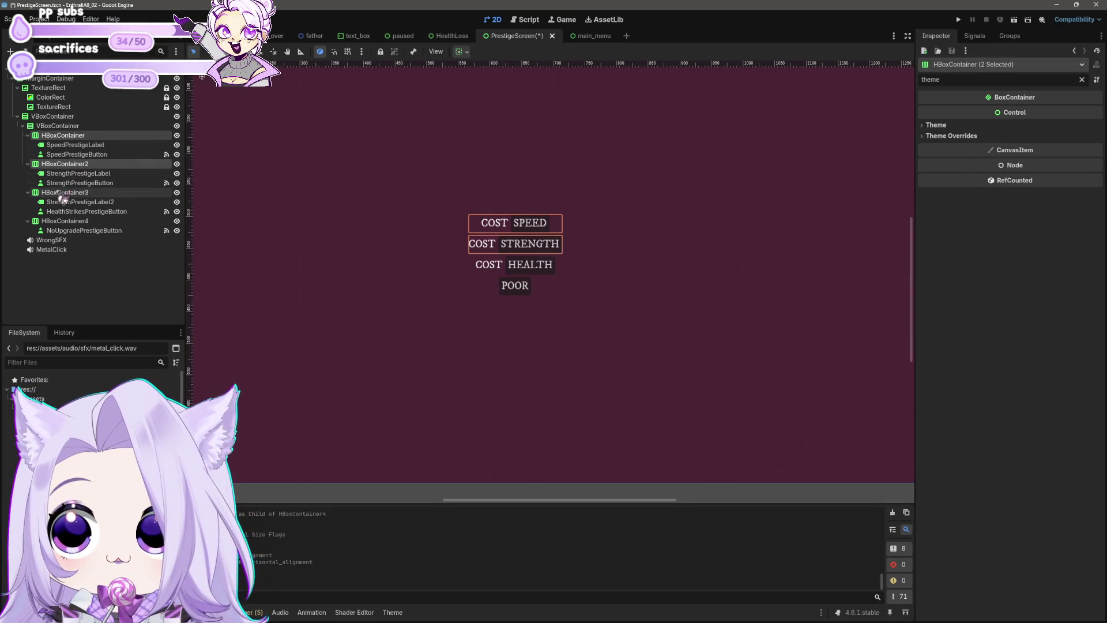
{"action": "left_click", "coordinate": [64, 192], "text": "ctrl"}
{"action": "left_click", "coordinate": [64, 221], "text": "ctrl"}
{"action": "left_click", "coordinate": [957, 136]}
{"action": "left_click", "coordinate": [1044, 153]}
{"action": "key", "text": "Return"}
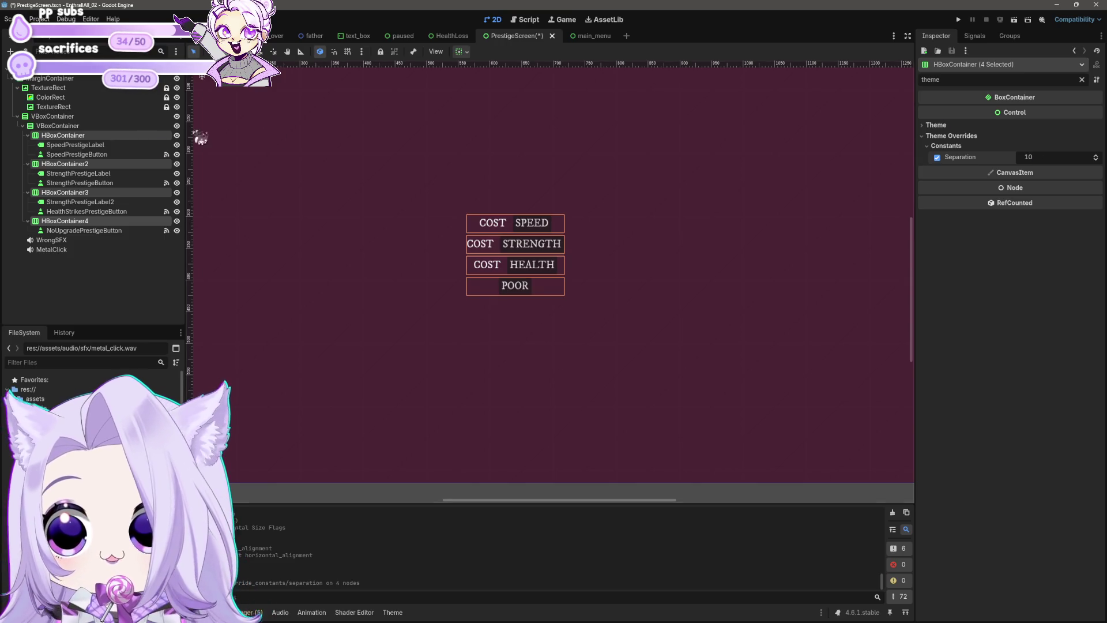
Set the rows' VBoxContainer Separation theme constant to 10.
{"action": "left_click", "coordinate": [58, 125]}
{"action": "left_click", "coordinate": [949, 146]}
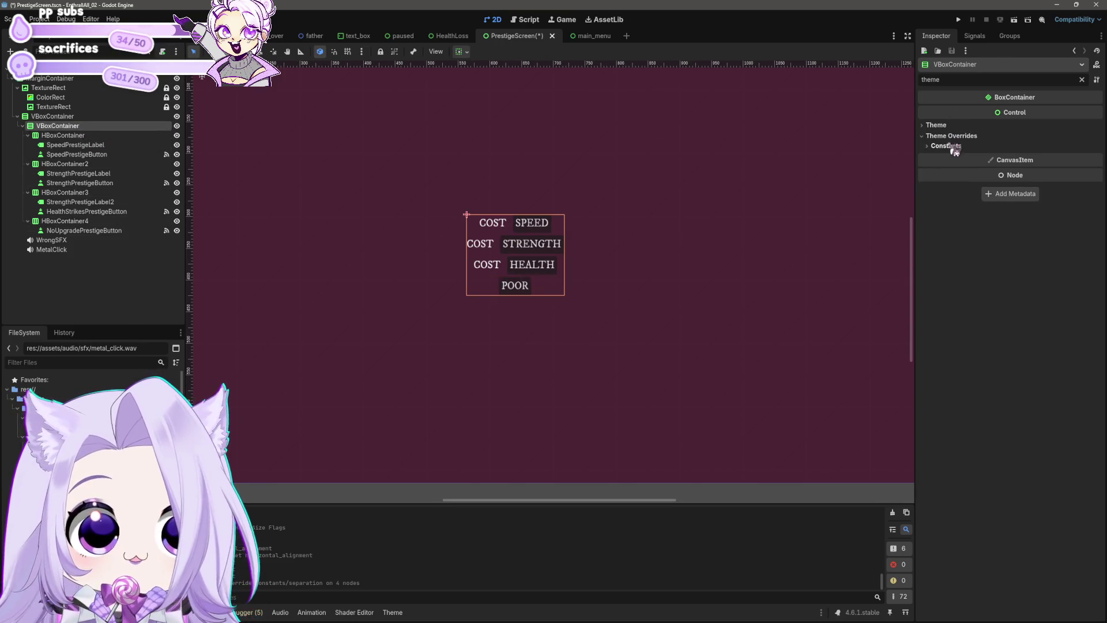
{"action": "left_click", "coordinate": [948, 146]}
{"action": "left_click", "coordinate": [1031, 157]}
{"action": "type", "text": "10"}
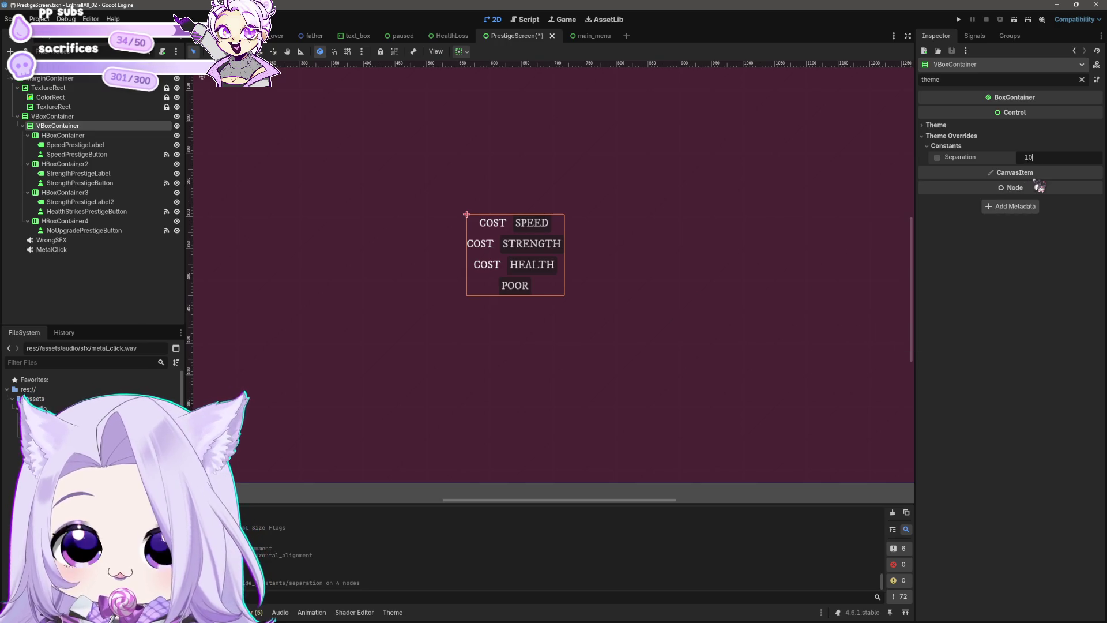
{"action": "key", "text": "Return"}
Check the theme settings and the outer VBoxContainer's separation constant.
{"action": "left_click", "coordinate": [968, 126]}
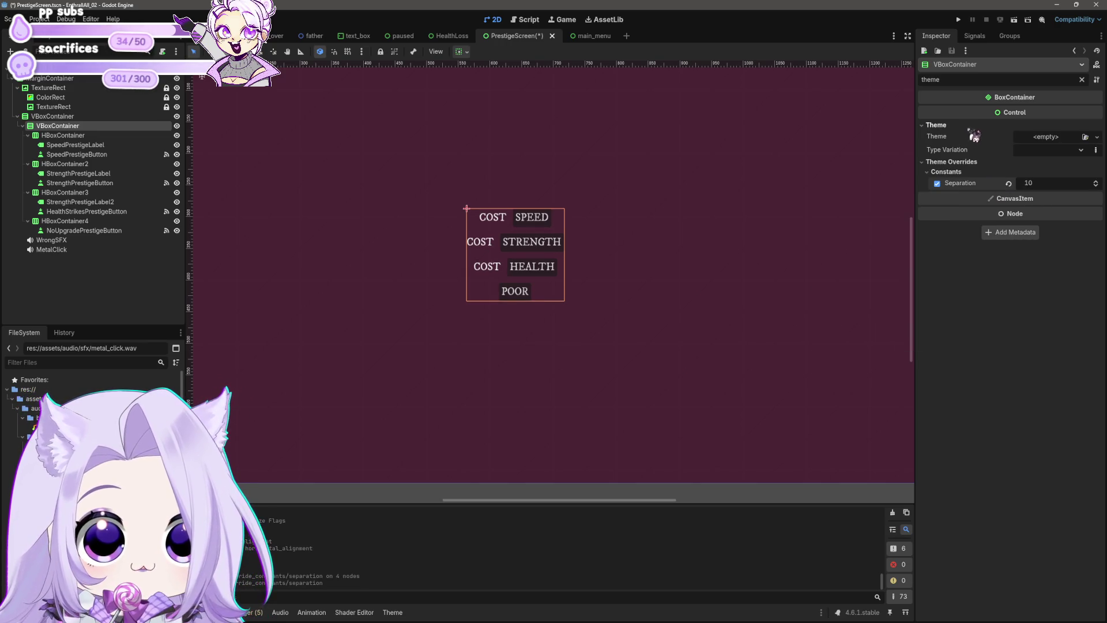
{"action": "left_click", "coordinate": [1098, 138]}
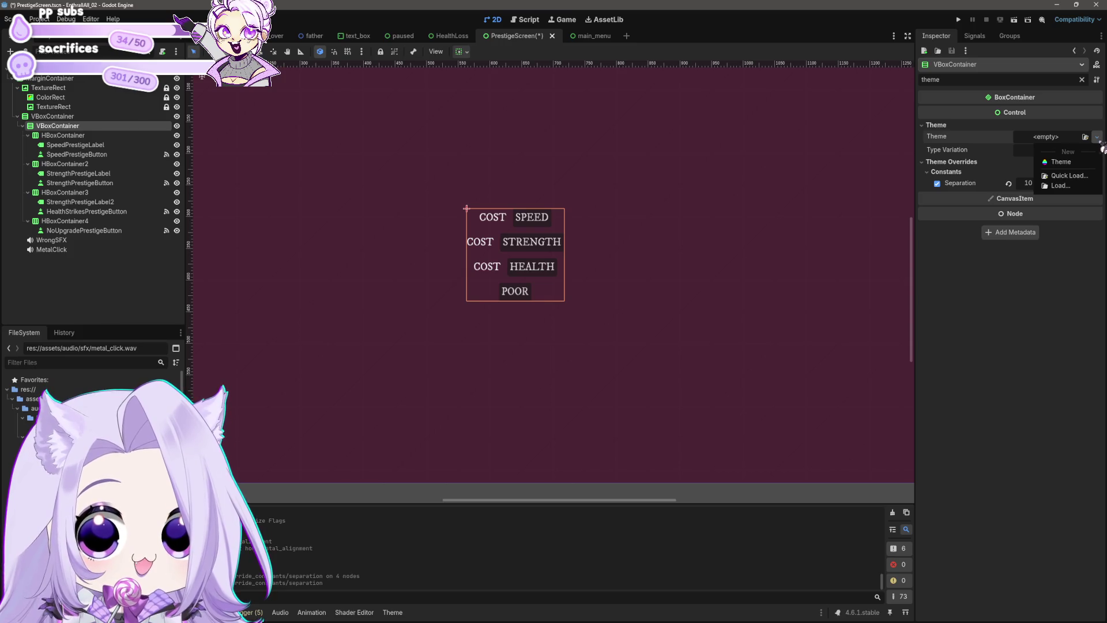
{"action": "key", "text": "Escape"}
{"action": "left_click", "coordinate": [52, 116]}
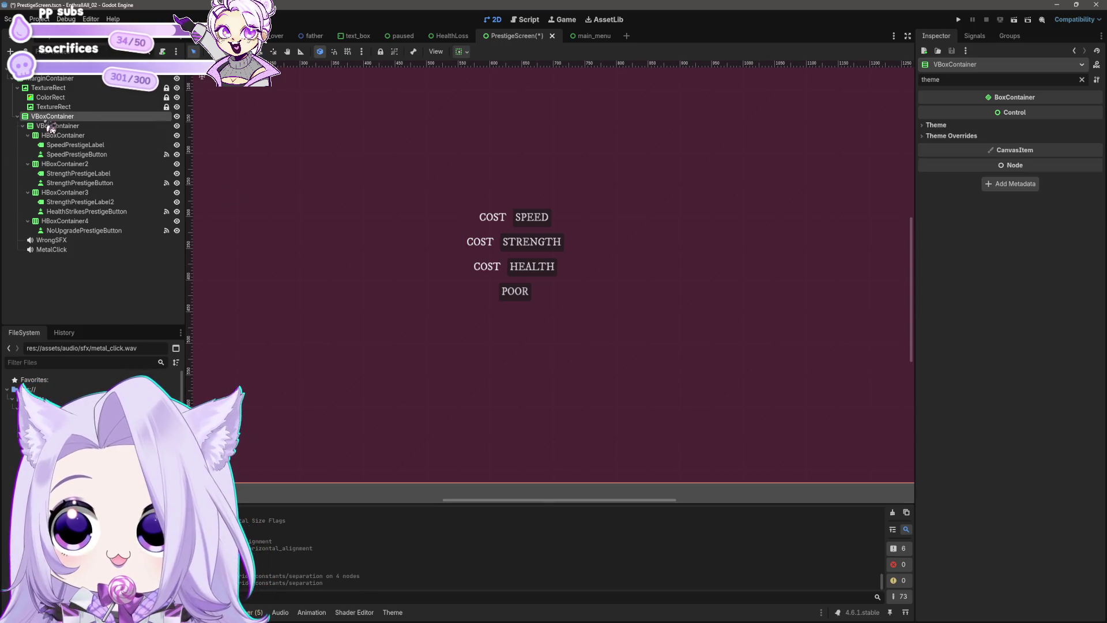
{"action": "left_click", "coordinate": [973, 135]}
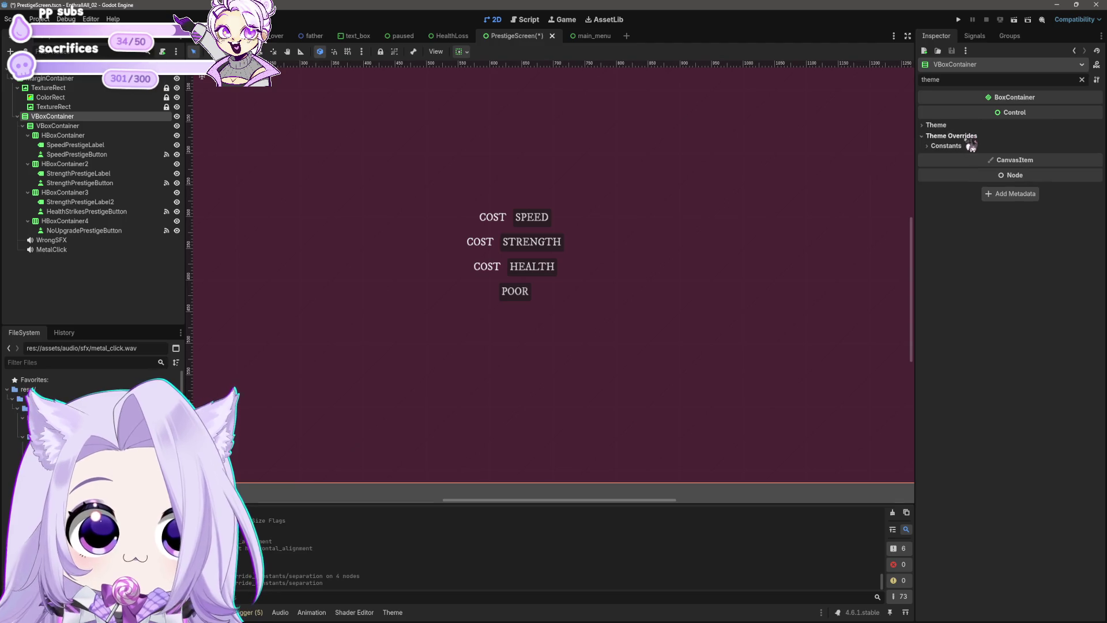
{"action": "left_click", "coordinate": [962, 146]}
{"action": "scroll", "coordinate": [659, 331], "scroll_direction": "down", "scroll_amount": 4}
Review the spacing of the COST SPEED row and reselect the outer container.
{"action": "left_click", "coordinate": [697, 438]}
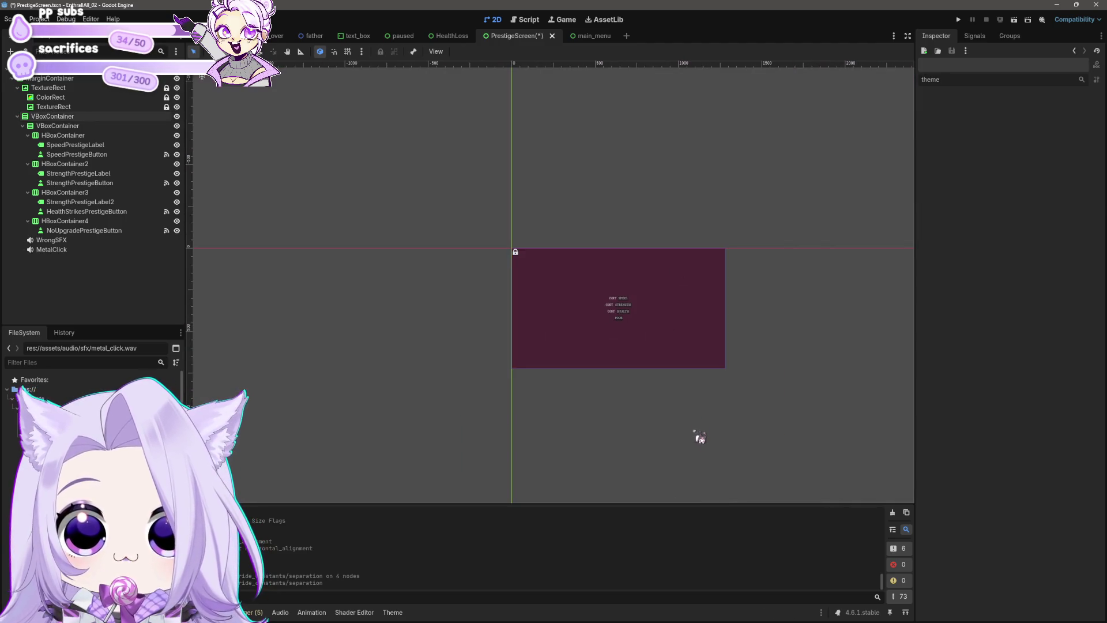
{"action": "scroll", "coordinate": [625, 245], "scroll_direction": "up", "scroll_amount": 4}
{"action": "scroll", "coordinate": [608, 281], "scroll_direction": "up", "scroll_amount": 2}
{"action": "left_click", "coordinate": [542, 264]}
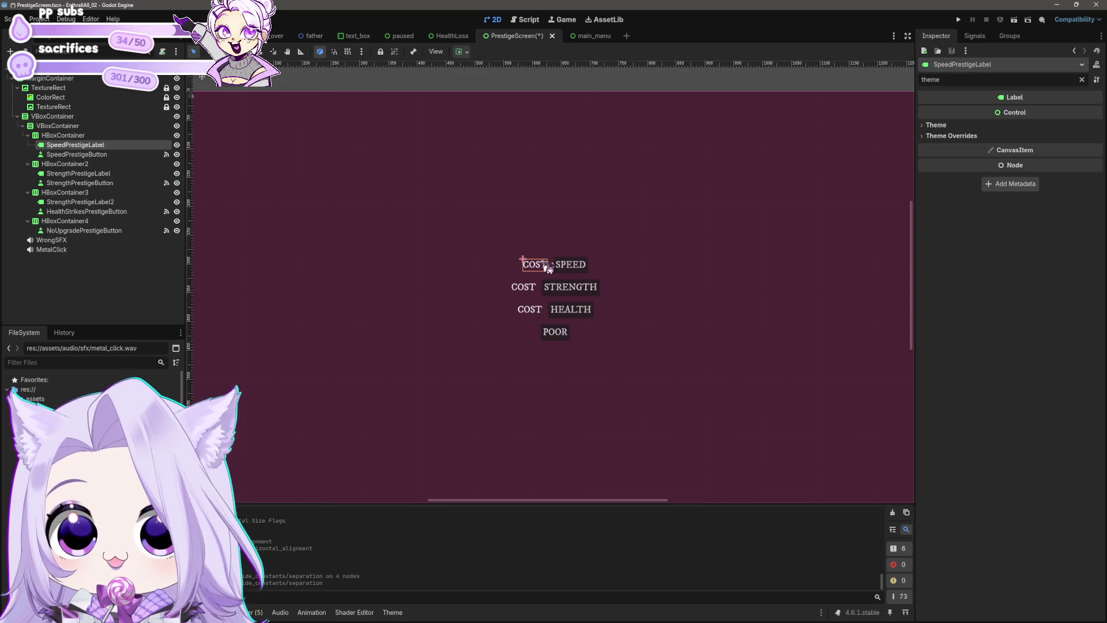
{"action": "left_click", "coordinate": [64, 136]}
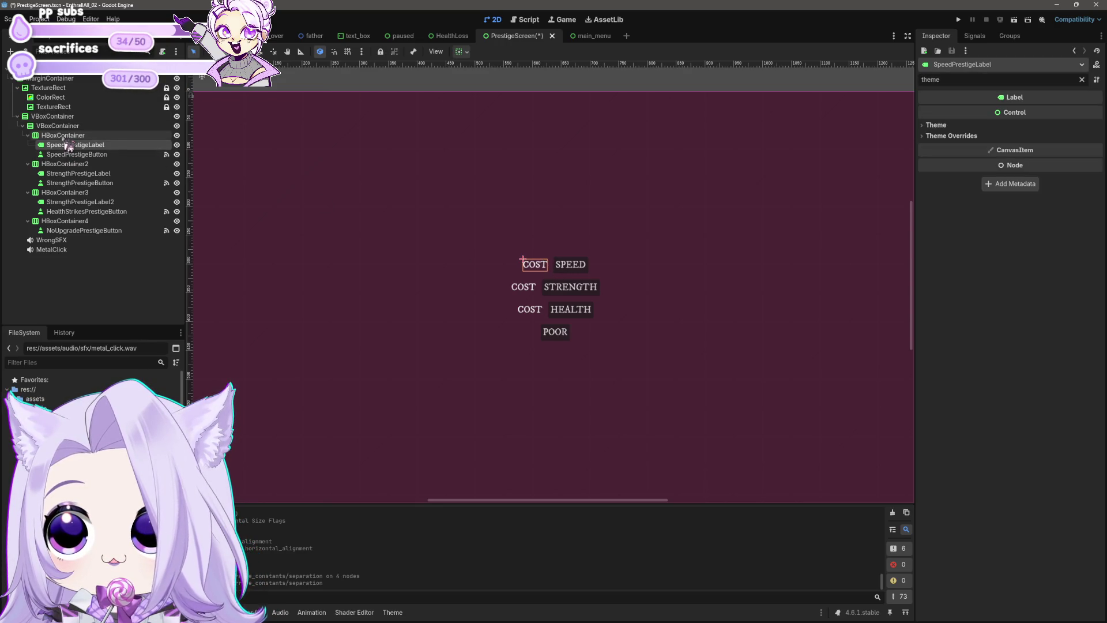
{"action": "left_click", "coordinate": [57, 126]}
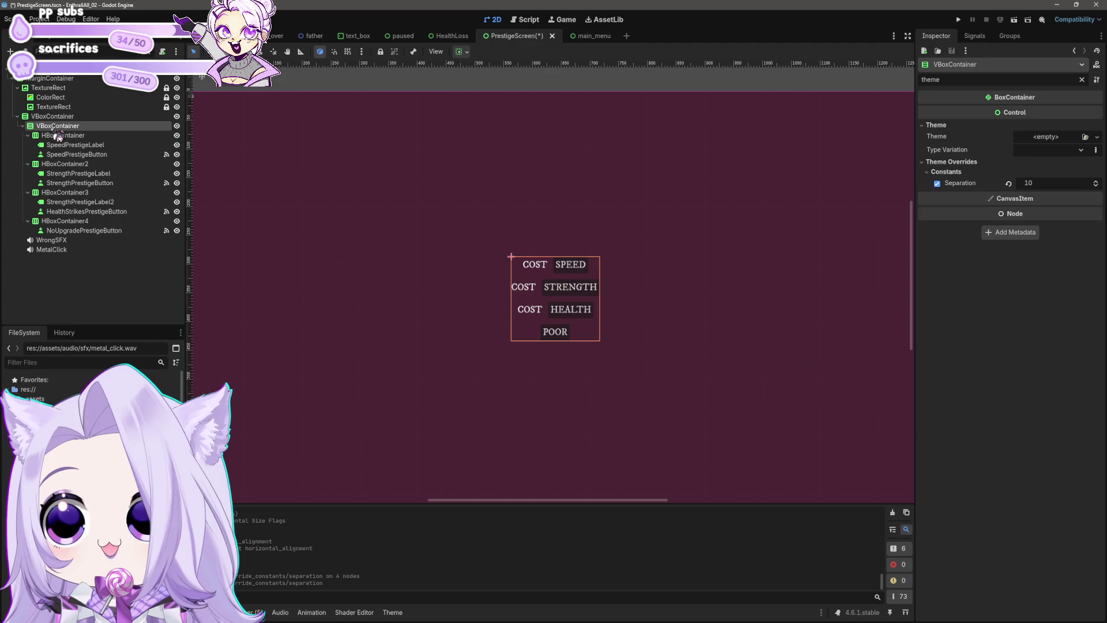
{"action": "left_click", "coordinate": [52, 116]}
Add a PanelContainer child node under the outer VBoxContainer.
{"action": "right_click", "coordinate": [52, 116]}
{"action": "left_click", "coordinate": [86, 124]}
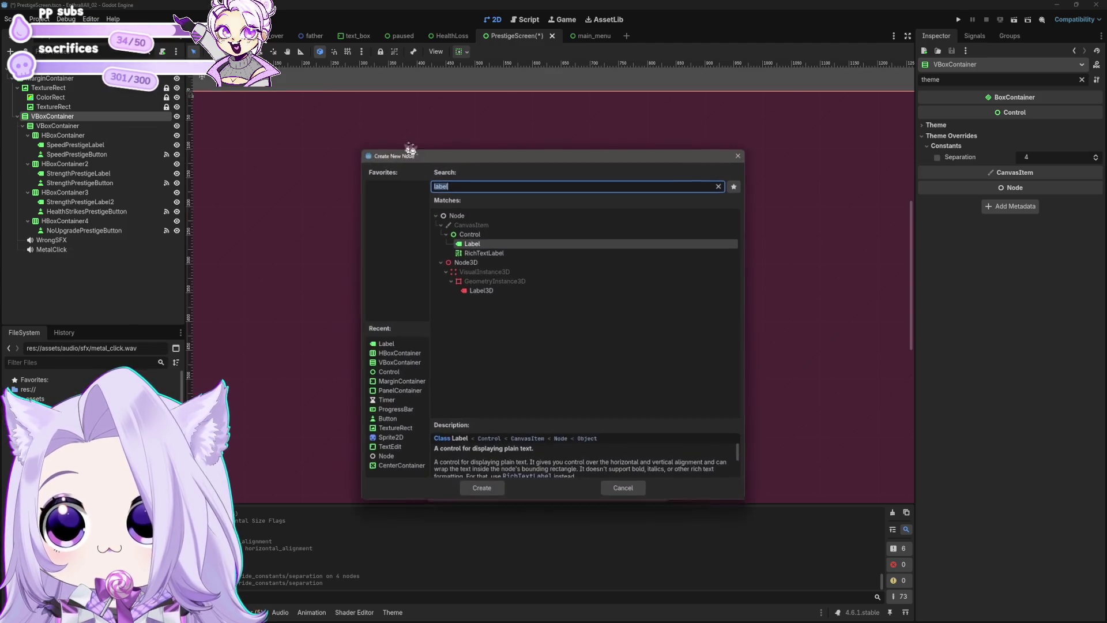
{"action": "type", "text": "panel"}
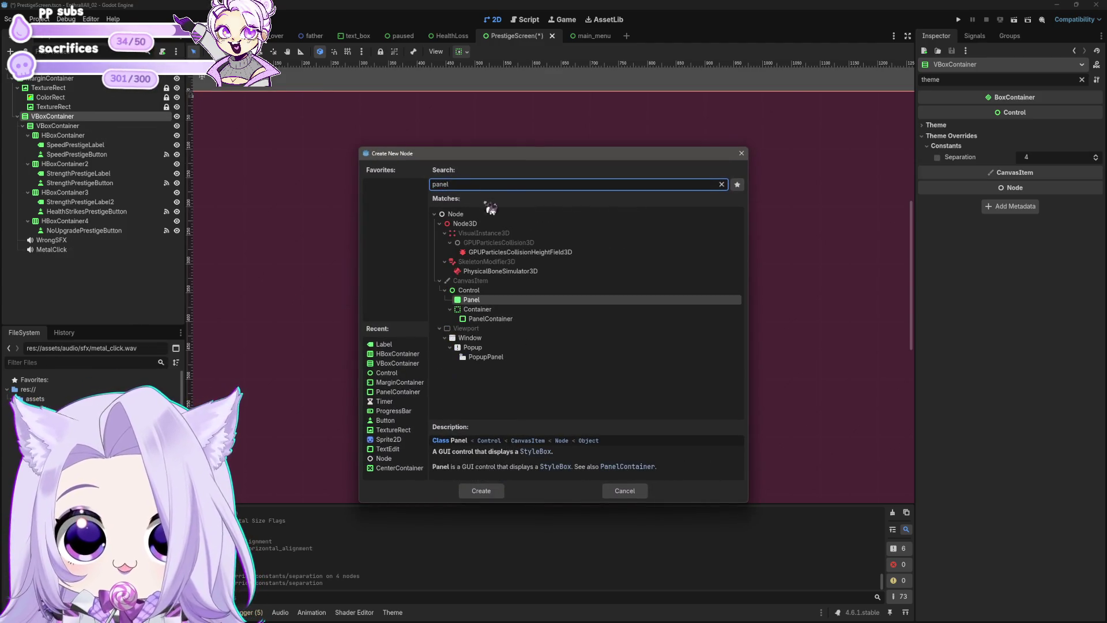
{"action": "left_click", "coordinate": [497, 319]}
{"action": "left_click", "coordinate": [479, 491]}
{"action": "mouse_move", "coordinate": [69, 268]}
{"action": "left_mouse_down"}
{"action": "mouse_move", "coordinate": [52, 124]}
{"action": "mouse_move", "coordinate": [56, 261]}
{"action": "left_mouse_up"}
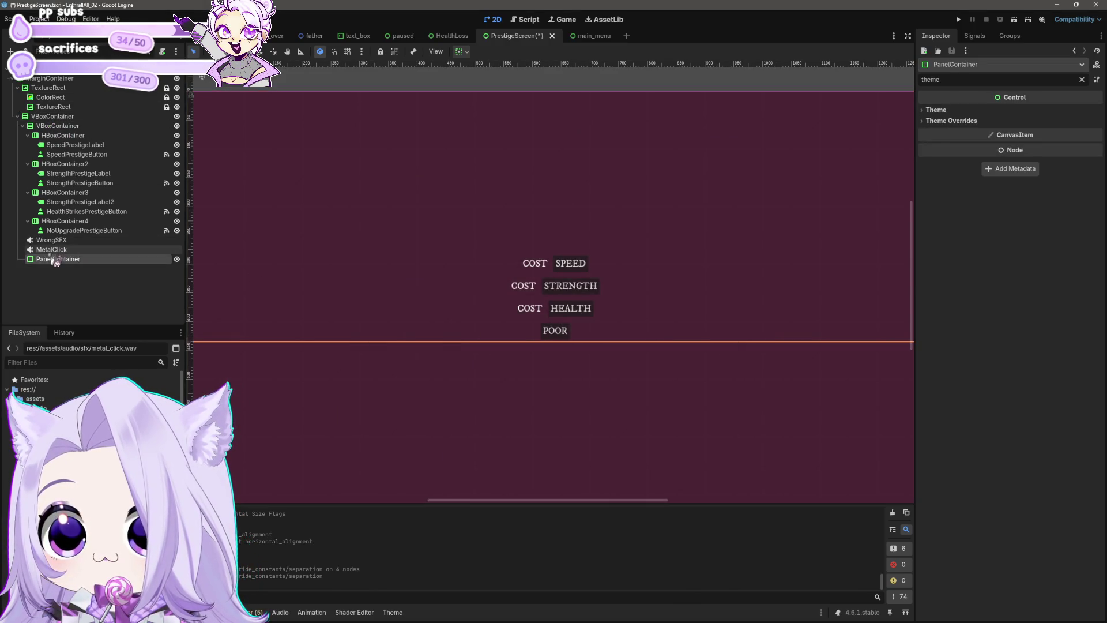
Move the rows' VBoxContainer subtree into the new PanelContainer.
{"action": "left_click", "coordinate": [61, 231]}
{"action": "left_click", "coordinate": [58, 127], "text": "shift"}
{"action": "left_click_drag", "start_coordinate": [60, 136], "coordinate": [58, 260]}
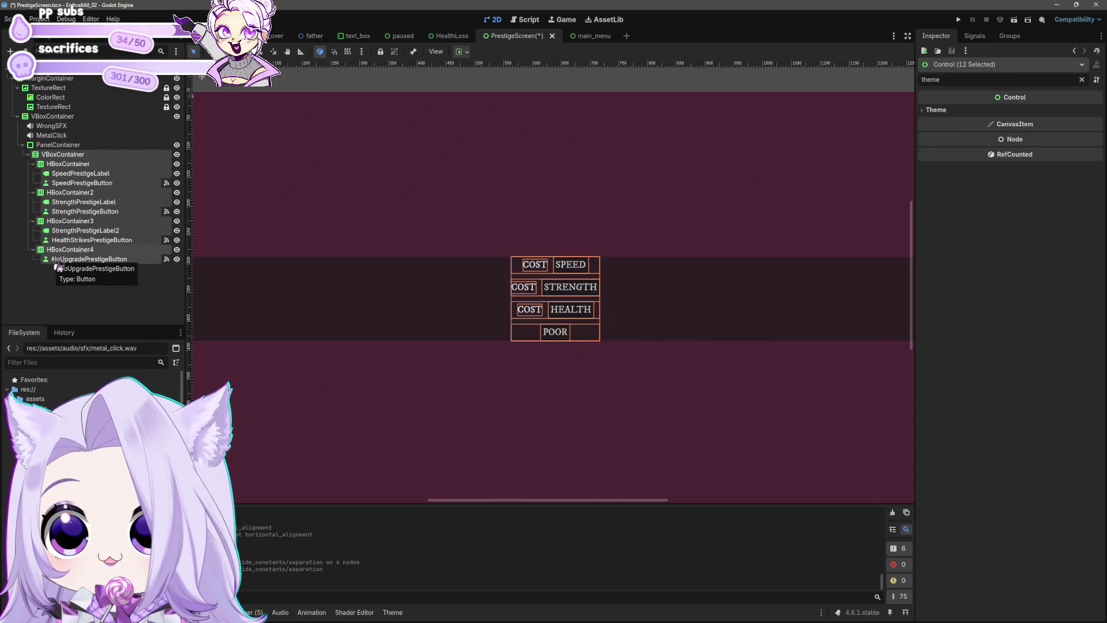
{"action": "left_click", "coordinate": [60, 259]}
{"action": "left_click", "coordinate": [70, 249]}
{"action": "left_click", "coordinate": [63, 259]}
{"action": "left_click", "coordinate": [70, 251]}
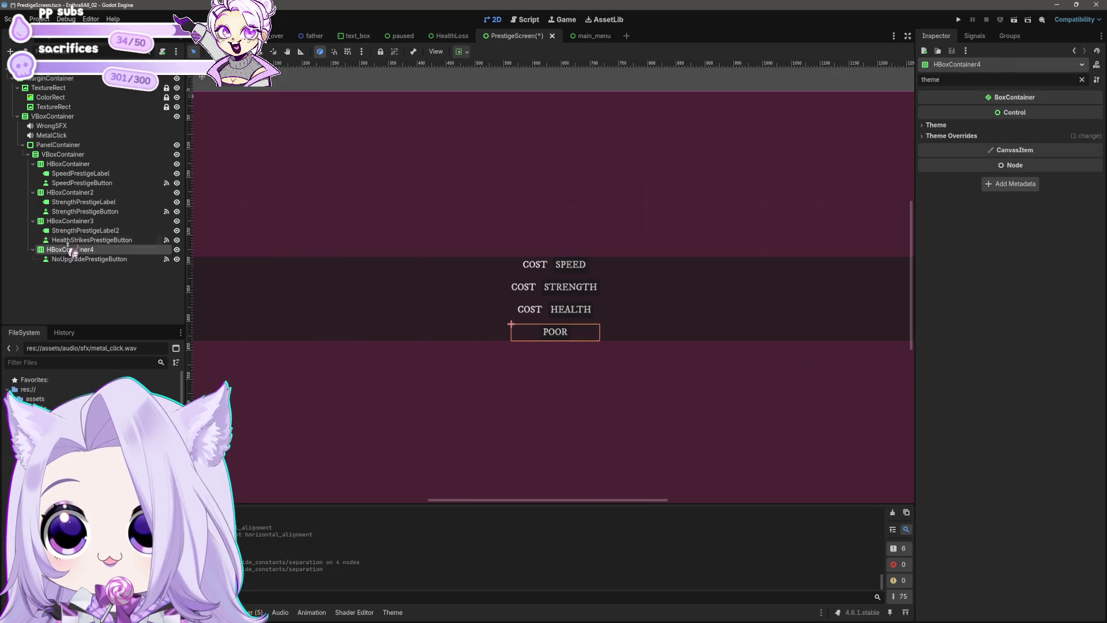
Set the PanelContainer's horizontal sizing to Shrink Center.
{"action": "left_click", "coordinate": [57, 145]}
{"action": "left_click", "coordinate": [464, 52]}
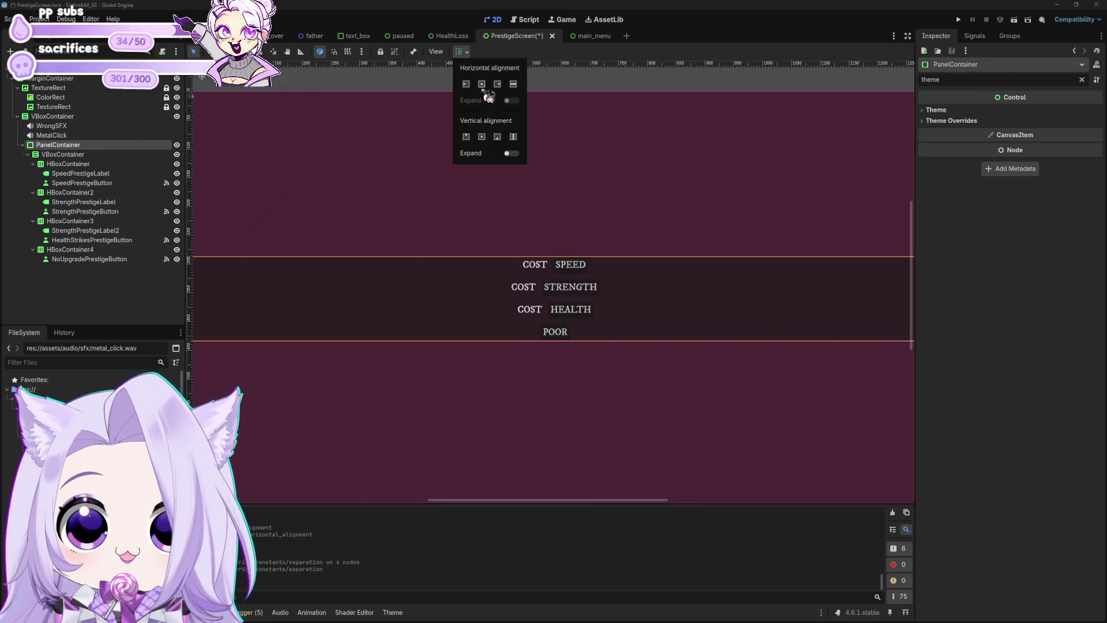
{"action": "left_click", "coordinate": [484, 87]}
{"action": "left_click", "coordinate": [94, 266]}
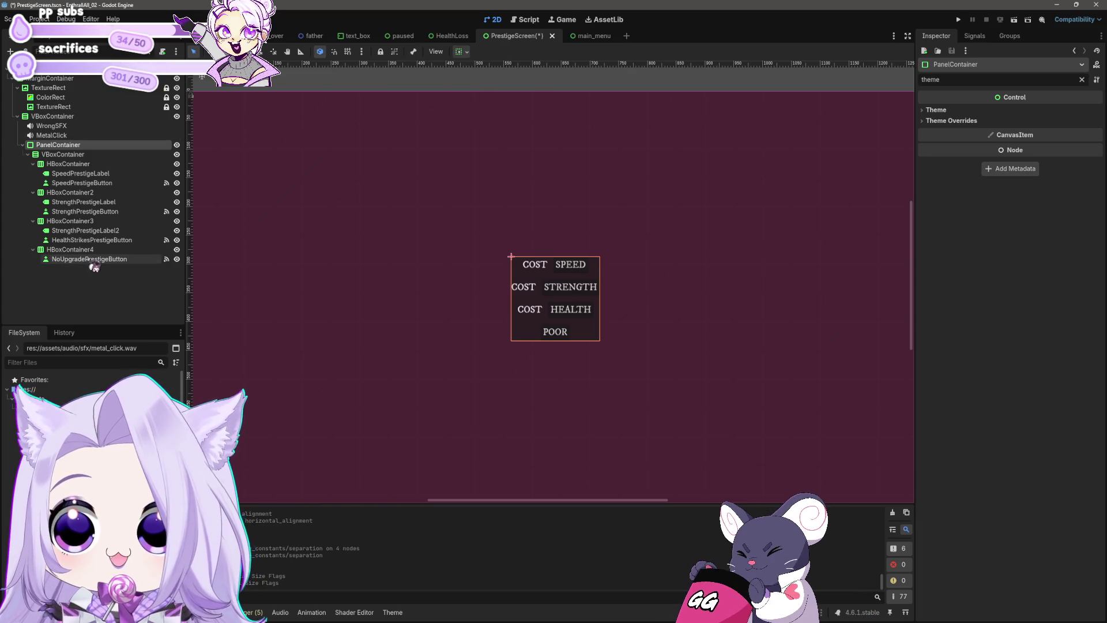
{"action": "left_click", "coordinate": [75, 250]}
{"action": "left_click", "coordinate": [58, 145]}
Reveal the PanelContainer's Theme Overrides > Styles > Panel slot.
{"action": "left_click", "coordinate": [62, 154]}
{"action": "left_click", "coordinate": [57, 144]}
{"action": "left_click", "coordinate": [957, 120]}
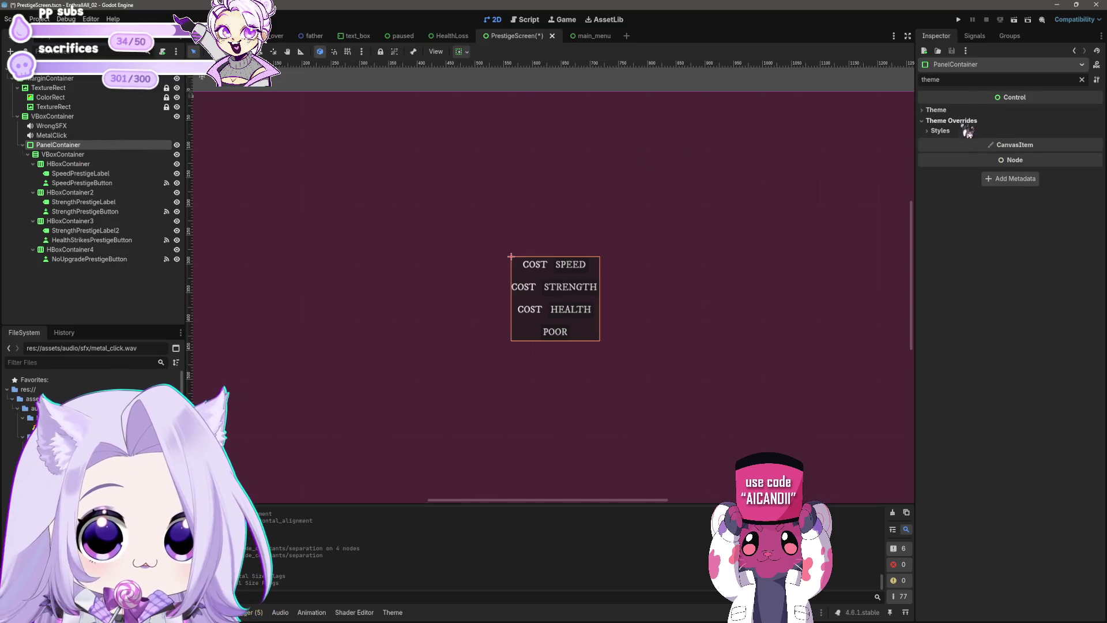
{"action": "left_click", "coordinate": [964, 130]}
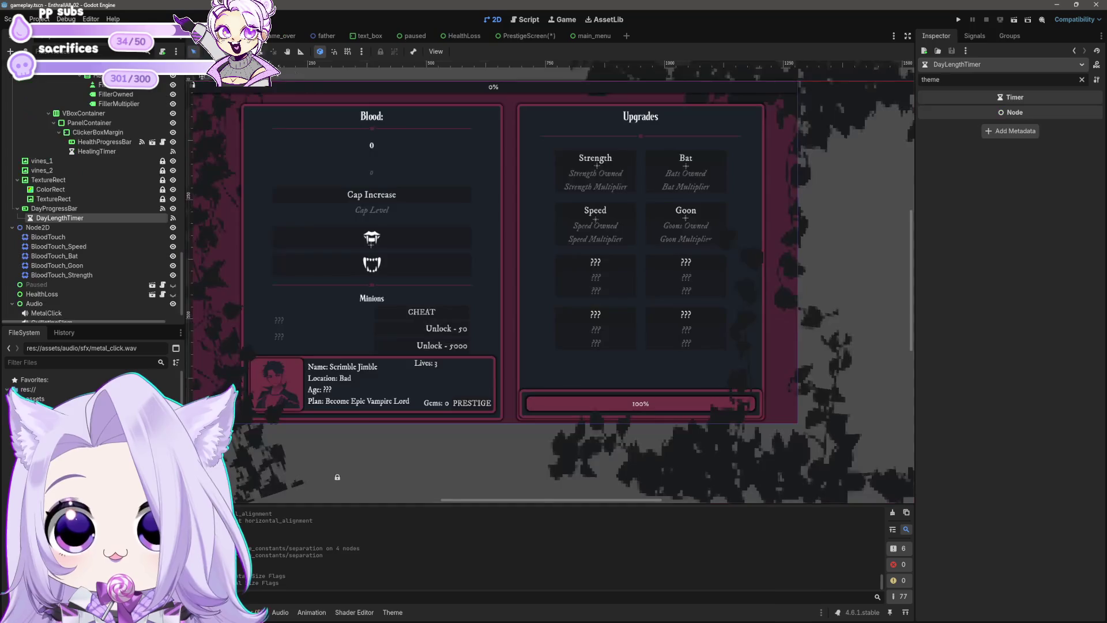
In gameplay.tscn, find the Upgrades box (ClickerBox2) Panel StyleBoxFlat to copy.
{"action": "left_click", "coordinate": [231, 36]}
{"action": "left_click", "coordinate": [554, 134]}
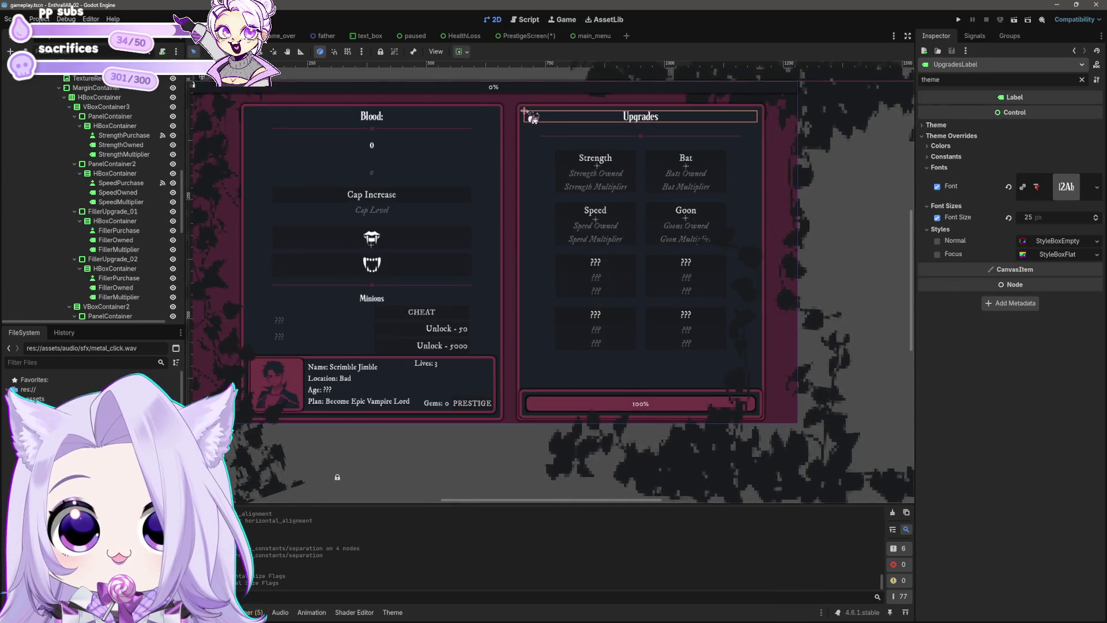
{"action": "left_click", "coordinate": [534, 115]}
{"action": "left_click", "coordinate": [939, 109]}
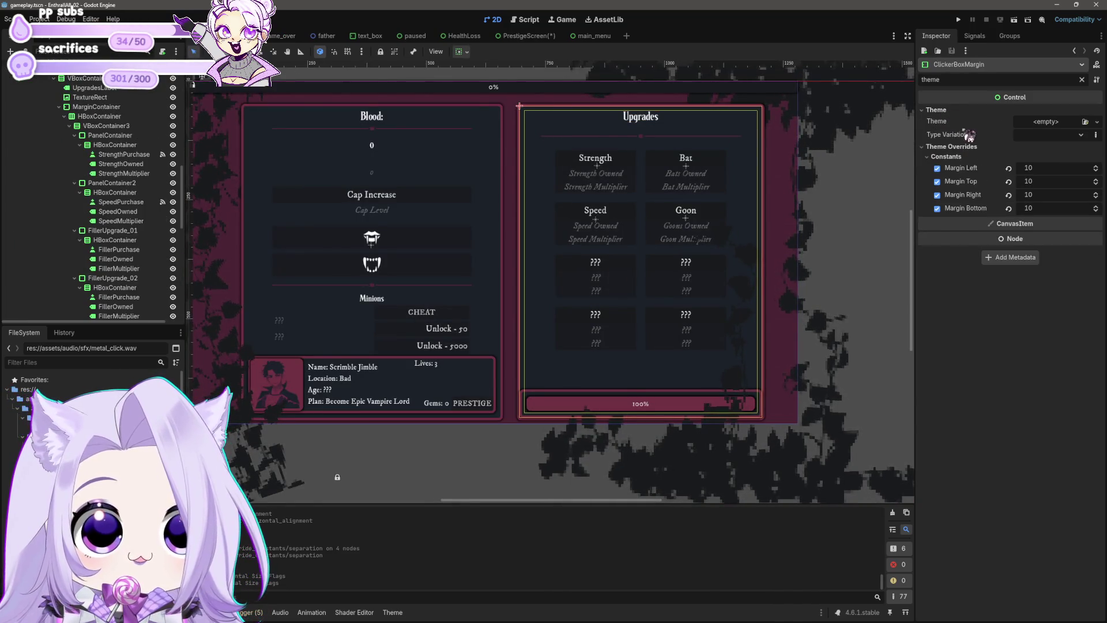
{"action": "scroll", "coordinate": [107, 112], "scroll_direction": "up", "scroll_amount": 3}
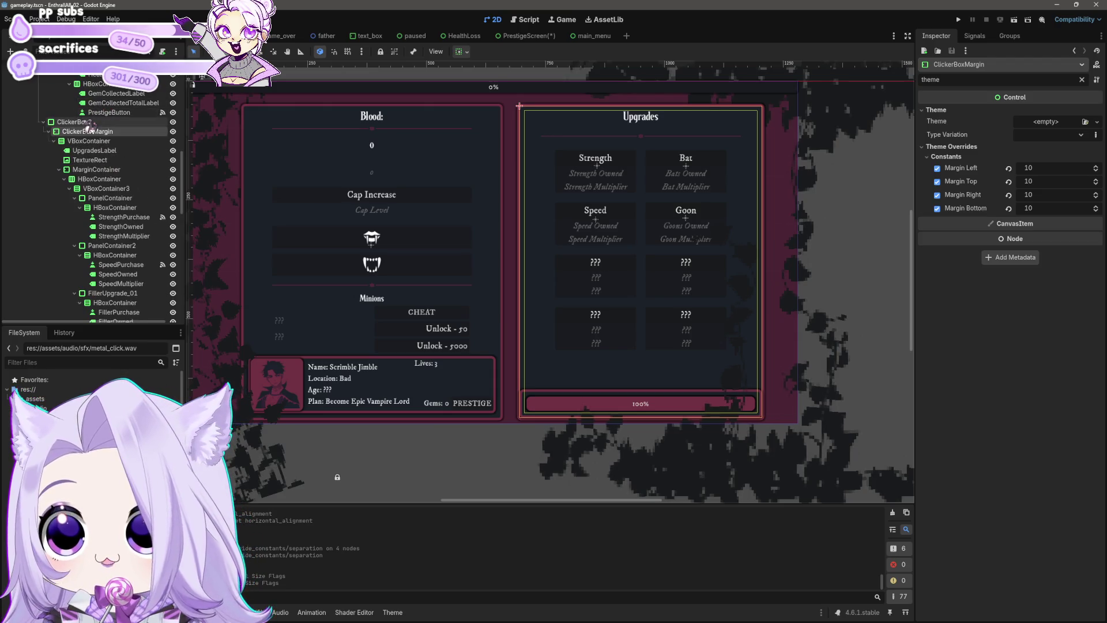
{"action": "left_click", "coordinate": [74, 122]}
{"action": "scroll", "coordinate": [92, 173], "scroll_direction": "up", "scroll_amount": 3}
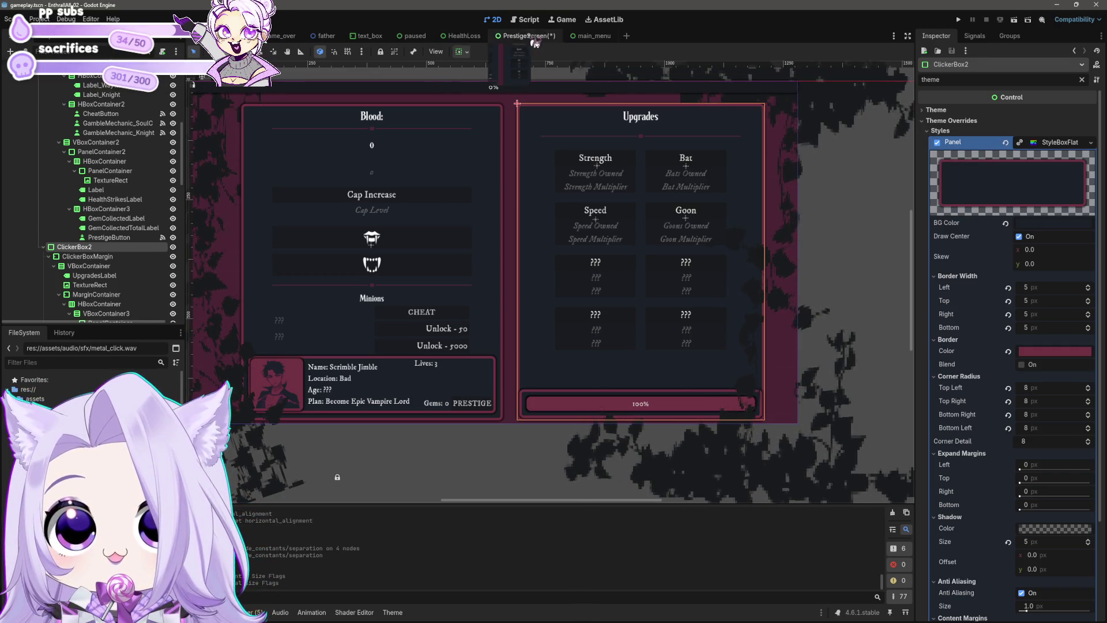
Paste the copied StyleBoxFlat into the prestige PanelContainer's Panel style override.
{"action": "left_click", "coordinate": [535, 43]}
{"action": "right_click", "coordinate": [971, 144]}
{"action": "left_click", "coordinate": [1007, 168]}
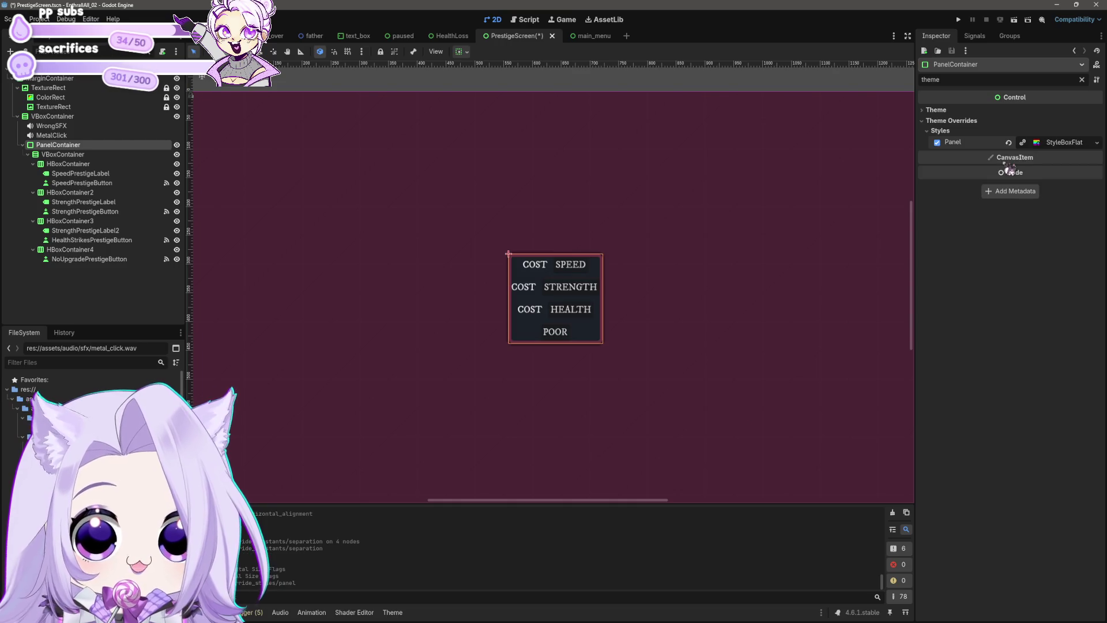
{"action": "left_click", "coordinate": [765, 92]}
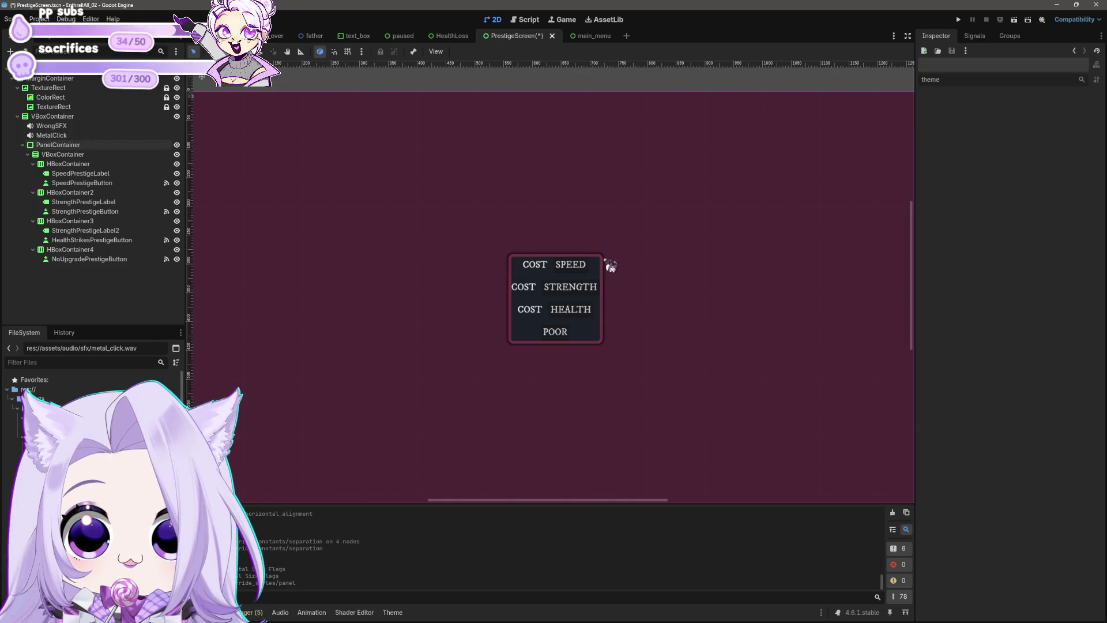
Add a MarginContainer child inside the PanelContainer.
{"action": "left_click", "coordinate": [602, 262]}
{"action": "left_click", "coordinate": [58, 145]}
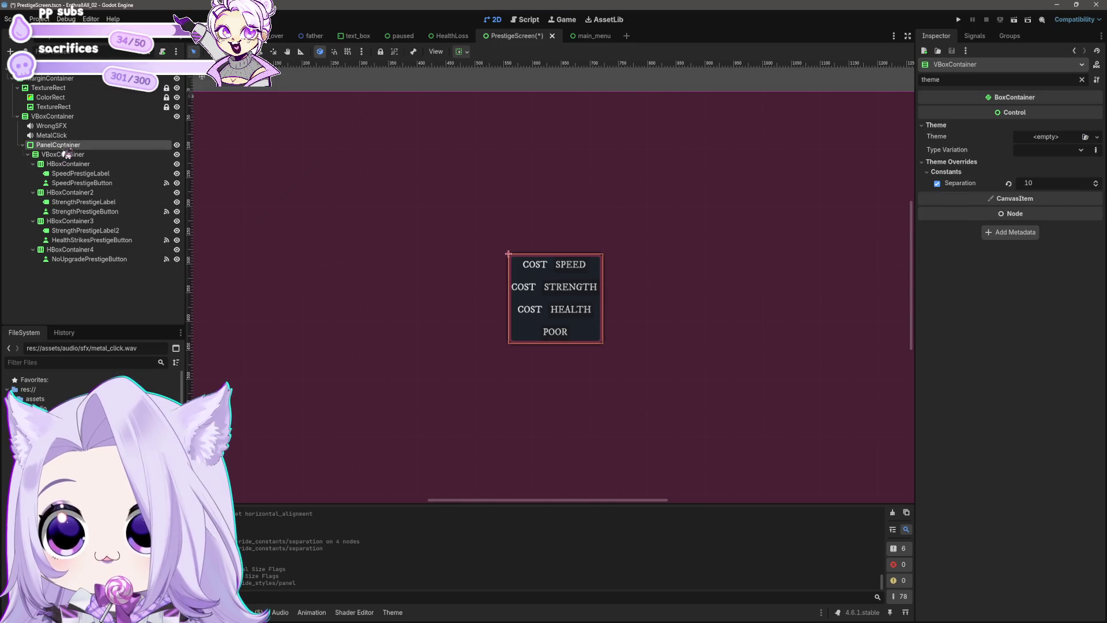
{"action": "right_click", "coordinate": [63, 148]}
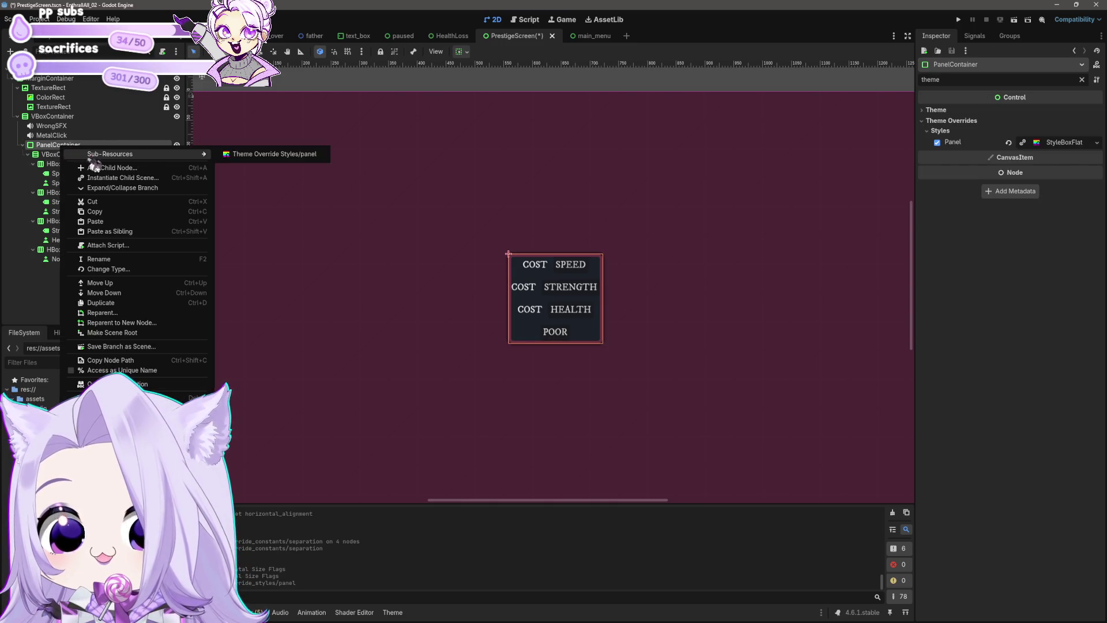
{"action": "left_click", "coordinate": [104, 168]}
{"action": "type", "text": "margin"}
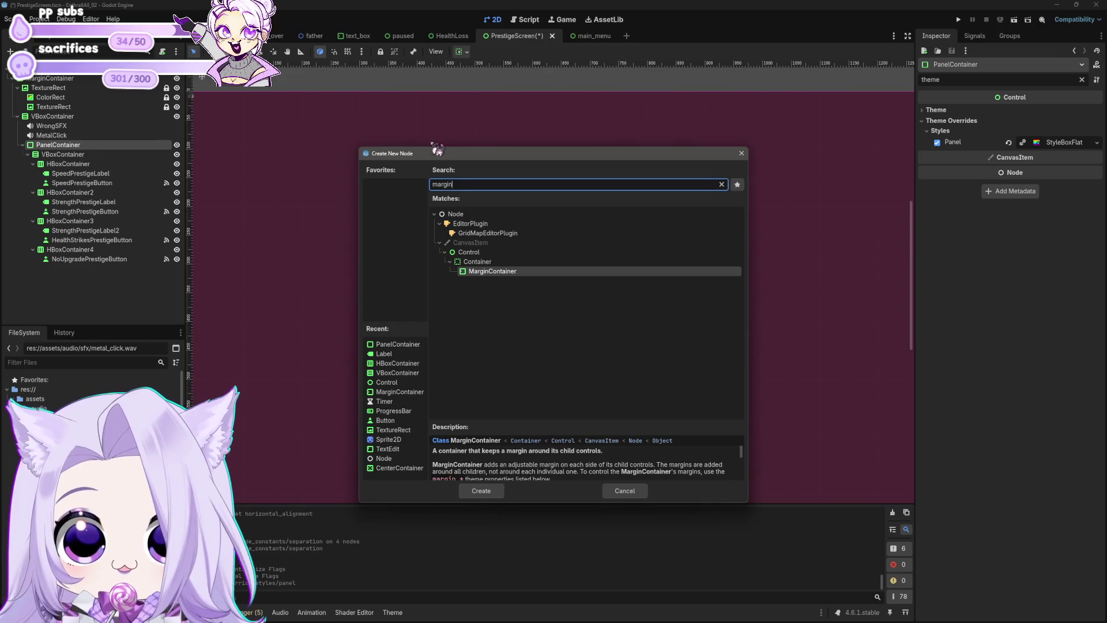
{"action": "left_click", "coordinate": [482, 490]}
Move the rows' VBoxContainer into the MarginContainer.
{"action": "mouse_move", "coordinate": [65, 269]}
{"action": "left_mouse_down"}
{"action": "mouse_move", "coordinate": [51, 154]}
{"action": "mouse_move", "coordinate": [68, 164]}
{"action": "mouse_move", "coordinate": [67, 155]}
{"action": "left_mouse_up"}
{"action": "left_click", "coordinate": [75, 268]}
{"action": "left_click", "coordinate": [63, 164], "text": "shift"}
{"action": "left_click", "coordinate": [65, 155]}
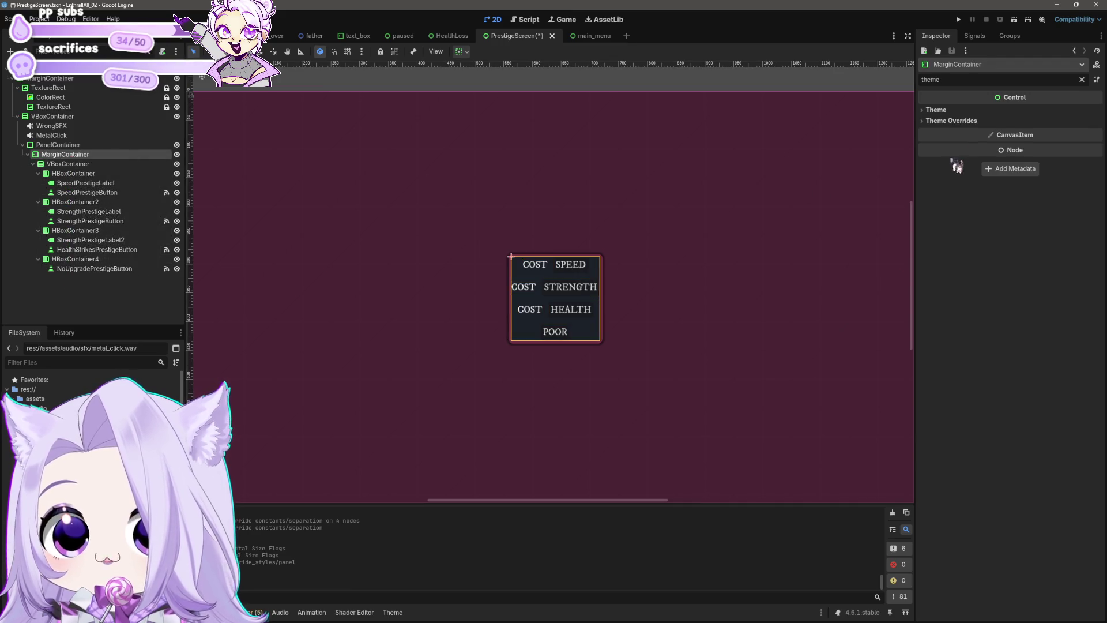
Set the MarginContainer's left, top, right and bottom margin constants to 20.
{"action": "left_click", "coordinate": [952, 121]}
{"action": "left_click", "coordinate": [988, 132]}
{"action": "type", "text": "20"}
{"action": "key", "text": "Tab"}
{"action": "type", "text": "20"}
{"action": "key", "text": "Tab"}
{"action": "key", "text": "Tab"}
{"action": "type", "text": "20"}
{"action": "key", "text": "Return"}
{"action": "scroll", "coordinate": [743, 128], "scroll_direction": "down", "scroll_amount": 2}
{"action": "left_click", "coordinate": [704, 82]}
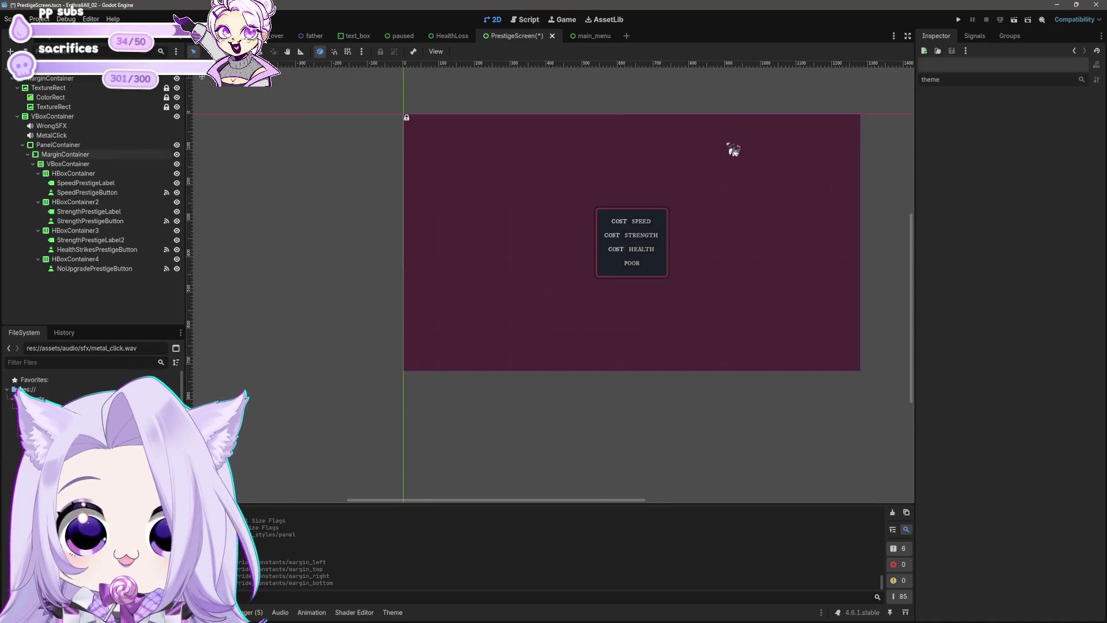
{"action": "scroll", "coordinate": [720, 176], "scroll_direction": "up", "scroll_amount": 3}
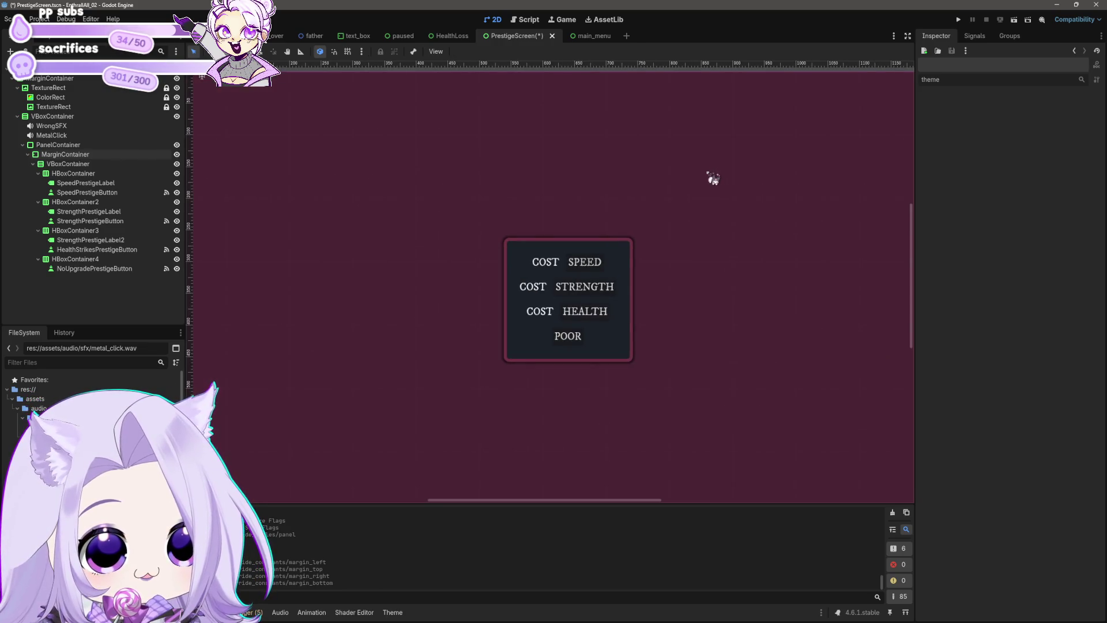
{"action": "scroll", "coordinate": [663, 270], "scroll_direction": "up", "scroll_amount": 1}
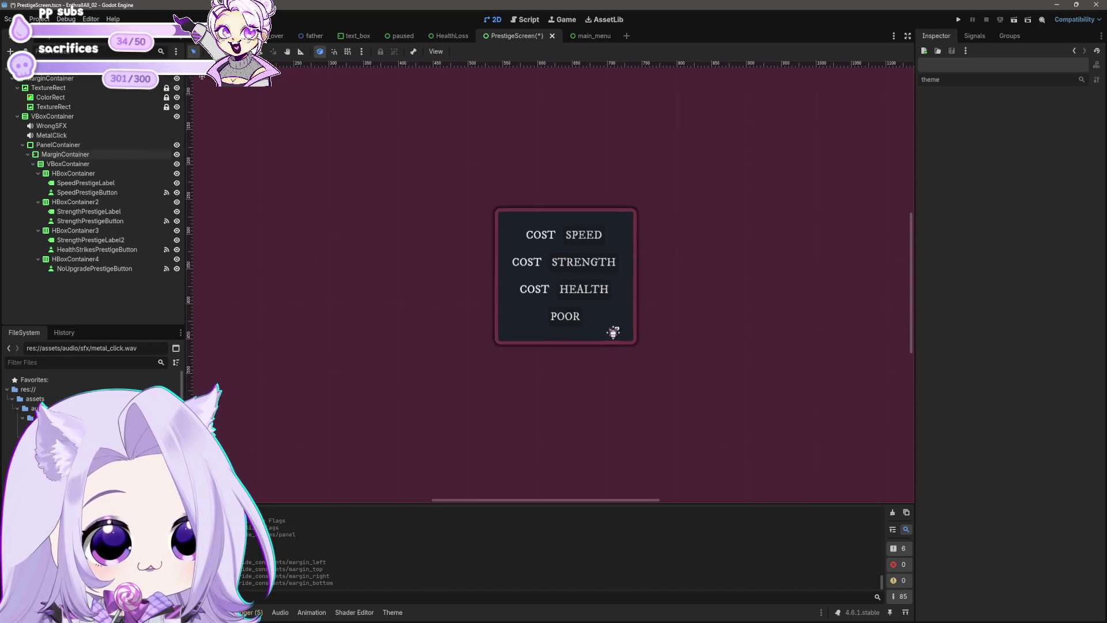
{"action": "scroll", "coordinate": [618, 330], "scroll_direction": "up", "scroll_amount": 2}
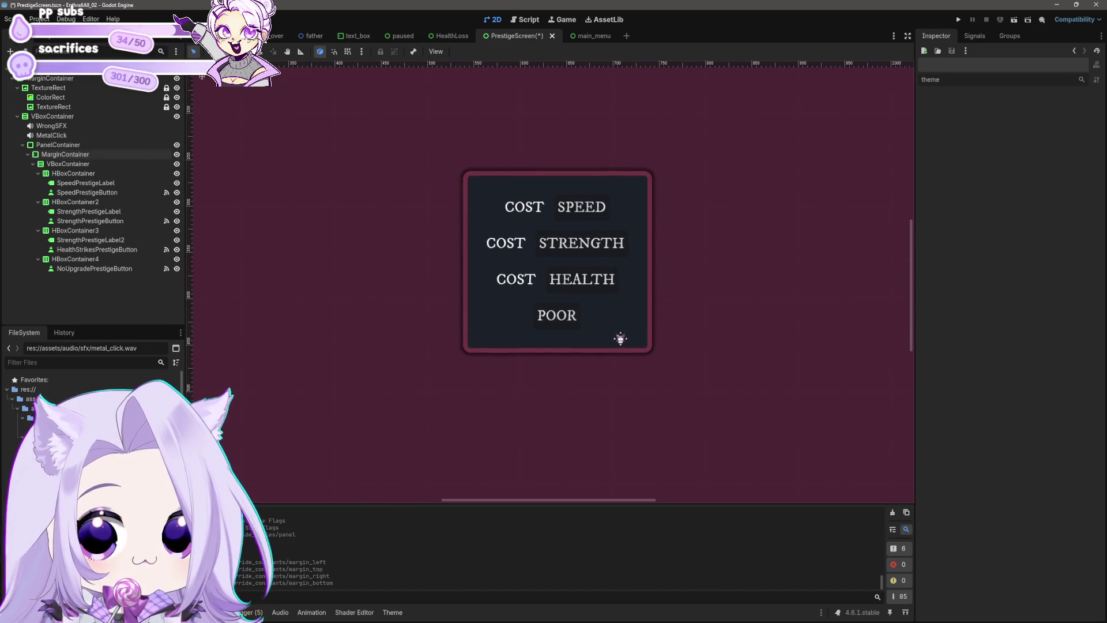
Rename the COST label beside HEALTH to HealthStrikesLabel.
{"action": "left_click", "coordinate": [111, 194]}
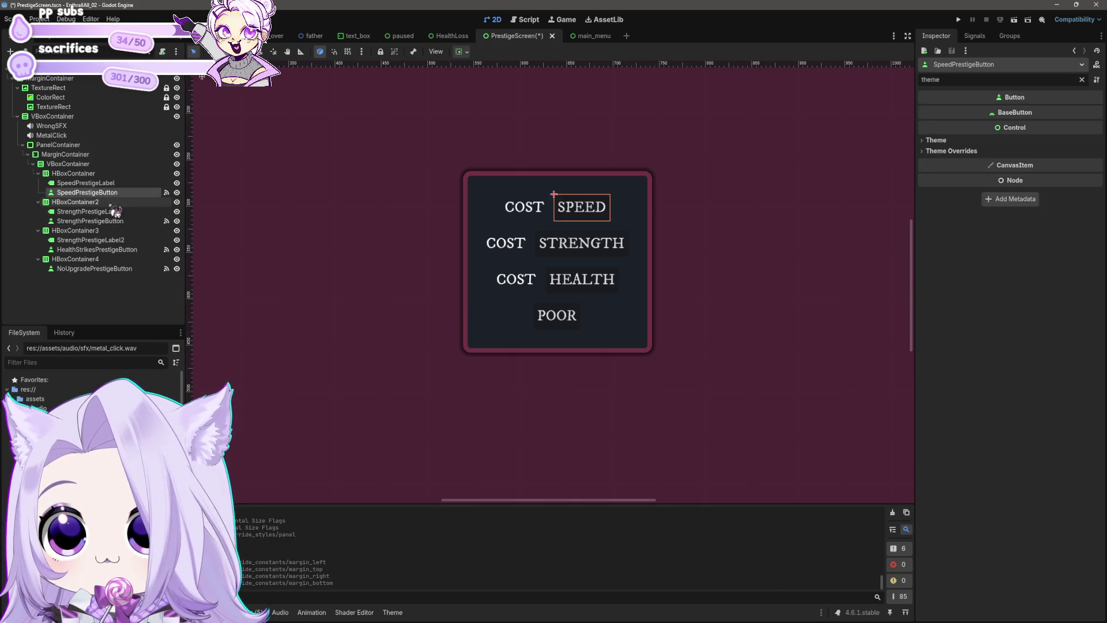
{"action": "left_click", "coordinate": [110, 221]}
{"action": "left_click", "coordinate": [106, 250]}
{"action": "left_click", "coordinate": [521, 280]}
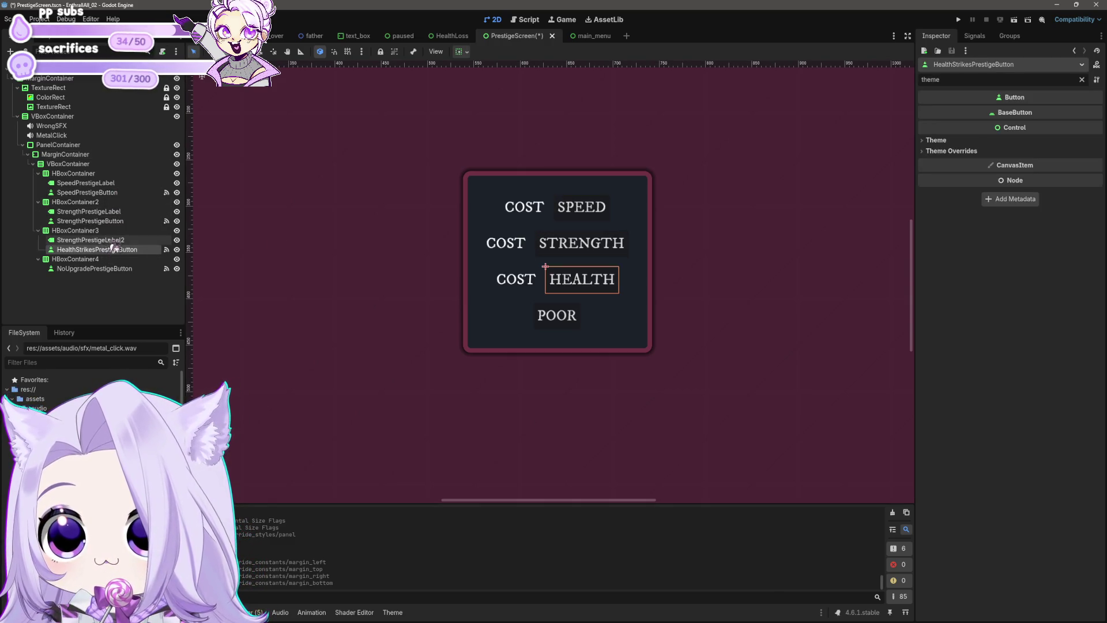
{"action": "key", "text": "F2"}
{"action": "type", "text": "HealthStrikesLabel"}
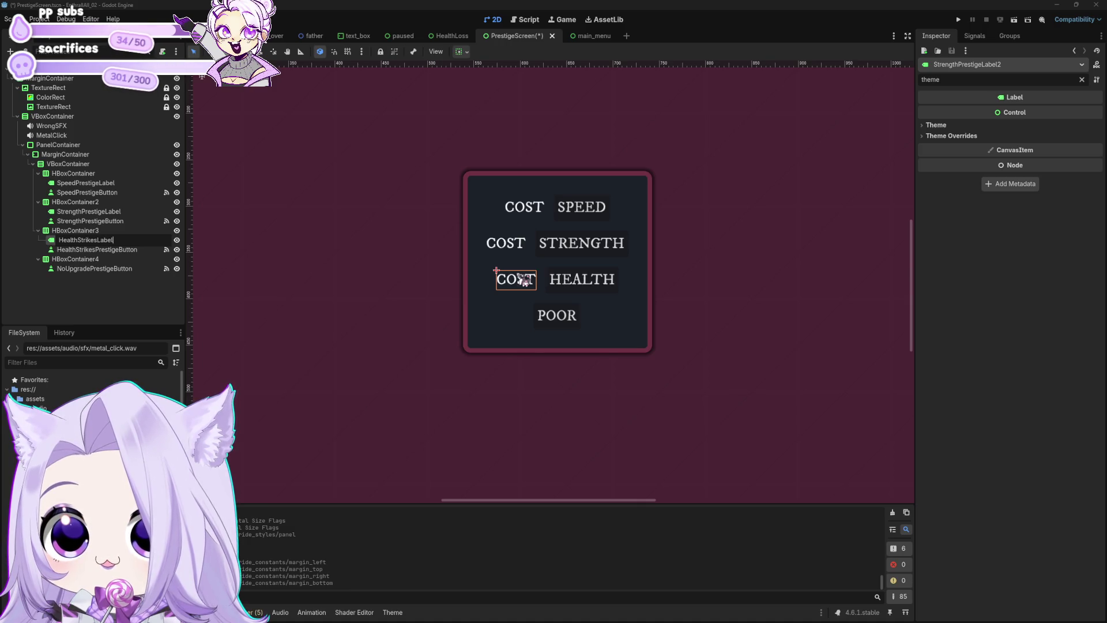
{"action": "key", "text": "Return"}
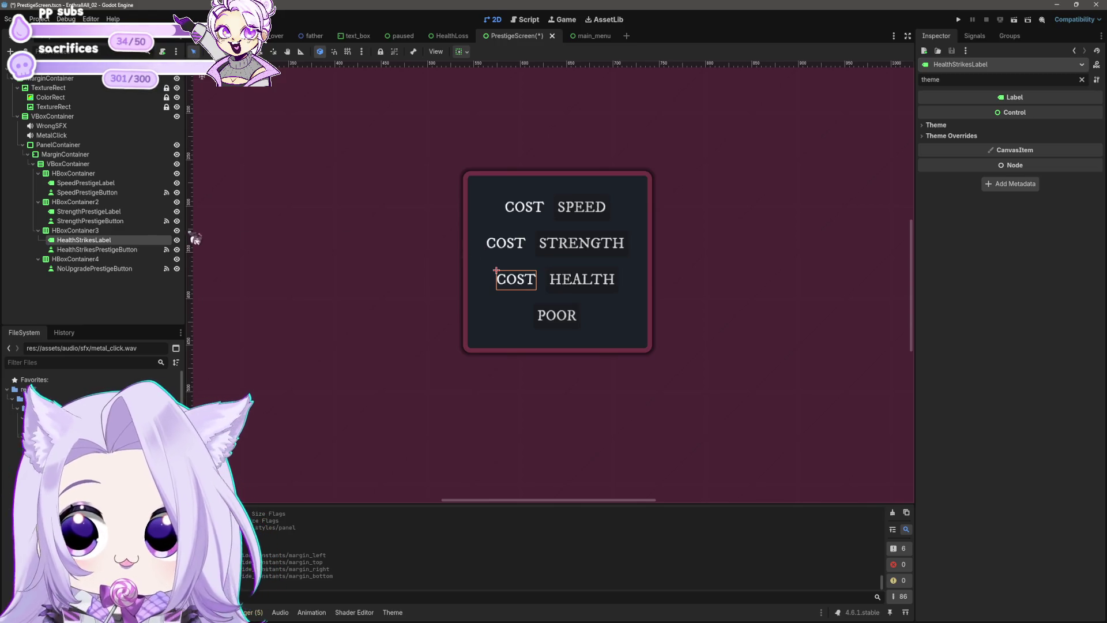
Mark HealthStrikesLabel and the HEALTH, Strength, Speed and NoUpgrade prestige buttons Access as Unique Name.
{"action": "left_click", "coordinate": [96, 250]}
{"action": "right_click", "coordinate": [98, 252]}
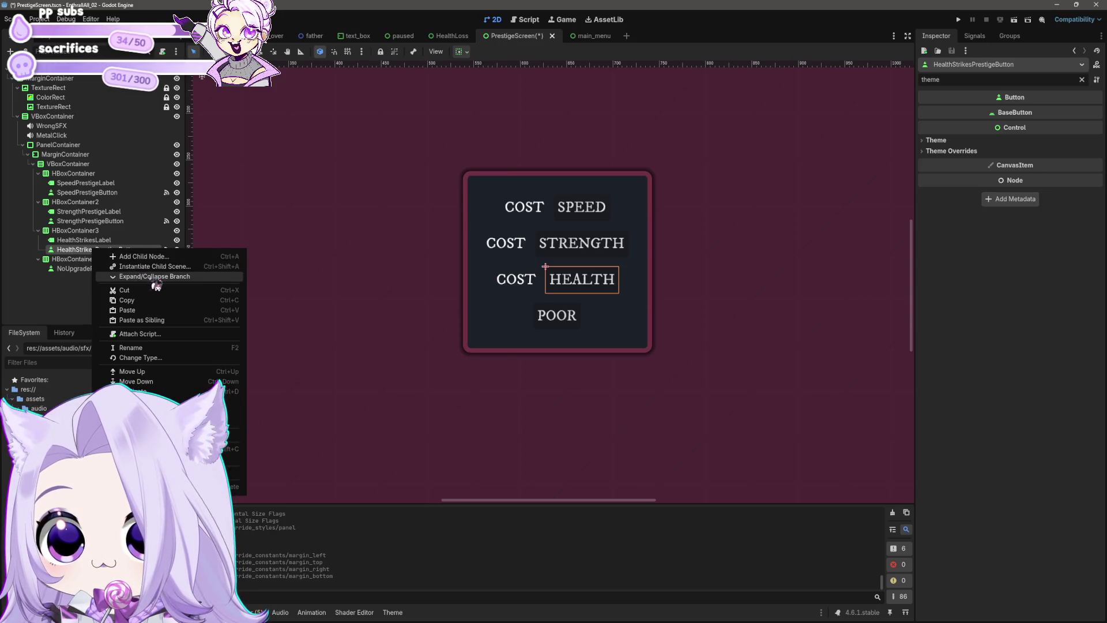
{"action": "left_click", "coordinate": [173, 459]}
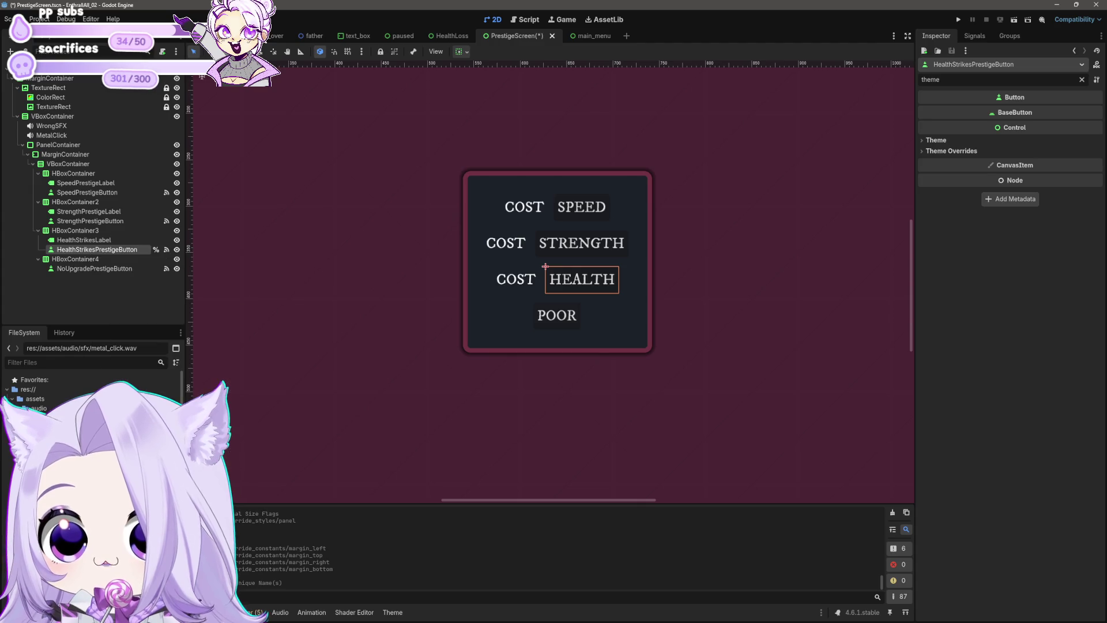
{"action": "left_click", "coordinate": [87, 240]}
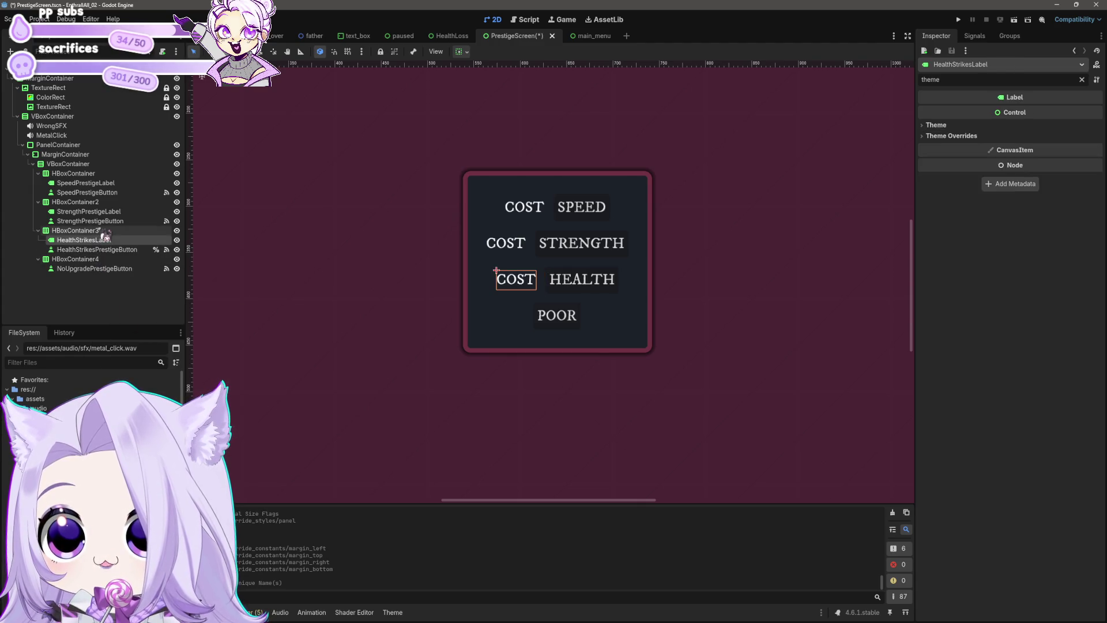
{"action": "left_click", "coordinate": [103, 222], "text": "ctrl"}
{"action": "left_click", "coordinate": [115, 193], "text": "ctrl"}
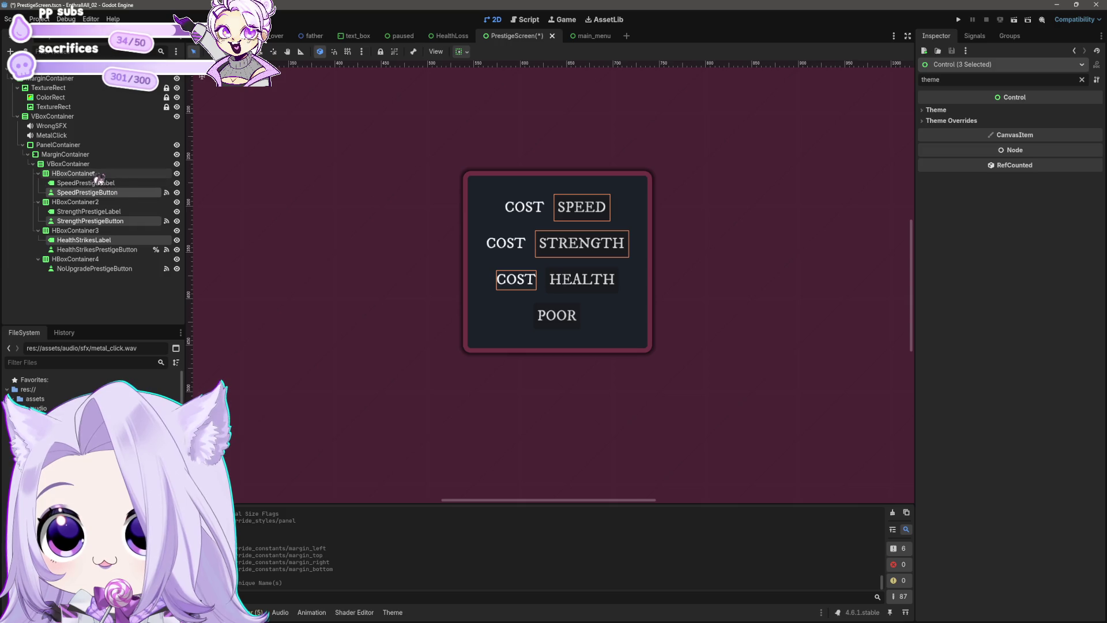
{"action": "left_click", "coordinate": [96, 269], "text": "ctrl"}
{"action": "right_click", "coordinate": [95, 269]}
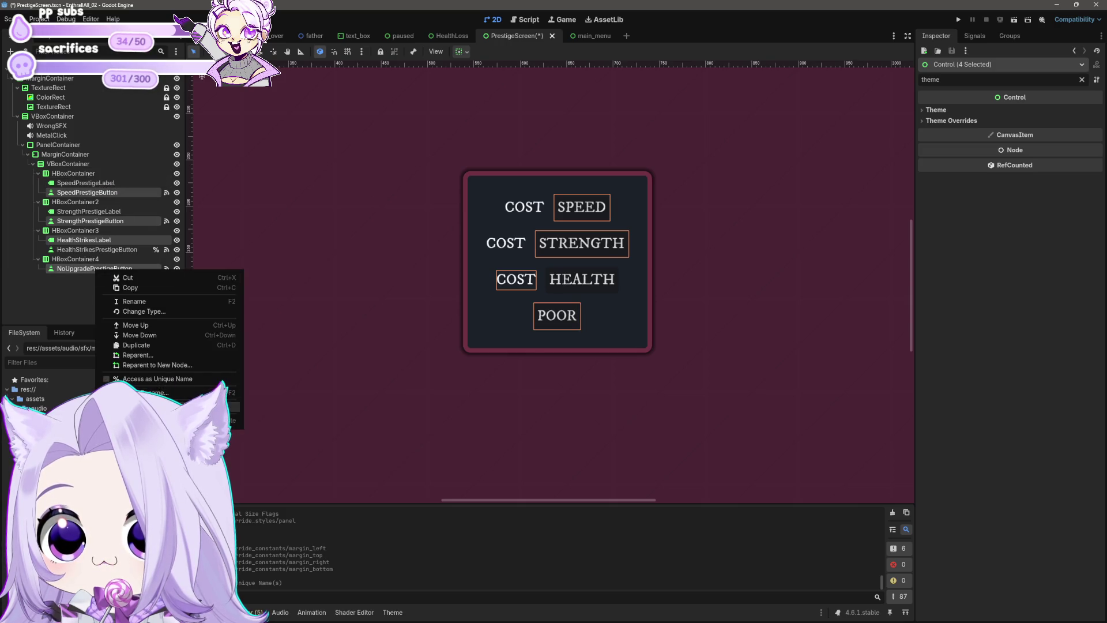
{"action": "left_click", "coordinate": [168, 379]}
Save the scene with Ctrl+S and run the project to test it.
{"action": "left_click", "coordinate": [361, 329]}
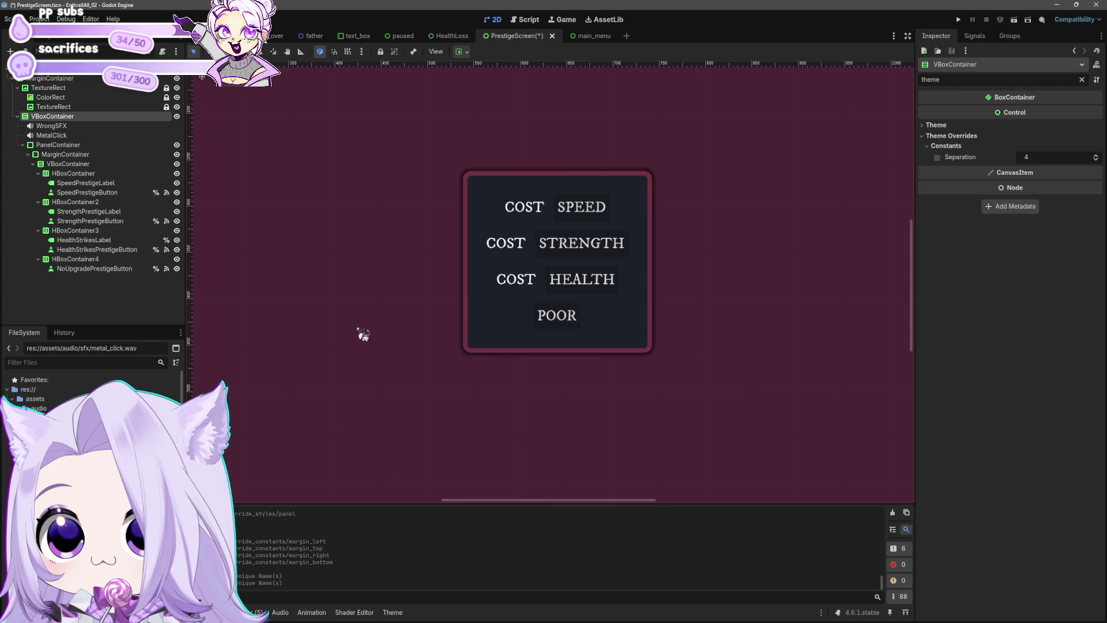
{"action": "key", "text": "ctrl+s"}
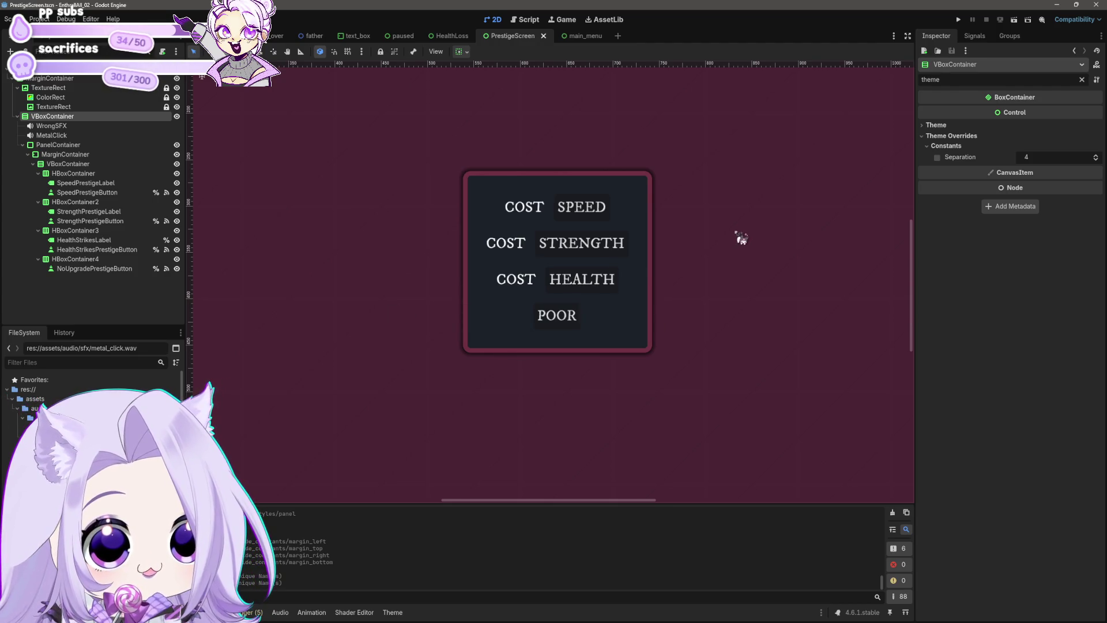
{"action": "left_click", "coordinate": [958, 19]}
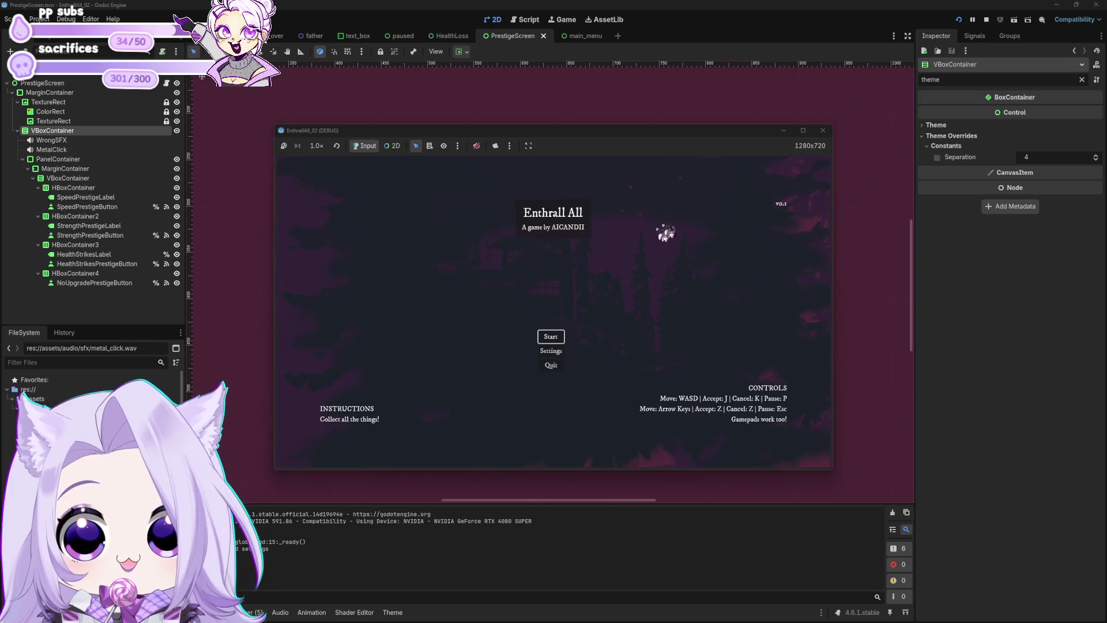
{"action": "left_click", "coordinate": [553, 337]}
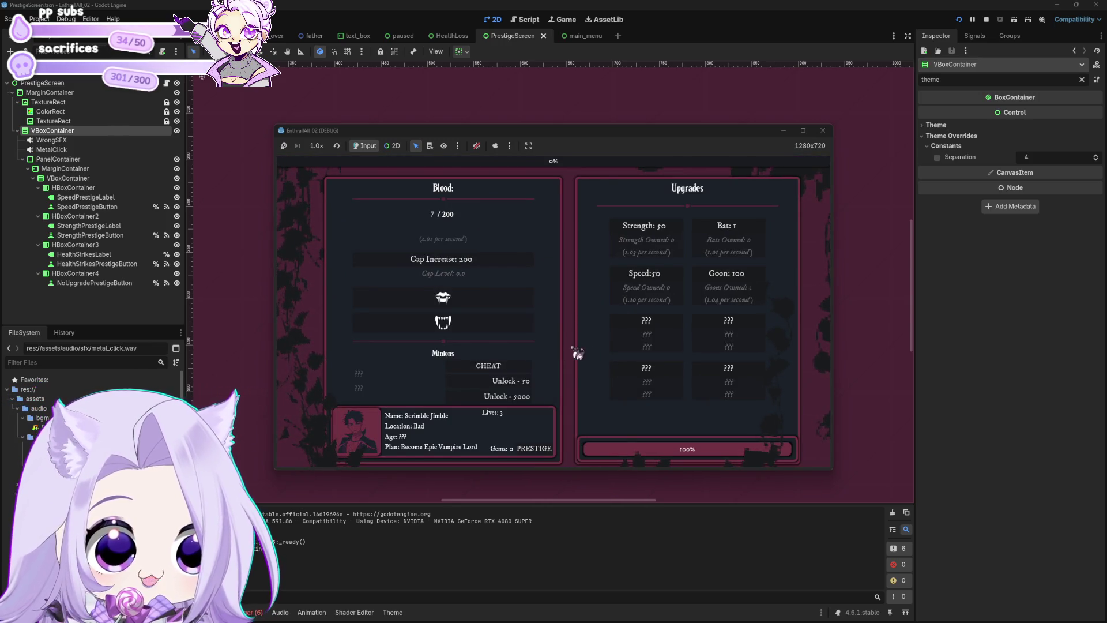
{"action": "left_click", "coordinate": [524, 365]}
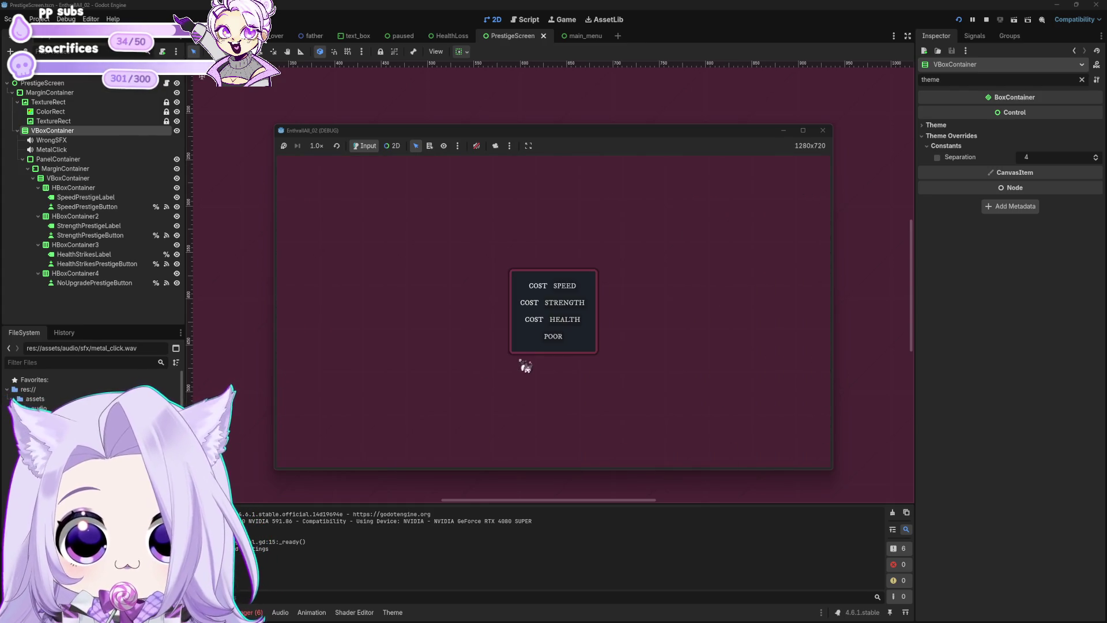
{"action": "left_click", "coordinate": [555, 338]}
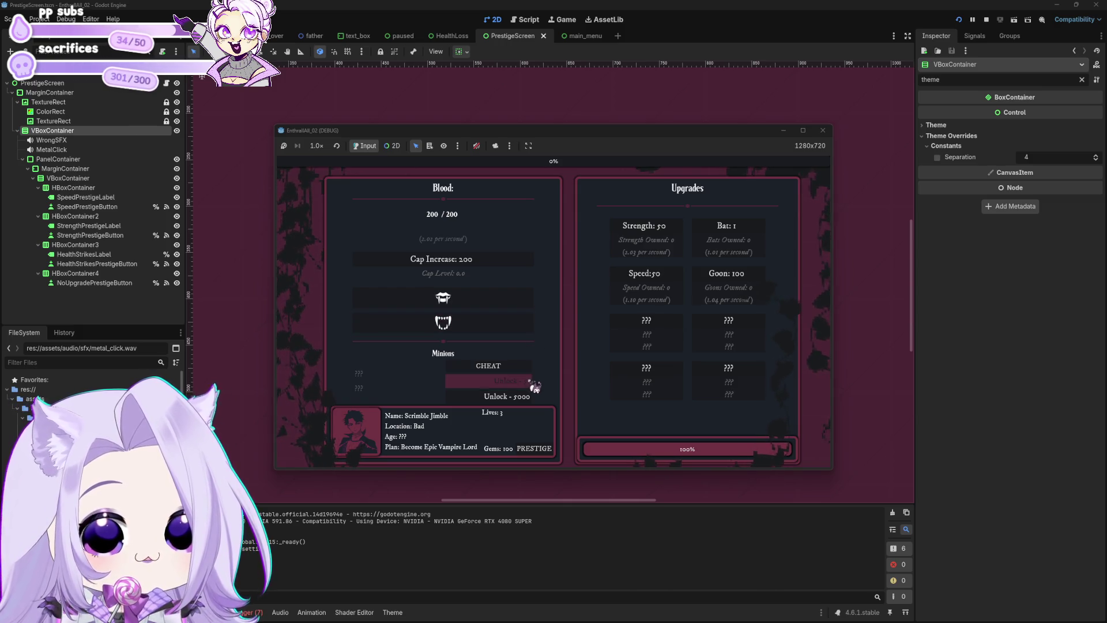
{"action": "left_click", "coordinate": [534, 448]}
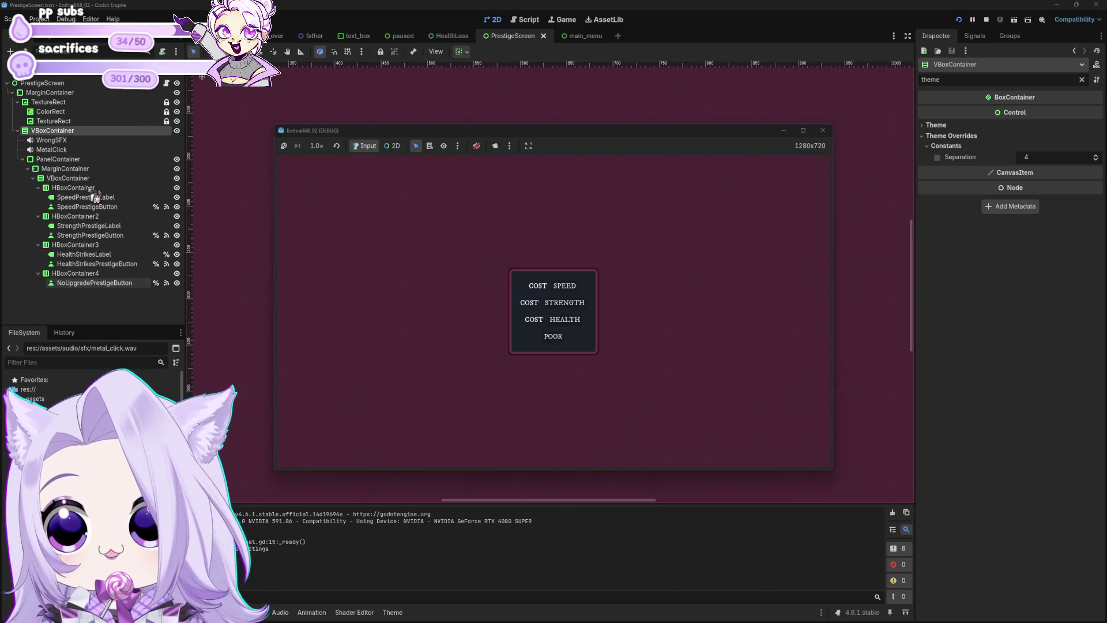
{"action": "left_click", "coordinate": [583, 292]}
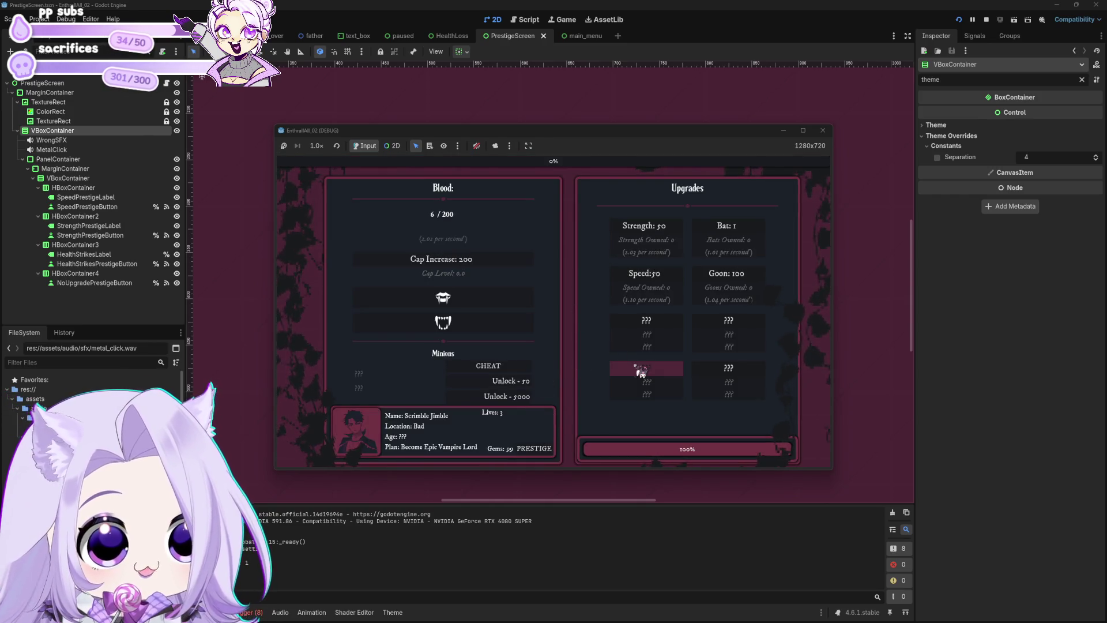
{"action": "left_click", "coordinate": [605, 371]}
{"action": "left_click", "coordinate": [566, 291]}
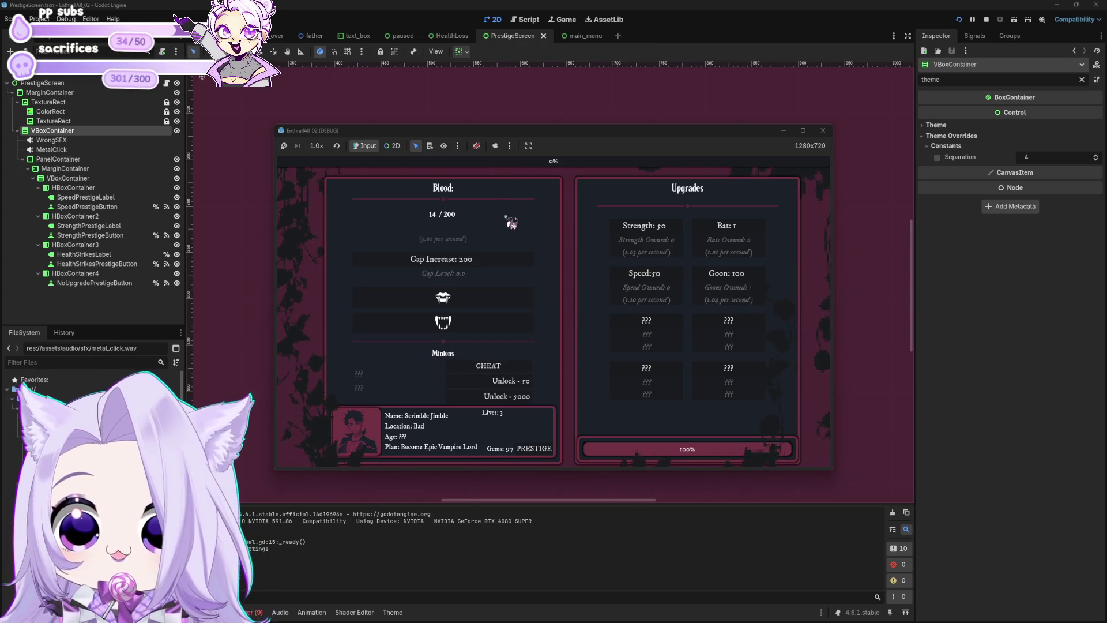
{"action": "left_click", "coordinate": [548, 444]}
{"action": "left_click", "coordinate": [576, 303]}
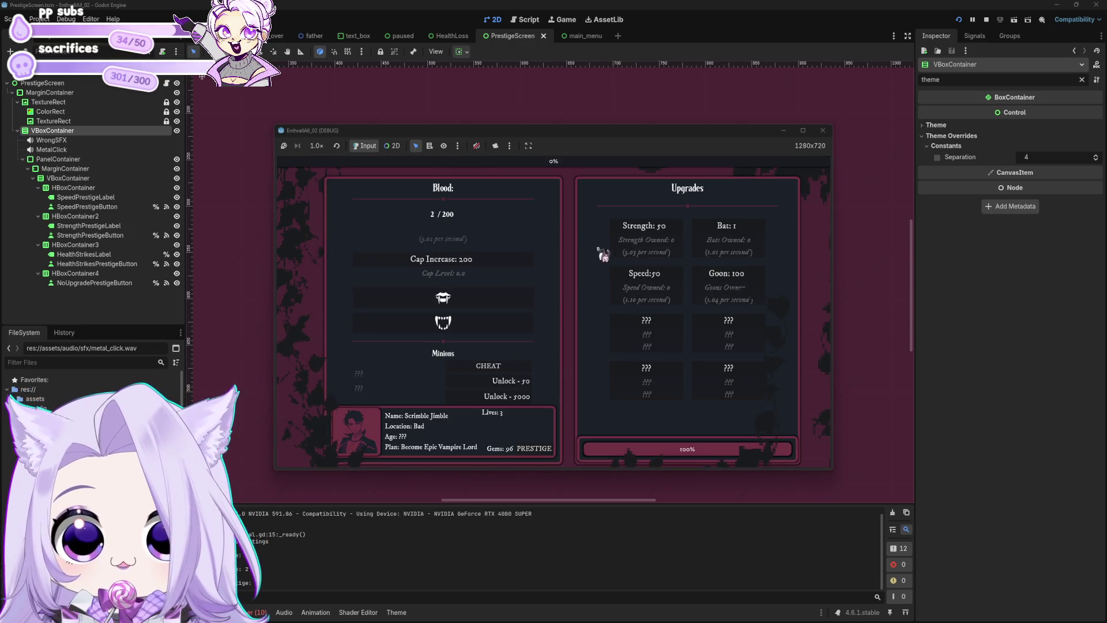
{"action": "left_click", "coordinate": [461, 264]}
{"action": "left_click", "coordinate": [563, 289]}
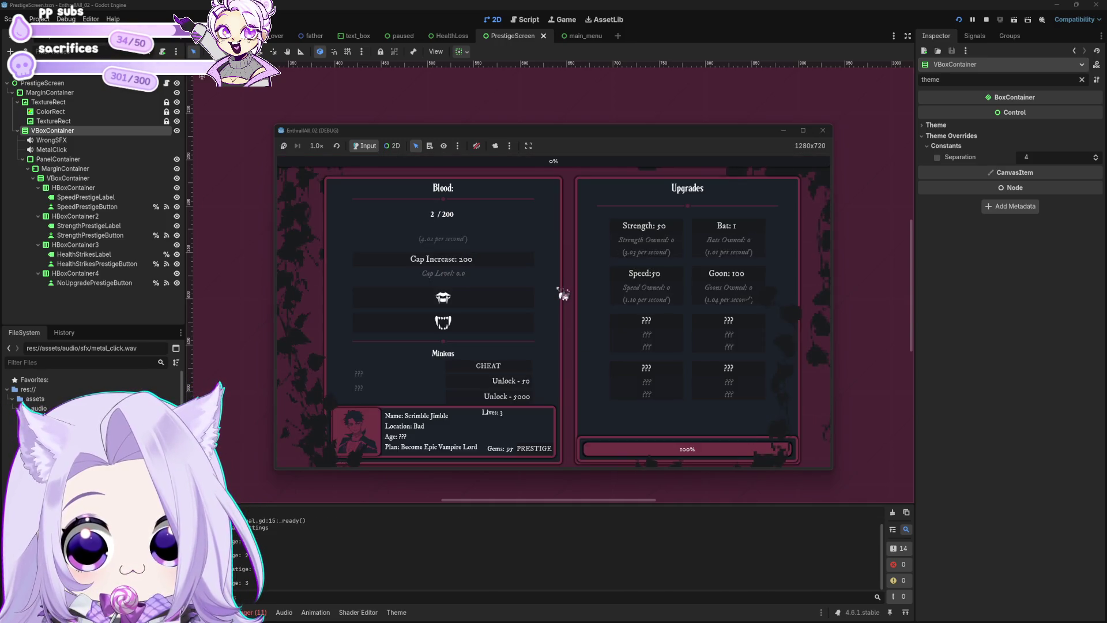
{"action": "left_click", "coordinate": [493, 300]}
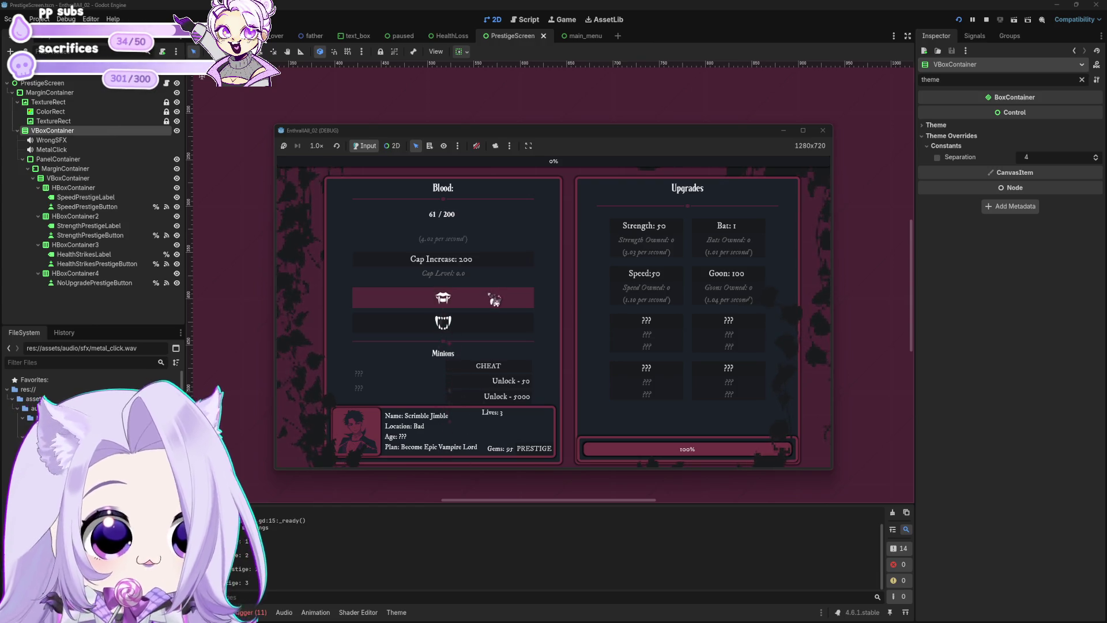
{"action": "left_click", "coordinate": [443, 259]}
{"action": "left_click", "coordinate": [556, 290]}
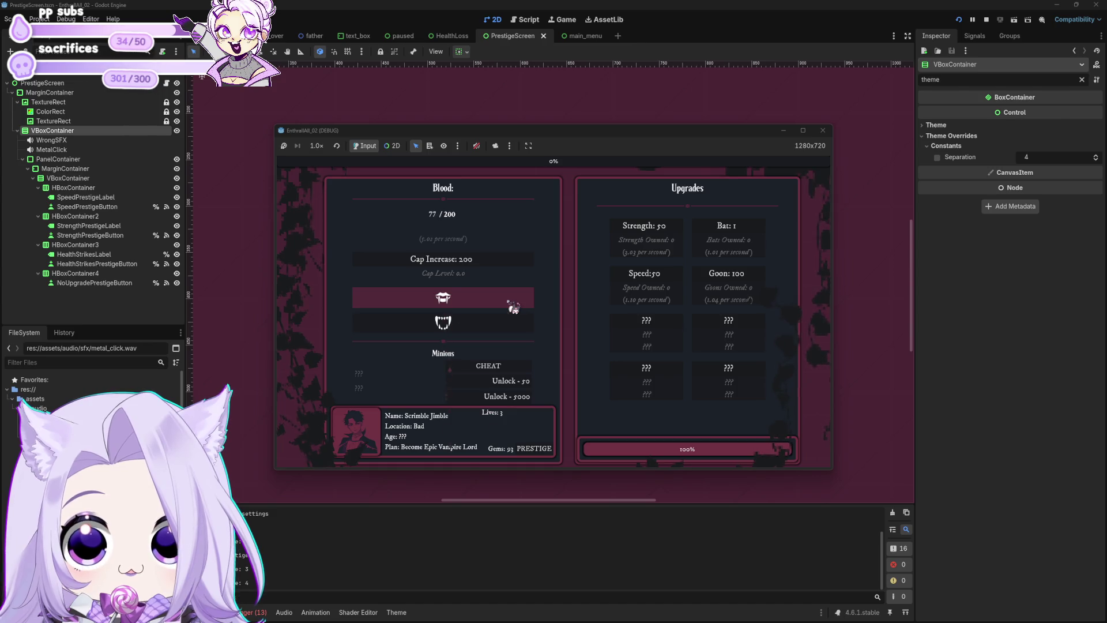
{"action": "left_click", "coordinate": [687, 271]}
{"action": "left_click", "coordinate": [587, 304]}
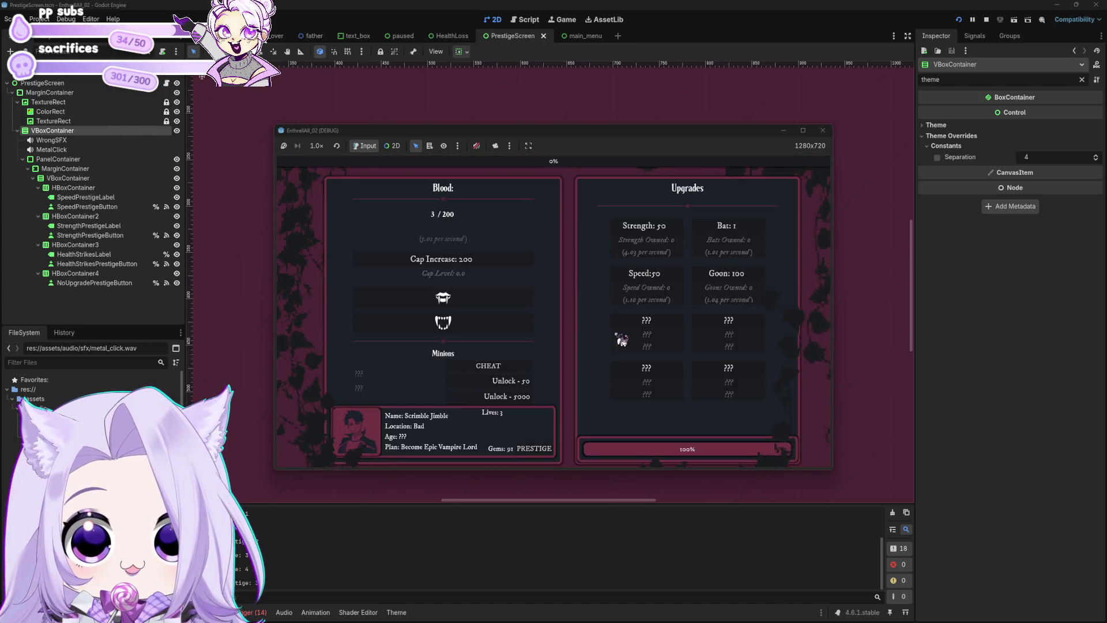
{"action": "left_click", "coordinate": [727, 232]}
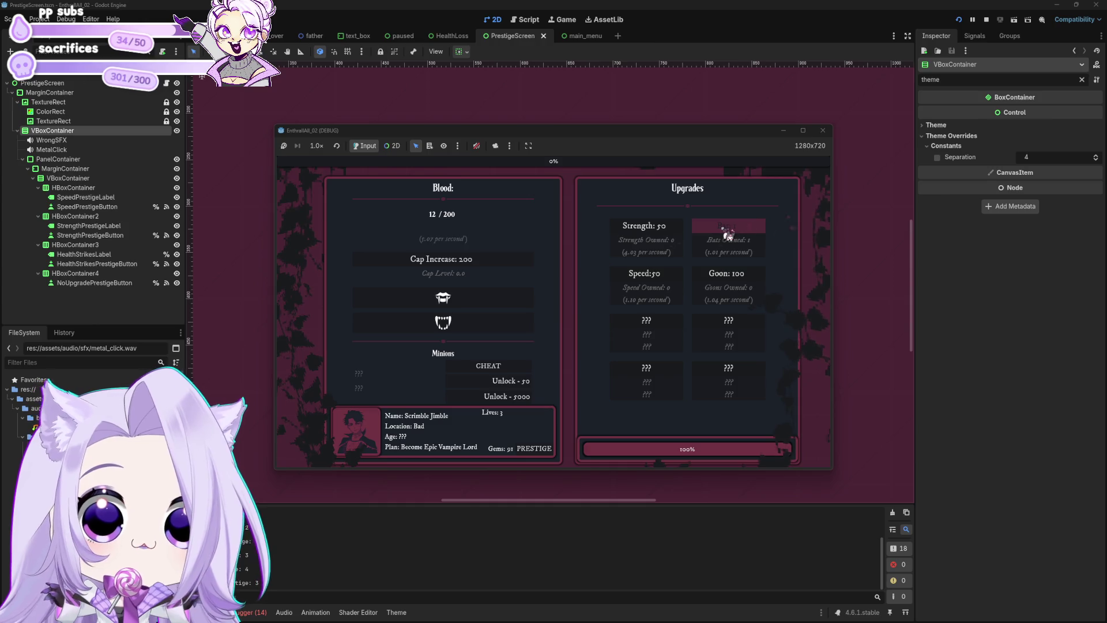
{"action": "left_click", "coordinate": [728, 233]}
{"action": "left_click", "coordinate": [728, 233]}
{"action": "left_click", "coordinate": [728, 233]}
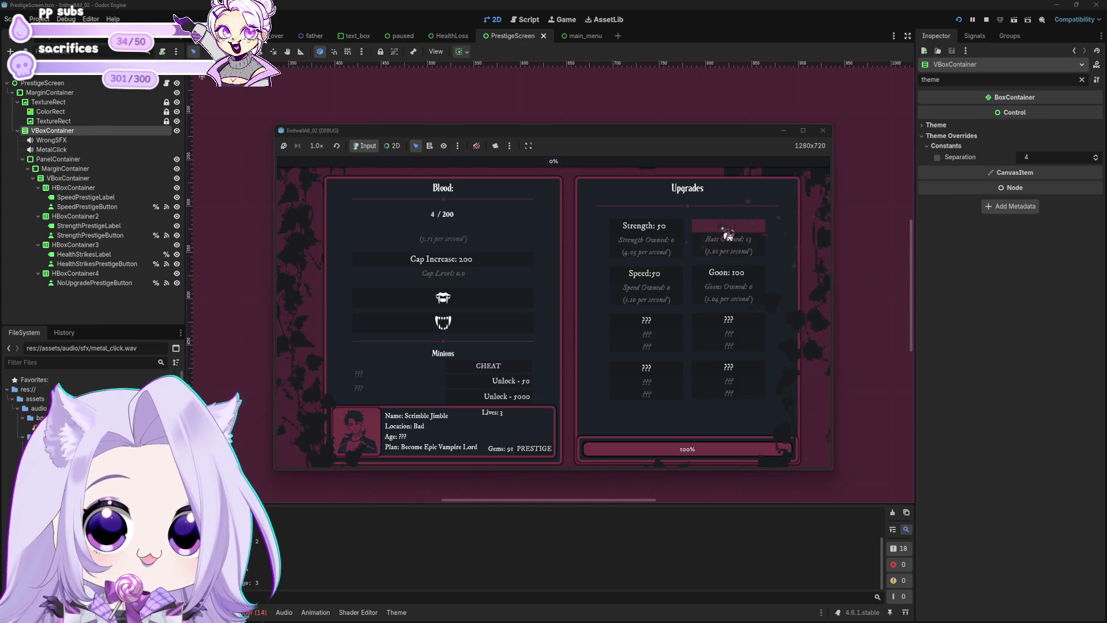
{"action": "left_click", "coordinate": [564, 299]}
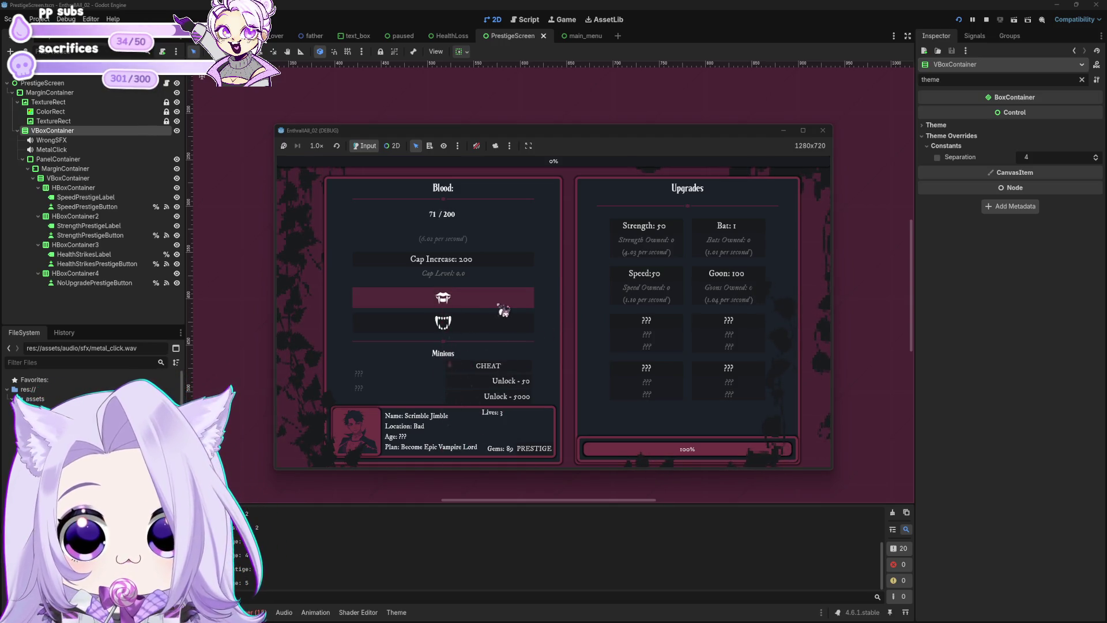
{"action": "left_click", "coordinate": [580, 321]}
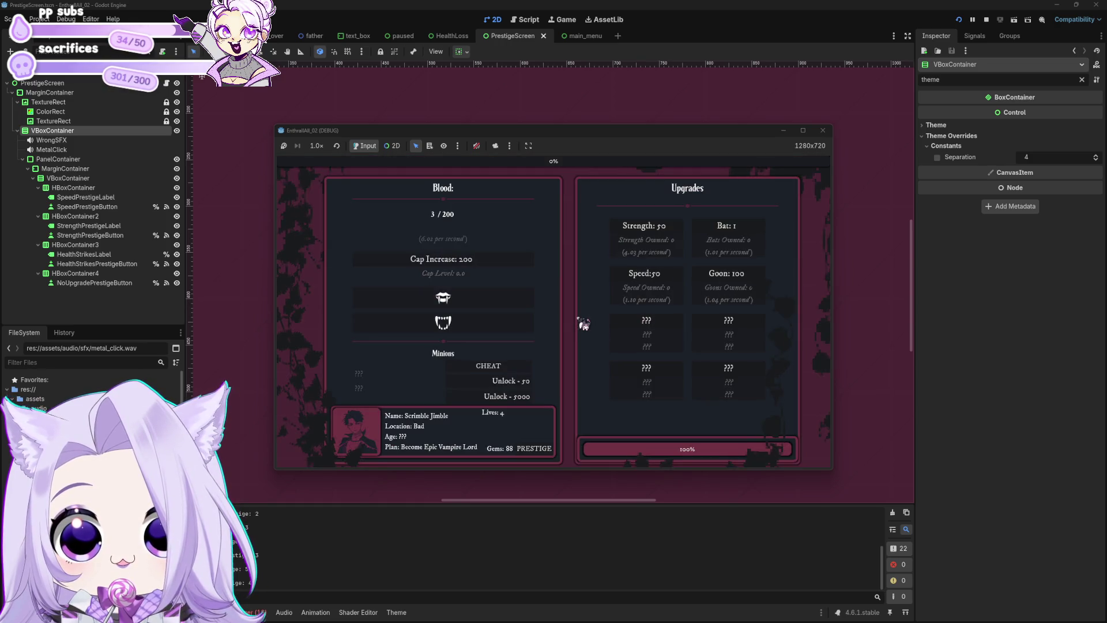
{"action": "left_click", "coordinate": [528, 306]}
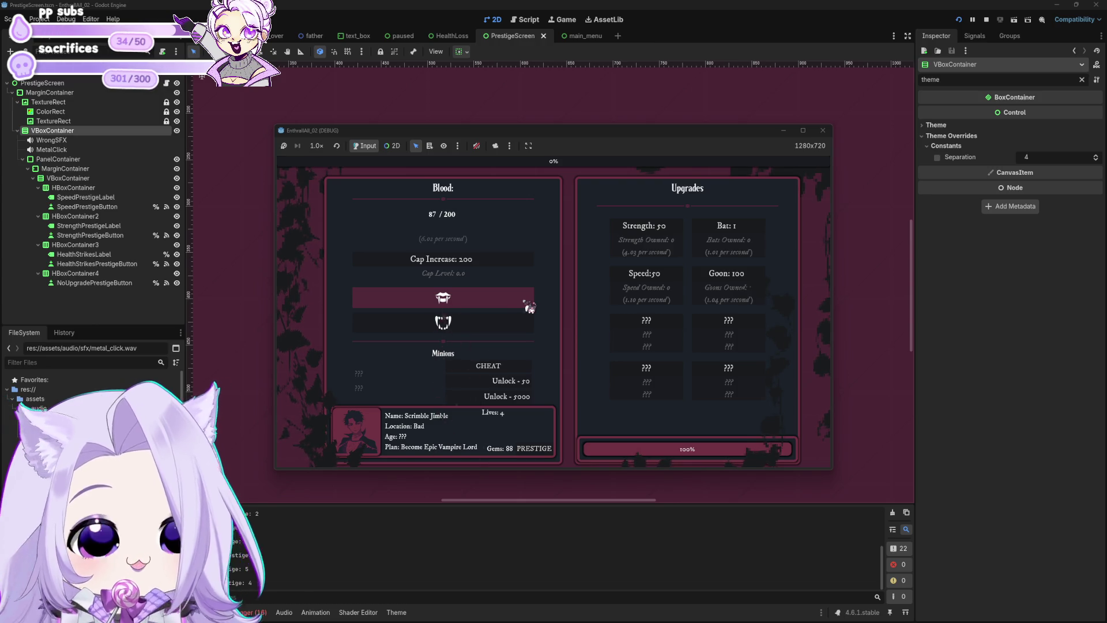
{"action": "key", "text": "grave"}
{"action": "left_click", "coordinate": [556, 324]}
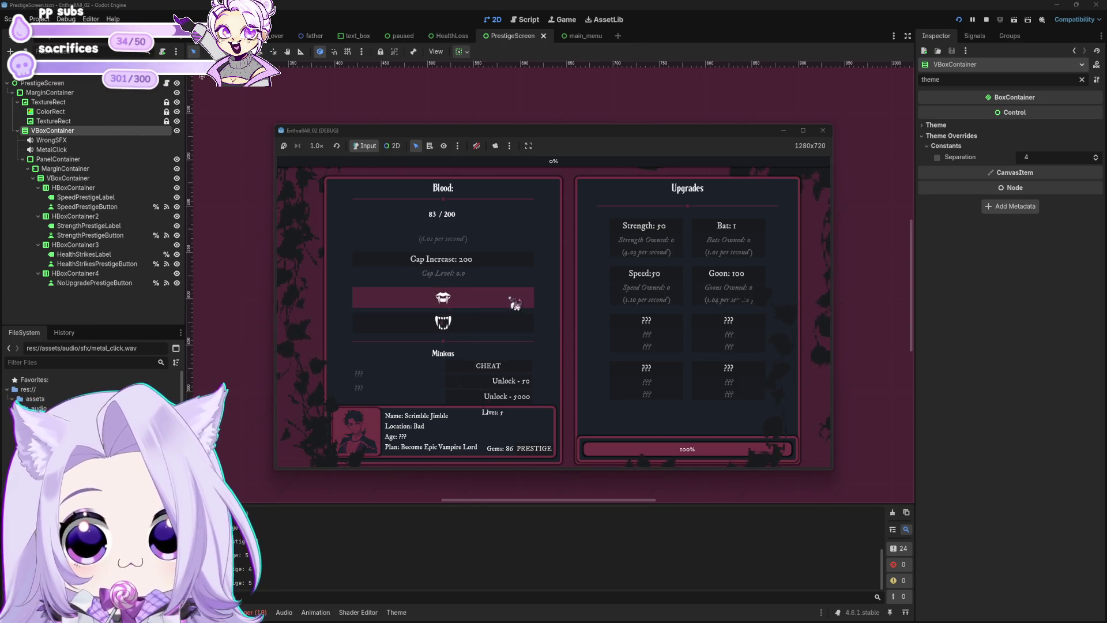
{"action": "key", "text": "grave"}
{"action": "left_click", "coordinate": [553, 339]}
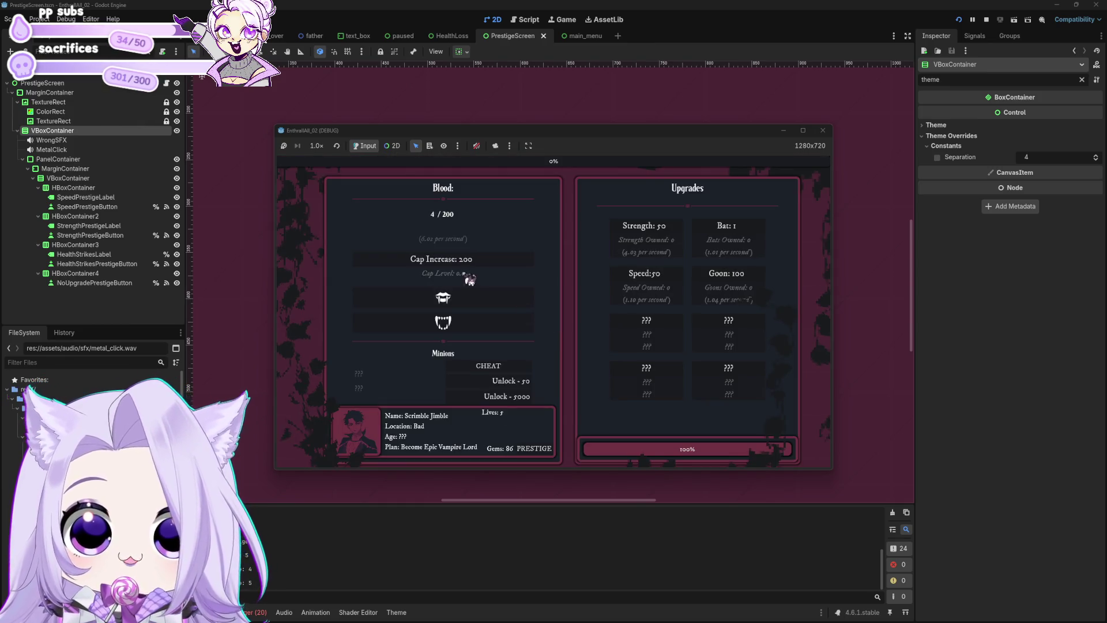
{"action": "left_click", "coordinate": [469, 300]}
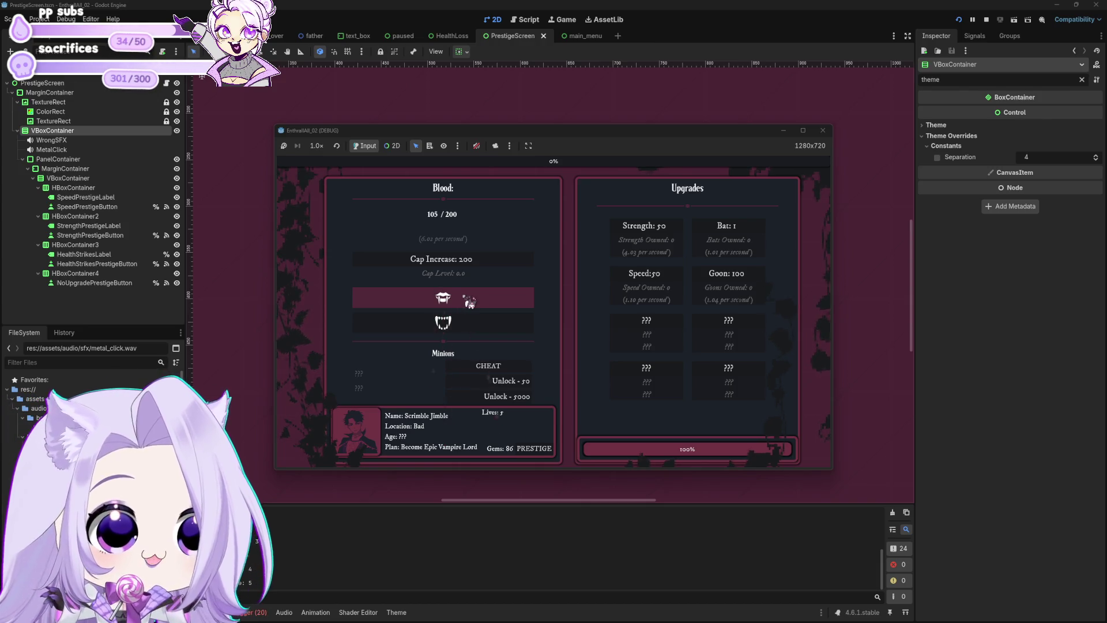
{"action": "key", "text": "grave"}
{"action": "left_click", "coordinate": [576, 323]}
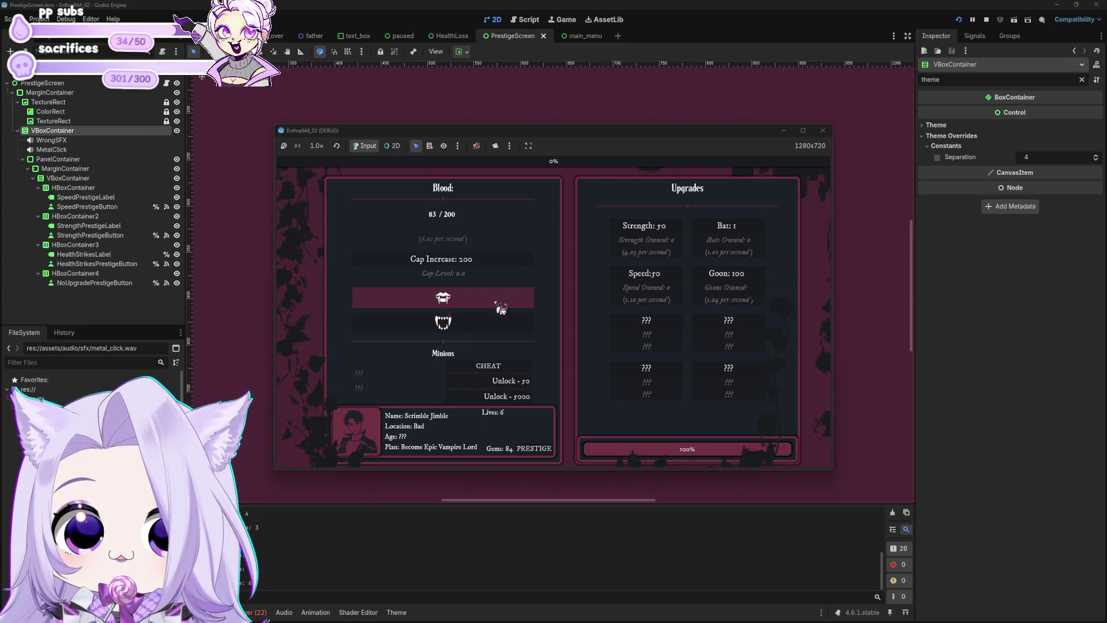
{"action": "key", "text": "grave"}
{"action": "left_click", "coordinate": [578, 324]}
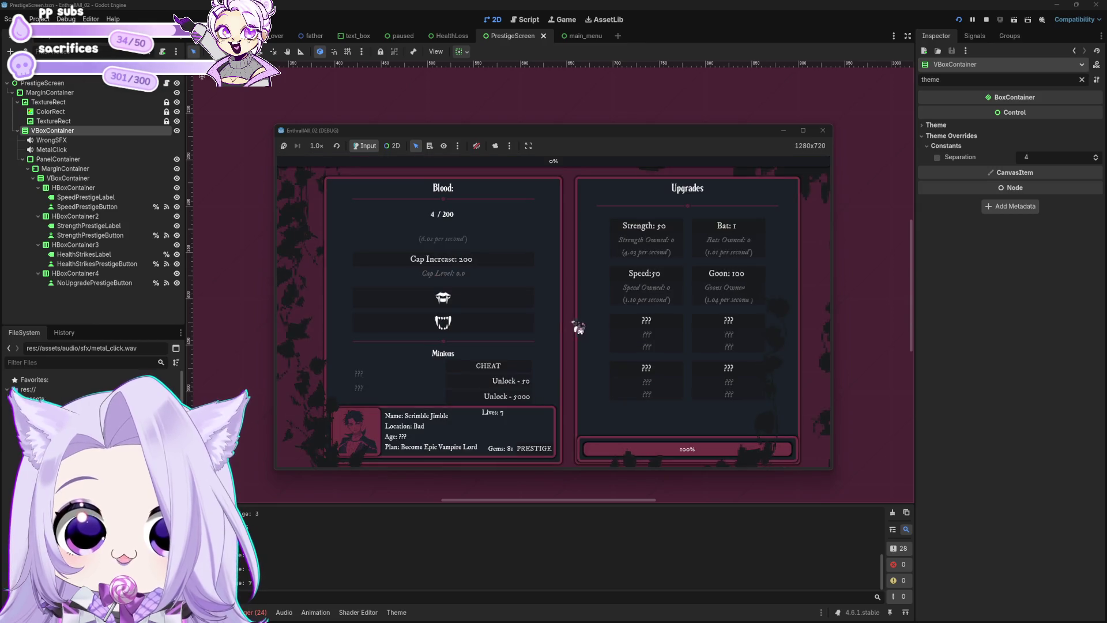
{"action": "left_click", "coordinate": [823, 129]}
{"action": "key", "text": "ctrl+s"}
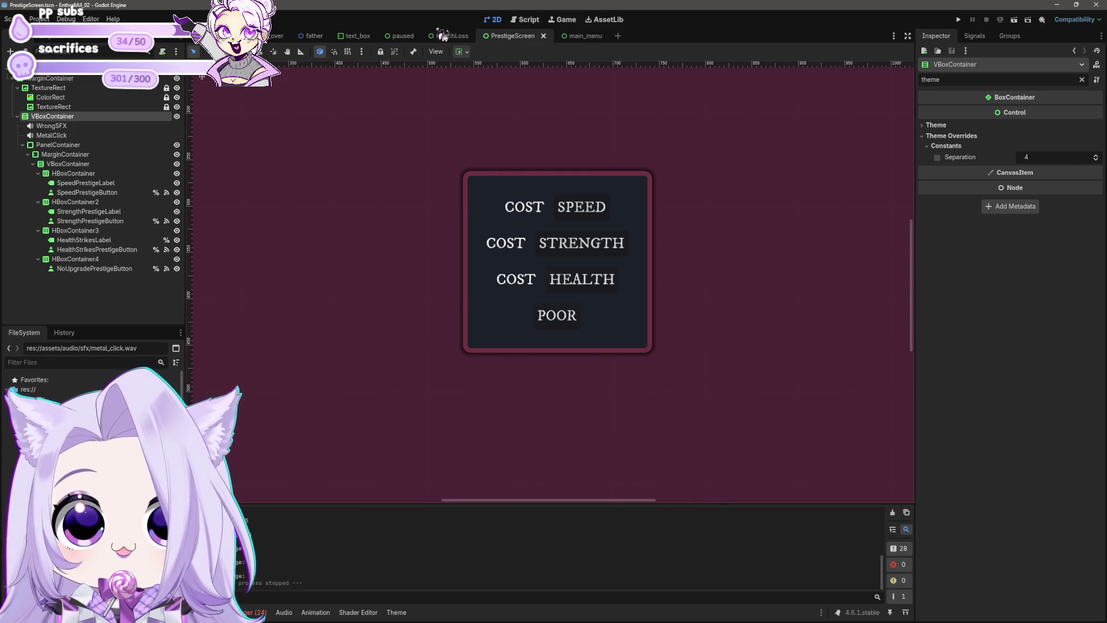
Select the HEALTH prestige button and clear the Inspector property filter to reach its Text field.
{"action": "left_click", "coordinate": [525, 279]}
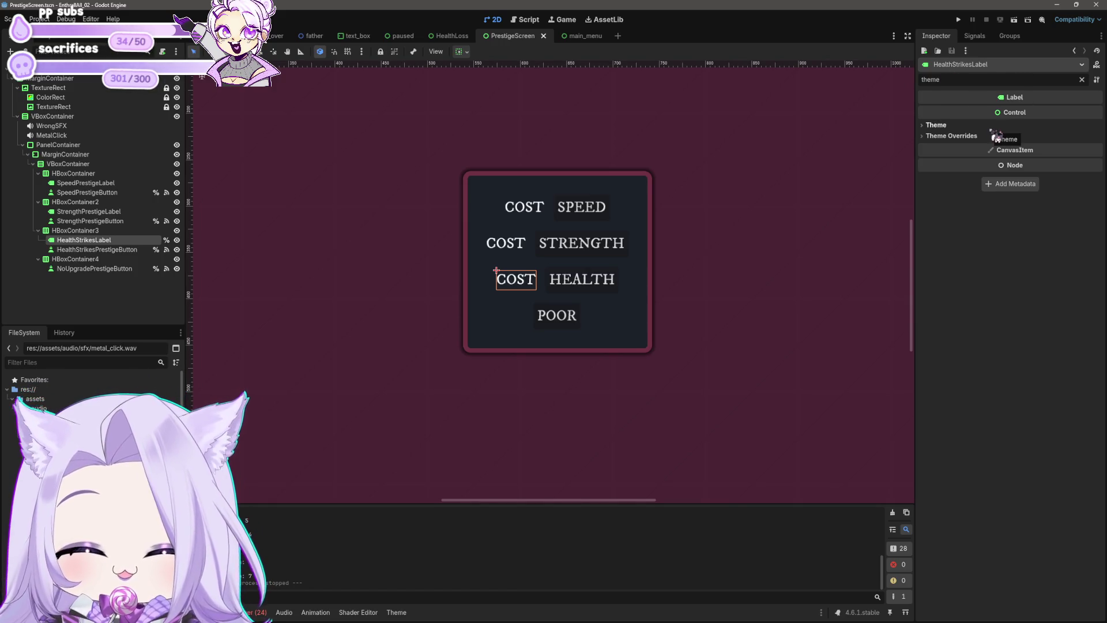
{"action": "left_click", "coordinate": [596, 292]}
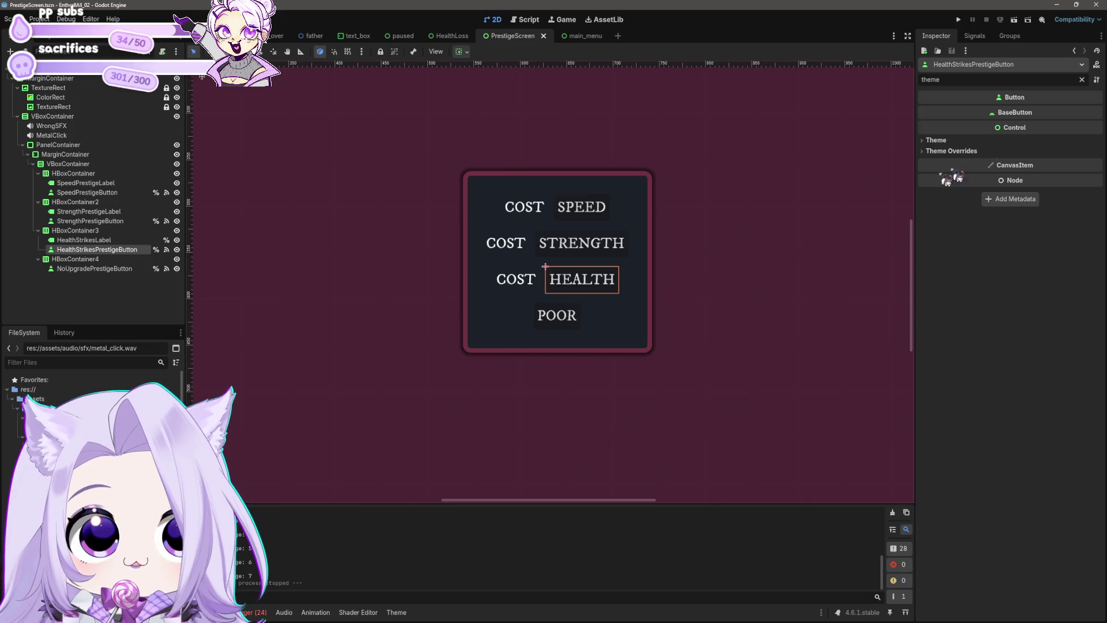
{"action": "left_click", "coordinate": [939, 151]}
{"action": "left_click", "coordinate": [939, 141]}
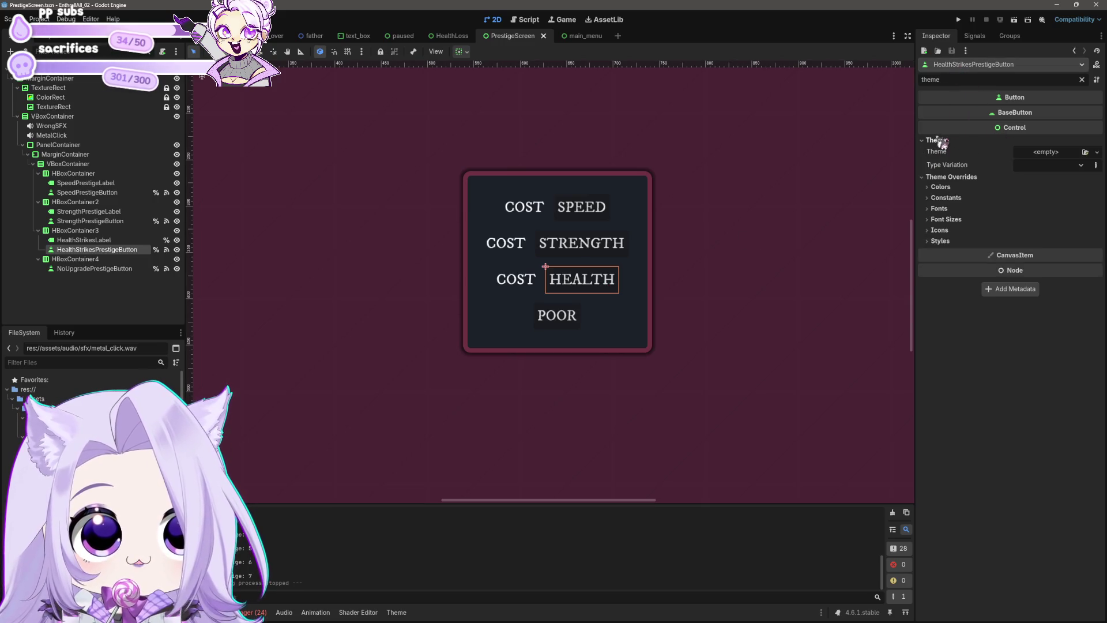
{"action": "left_click", "coordinate": [952, 80]}
{"action": "key", "text": "BackSpace"}
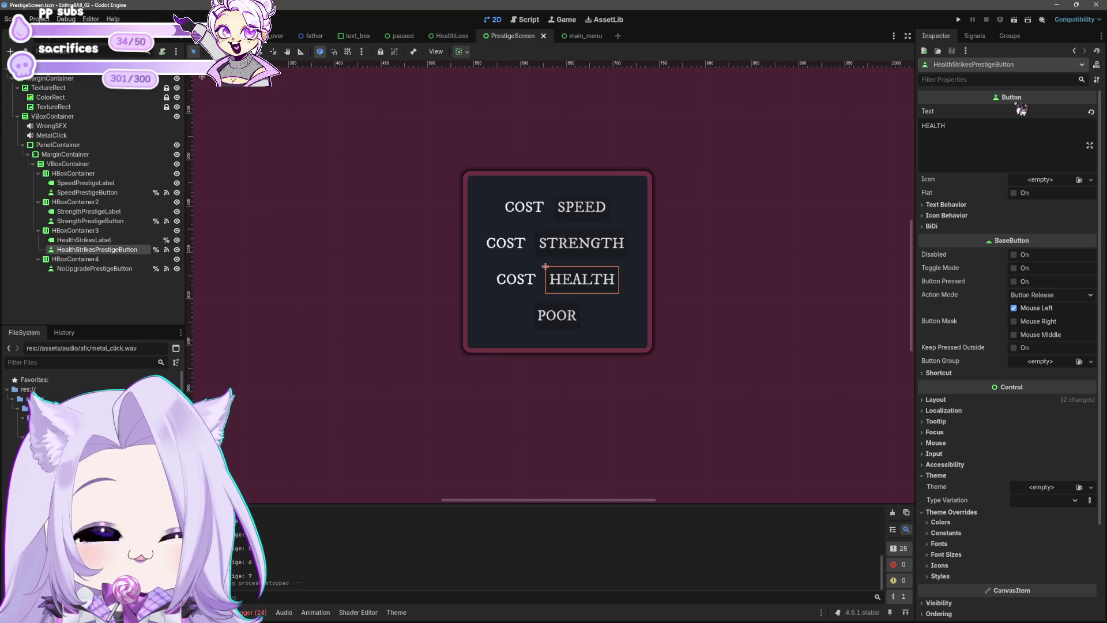
{"action": "left_click", "coordinate": [962, 125]}
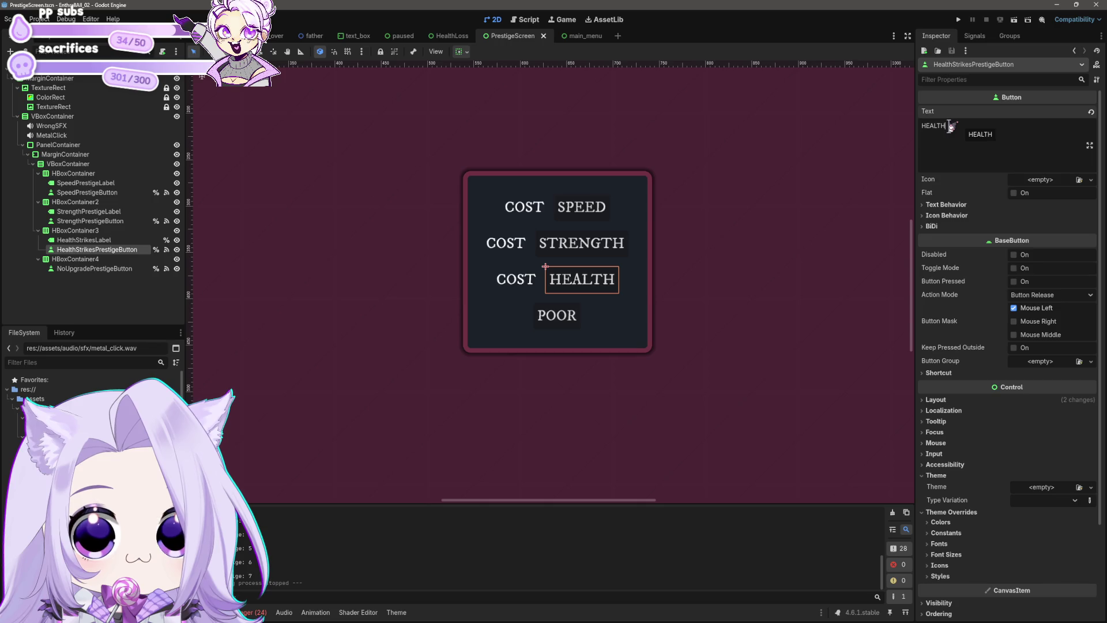
Change the COST labels beside SPEED and STRENGTH to 'SPEED:' and 'STRENGTH:'.
{"action": "left_click", "coordinate": [514, 211]}
{"action": "left_click", "coordinate": [978, 128]}
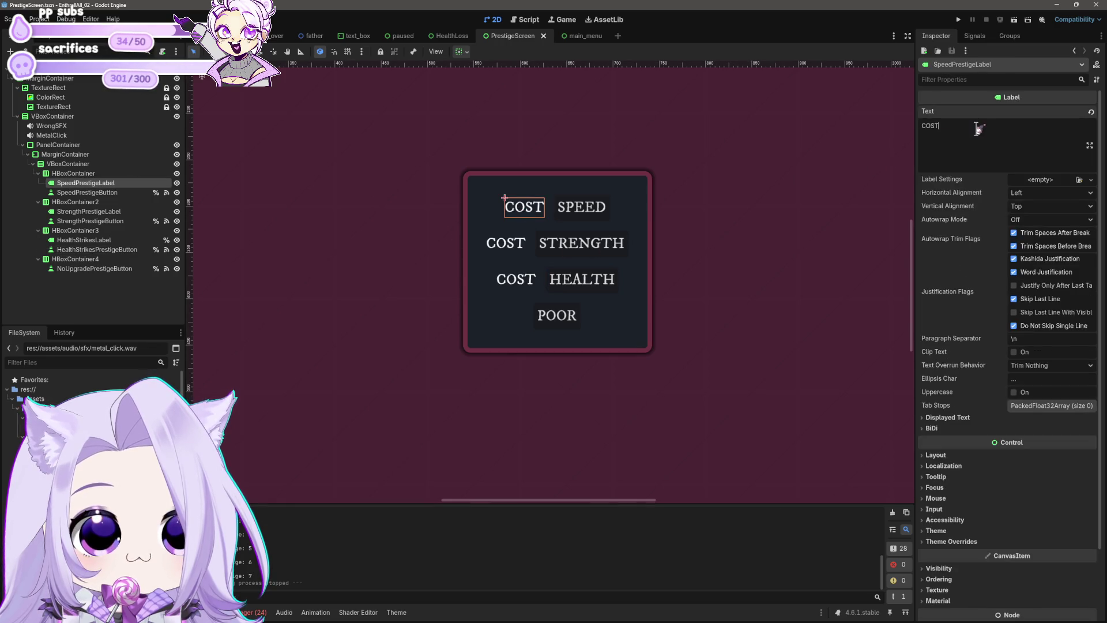
{"action": "key", "text": "ctrl+a"}
{"action": "type", "text": "SPEED:"}
{"action": "left_click", "coordinate": [510, 247]}
{"action": "left_click", "coordinate": [968, 134]}
{"action": "key", "text": "ctrl+a"}
{"action": "type", "text": "STRENGTH"}
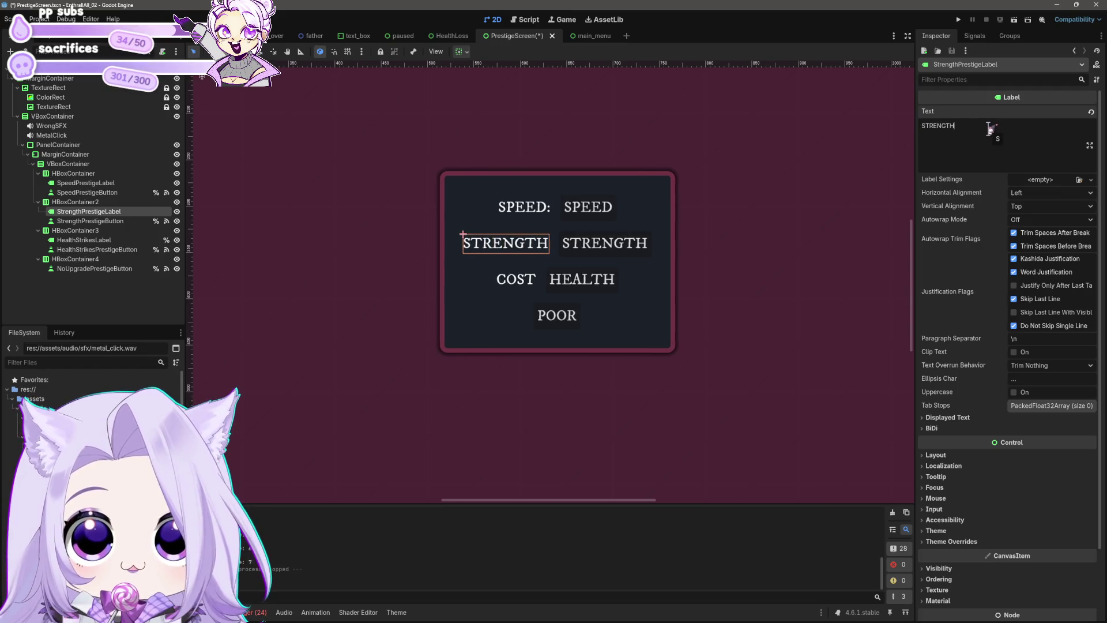
{"action": "type", "text": ":"}
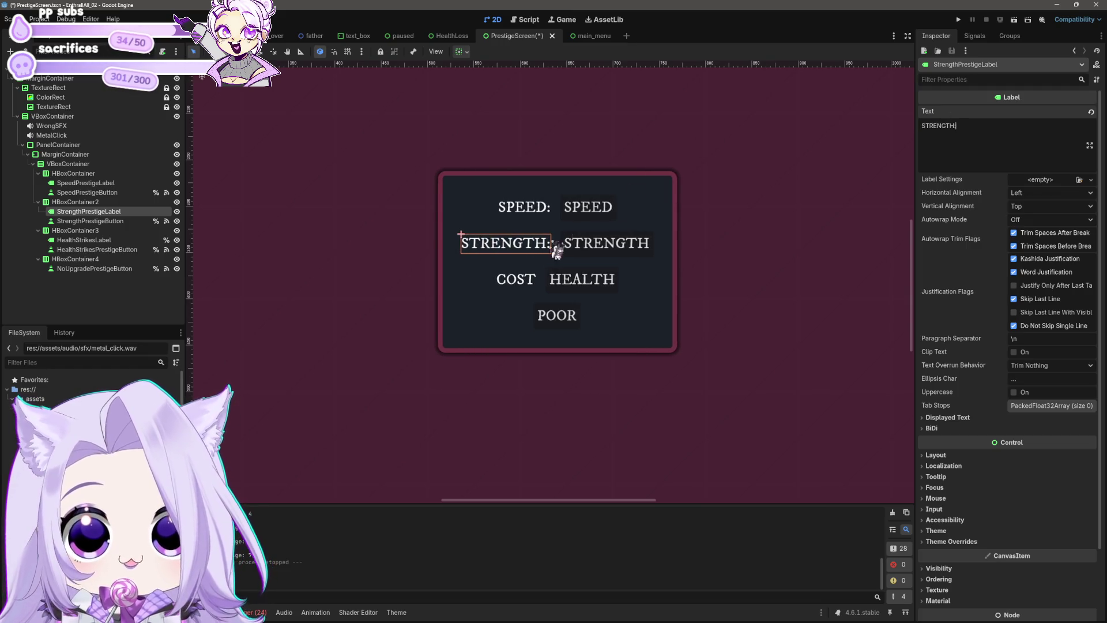
Change the COST label beside HEALTH to 'HEALTH STRIKES:'.
{"action": "left_click", "coordinate": [527, 289]}
{"action": "left_click", "coordinate": [977, 143]}
{"action": "key", "text": "ctrl+a"}
{"action": "type", "text": "HEALTH:"}
{"action": "key", "text": "BackSpace"}
{"action": "type", "text": "STRIKES:"}
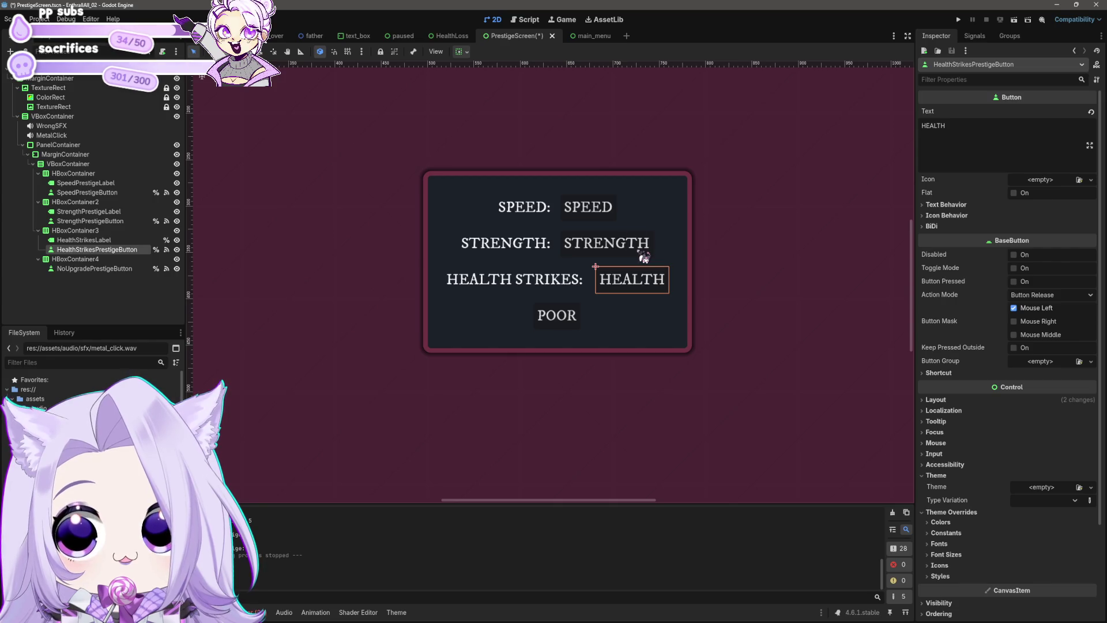
{"action": "left_click", "coordinate": [527, 20]}
Insert blank lines near the top of prestige_screen.gd and save the script and scene.
{"action": "left_click", "coordinate": [554, 196]}
{"action": "key", "text": "ctrl+s"}
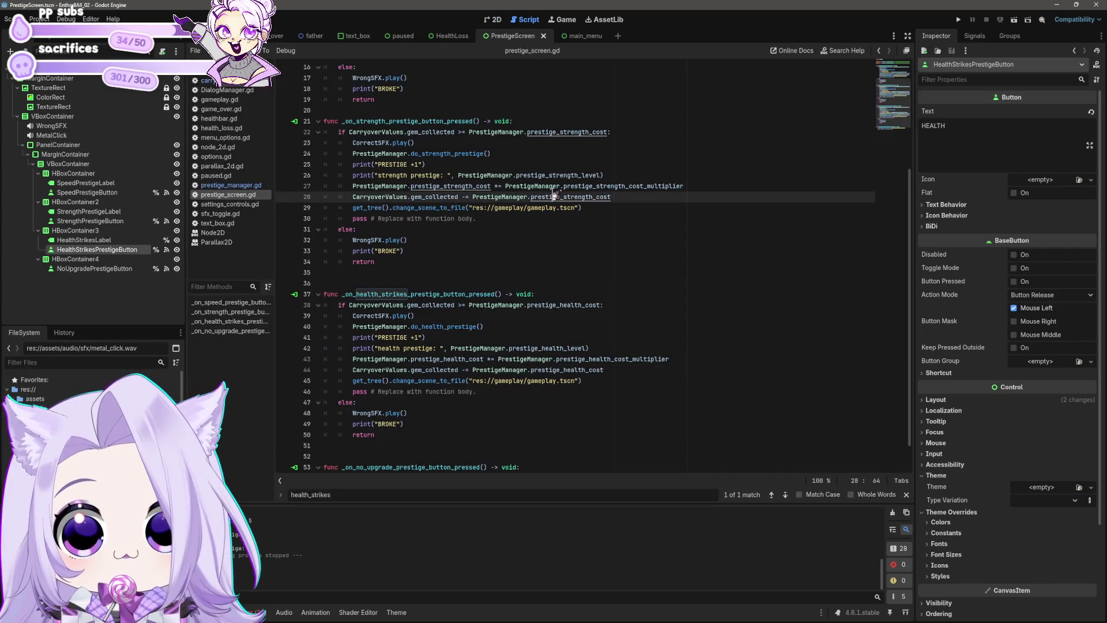
{"action": "scroll", "coordinate": [577, 201], "scroll_direction": "up", "scroll_amount": 5}
{"action": "left_click", "coordinate": [360, 112]}
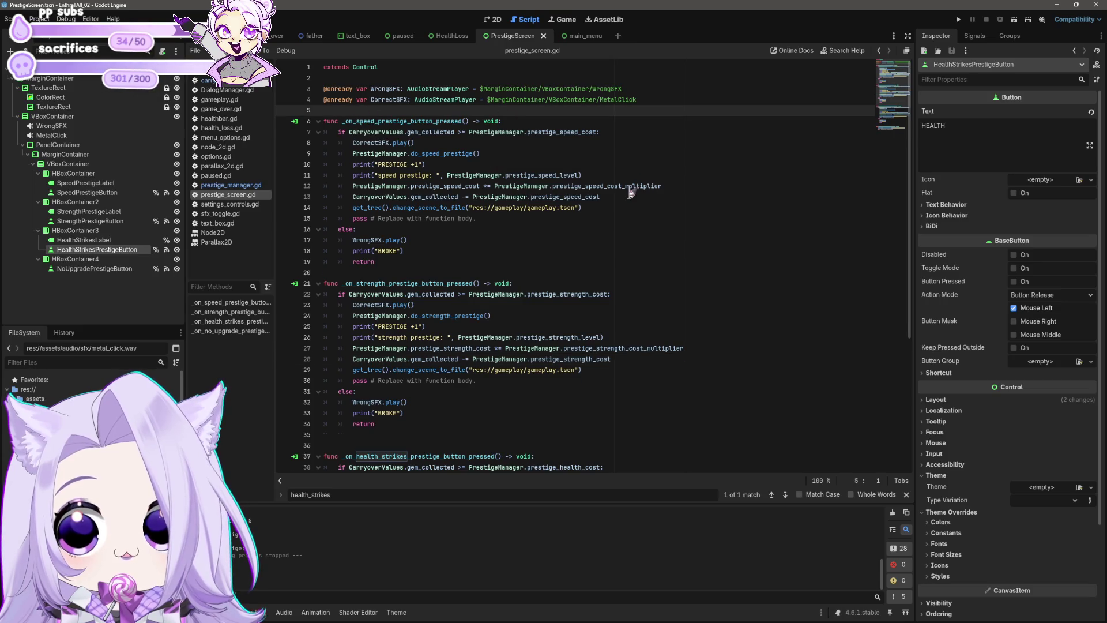
{"action": "key", "text": "Return"}
{"action": "key", "text": "Return"}
{"action": "key", "text": "Return"}
{"action": "key", "text": "Up"}
{"action": "key", "text": "Up"}
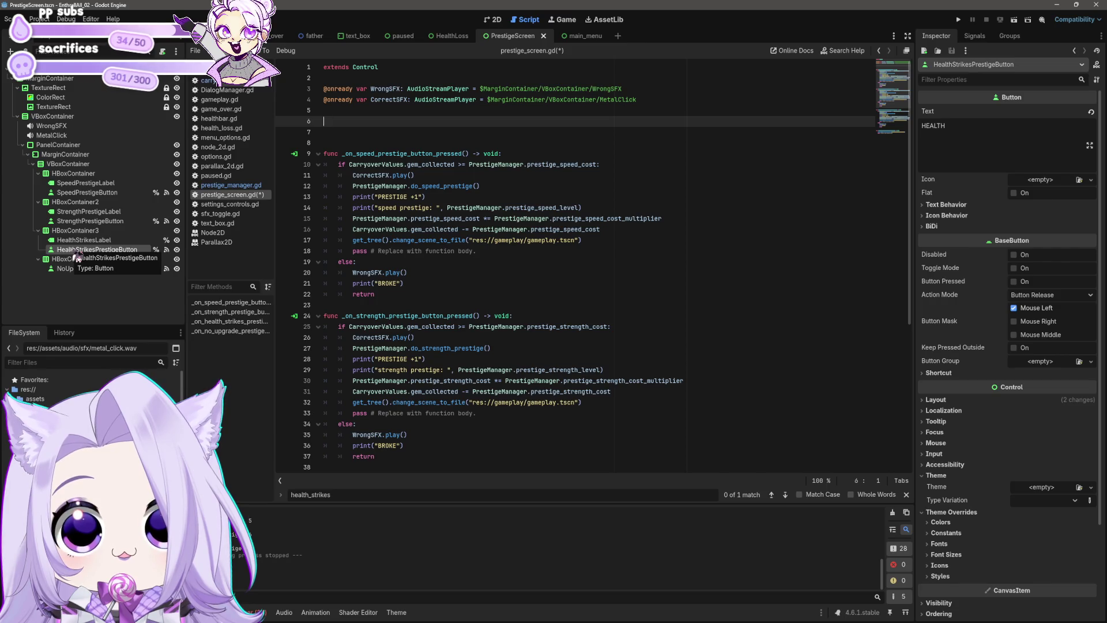
{"action": "left_click", "coordinate": [424, 241]}
{"action": "key", "text": "ctrl+s"}
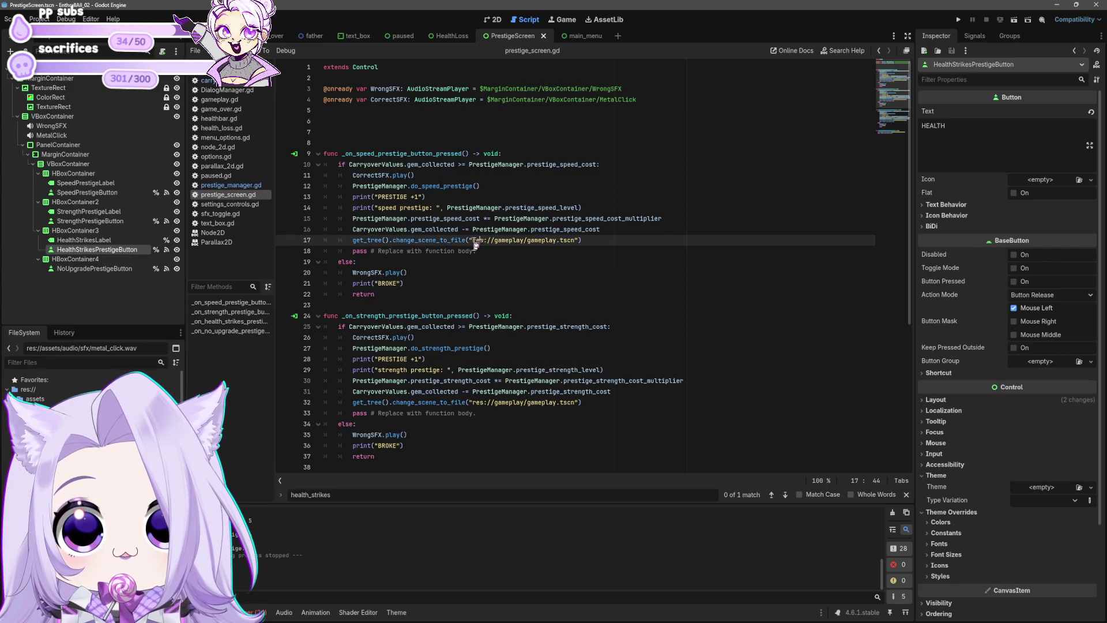
{"action": "left_click", "coordinate": [380, 122]}
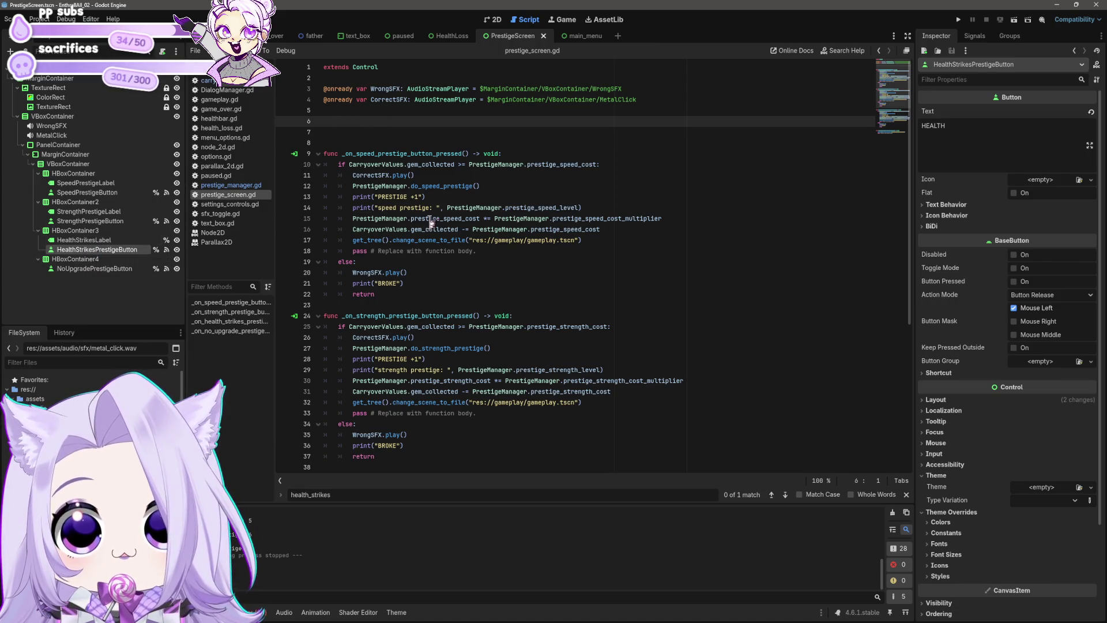
Look through carryover_values.gd, then gameplay.gd, for the health_strikes code.
{"action": "left_click", "coordinate": [210, 81]}
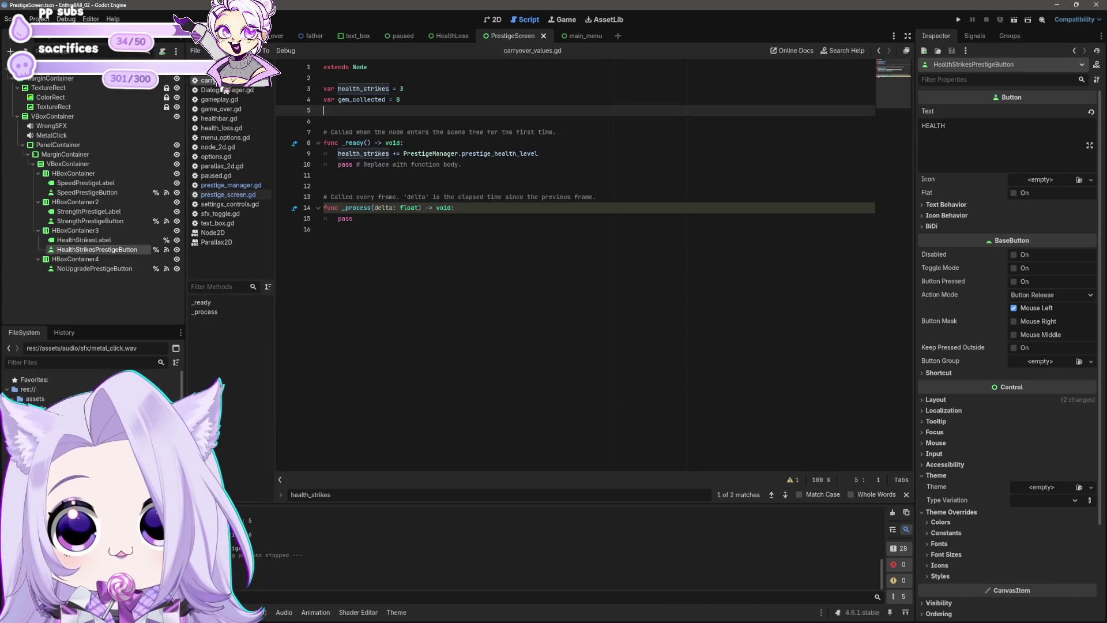
{"action": "left_click", "coordinate": [219, 99]}
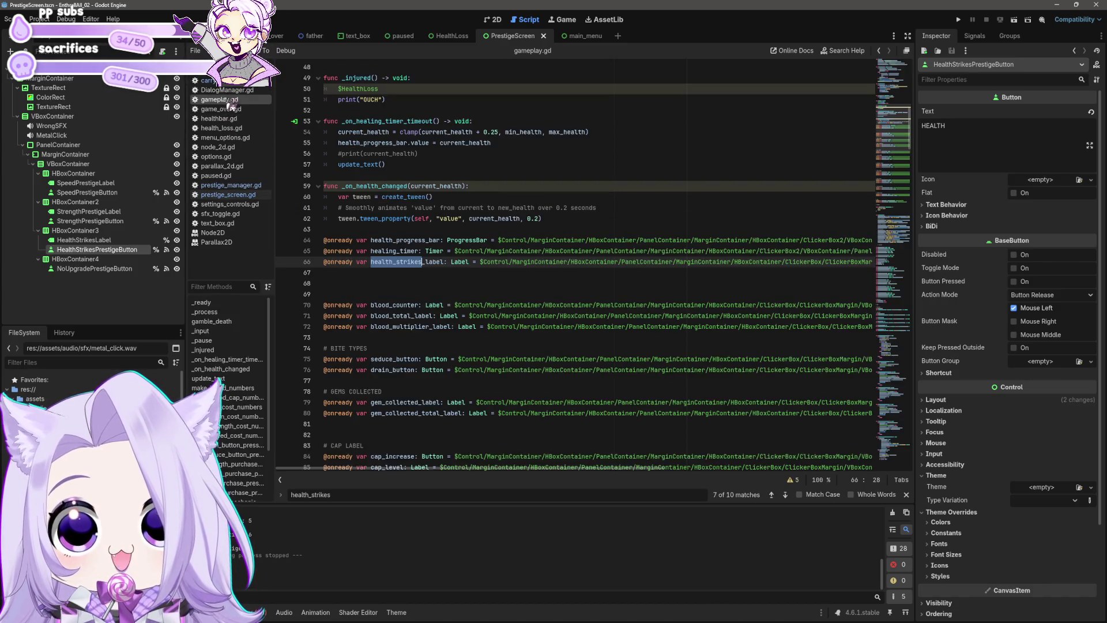
{"action": "scroll", "coordinate": [521, 203], "scroll_direction": "down", "scroll_amount": 20}
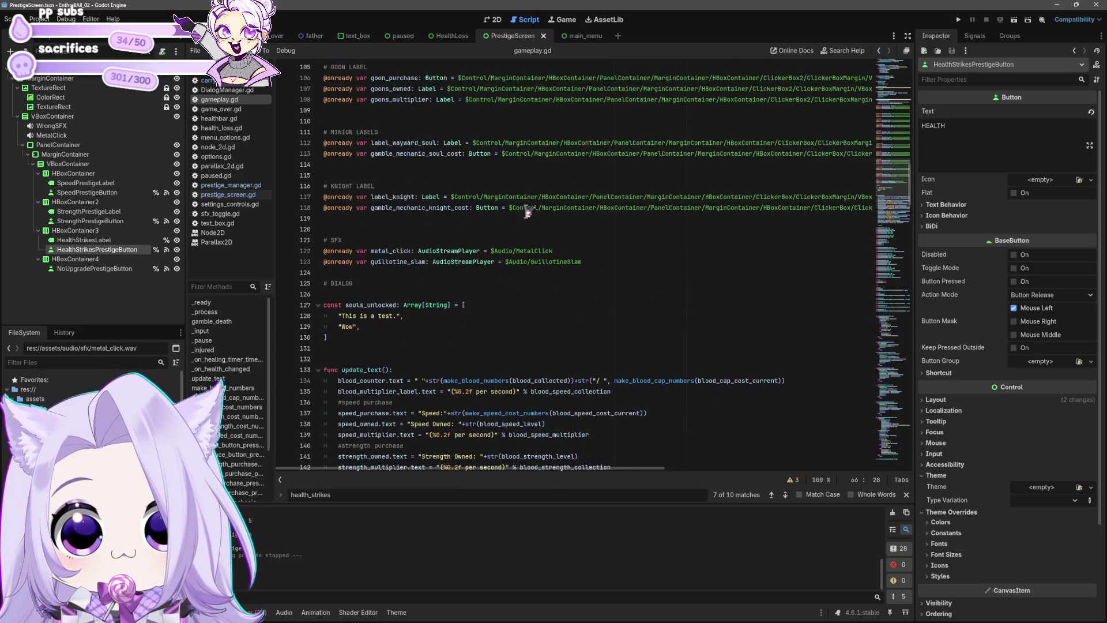
Copy lines 151–154 of gameplay.gd's update_text (cap, gem, health_strikes) and view prestige_manager.gd.
{"action": "scroll", "coordinate": [527, 211], "scroll_direction": "down", "scroll_amount": 5}
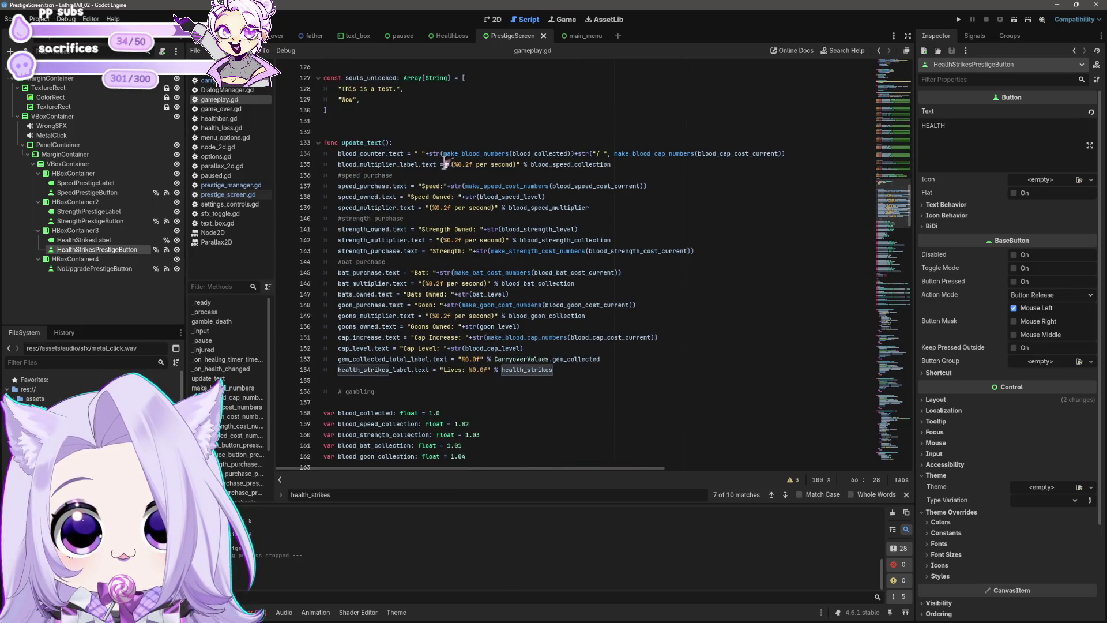
{"action": "mouse_move", "coordinate": [555, 163]}
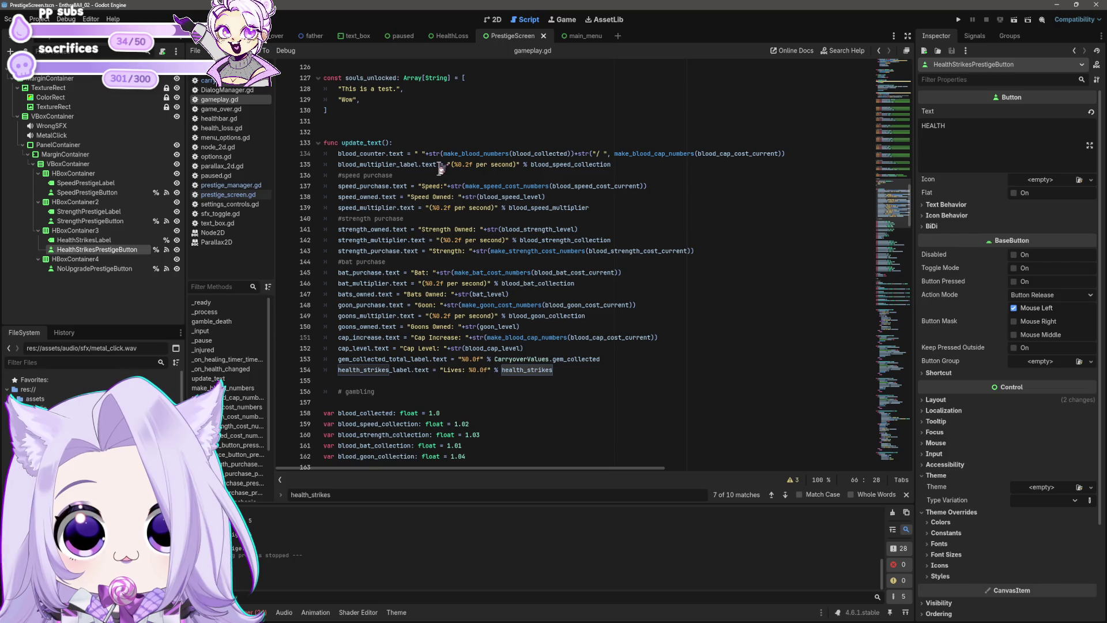
{"action": "scroll", "coordinate": [482, 309], "scroll_direction": "up", "scroll_amount": 6}
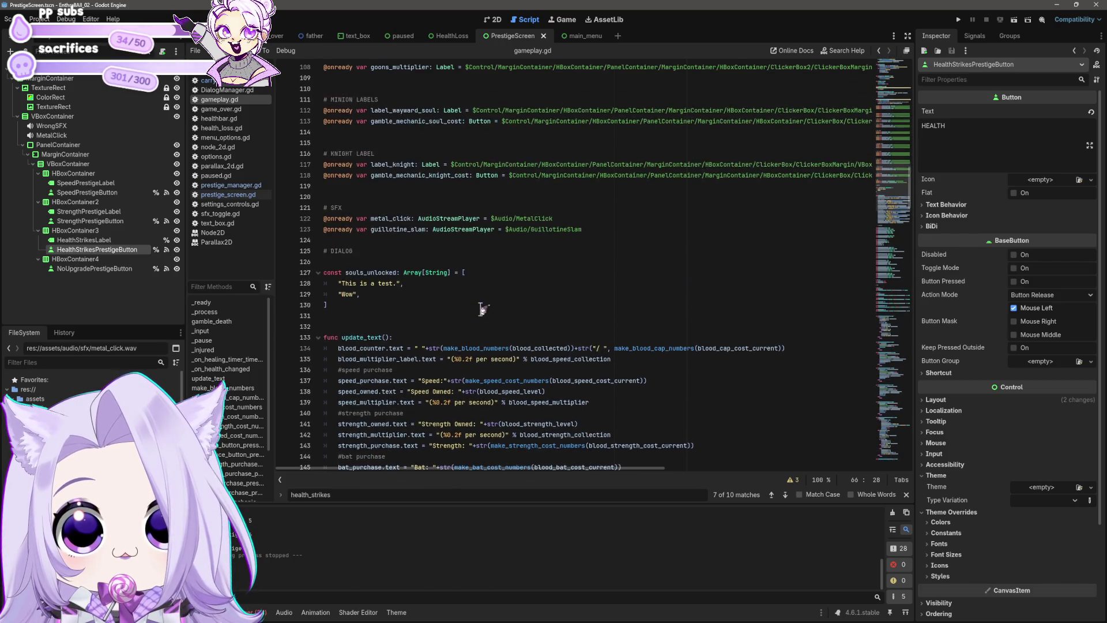
{"action": "scroll", "coordinate": [482, 309], "scroll_direction": "up", "scroll_amount": 6}
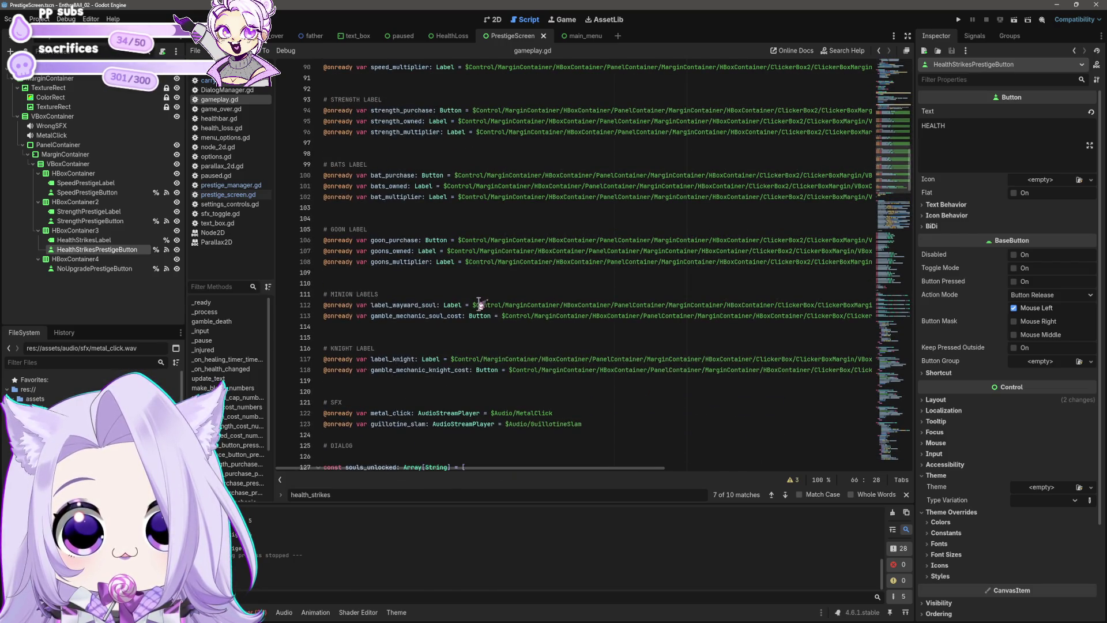
{"action": "scroll", "coordinate": [480, 305], "scroll_direction": "down", "scroll_amount": 13}
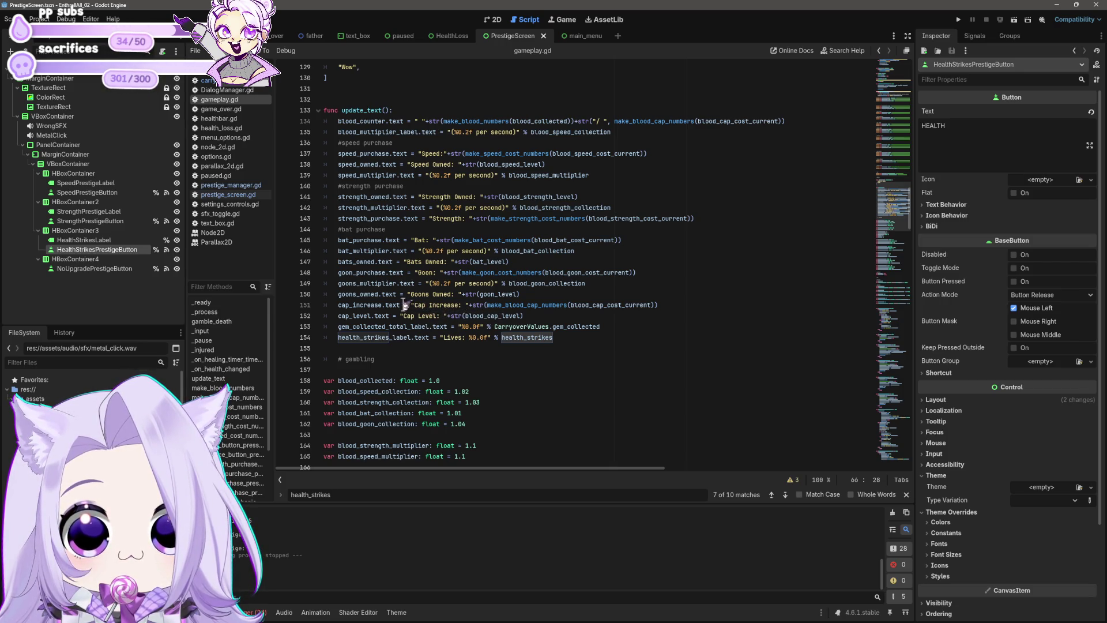
{"action": "mouse_move", "coordinate": [577, 338]}
{"action": "left_mouse_down"}
{"action": "mouse_move", "coordinate": [404, 327]}
{"action": "mouse_move", "coordinate": [324, 304]}
{"action": "left_mouse_up"}
{"action": "key", "text": "ctrl+c"}
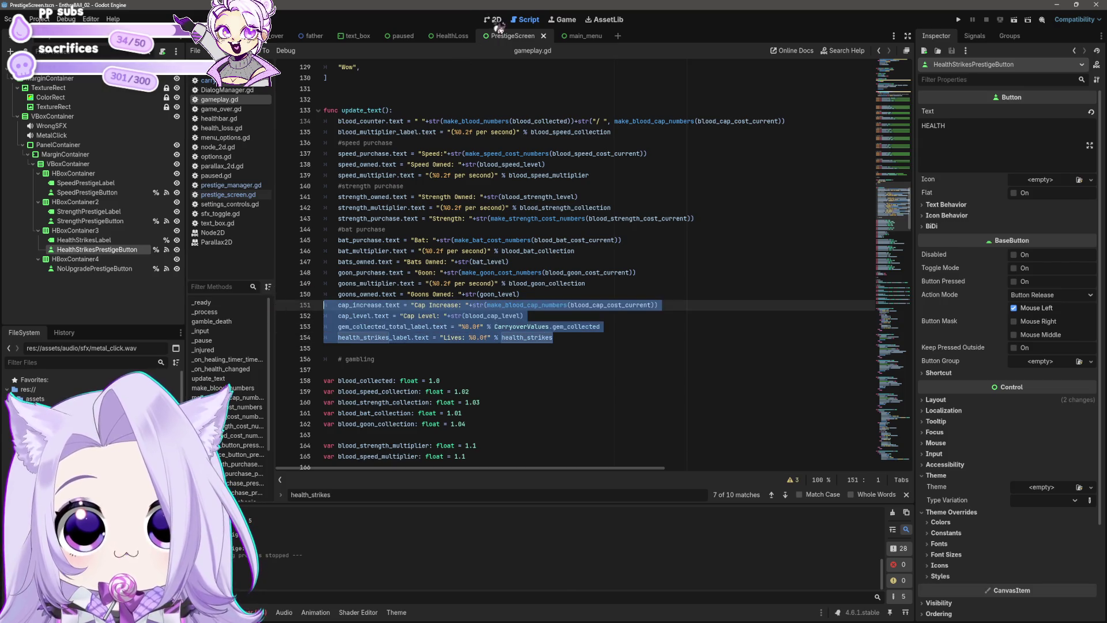
{"action": "left_click", "coordinate": [228, 194]}
{"action": "left_click", "coordinate": [231, 185]}
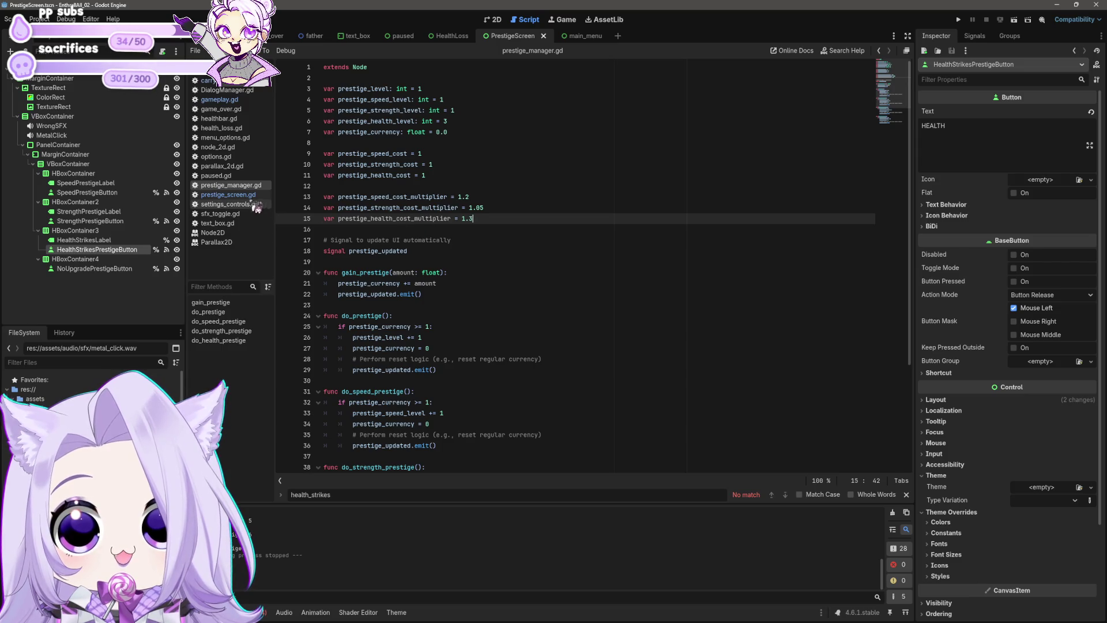
Paste the four copied text-update lines into prestige_screen.gd and add a function header above them.
{"action": "left_click", "coordinate": [251, 195]}
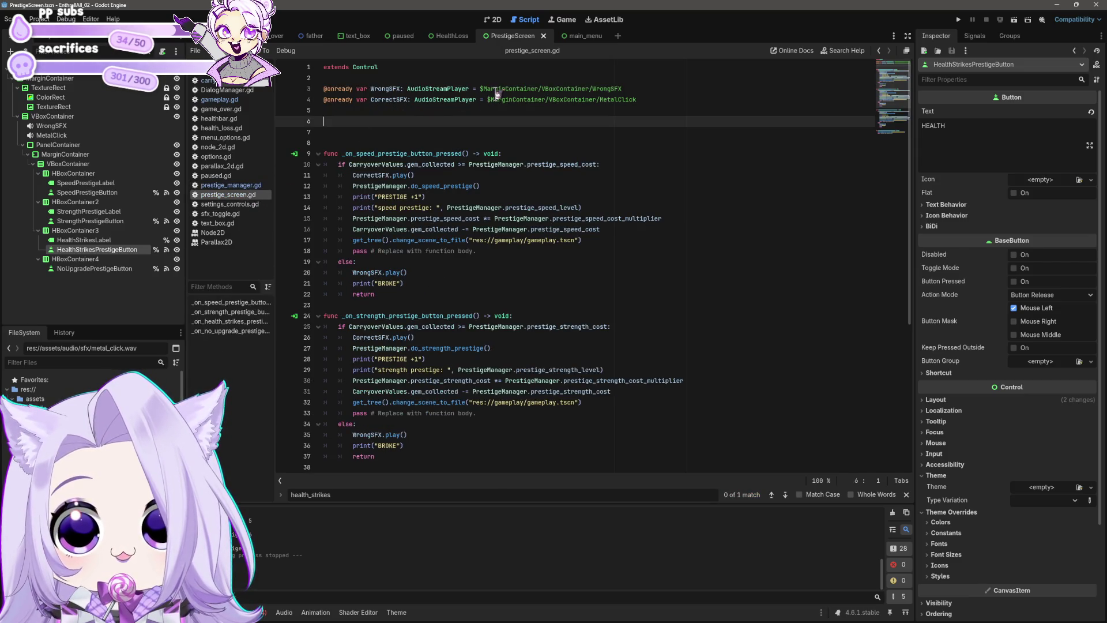
{"action": "key", "text": "ctrl+v"}
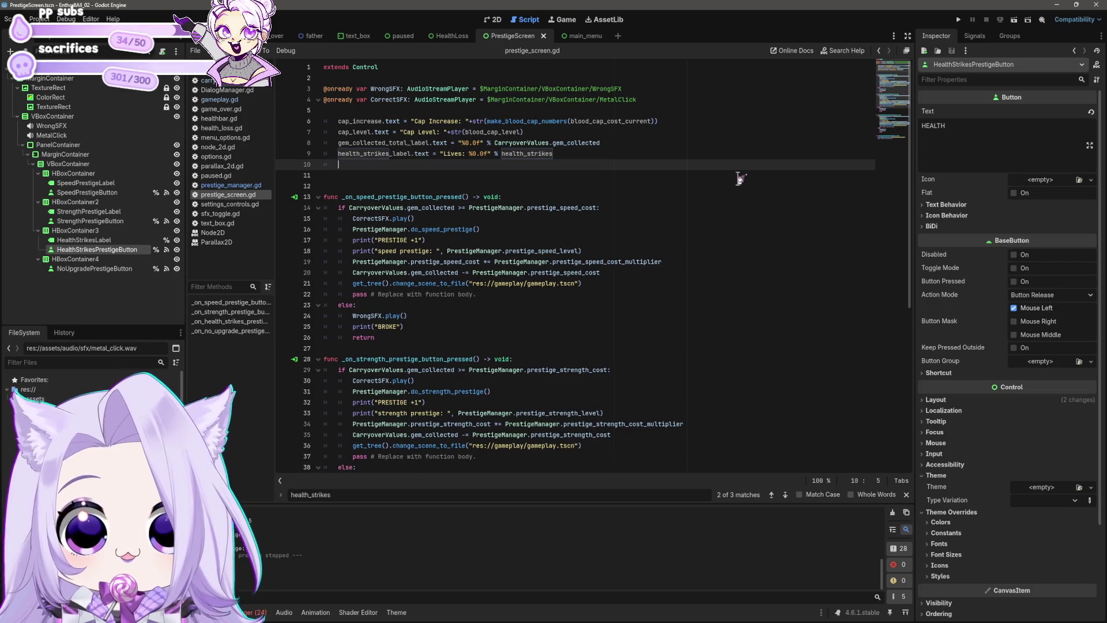
{"action": "key", "text": "Return"}
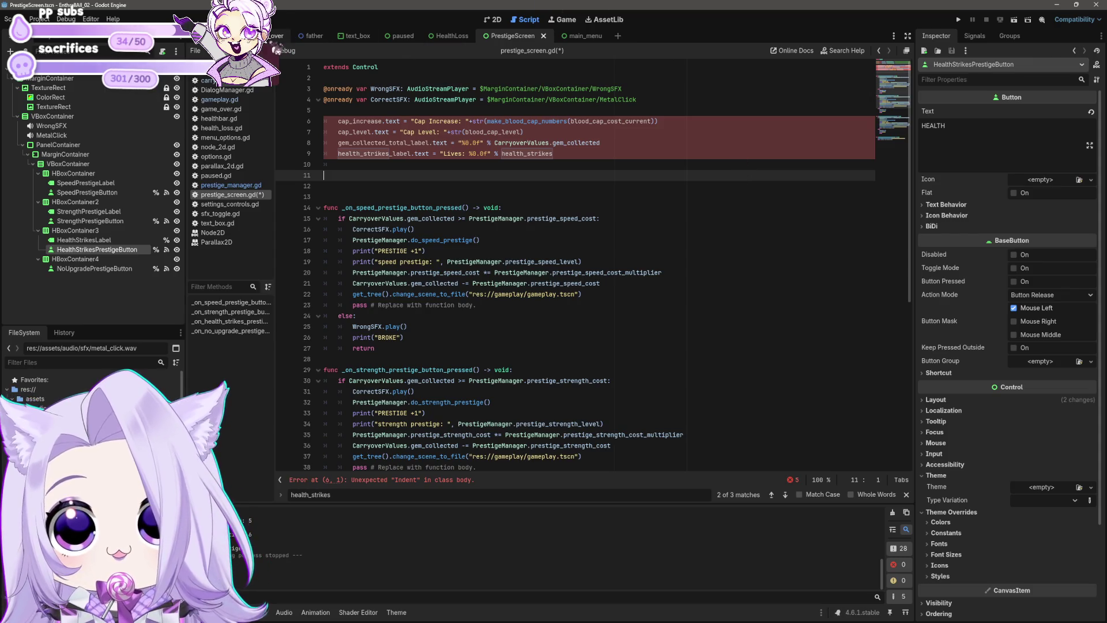
{"action": "left_click", "coordinate": [213, 36]}
{"action": "left_click", "coordinate": [518, 36]}
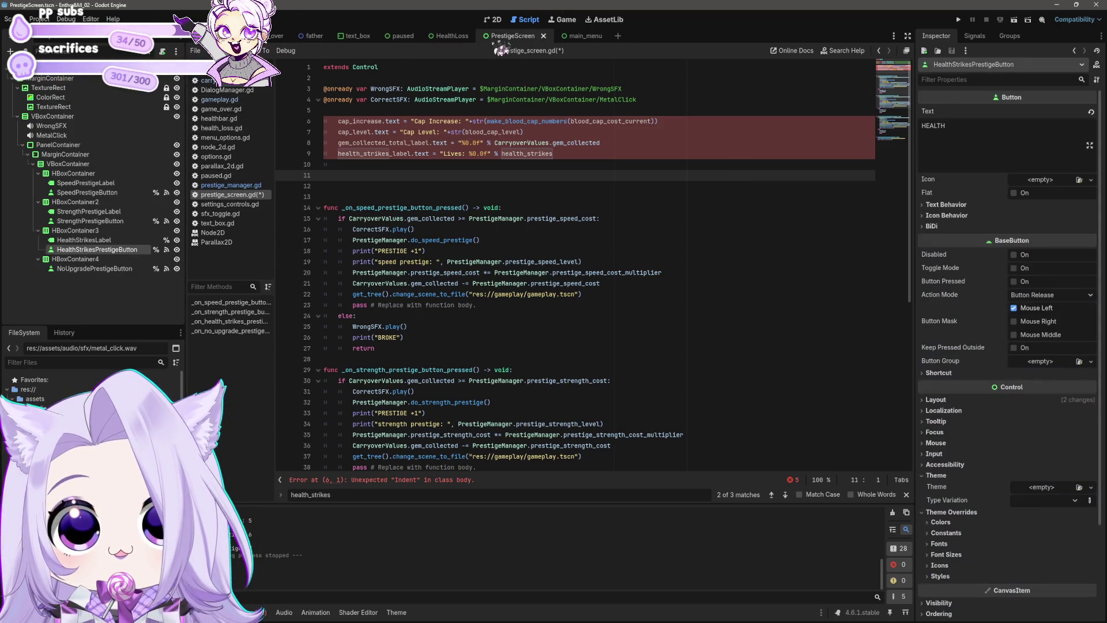
{"action": "left_click", "coordinate": [331, 109]}
{"action": "key", "text": "Return"}
{"action": "key", "text": "Return"}
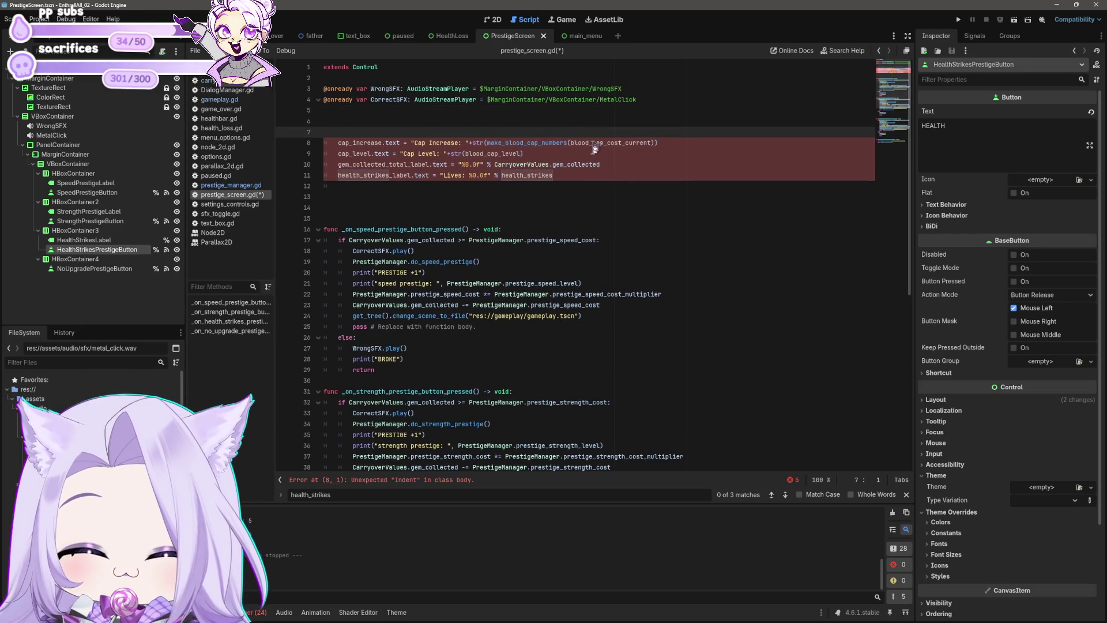
{"action": "type", "text": "func u"}
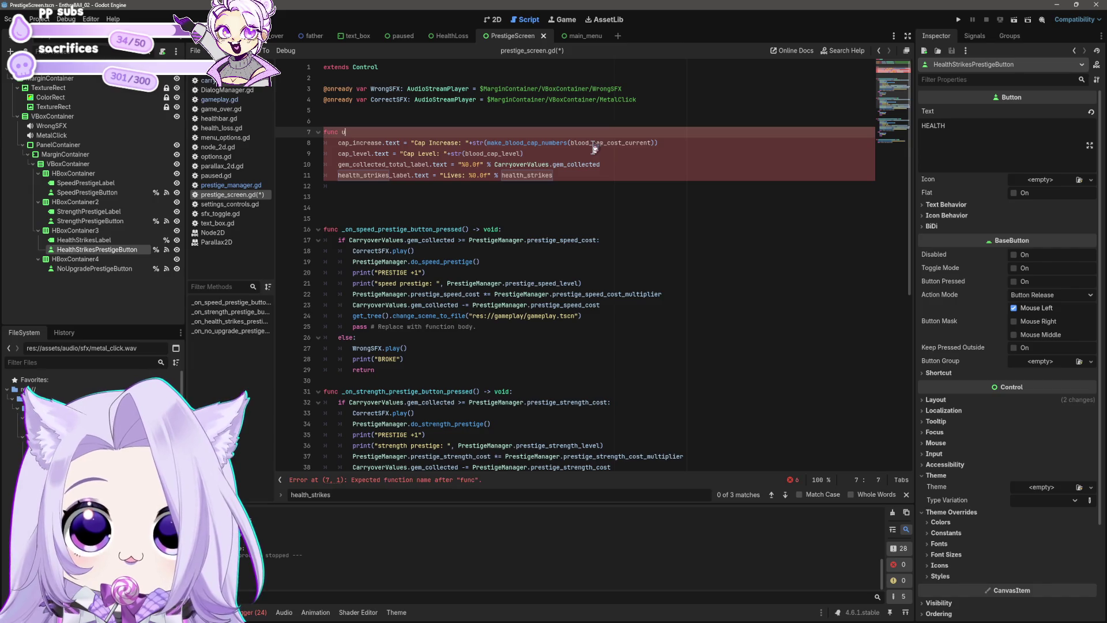
{"action": "type", "text": "pdate_text"}
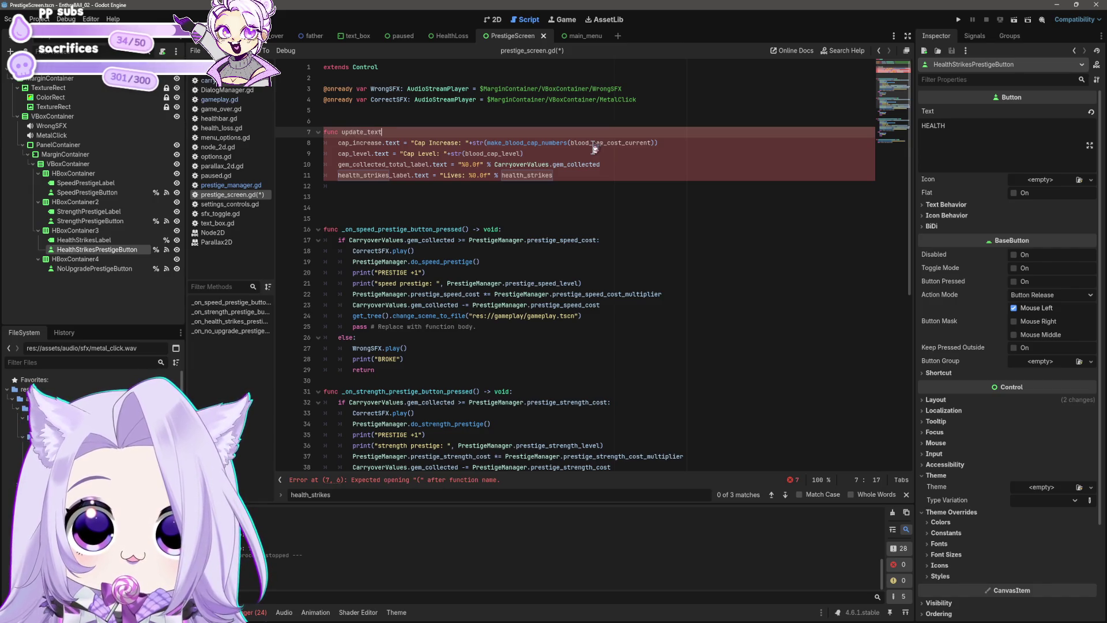
{"action": "type", "text": ":"}
{"action": "key", "text": "Return"}
{"action": "key", "text": "BackSpace"}
{"action": "key", "text": "Left"}
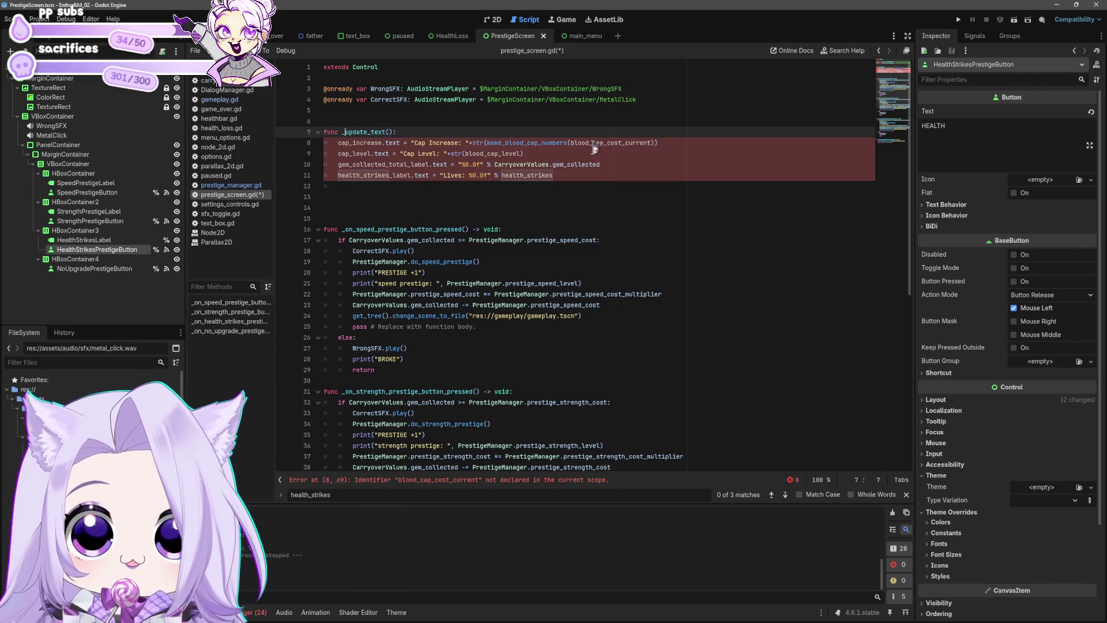
Check gameplay.gd's update_text header, then return to prestige_screen.gd.
{"action": "left_click", "coordinate": [231, 35]}
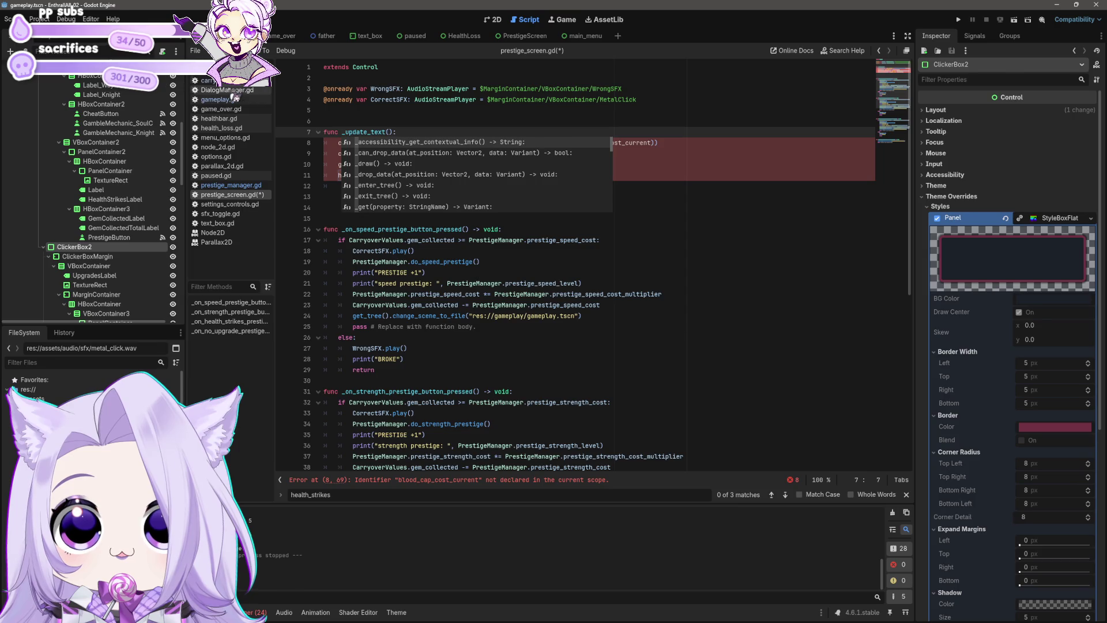
{"action": "left_click", "coordinate": [225, 99]}
{"action": "left_click", "coordinate": [278, 120]}
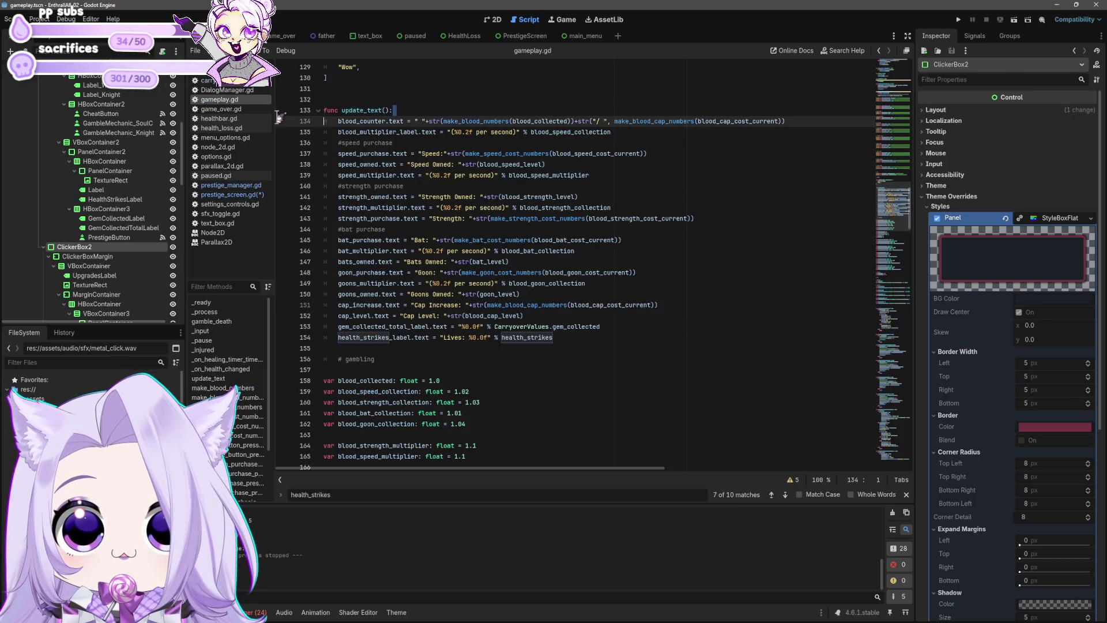
{"action": "left_click_drag", "start_coordinate": [278, 120], "coordinate": [279, 110]}
{"action": "left_click", "coordinate": [534, 37]}
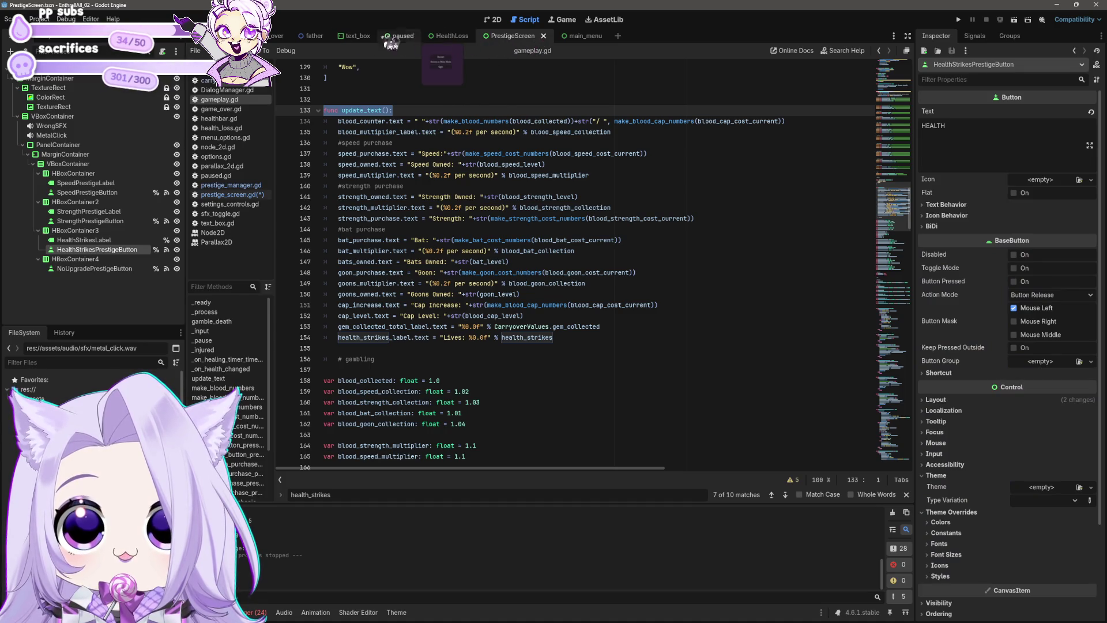
{"action": "left_click", "coordinate": [265, 45]}
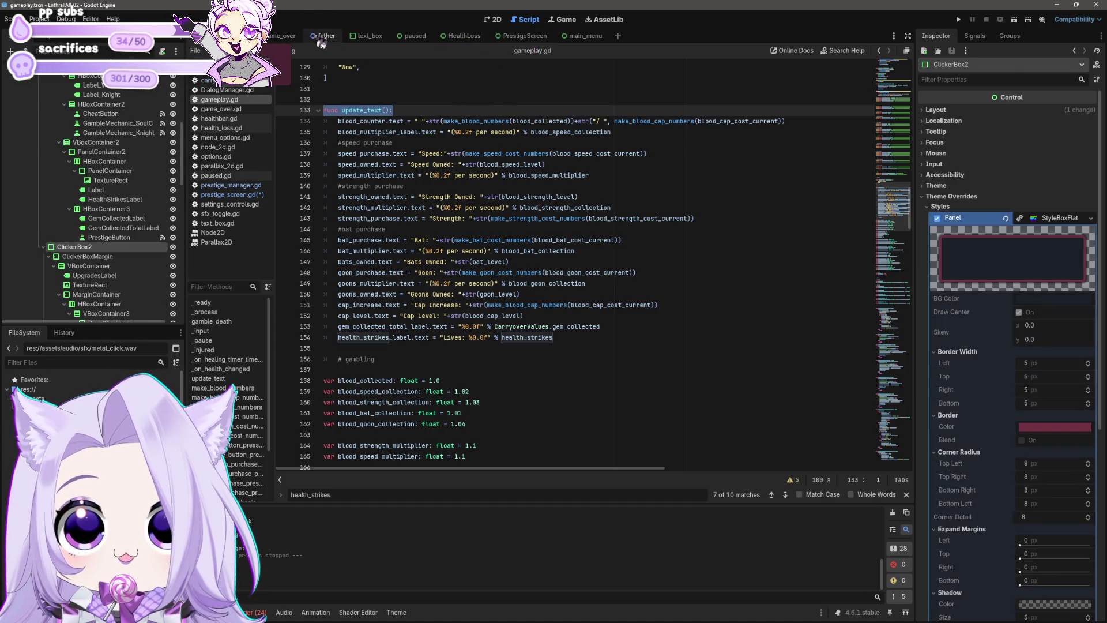
{"action": "left_click", "coordinate": [461, 36]}
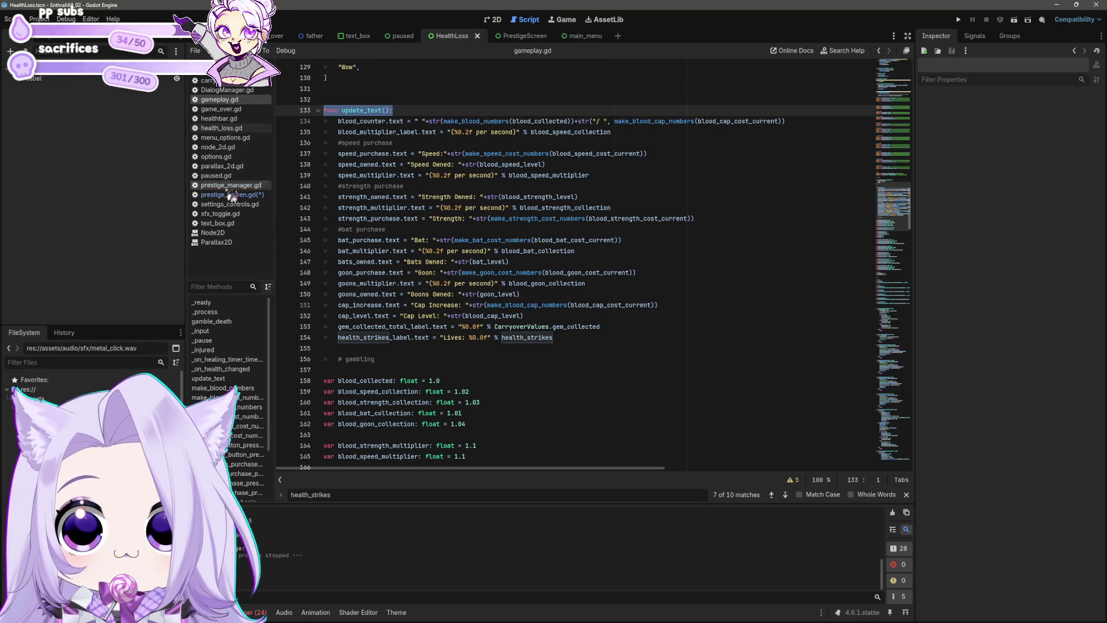
{"action": "left_click", "coordinate": [230, 195]}
{"action": "left_click", "coordinate": [434, 121]}
Rename _update_text() to update_text() and add empty lines above it.
{"action": "key", "text": "Down"}
{"action": "key", "text": "Right"}
{"action": "key", "text": "Right"}
{"action": "key", "text": "Right"}
{"action": "key", "text": "BackSpace"}
{"action": "key", "text": "End"}
{"action": "key", "text": "Up"}
{"action": "key", "text": "Return"}
{"action": "key", "text": "Return"}
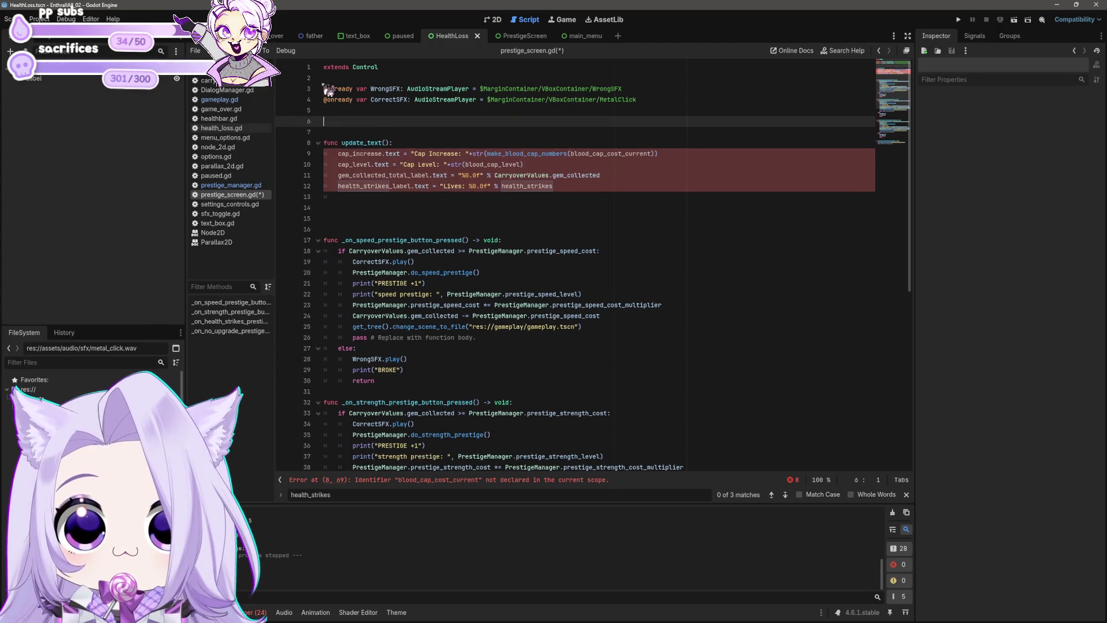
{"action": "key", "text": "Up"}
{"action": "key", "text": "Up"}
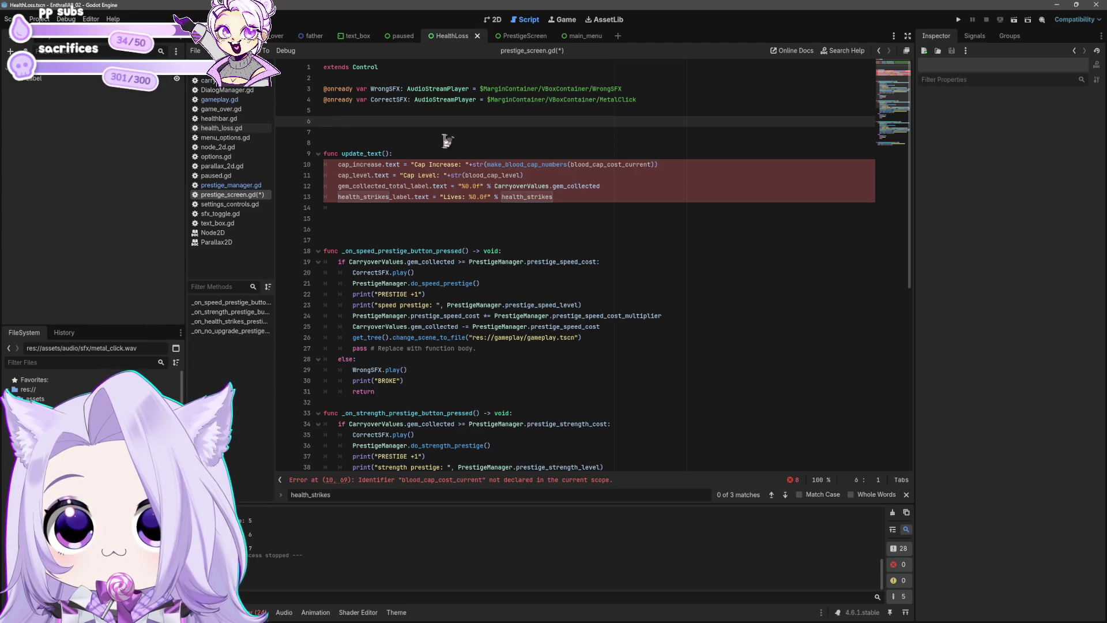
{"action": "left_click", "coordinate": [241, 185]}
{"action": "left_click", "coordinate": [241, 196]}
{"action": "left_click", "coordinate": [525, 38]}
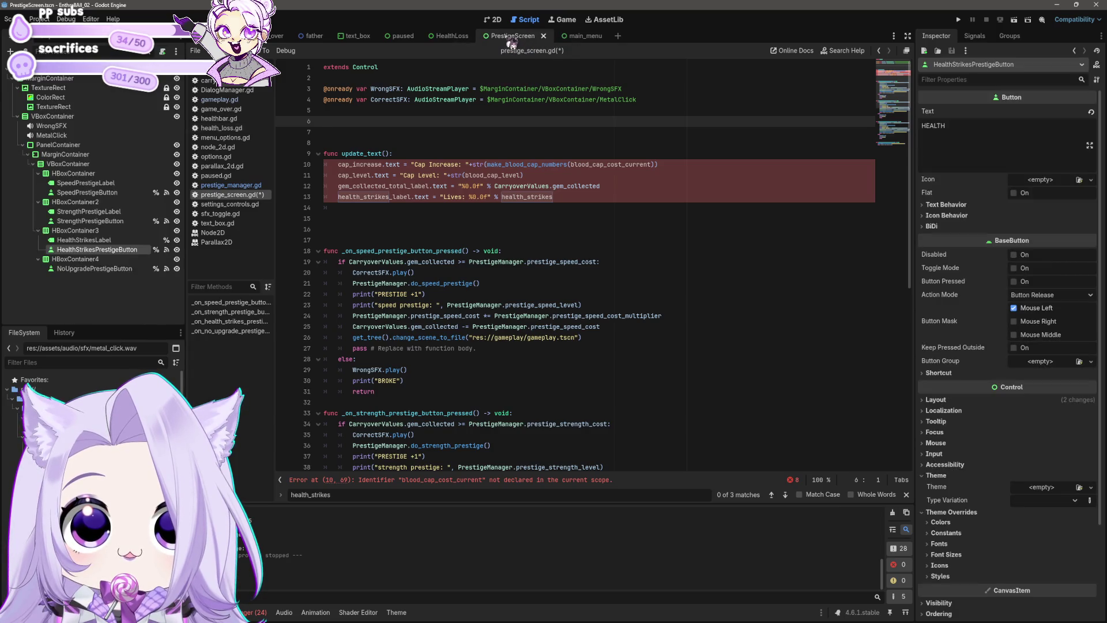
{"action": "left_click", "coordinate": [417, 131]}
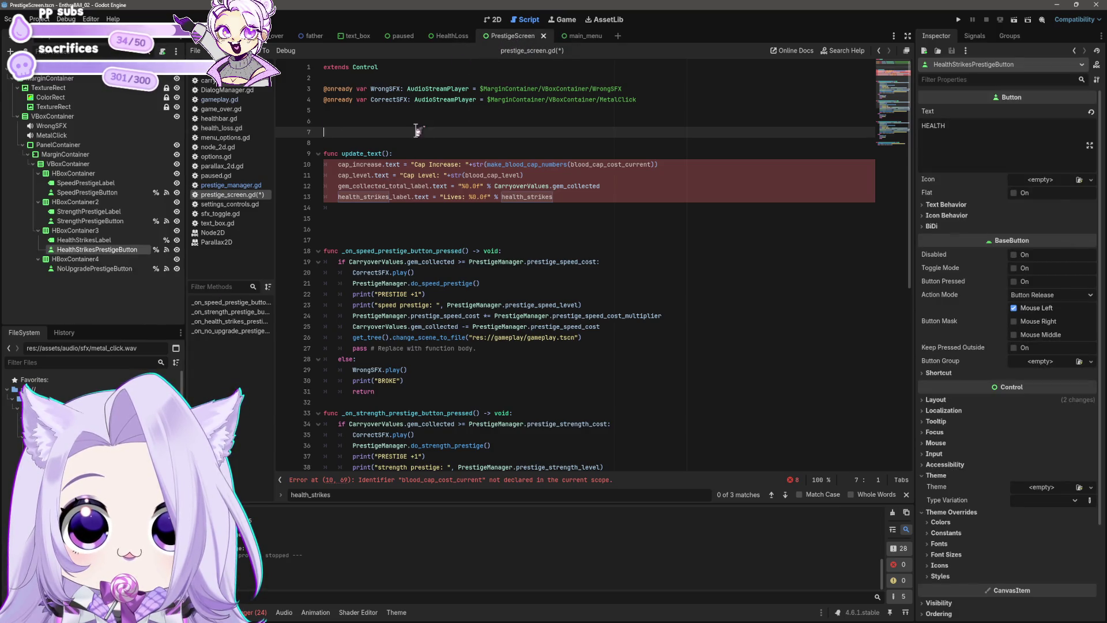
{"action": "key", "text": "Return"}
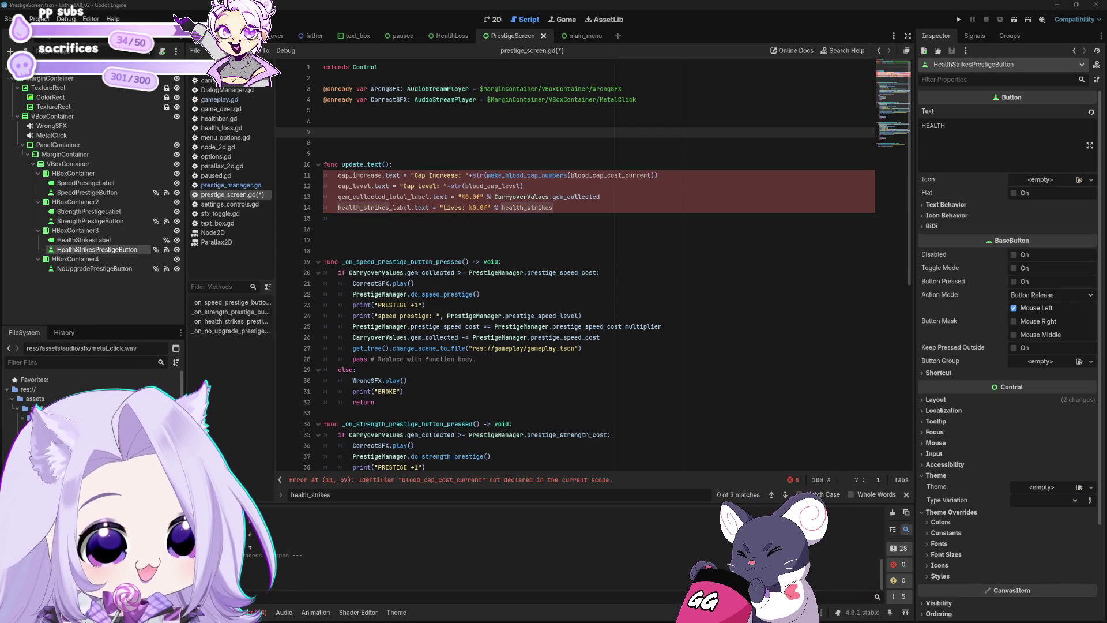
{"action": "left_click", "coordinate": [81, 193]}
{"action": "left_click_drag", "start_coordinate": [81, 196], "coordinate": [324, 134]}
{"action": "left_click_drag", "start_coordinate": [90, 221], "coordinate": [337, 151]}
{"action": "left_click_drag", "start_coordinate": [70, 249], "coordinate": [340, 164]}
Switch to the 2D view and select the POOR button on the prestige panel.
{"action": "mouse_move", "coordinate": [94, 268]}
{"action": "left_mouse_down"}
{"action": "mouse_move", "coordinate": [379, 173]}
{"action": "mouse_move", "coordinate": [369, 208]}
{"action": "mouse_move", "coordinate": [95, 272]}
{"action": "left_mouse_up"}
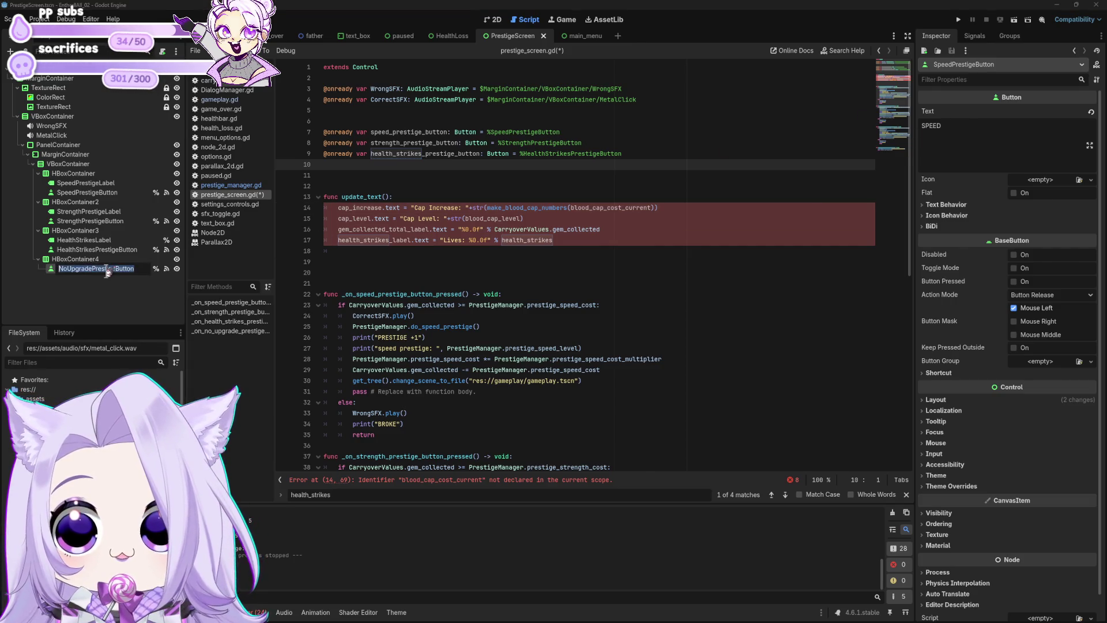
{"action": "left_click", "coordinate": [494, 22]}
{"action": "left_click", "coordinate": [607, 338]}
{"action": "left_click", "coordinate": [586, 324]}
Retype the POOR button's Text through several tries to 'TRY AGAIN TOMORROW...' and save the scene.
{"action": "left_click", "coordinate": [1009, 128]}
{"action": "key", "text": "ctrl+a"}
{"action": "type", "text": "CANCEL"}
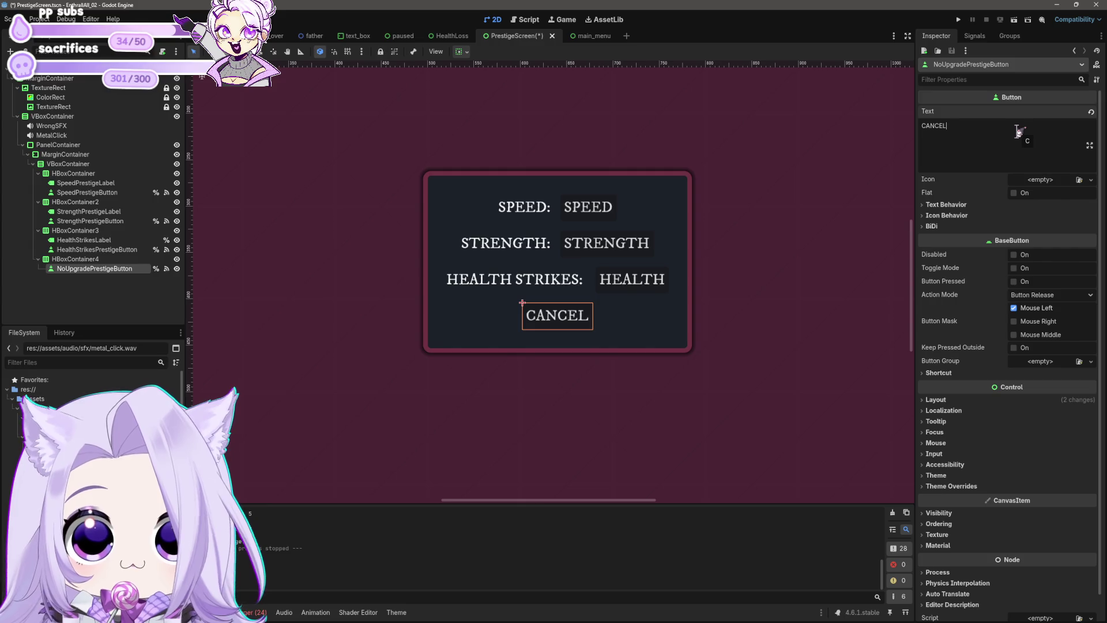
{"action": "key", "text": "ctrl+a"}
{"action": "type", "text": "REBIRTH"}
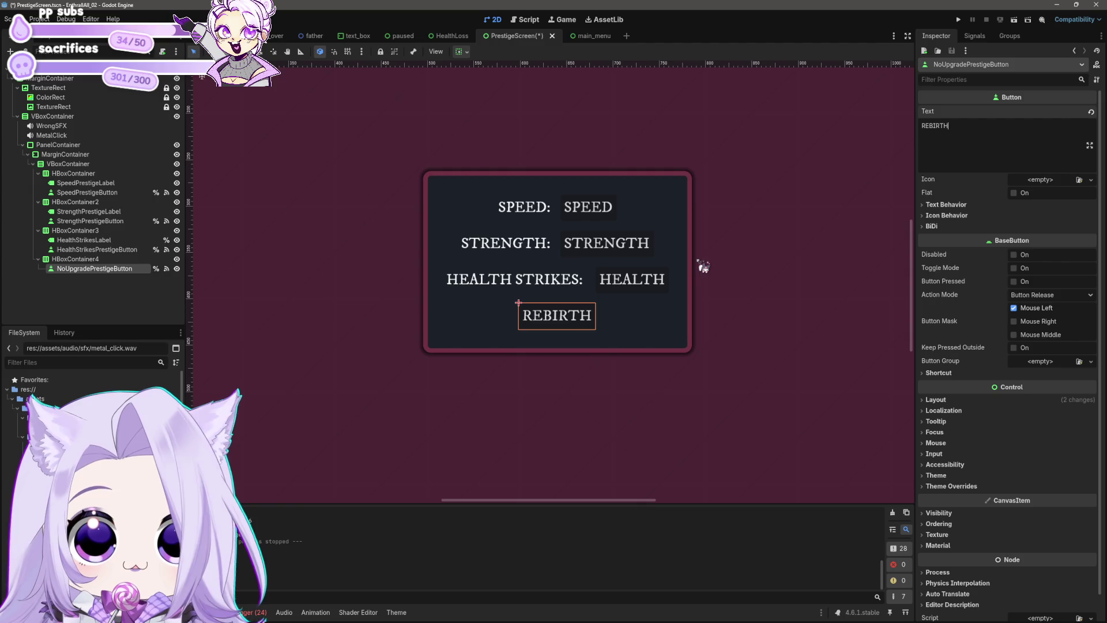
{"action": "key", "text": "ctrl+a"}
{"action": "type", "text": "THE"}
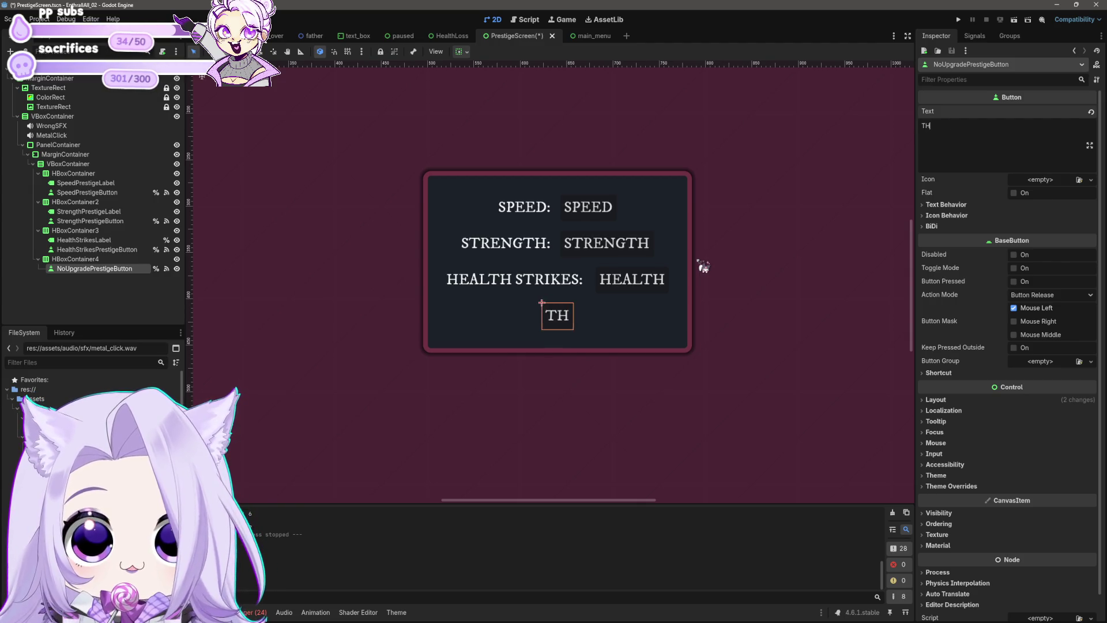
{"action": "key", "text": "BackSpace"}
{"action": "key", "text": "BackSpace"}
{"action": "key", "text": "BackSpace"}
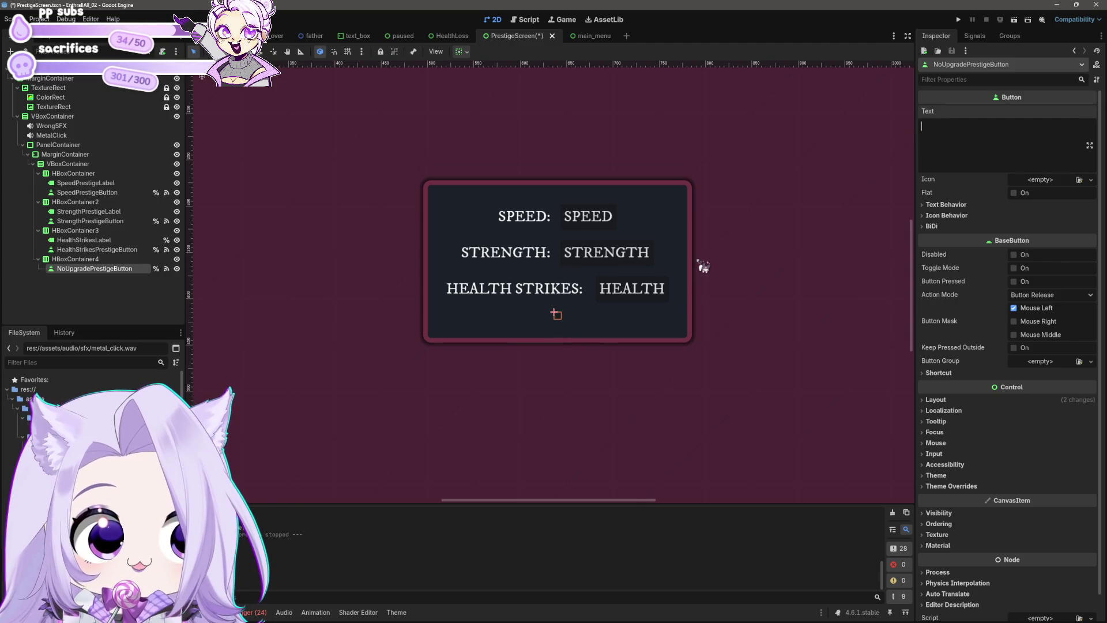
{"action": "type", "text": "TRY AGAIN TOMORROW..."}
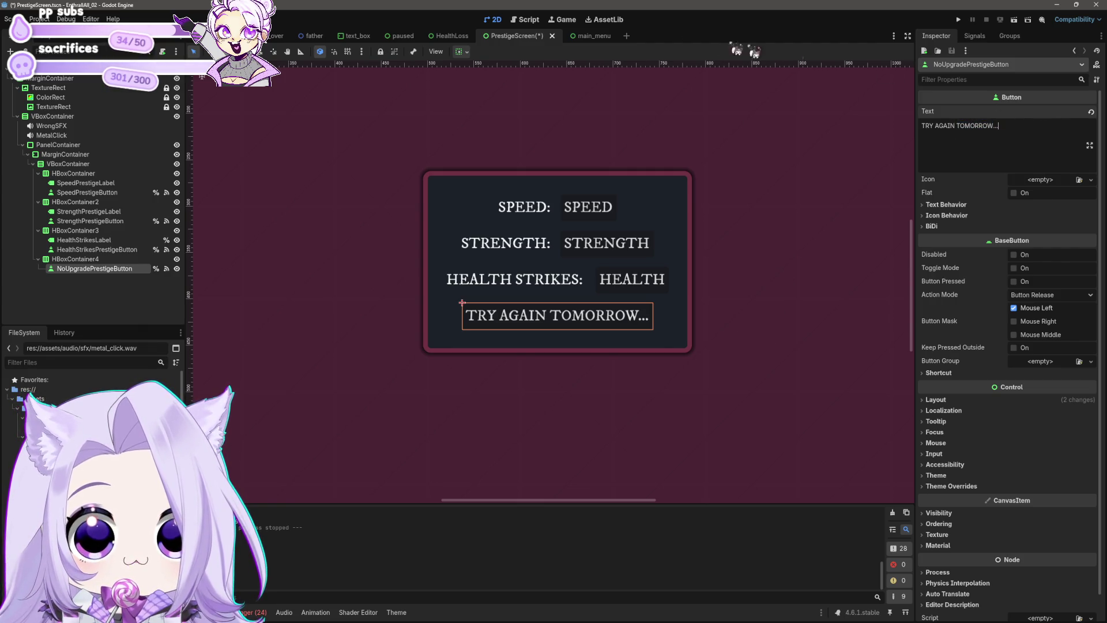
{"action": "key", "text": "ctrl+s"}
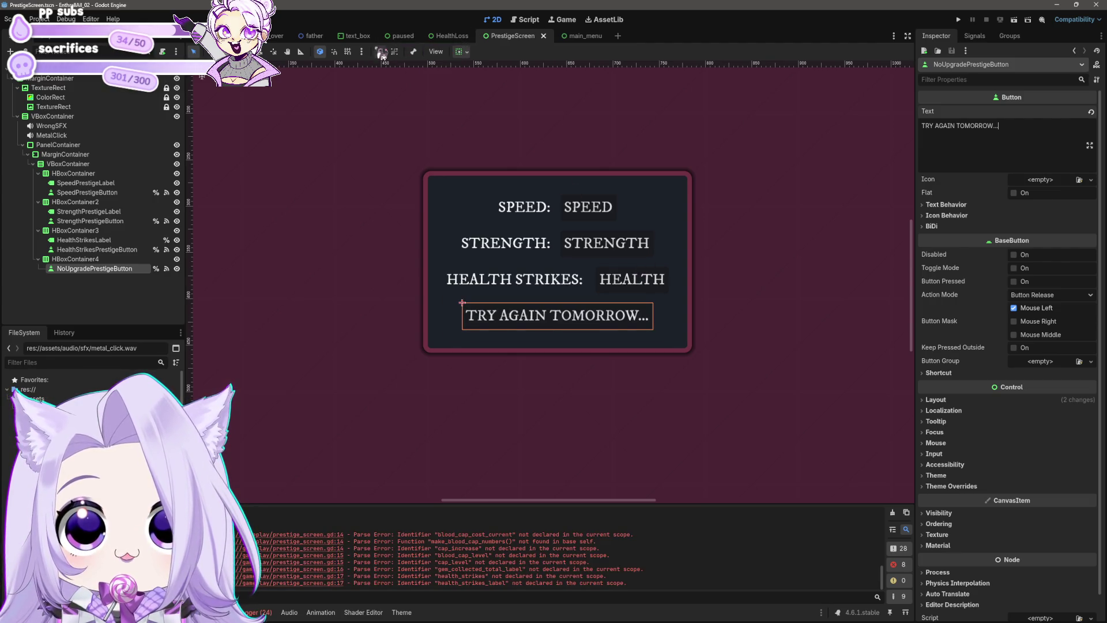
{"action": "left_click", "coordinate": [525, 20]}
Comment out the Cap Increase, Cap Level, gem collected and Lives lines and open an empty line above them.
{"action": "left_click", "coordinate": [460, 242]}
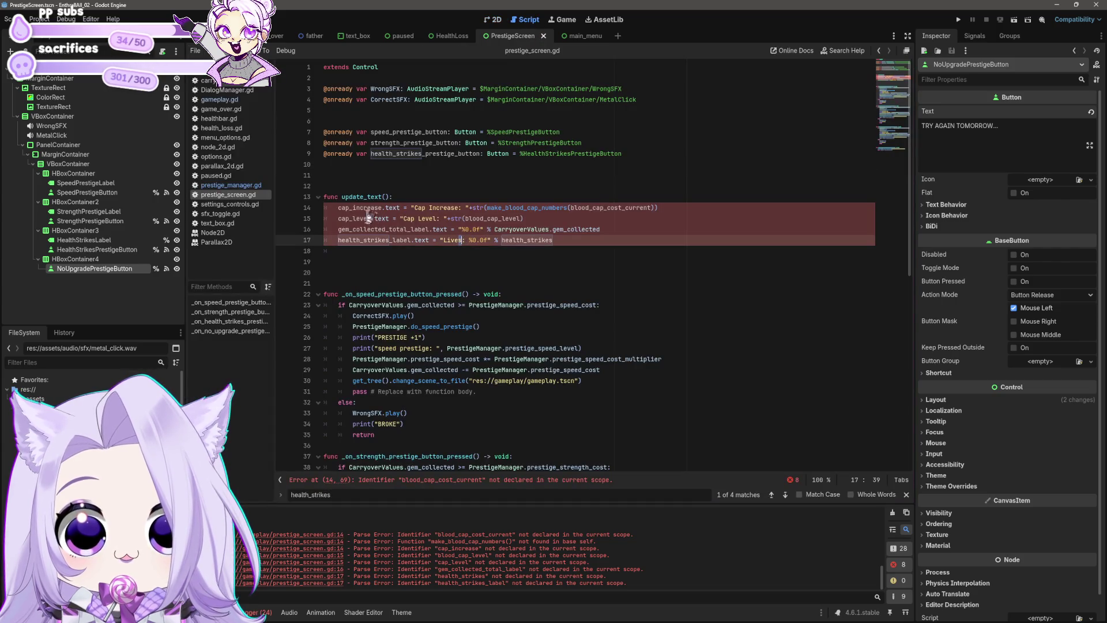
{"action": "key", "text": "alt+Up"}
{"action": "key", "text": "ctrl+z"}
{"action": "key", "text": "ctrl+k"}
{"action": "key", "text": "Down"}
{"action": "key", "text": "ctrl+k"}
{"action": "key", "text": "Down"}
{"action": "key", "text": "ctrl+k"}
{"action": "key", "text": "Down"}
{"action": "key", "text": "ctrl+k"}
{"action": "key", "text": "Up"}
{"action": "key", "text": "Up"}
{"action": "key", "text": "Up"}
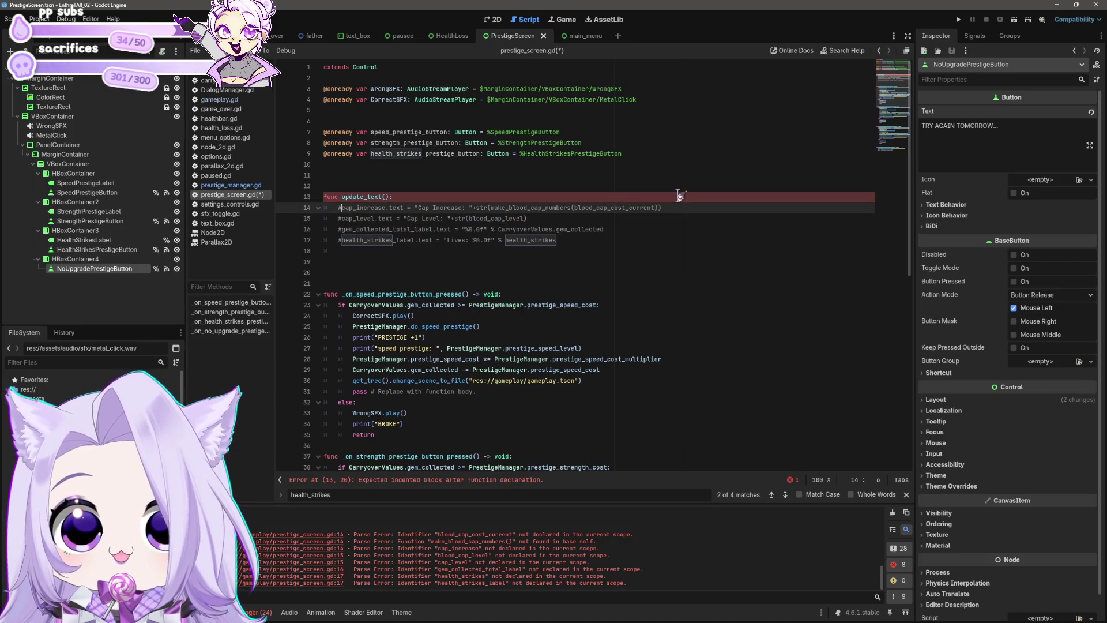
{"action": "key", "text": "ctrl+shift+Return"}
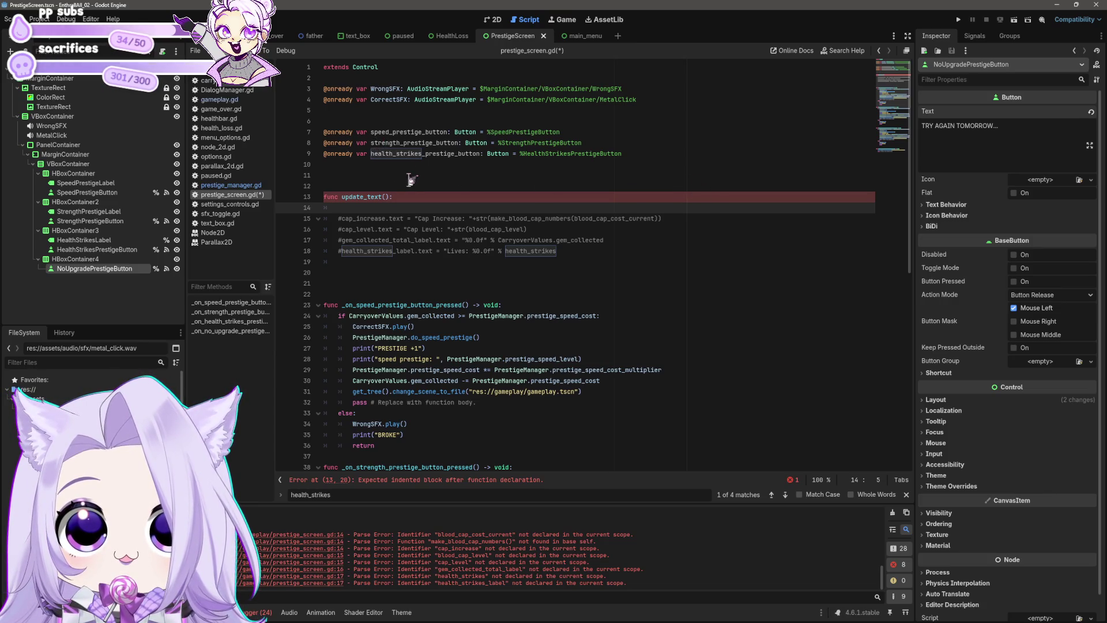
Compare the button reference lines with gameplay.gd's update_text, then return to prestige_screen.gd's update_text.
{"action": "mouse_move", "coordinate": [635, 154]}
{"action": "left_mouse_down"}
{"action": "mouse_move", "coordinate": [323, 145]}
{"action": "mouse_move", "coordinate": [308, 134]}
{"action": "left_mouse_up"}
{"action": "left_click", "coordinate": [219, 99]}
{"action": "left_click", "coordinate": [277, 36]}
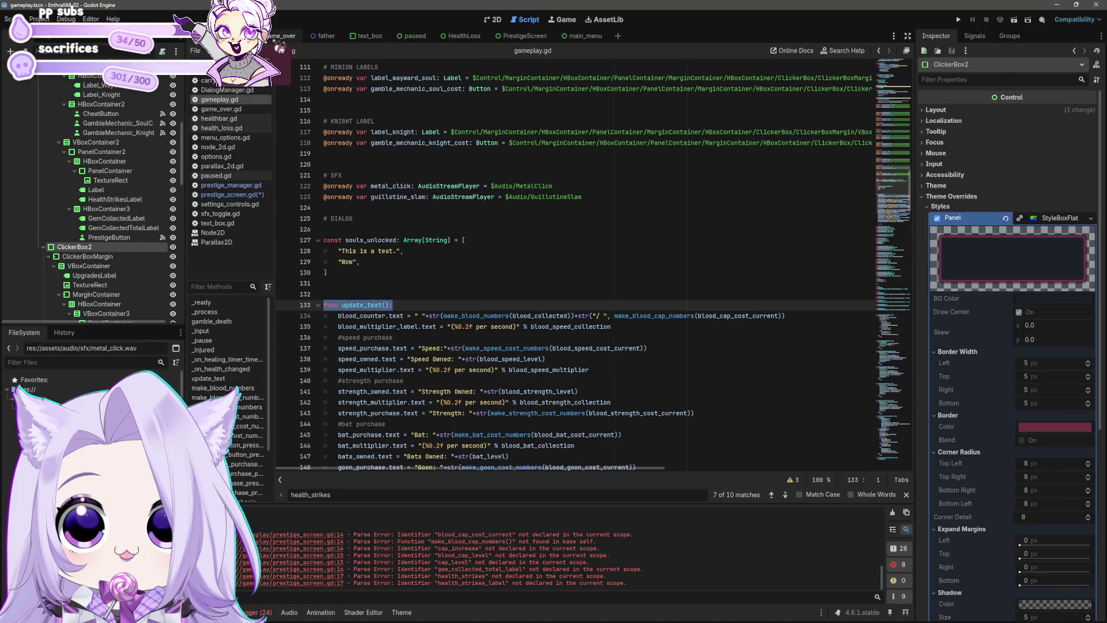
{"action": "left_click", "coordinate": [311, 36]}
{"action": "left_click", "coordinate": [354, 36]}
{"action": "left_click", "coordinate": [516, 38]}
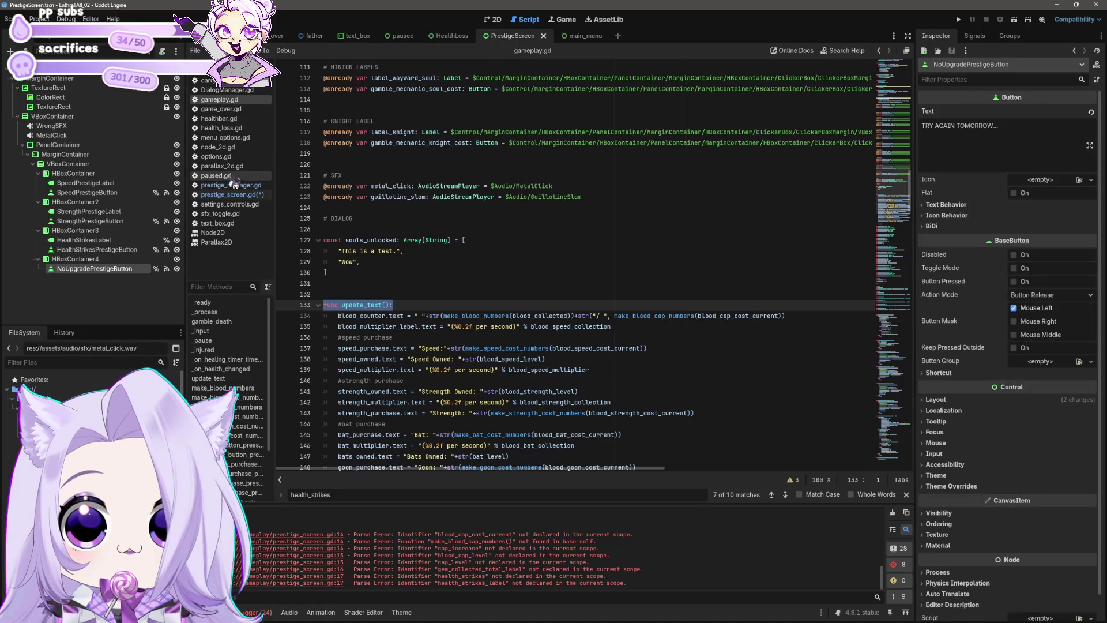
{"action": "left_click", "coordinate": [228, 194]}
{"action": "left_click", "coordinate": [394, 218]}
{"action": "left_click", "coordinate": [436, 208]}
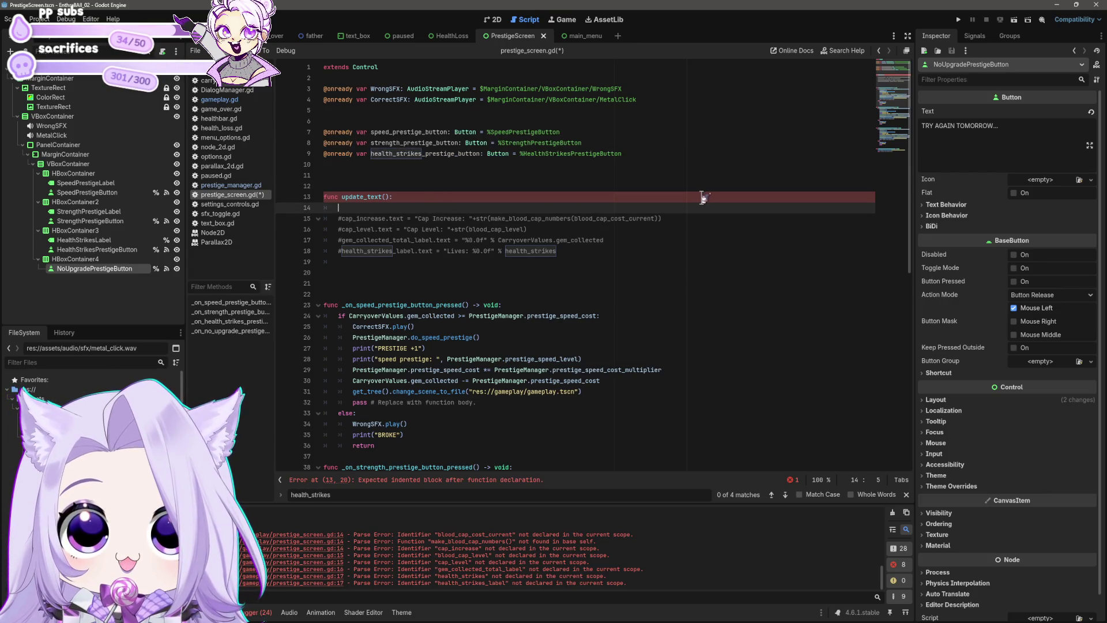
Start typing the speed_prestige_button text assignment at the top of update_text.
{"action": "type", "text": "speed"}
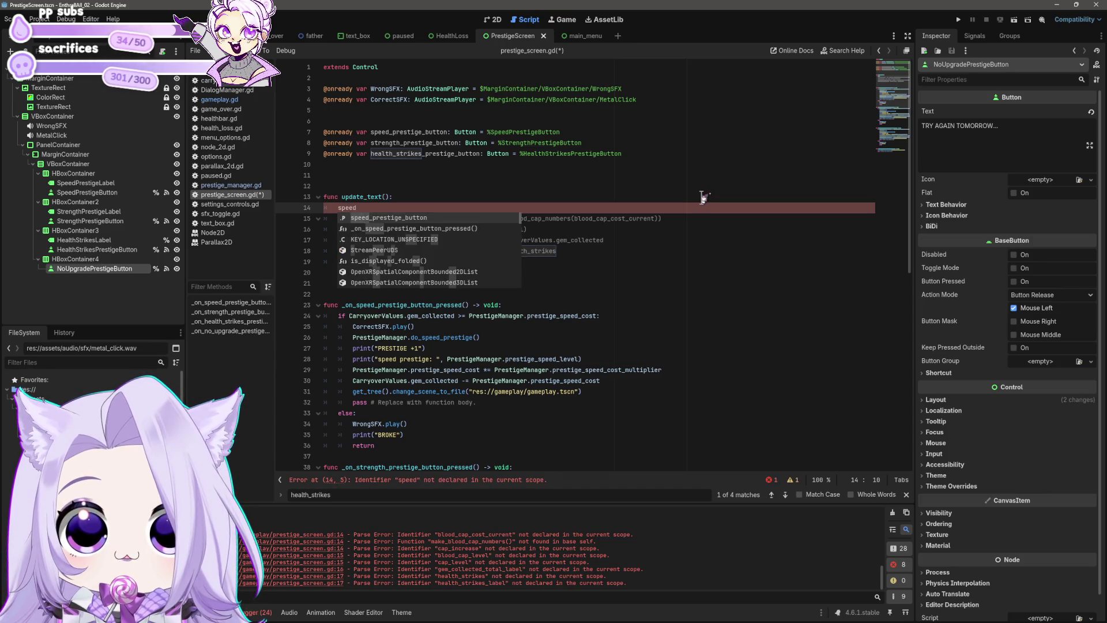
{"action": "key", "text": "Return"}
{"action": "type", "text": "."}
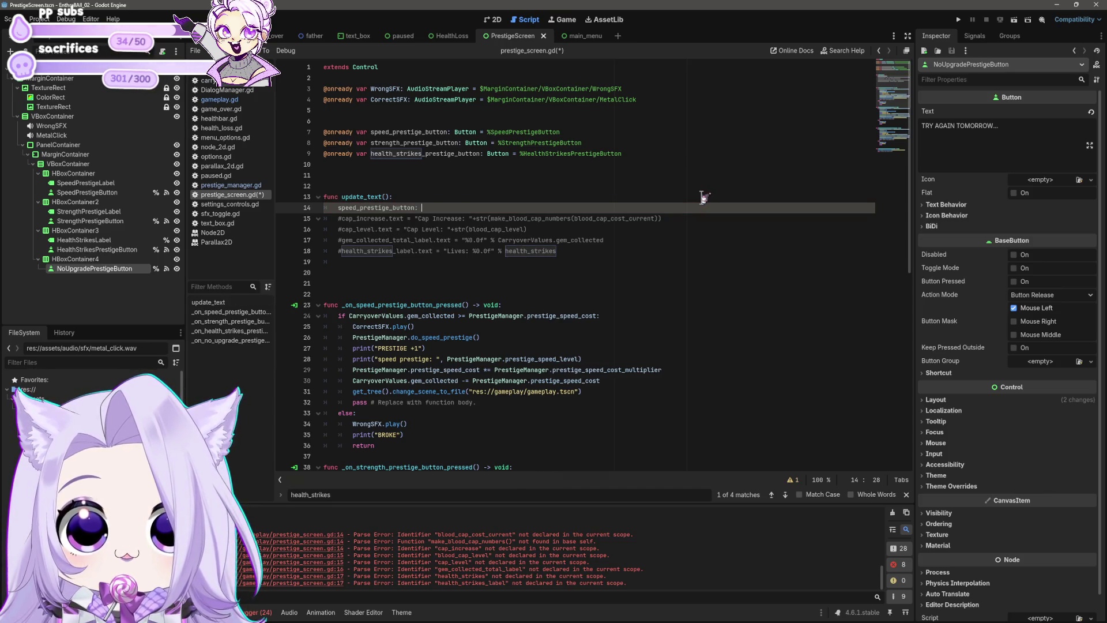
{"action": "type", "text": "="}
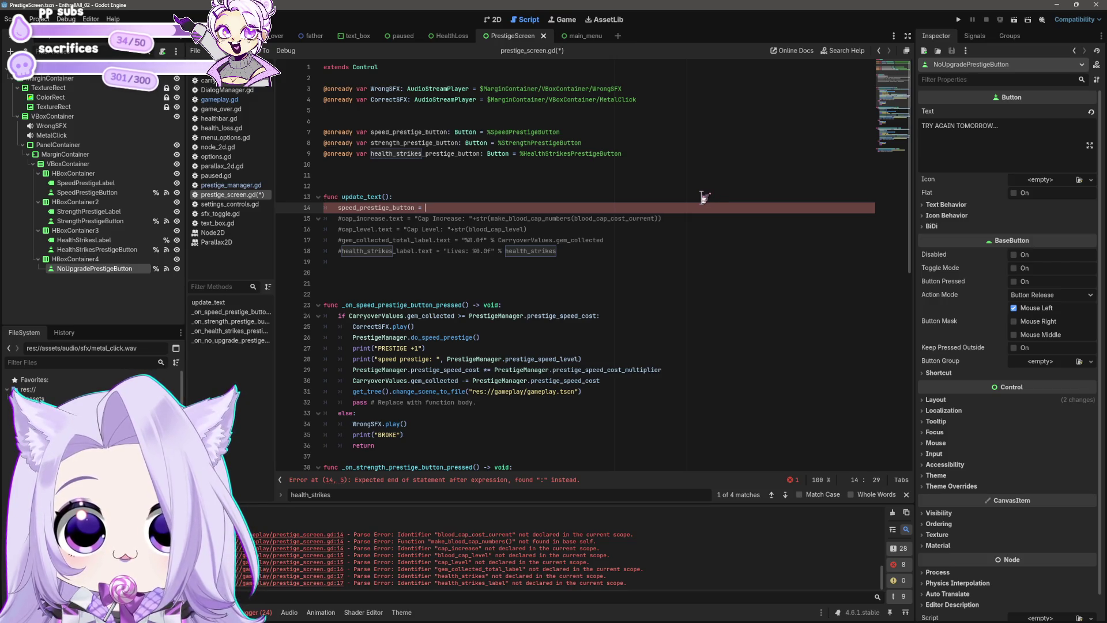
{"action": "key", "text": "BackSpace"}
{"action": "key", "text": "BackSpace"}
{"action": "key", "text": "BackSpace"}
{"action": "type", "text": ".r"}
{"action": "type", "text": "ext = \""}
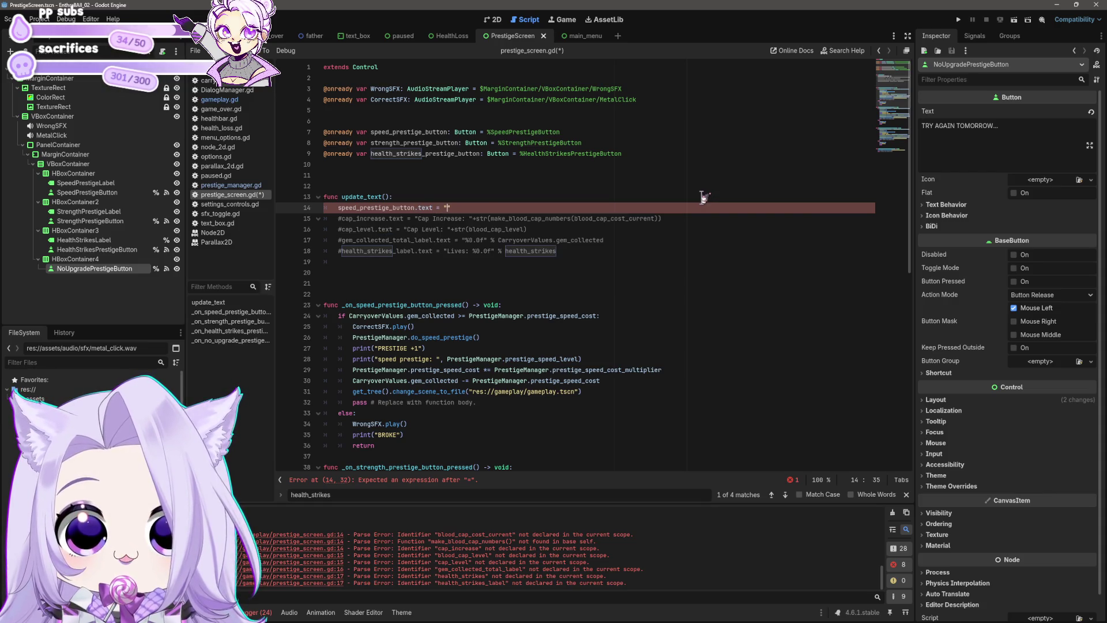
{"action": "type", "text": "Speed:"}
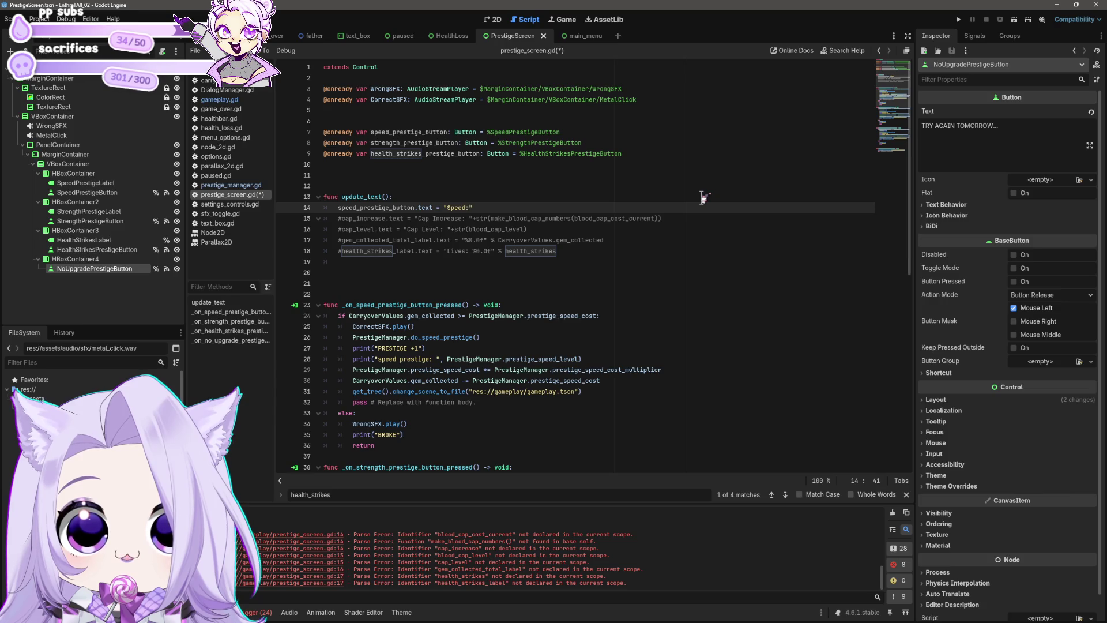
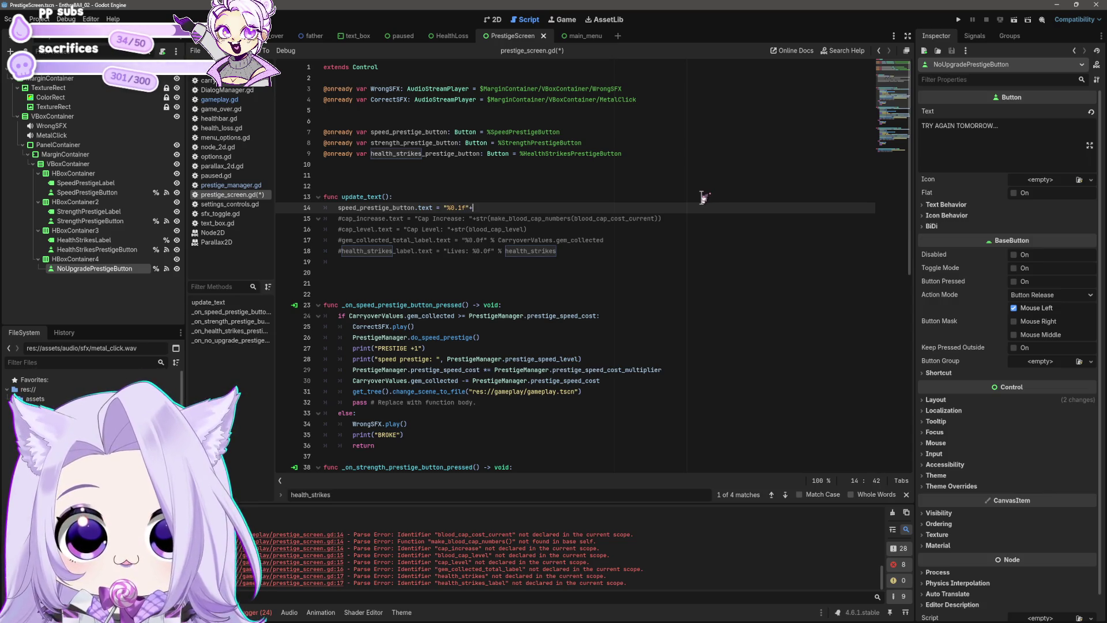
Make line 14 set the speed button text from str(PrestigeManager.prestige_speed_cost), then save.
{"action": "type", "text": "str(s[ee"}
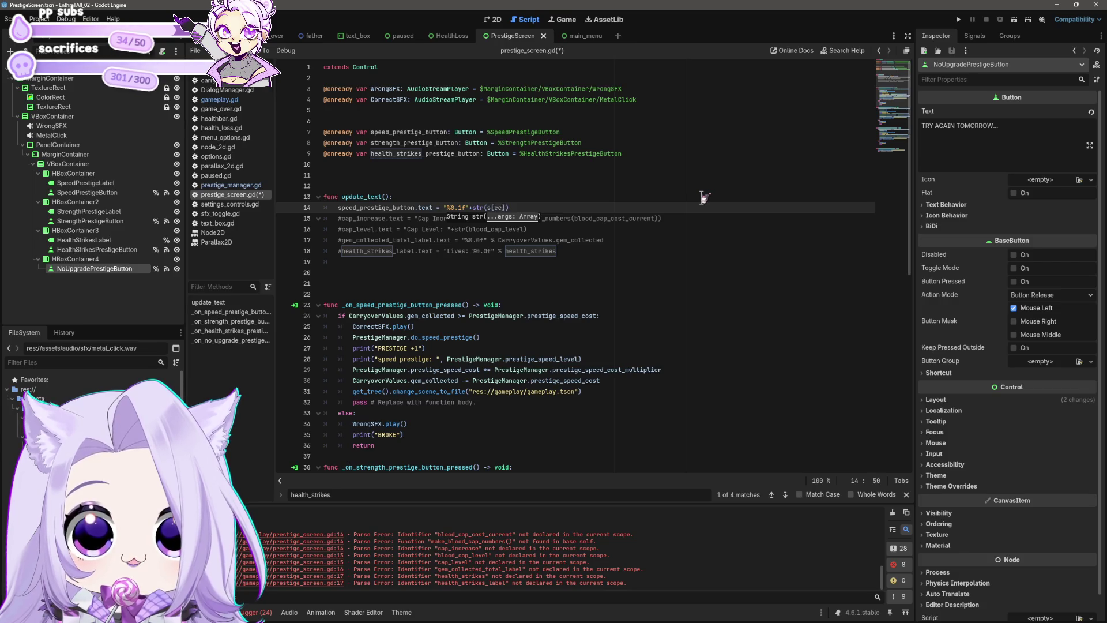
{"action": "key", "text": "BackSpace"}
{"action": "key", "text": "BackSpace"}
{"action": "key", "text": "BackSpace"}
{"action": "type", "text": "presi"}
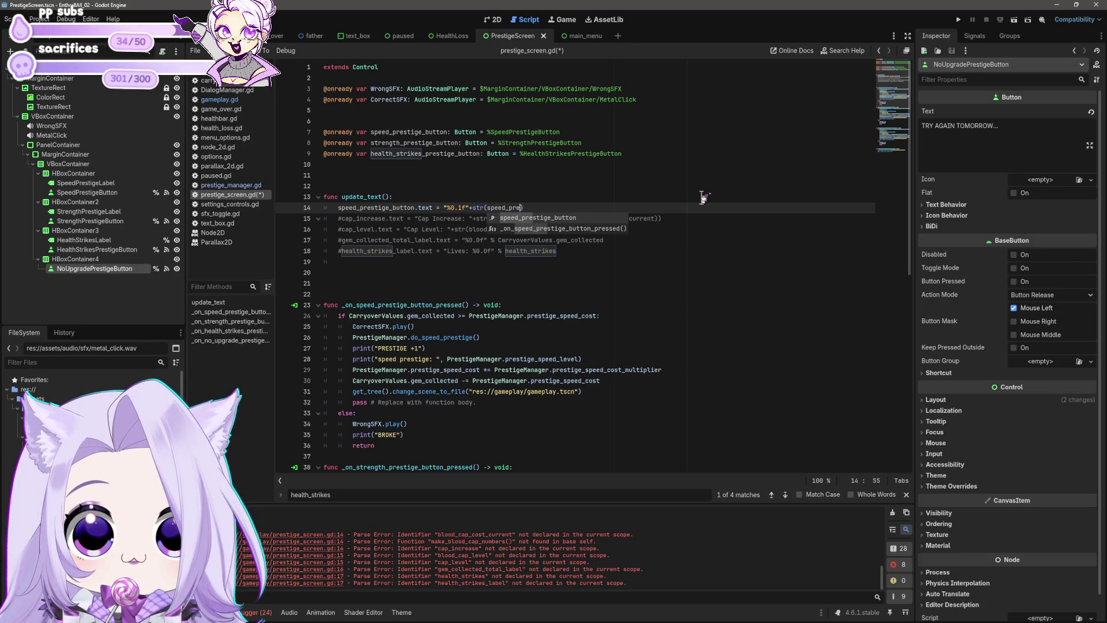
{"action": "key", "text": "BackSpace"}
{"action": "key", "text": "BackSpace"}
{"action": "key", "text": "BackSpace"}
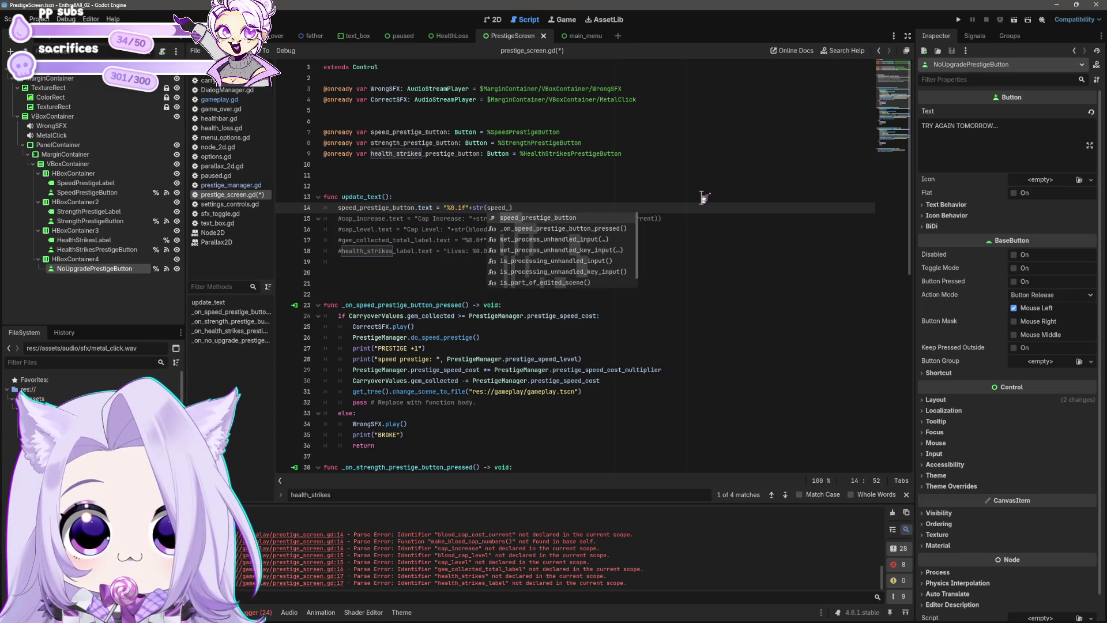
{"action": "key", "text": "BackSpace"}
{"action": "key", "text": "BackSpace"}
{"action": "type", "text": "estigeManager.prestige_spe"}
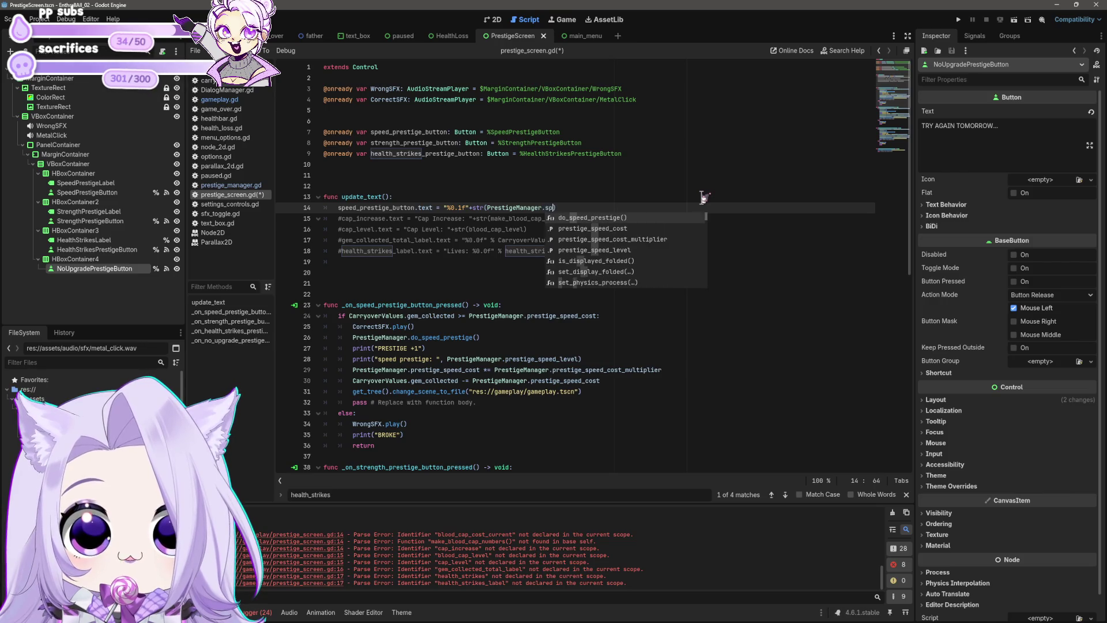
{"action": "key", "text": "Return"}
{"action": "key", "text": "ctrl+s"}
Add line 15 setting the strength button text from prestige_strength_cost.
{"action": "left_click", "coordinate": [653, 206]}
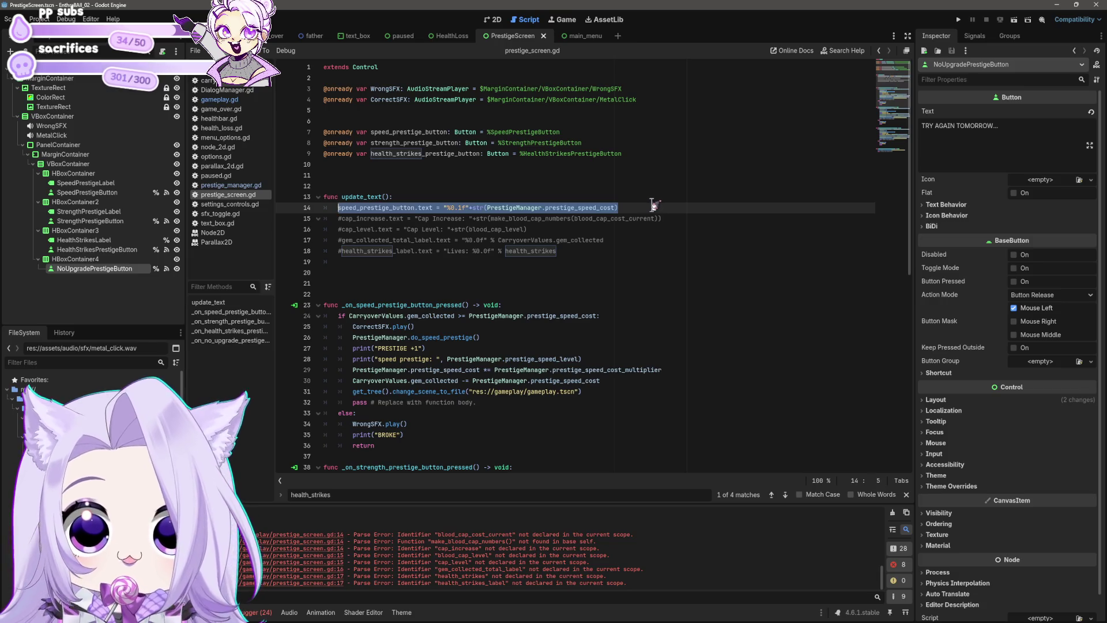
{"action": "key", "text": "Return"}
{"action": "type", "text": "speed_prestige_button.text = \"%0.1f\"+str(PrestigeManager.prestige_speed_cost)"}
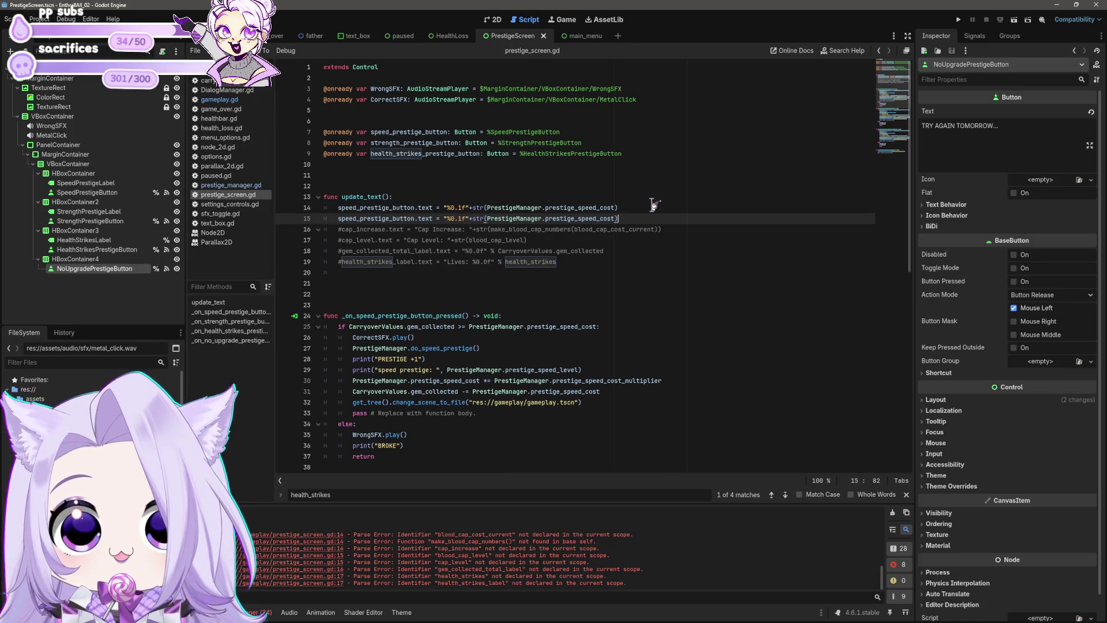
{"action": "left_click_drag", "start_coordinate": [583, 222], "coordinate": [596, 222]}
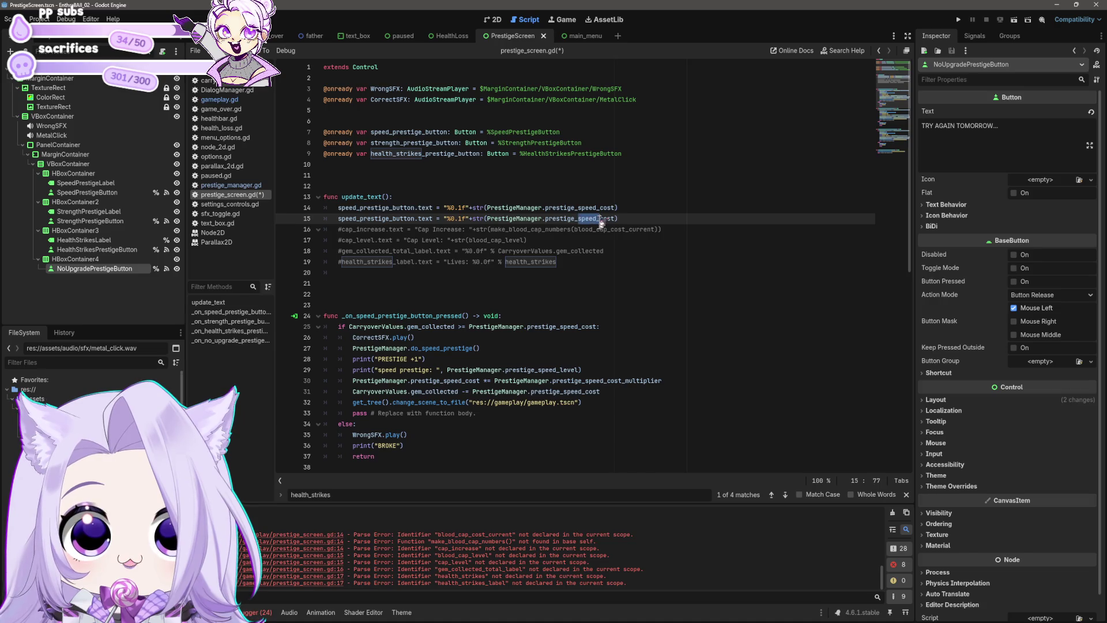
{"action": "key", "text": "BackSpace"}
{"action": "type", "text": "trength"}
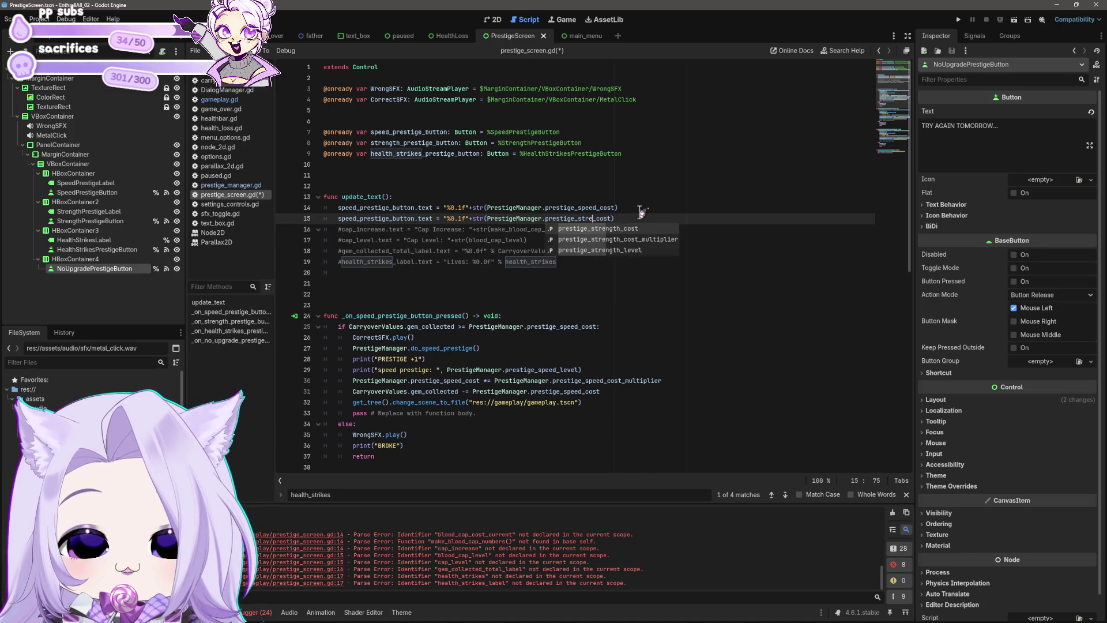
{"action": "key", "text": "shift+Left"}
{"action": "key", "text": "shift+Left"}
{"action": "key", "text": "shift+Left"}
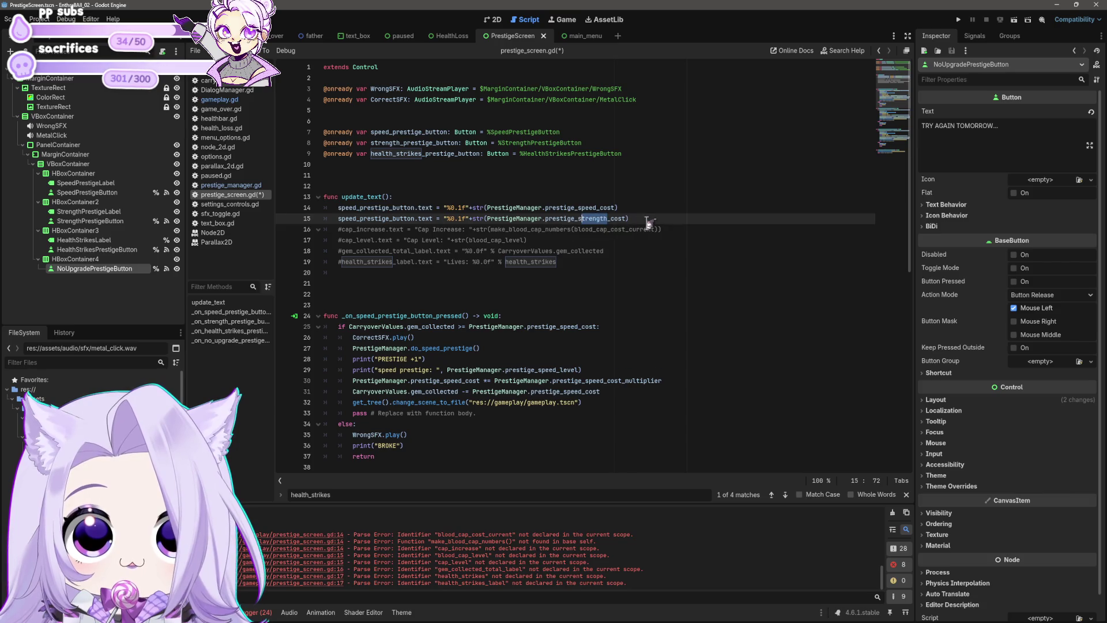
{"action": "left_click", "coordinate": [351, 219]}
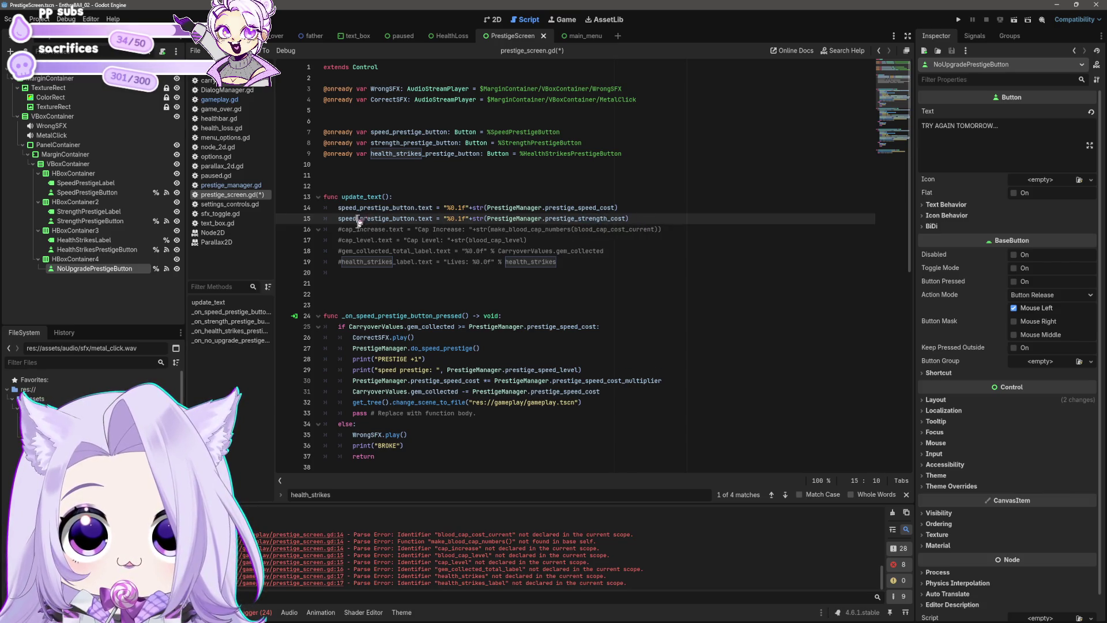
{"action": "double_click", "coordinate": [349, 219]}
{"action": "type", "text": "strength"}
Duplicate the strength line as line 16 and rename its button for health.
{"action": "left_click", "coordinate": [676, 219]}
{"action": "key", "text": "shift+Home"}
{"action": "key", "text": "ctrl+c"}
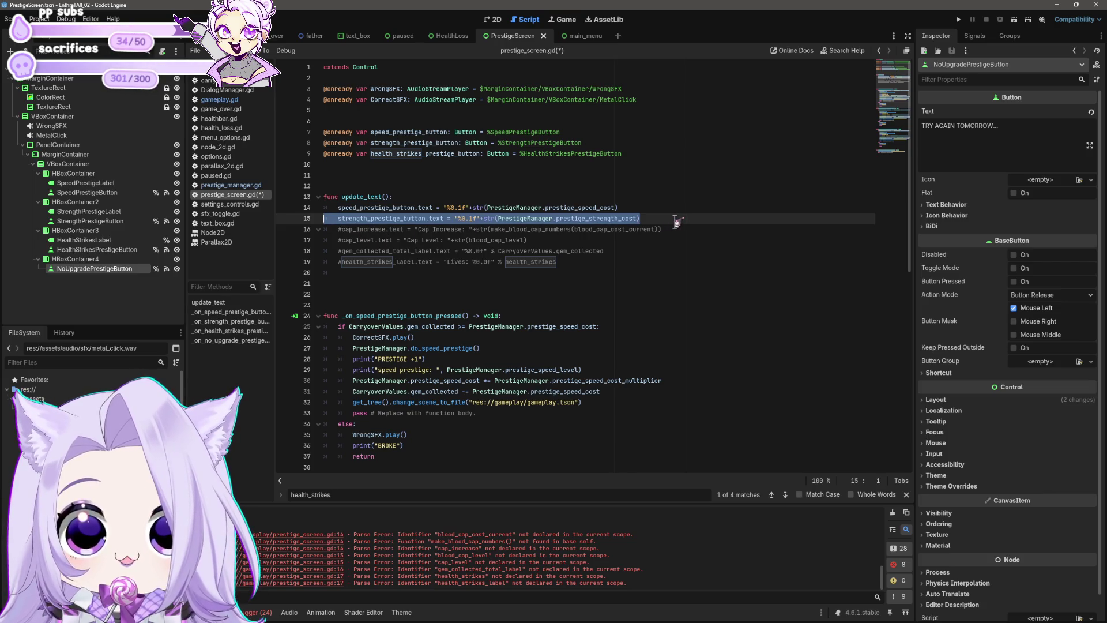
{"action": "key", "text": "End"}
{"action": "key", "text": "Return"}
{"action": "key", "text": "ctrl+v"}
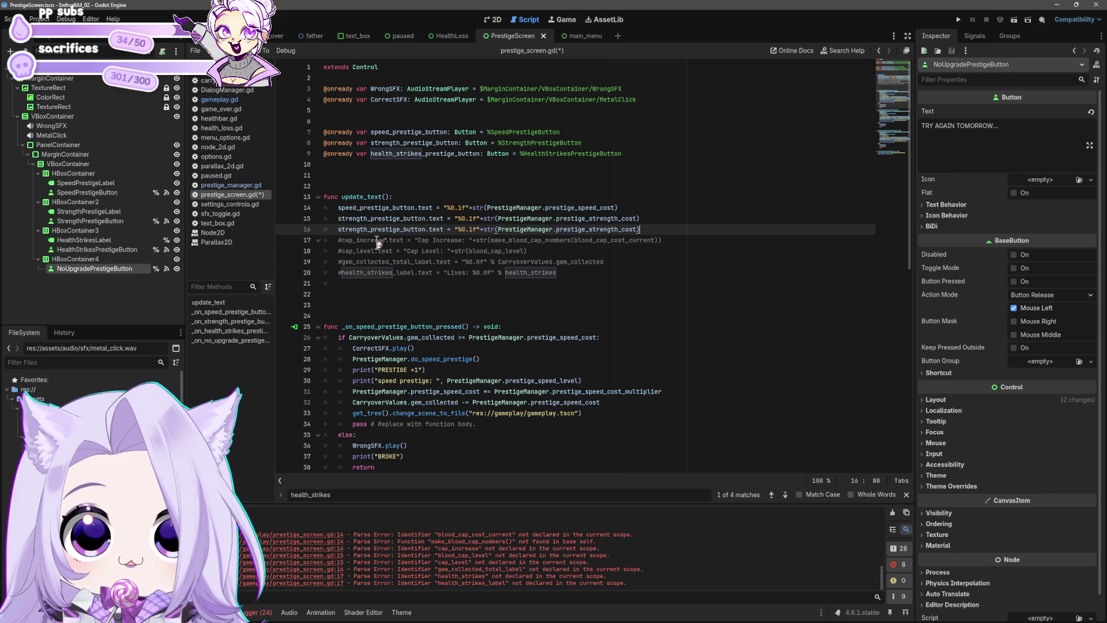
{"action": "left_click_drag", "start_coordinate": [370, 230], "coordinate": [345, 230]}
{"action": "key", "text": "BackSpace"}
{"action": "key", "text": "BackSpace"}
{"action": "key", "text": "Delete"}
{"action": "type", "text": "health"}
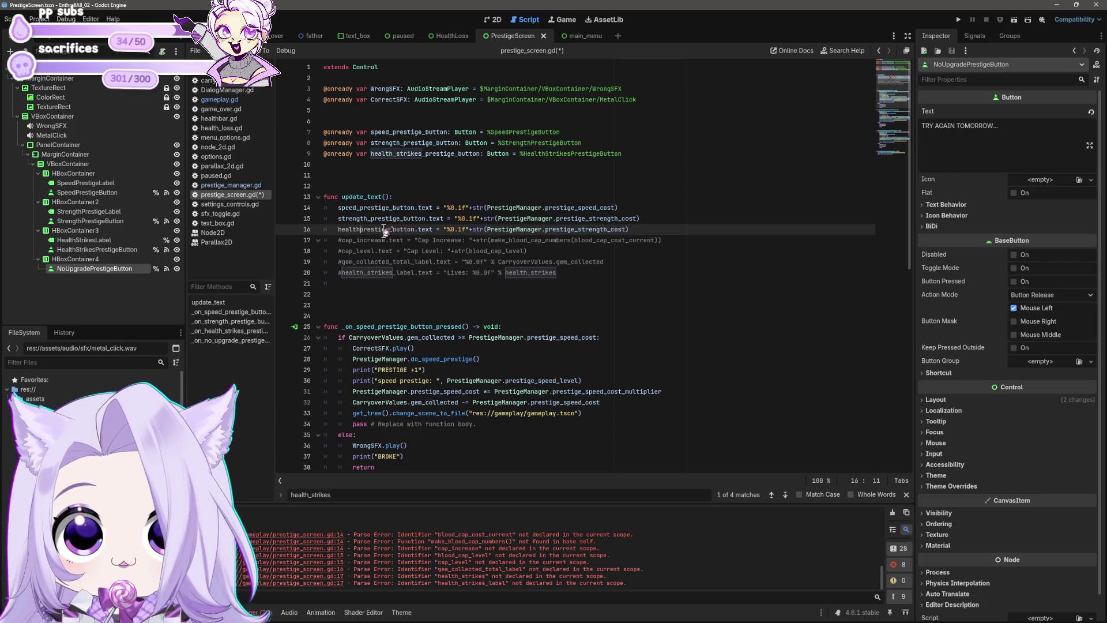
{"action": "type", "text": "_"}
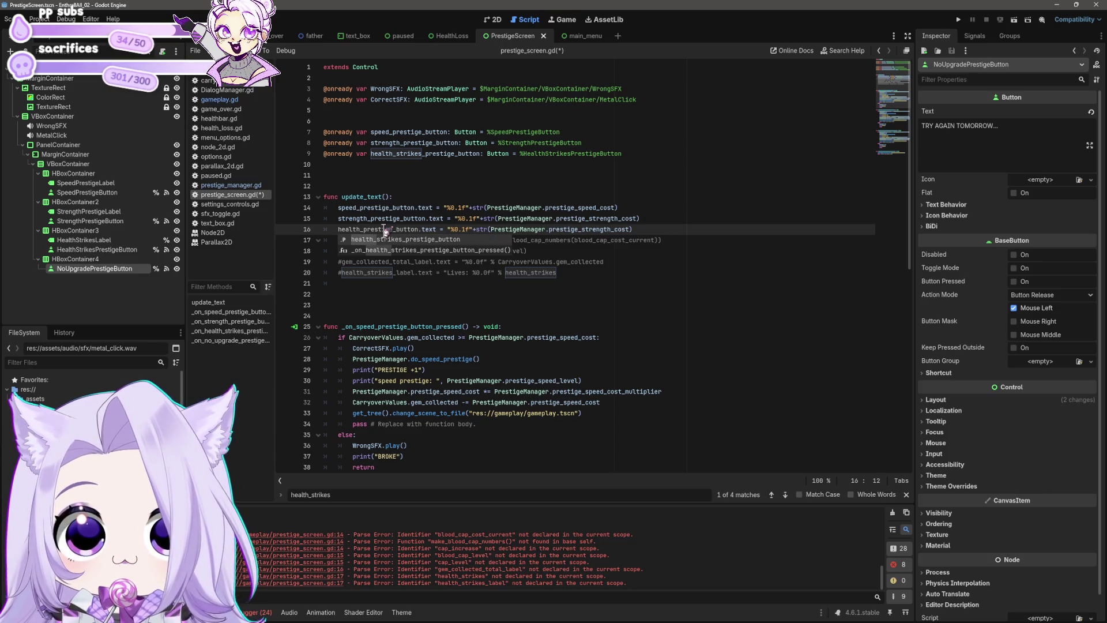
Change the cost format from %0.1f to %0.2f on lines 14–16, then save.
{"action": "left_click", "coordinate": [468, 218]}
{"action": "key", "text": "BackSpace"}
{"action": "type", "text": "2"}
{"action": "key", "text": "Down"}
{"action": "key", "text": "BackSpace"}
{"action": "type", "text": "2"}
{"action": "key", "text": "Up"}
{"action": "key", "text": "Up"}
{"action": "key", "text": "Left"}
{"action": "key", "text": "BackSpace"}
{"action": "type", "text": "2"}
{"action": "key", "text": "ctrl+s"}
Change line 16's cost reference to the health prestige cost, then save.
{"action": "key", "text": "Down"}
{"action": "key", "text": "Down"}
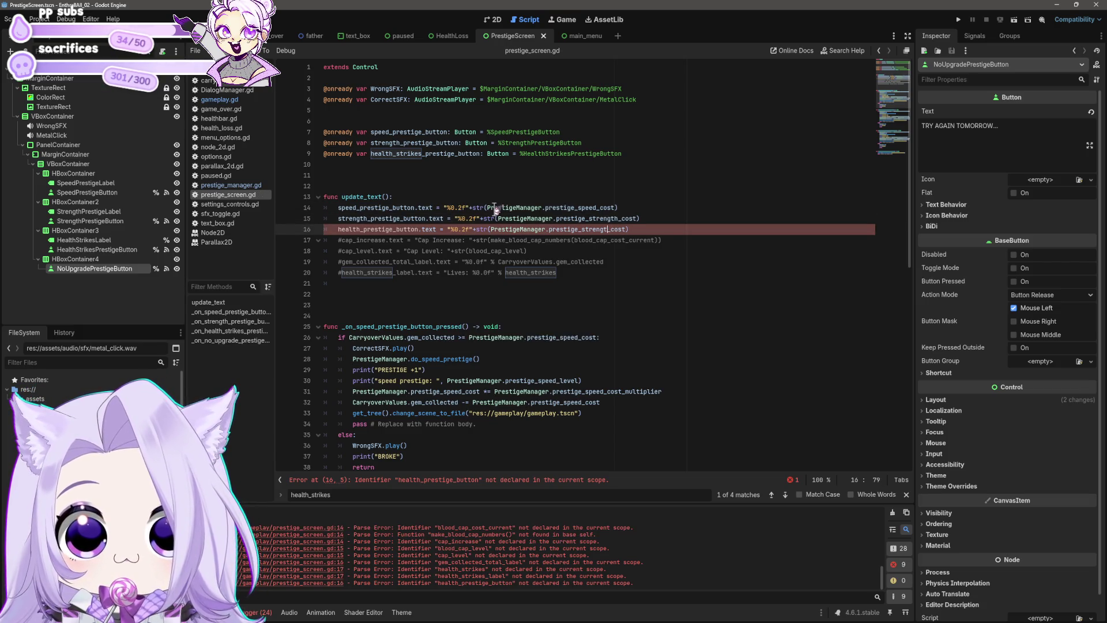
{"action": "type", "text": "_heal"}
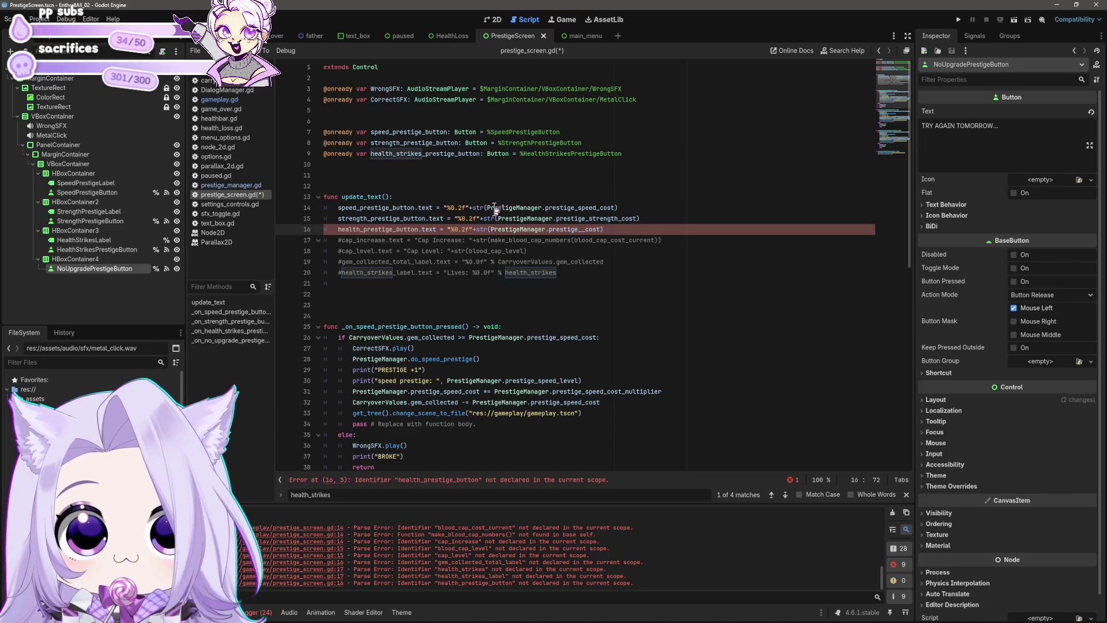
{"action": "type", "text": "th"}
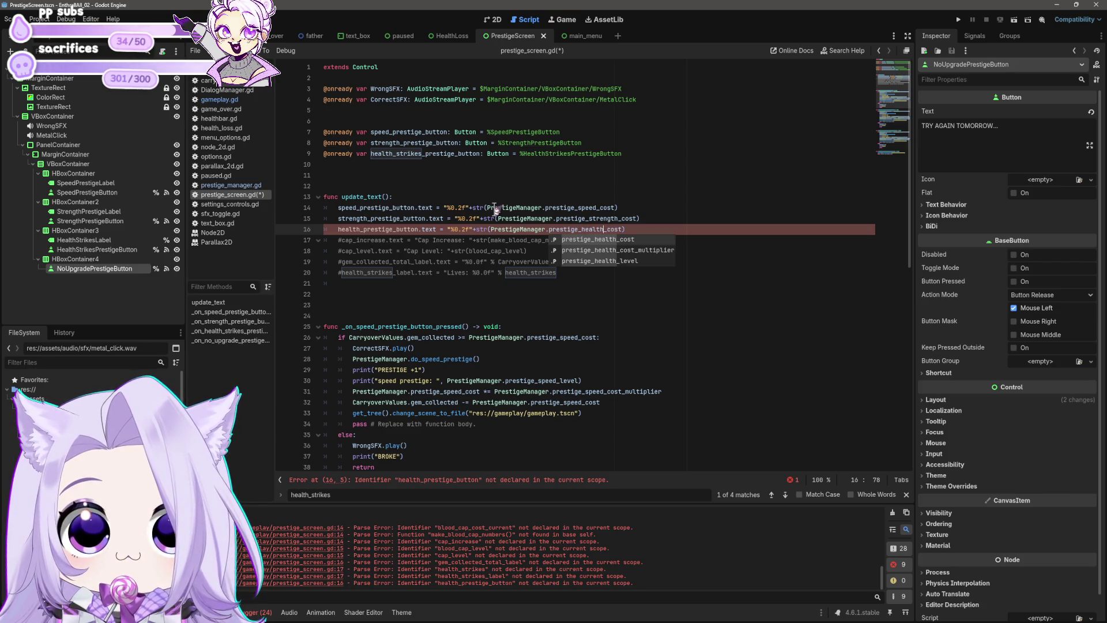
{"action": "key", "text": "Escape"}
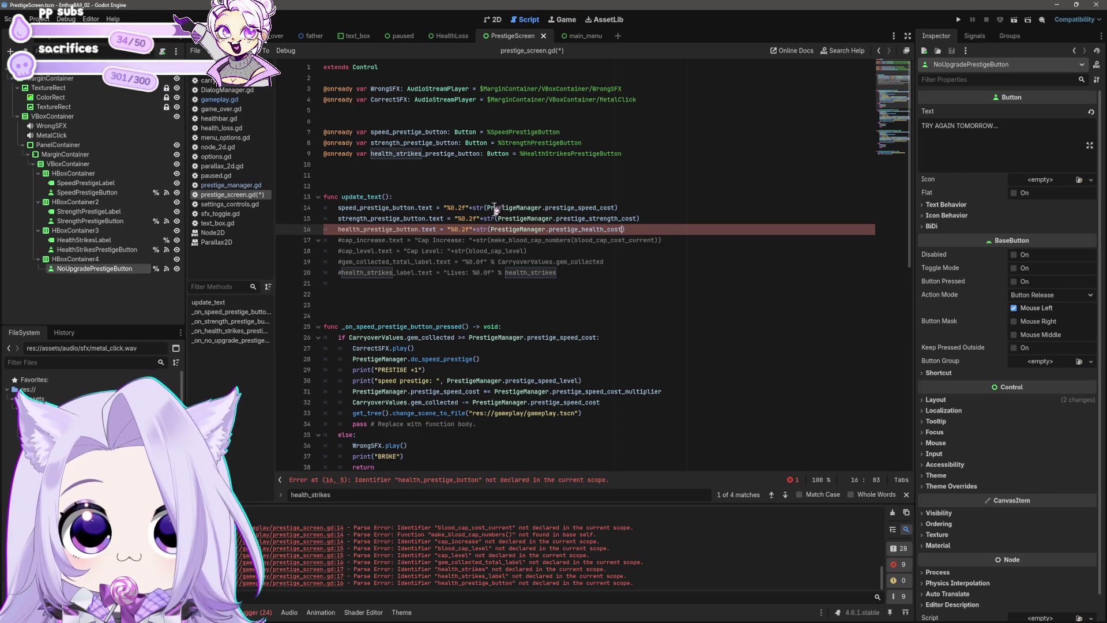
{"action": "key", "text": "Down"}
{"action": "key", "text": "ctrl+s"}
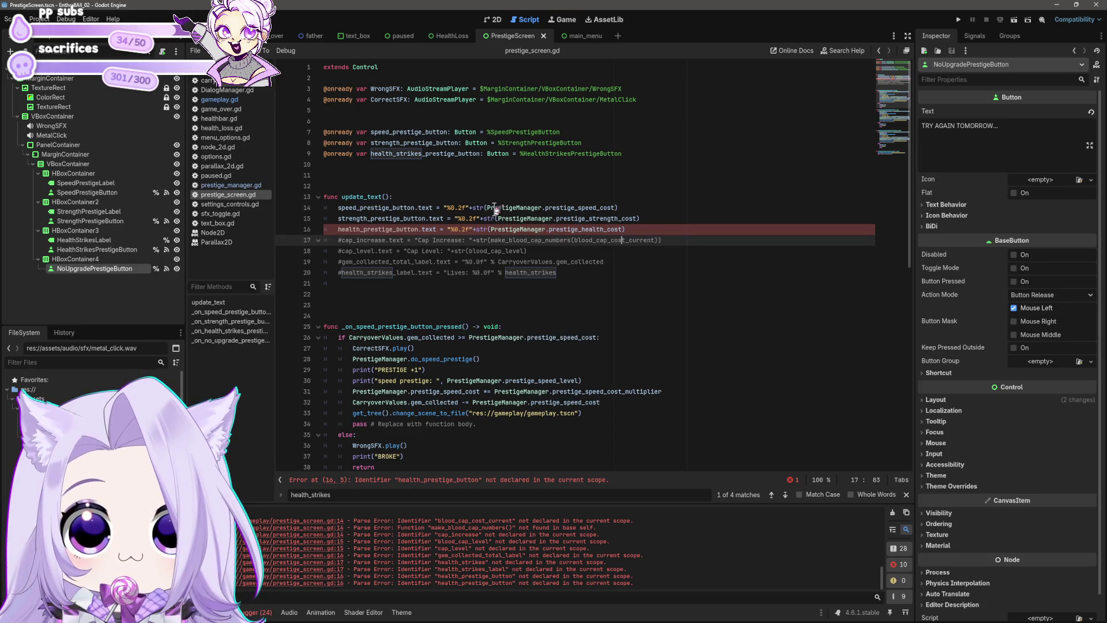
Rename line 16's button to health_strikes_prestige_button, save, and run the game.
{"action": "left_click_drag", "start_coordinate": [370, 153], "coordinate": [480, 156]}
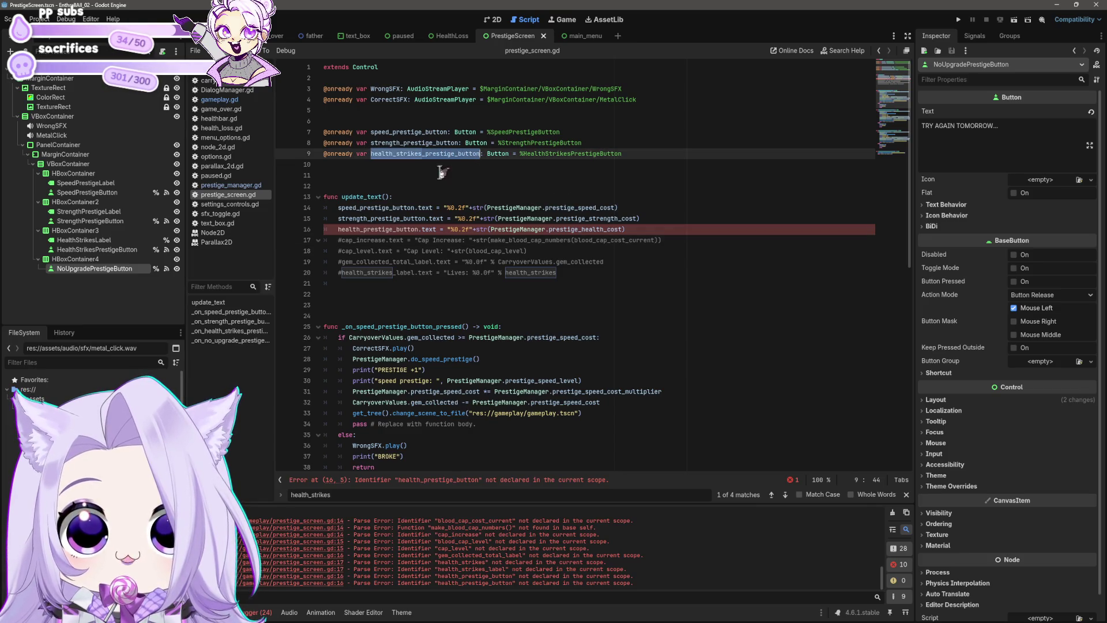
{"action": "key", "text": "ctrl+c"}
{"action": "left_click_drag", "start_coordinate": [414, 229], "coordinate": [337, 229]}
{"action": "key", "text": "ctrl+v"}
{"action": "key", "text": "Delete"}
{"action": "key", "text": "ctrl+s"}
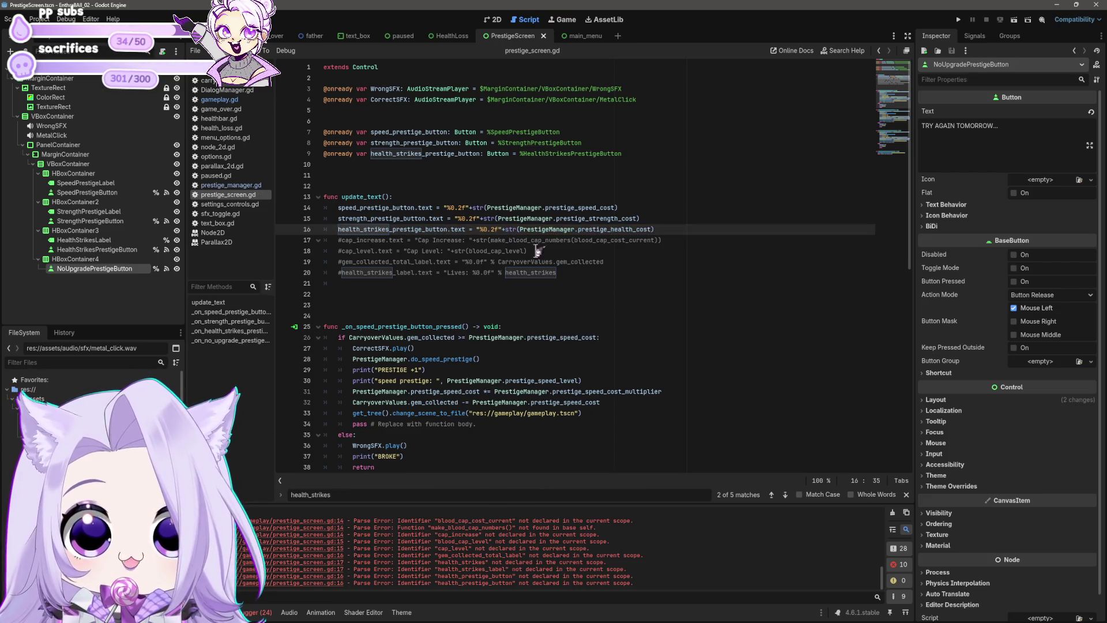
{"action": "left_click", "coordinate": [533, 252]}
{"action": "scroll", "coordinate": [784, 259], "scroll_direction": "down", "scroll_amount": 3}
{"action": "scroll", "coordinate": [784, 260], "scroll_direction": "up", "scroll_amount": 3}
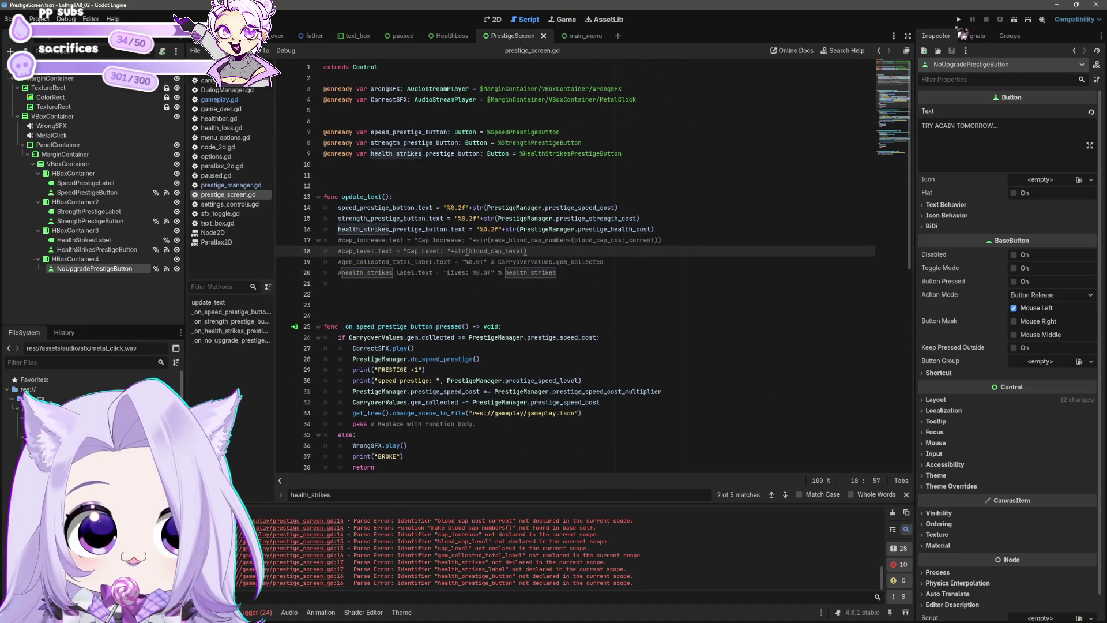
{"action": "left_click", "coordinate": [958, 19]}
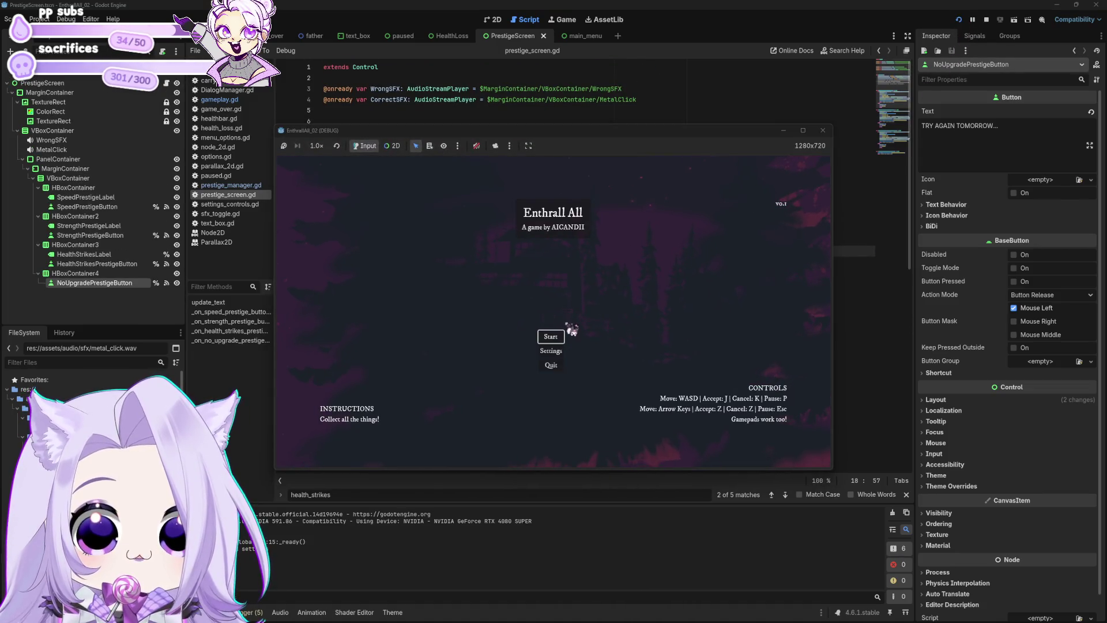
{"action": "left_click", "coordinate": [561, 345]}
{"action": "left_click", "coordinate": [519, 365]}
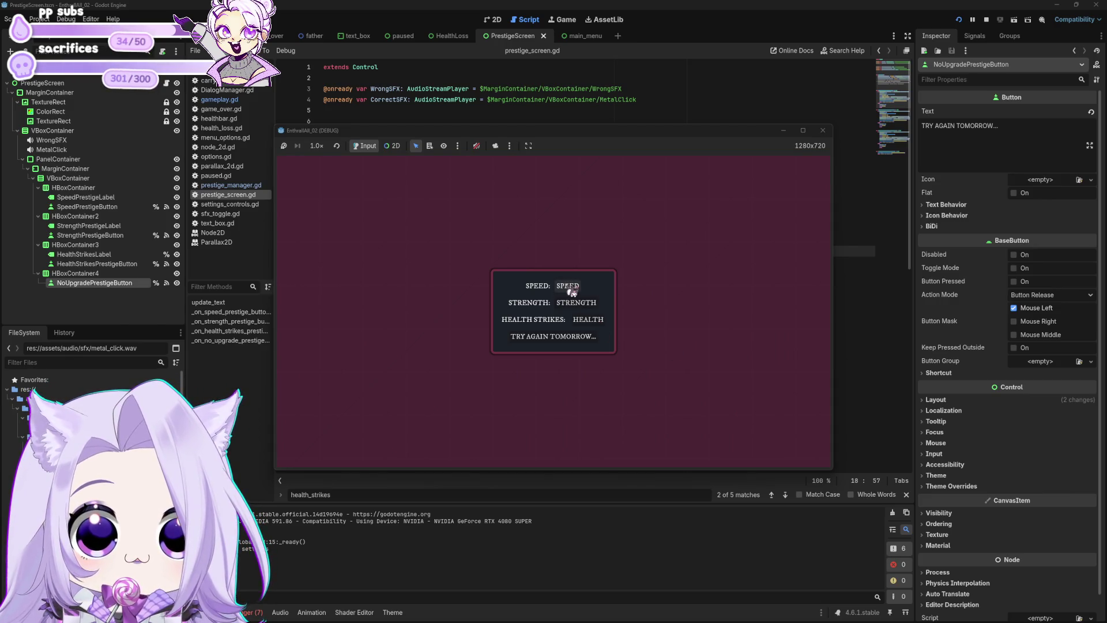
{"action": "left_click", "coordinate": [823, 130]}
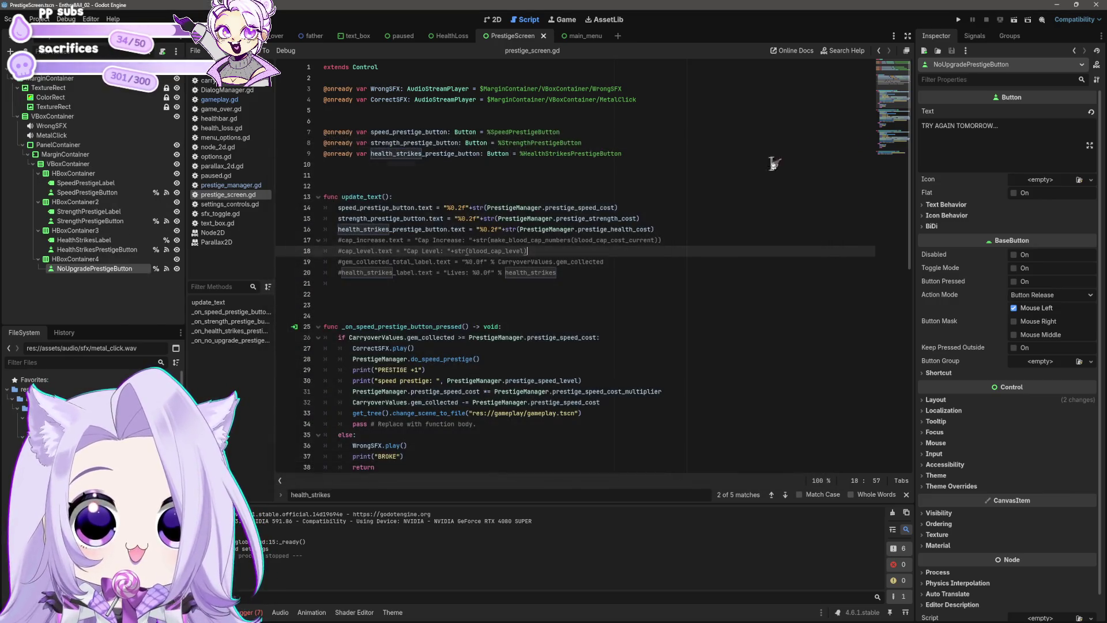
{"action": "left_click", "coordinate": [404, 197]}
Add a _process function after line 21 that calls update_text(), save, and run the game.
{"action": "key", "text": "shift+Home"}
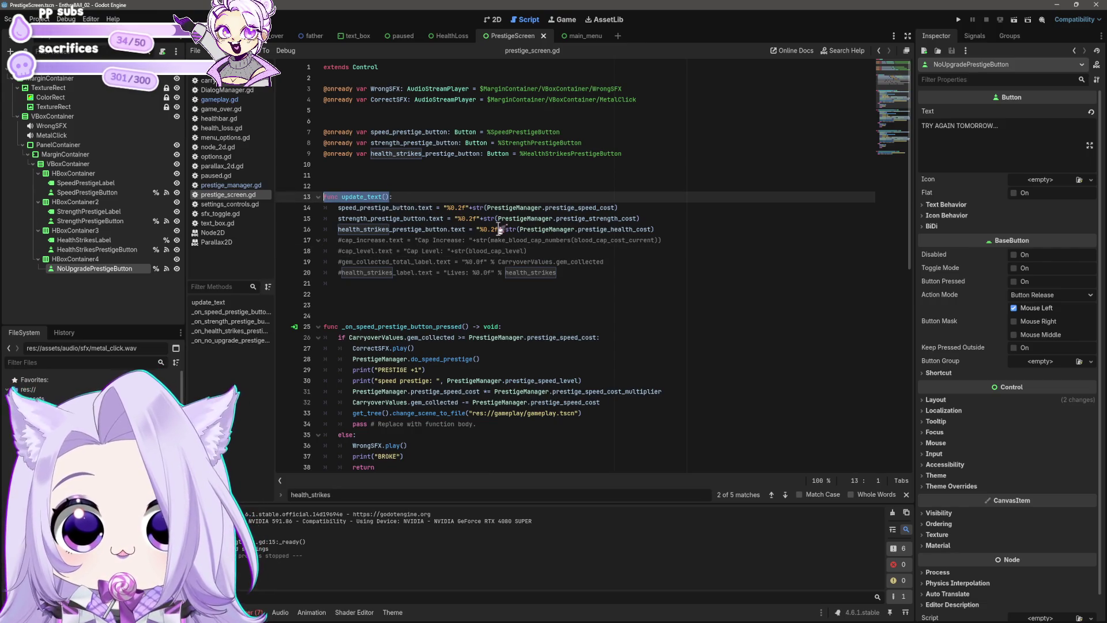
{"action": "left_click", "coordinate": [427, 199]}
{"action": "left_click_drag", "start_coordinate": [342, 196], "coordinate": [392, 199]}
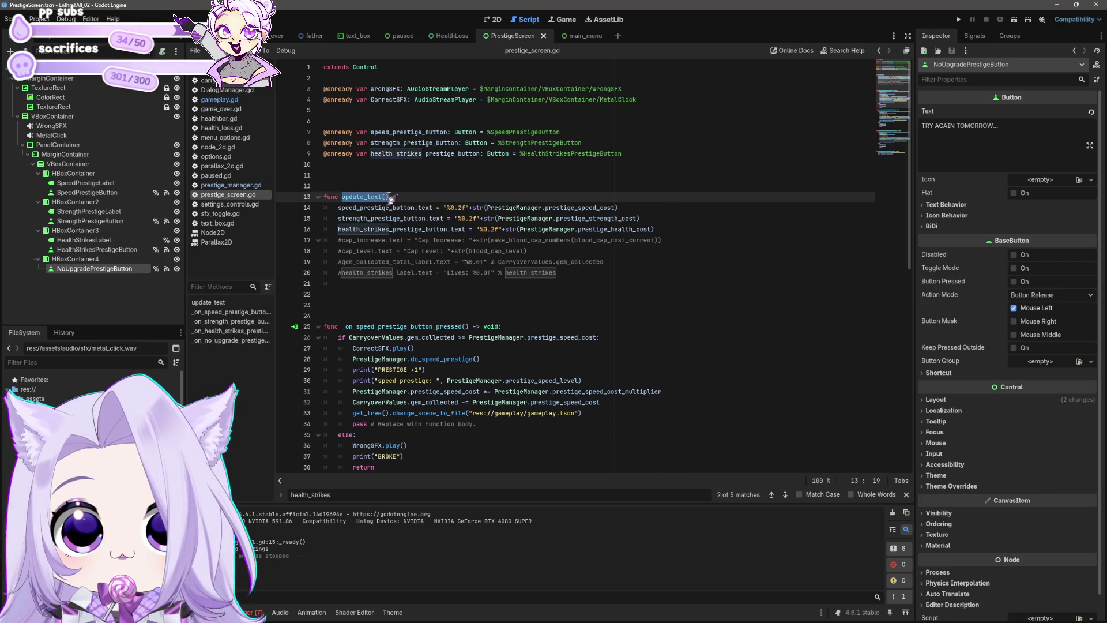
{"action": "left_click", "coordinate": [414, 283]}
{"action": "scroll", "coordinate": [420, 311], "scroll_direction": "down", "scroll_amount": 7}
{"action": "scroll", "coordinate": [421, 311], "scroll_direction": "up", "scroll_amount": 6}
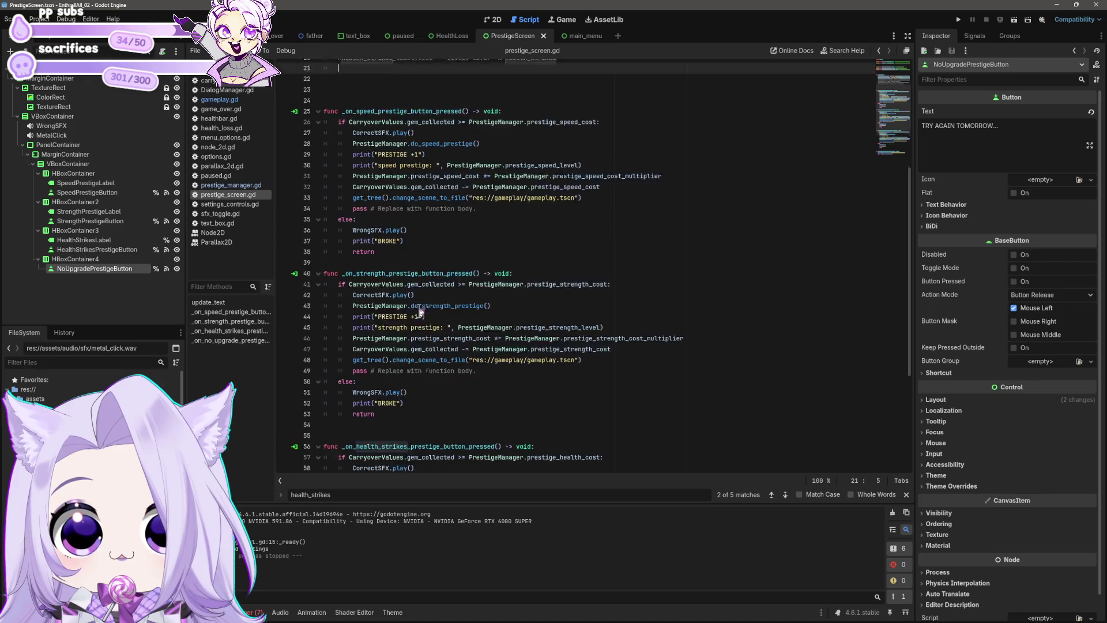
{"action": "key", "text": "Return"}
{"action": "type", "text": "func _"}
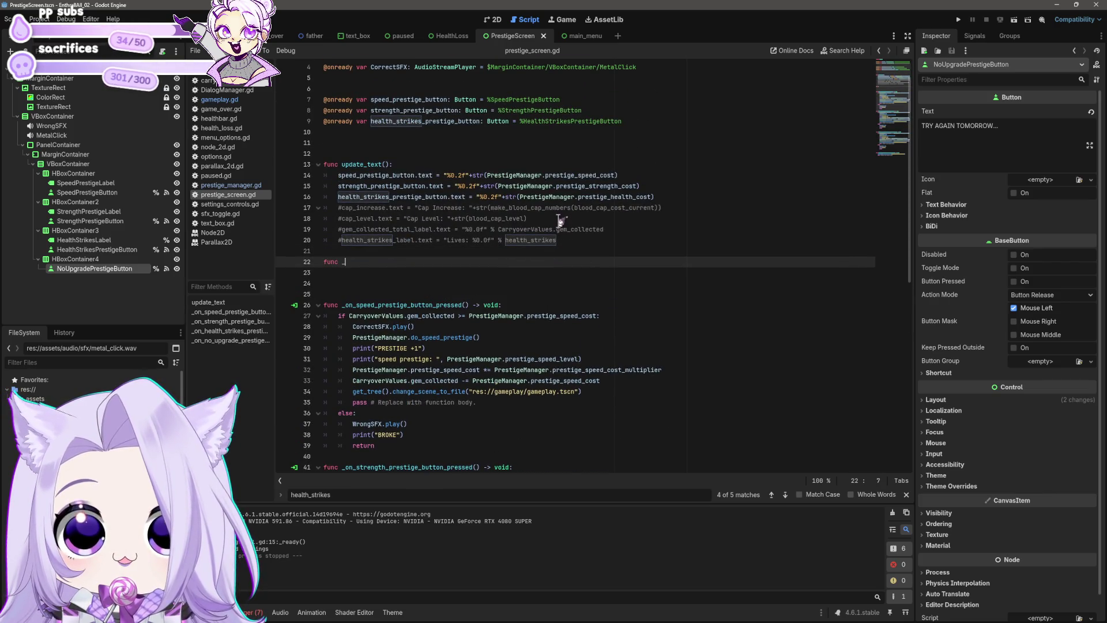
{"action": "type", "text": "procre"}
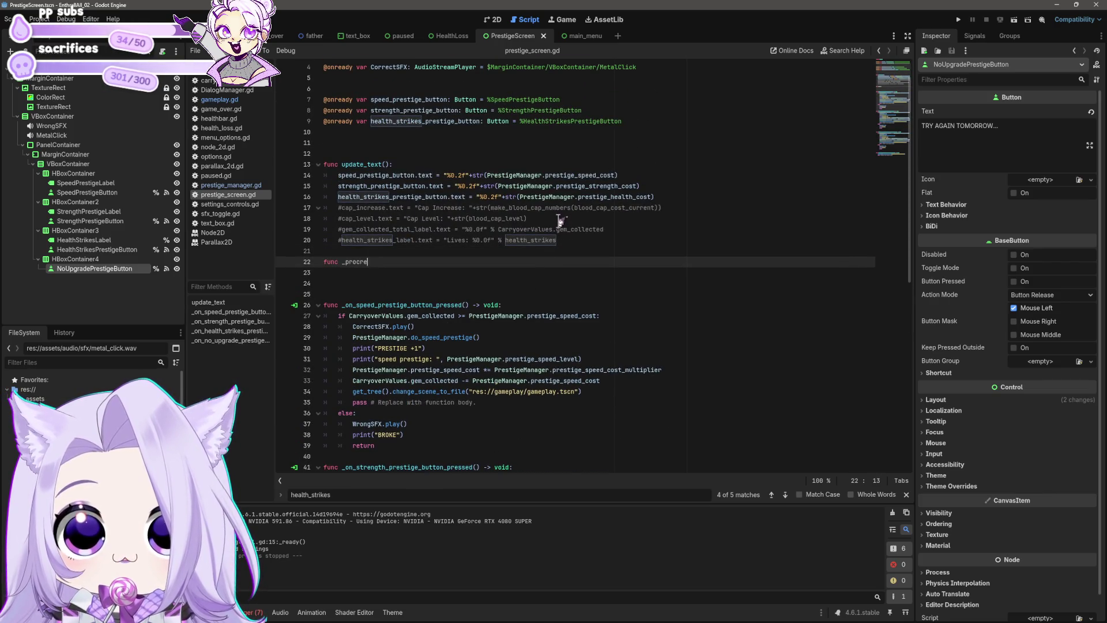
{"action": "type", "text": "s"}
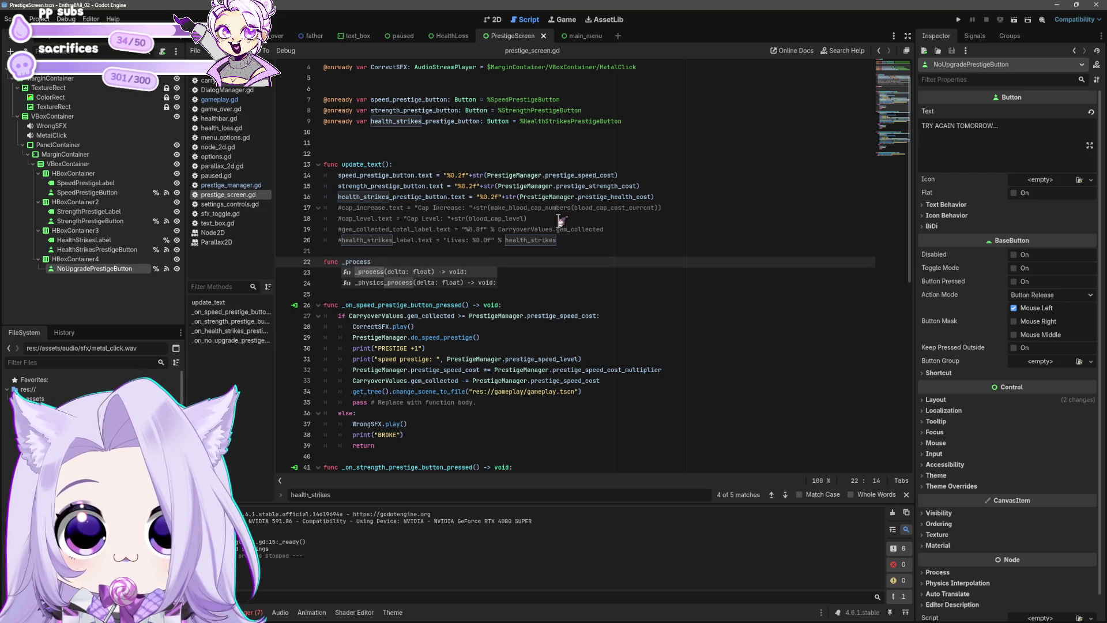
{"action": "key", "text": "Return"}
{"action": "key", "text": "Return"}
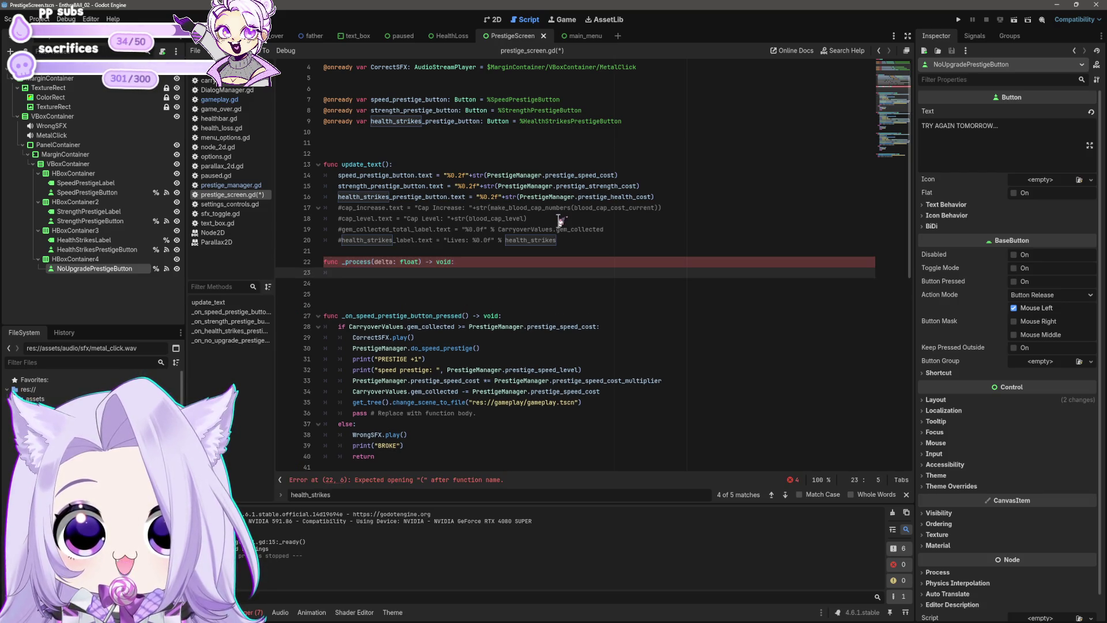
{"action": "type", "text": "update_text()"}
{"action": "key", "text": "ctrl+s"}
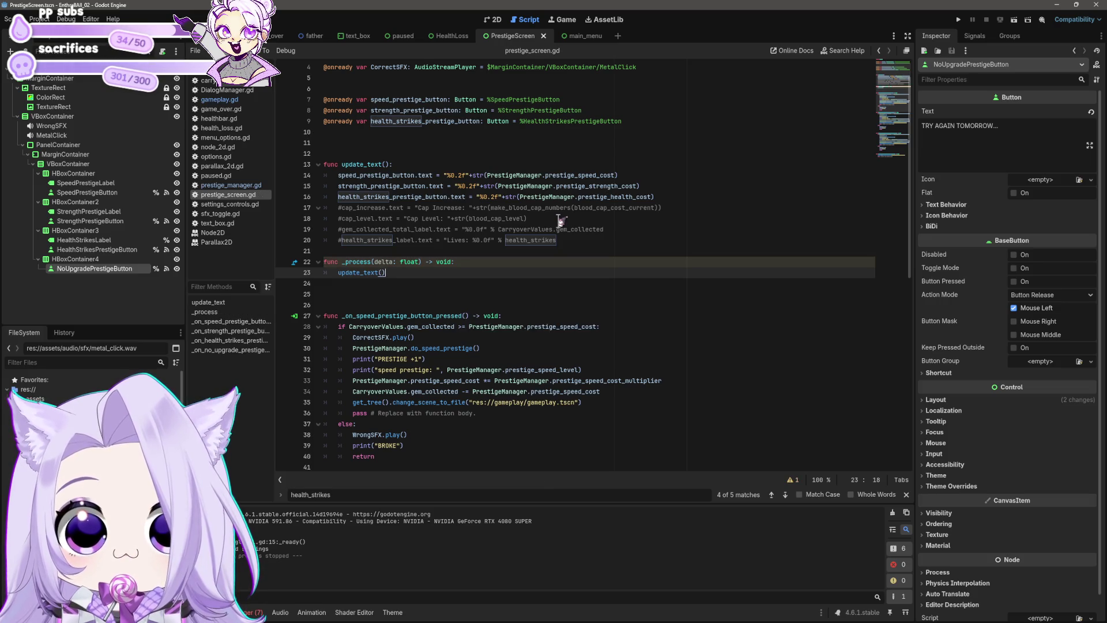
{"action": "left_click", "coordinate": [958, 19]}
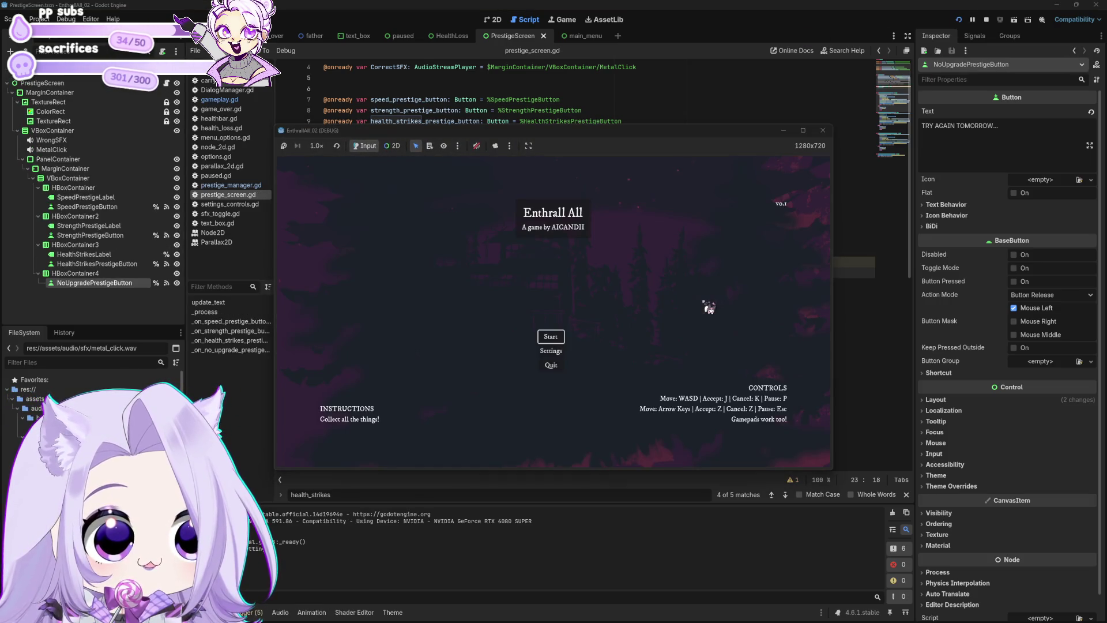
Start a game to see the prestige panel, stop it, review lines 14–16, and relaunch.
{"action": "left_click", "coordinate": [552, 335]}
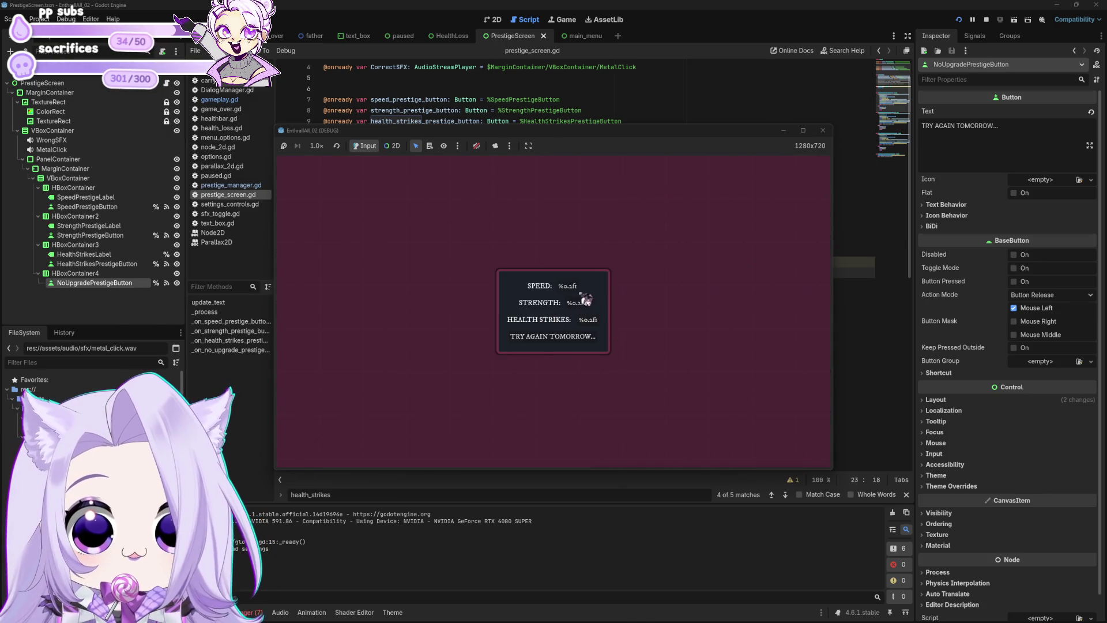
{"action": "left_click", "coordinate": [823, 130]}
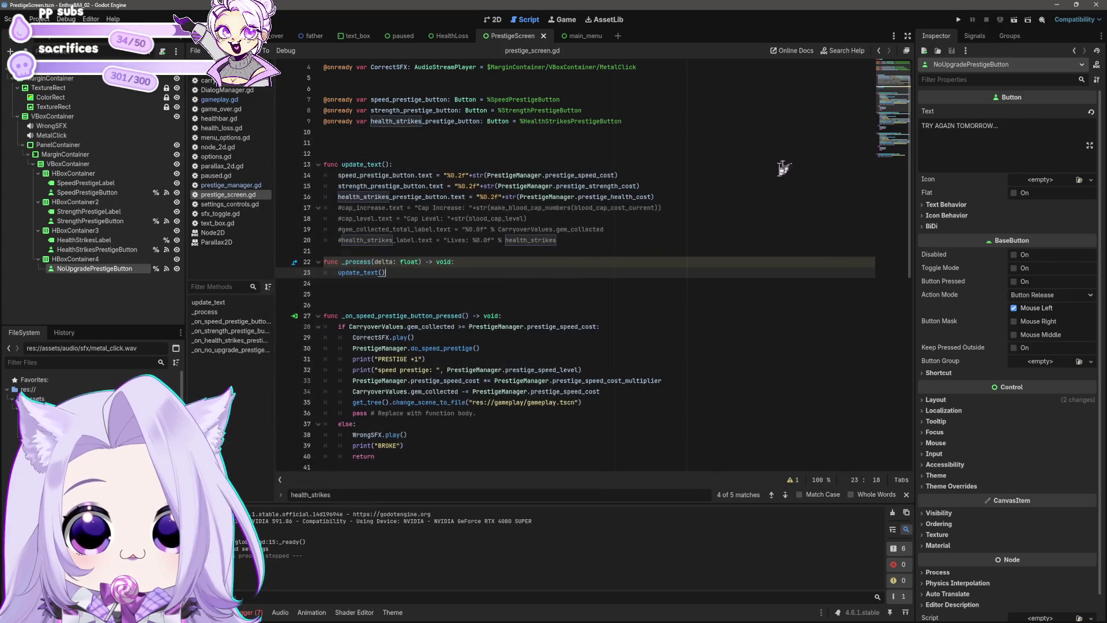
{"action": "left_click", "coordinate": [587, 251]}
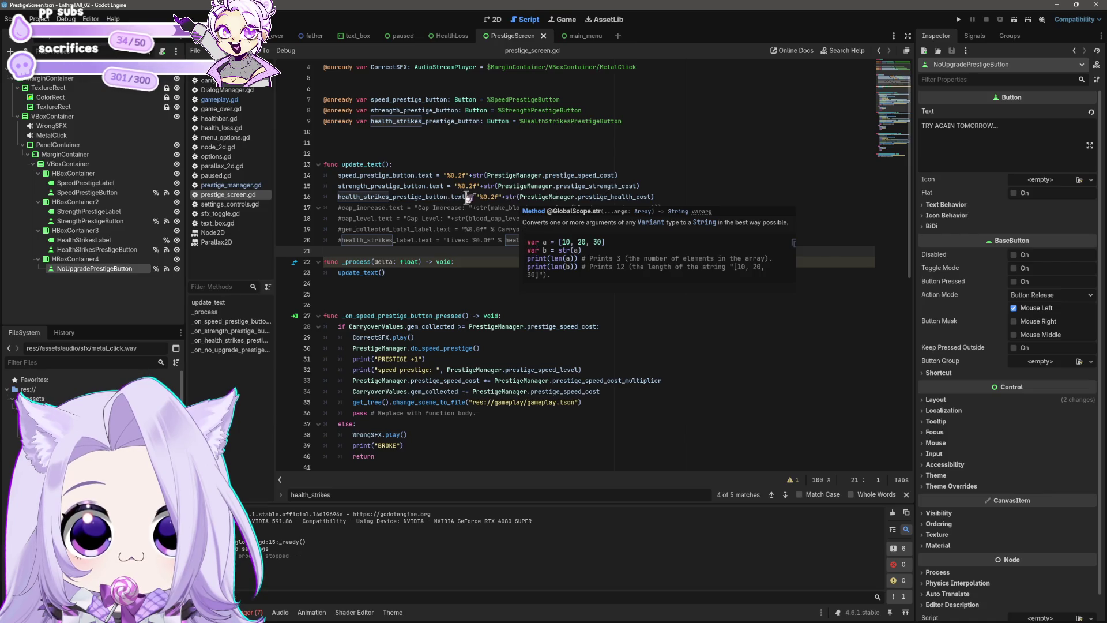
{"action": "left_click", "coordinate": [499, 196]}
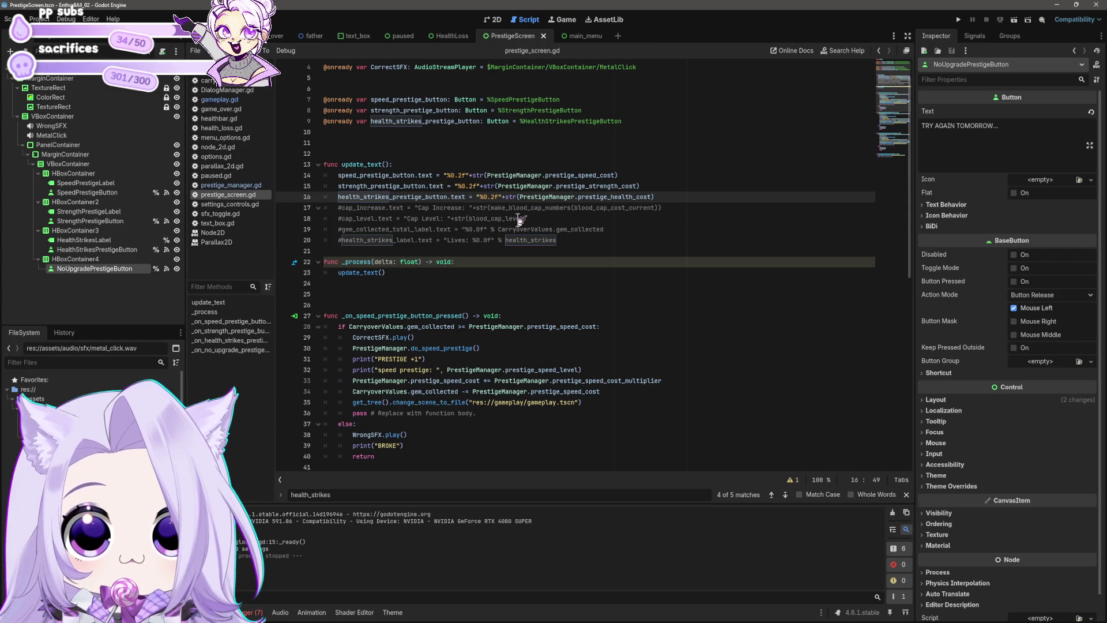
{"action": "scroll", "coordinate": [507, 252], "scroll_direction": "down", "scroll_amount": 5}
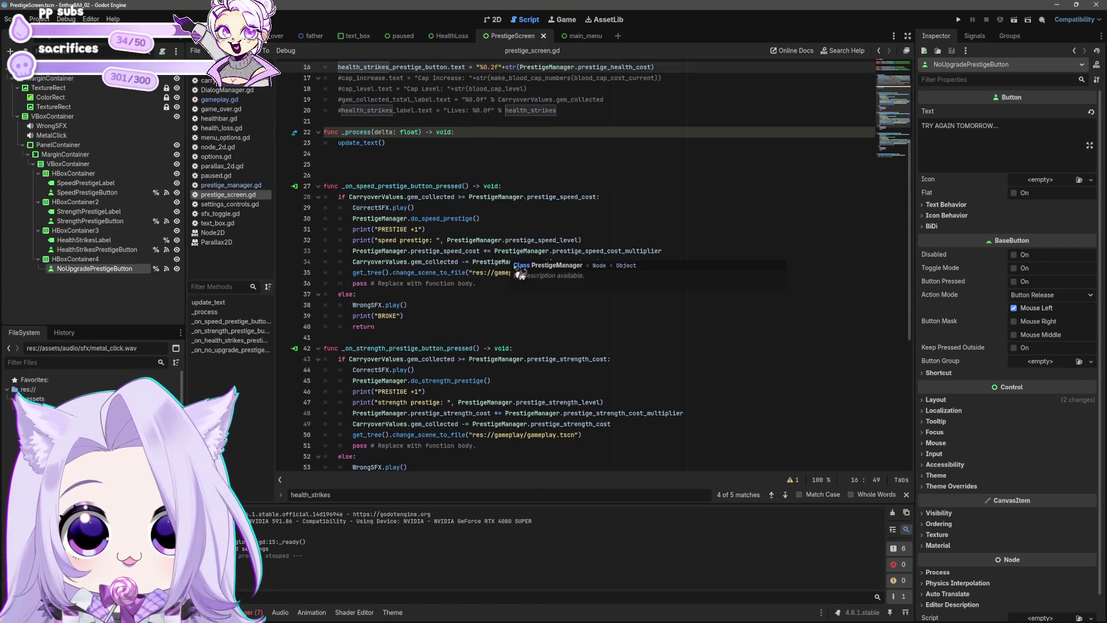
{"action": "scroll", "coordinate": [529, 225], "scroll_direction": "up", "scroll_amount": 5}
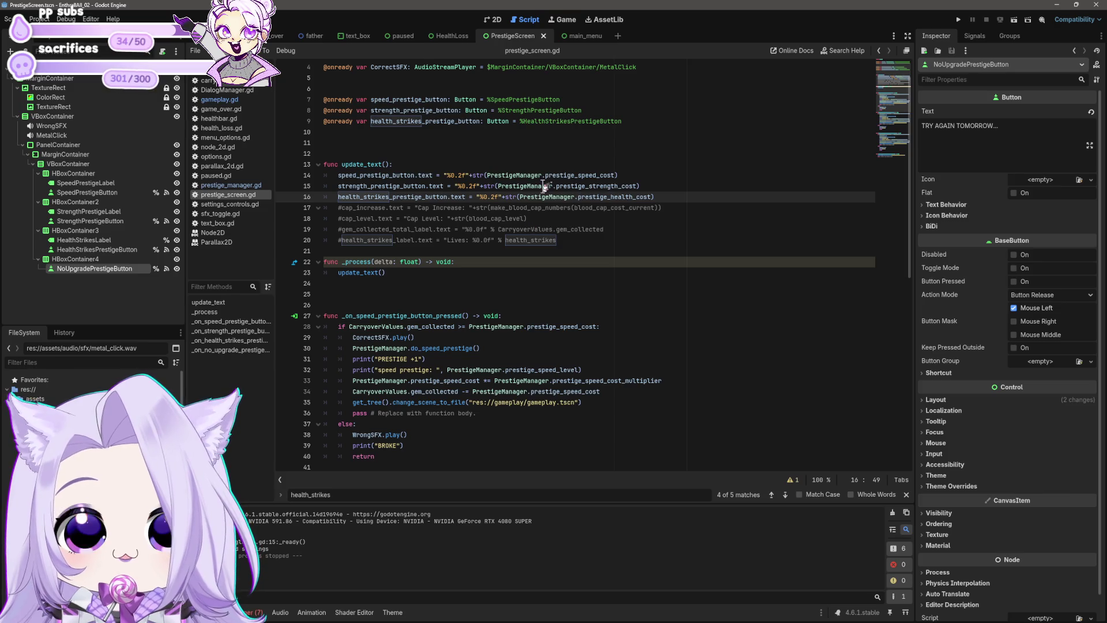
{"action": "left_click", "coordinate": [640, 175]}
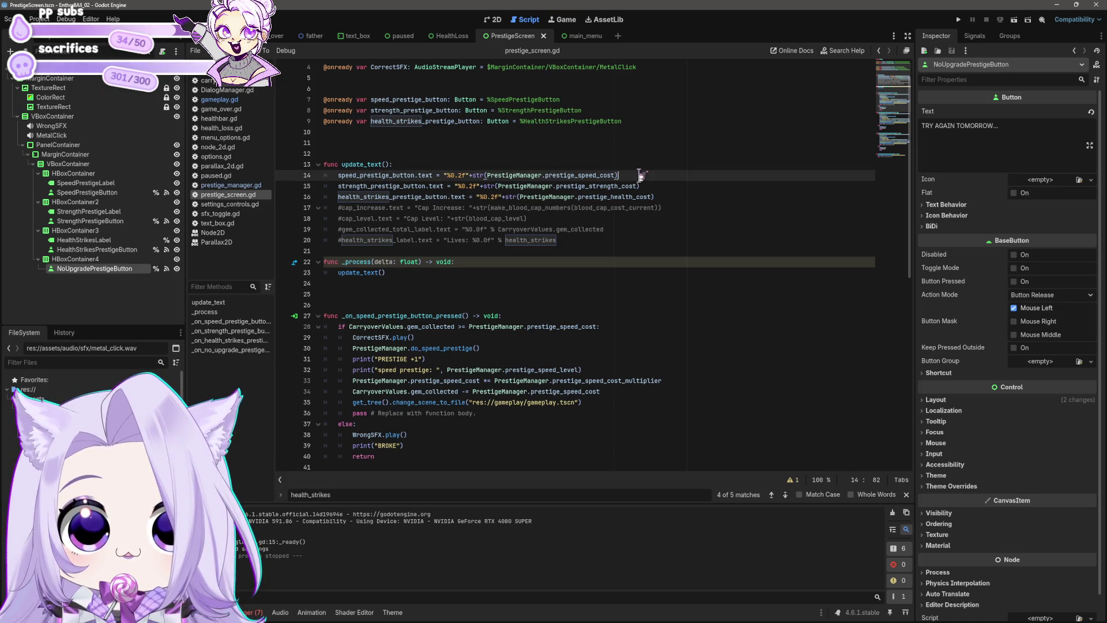
{"action": "left_click", "coordinate": [958, 19]}
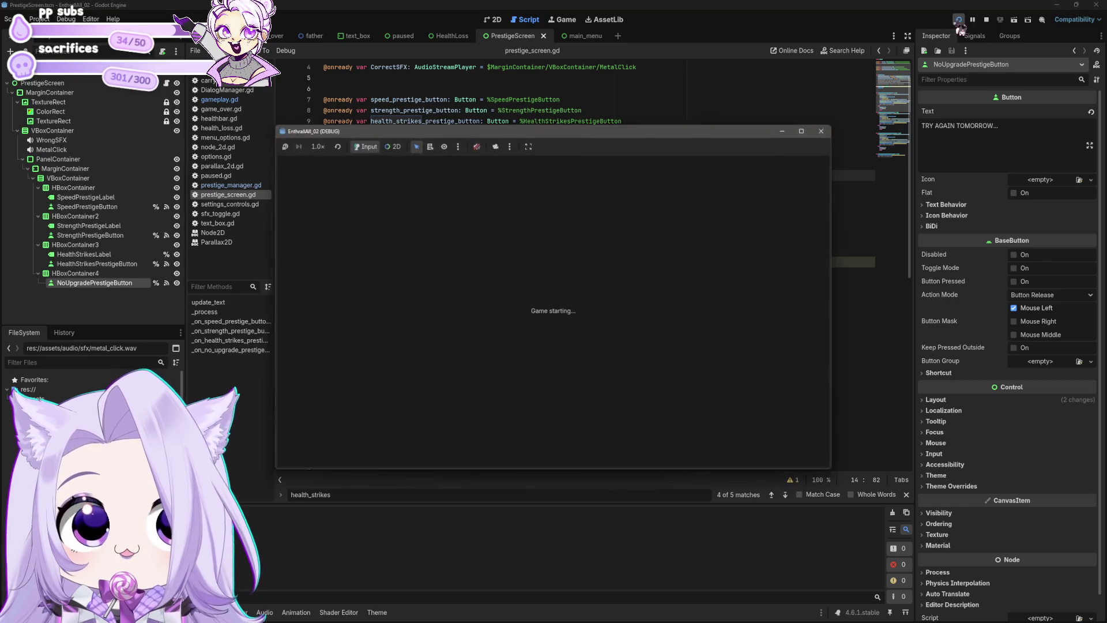
Start a new game and open the prestige panel, which shows '%0.2f' with raw costs, then stop.
{"action": "left_click", "coordinate": [550, 337]}
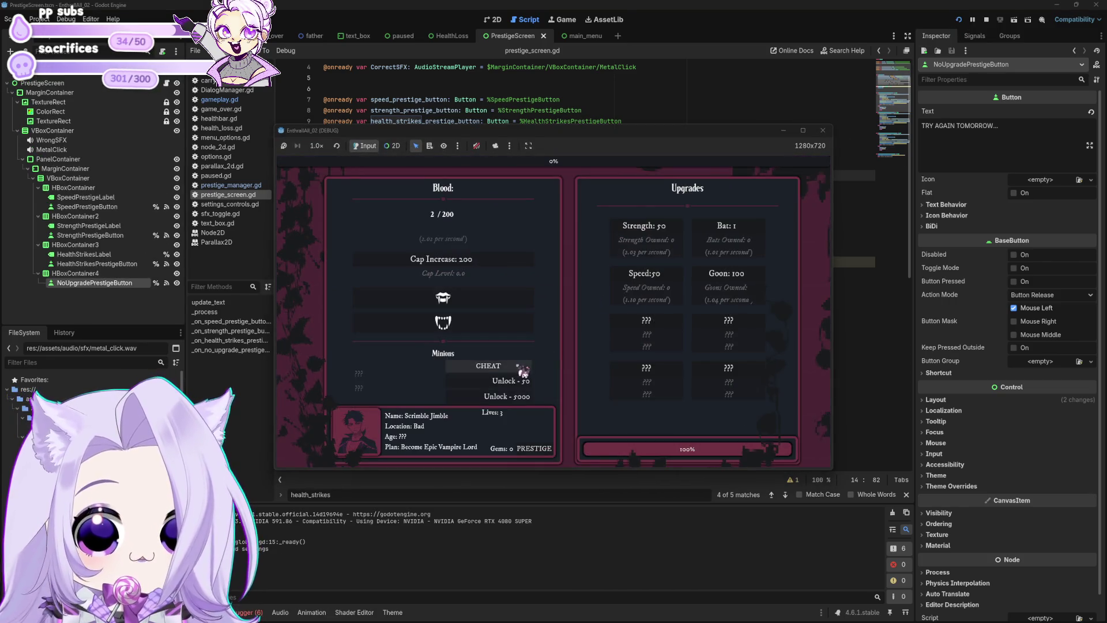
{"action": "mouse_move", "coordinate": [670, 137]}
{"action": "left_mouse_down"}
{"action": "mouse_move", "coordinate": [569, 534]}
{"action": "mouse_move", "coordinate": [569, 446]}
{"action": "mouse_move", "coordinate": [704, 114]}
{"action": "left_mouse_up"}
{"action": "scroll", "coordinate": [582, 405], "scroll_direction": "down", "scroll_amount": 1}
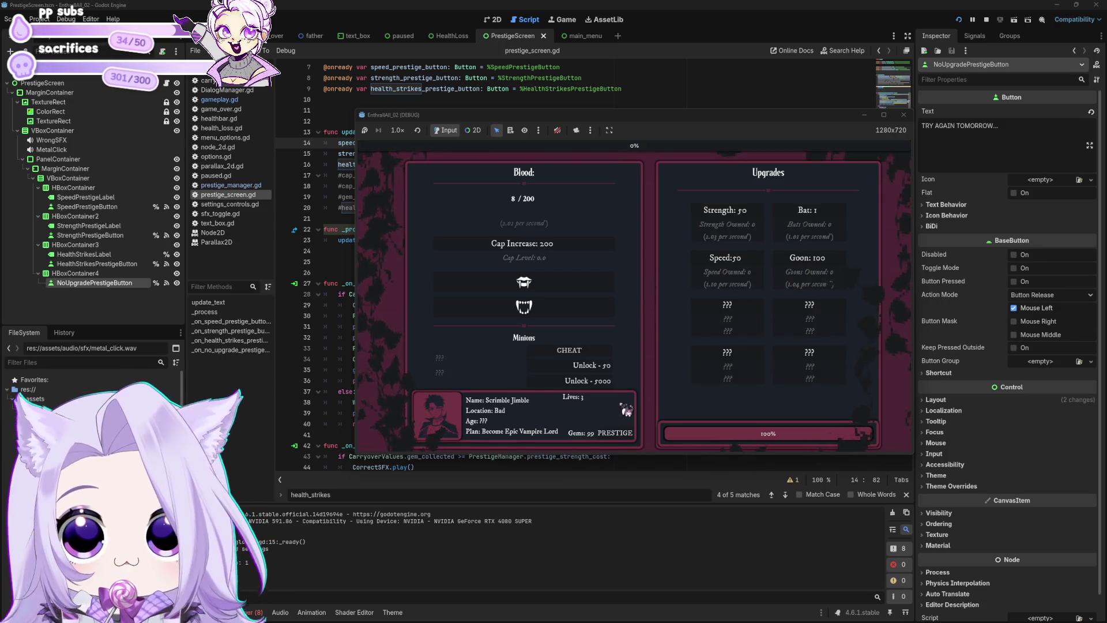
{"action": "left_click", "coordinate": [626, 409]}
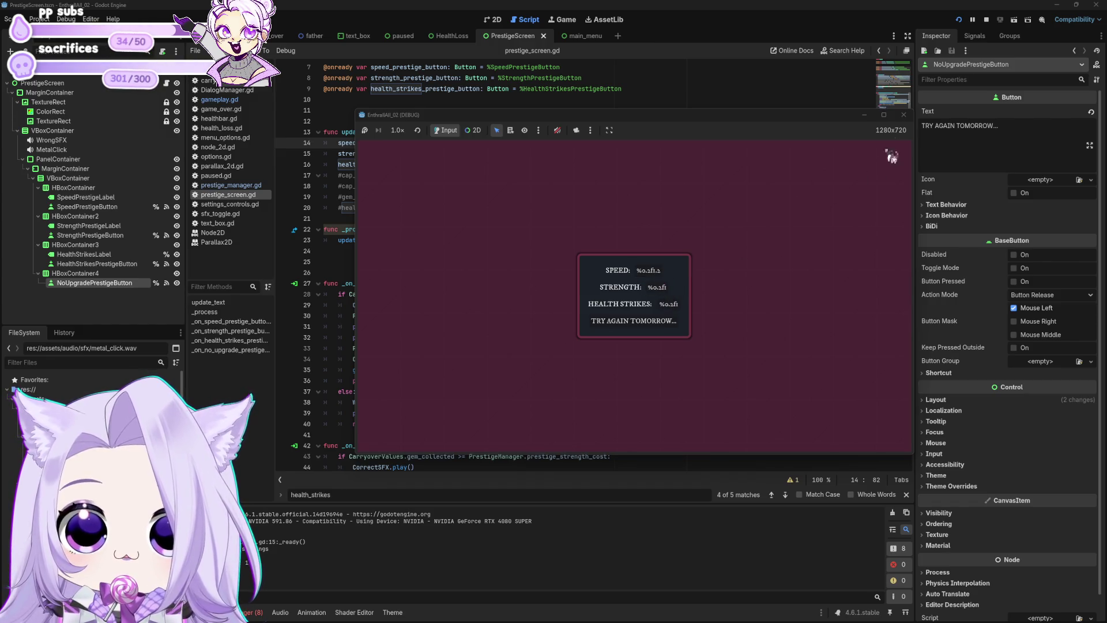
{"action": "left_click", "coordinate": [903, 115]}
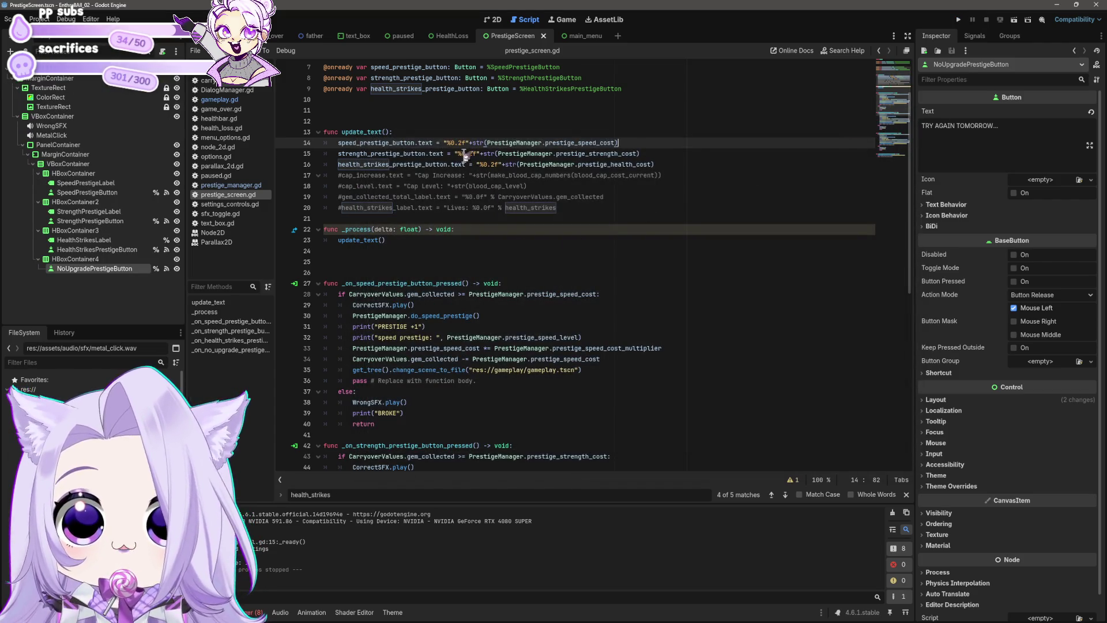
Strip the '%0.2f'+ prefix from lines 14–16 so each uses plain str() cost, save, and rerun.
{"action": "left_click_drag", "start_coordinate": [446, 143], "coordinate": [468, 144]}
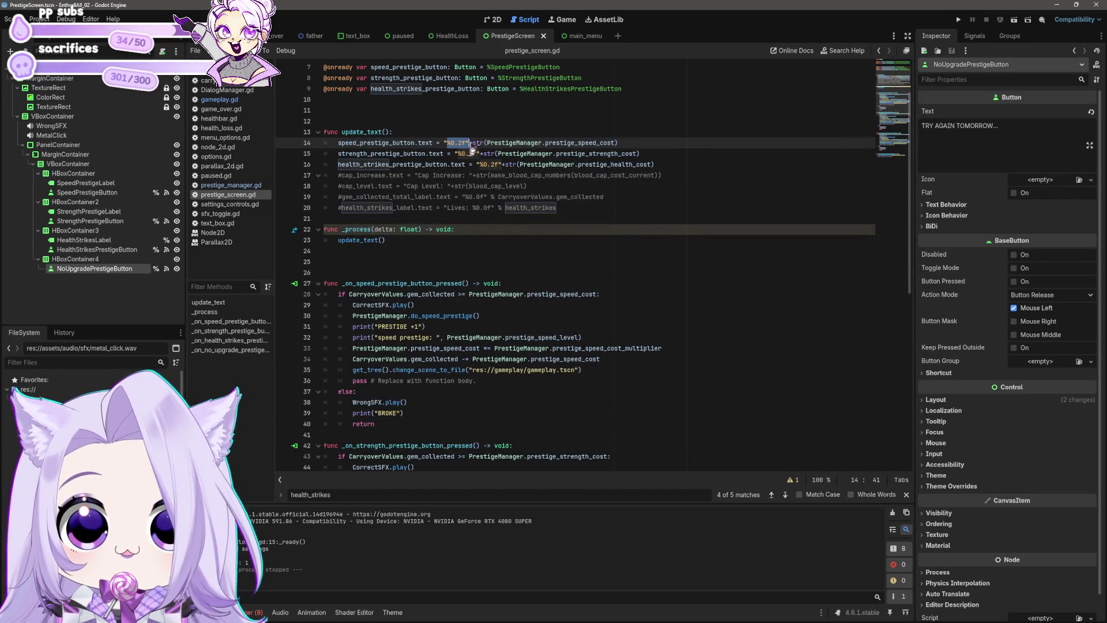
{"action": "key", "text": "BackSpace"}
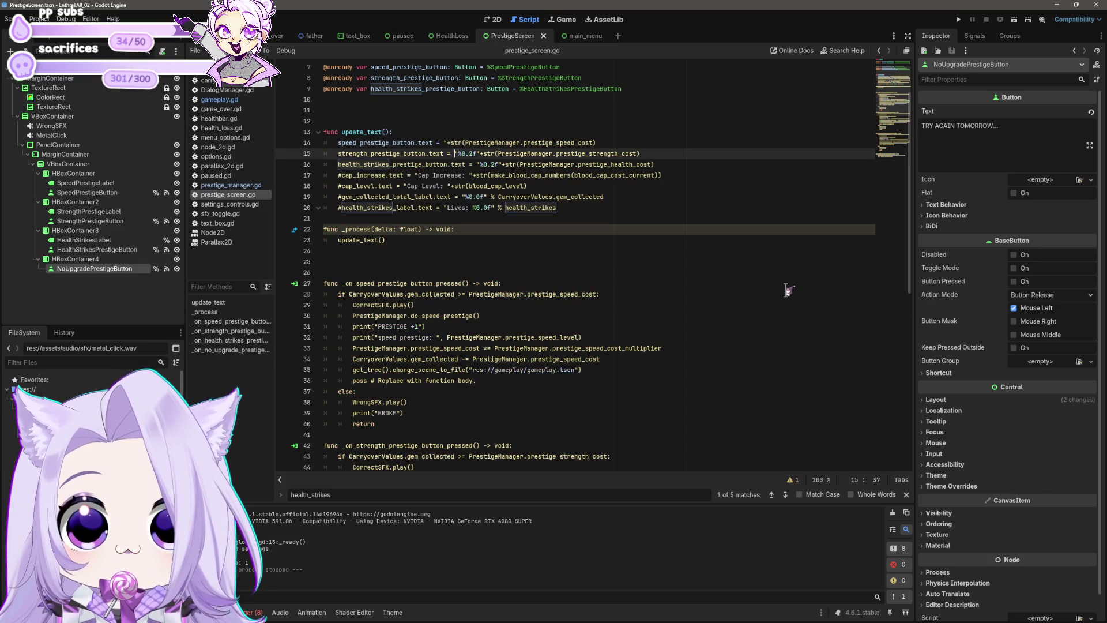
{"action": "key", "text": "Left"}
{"action": "key", "text": "BackSpace"}
{"action": "key", "text": "Right"}
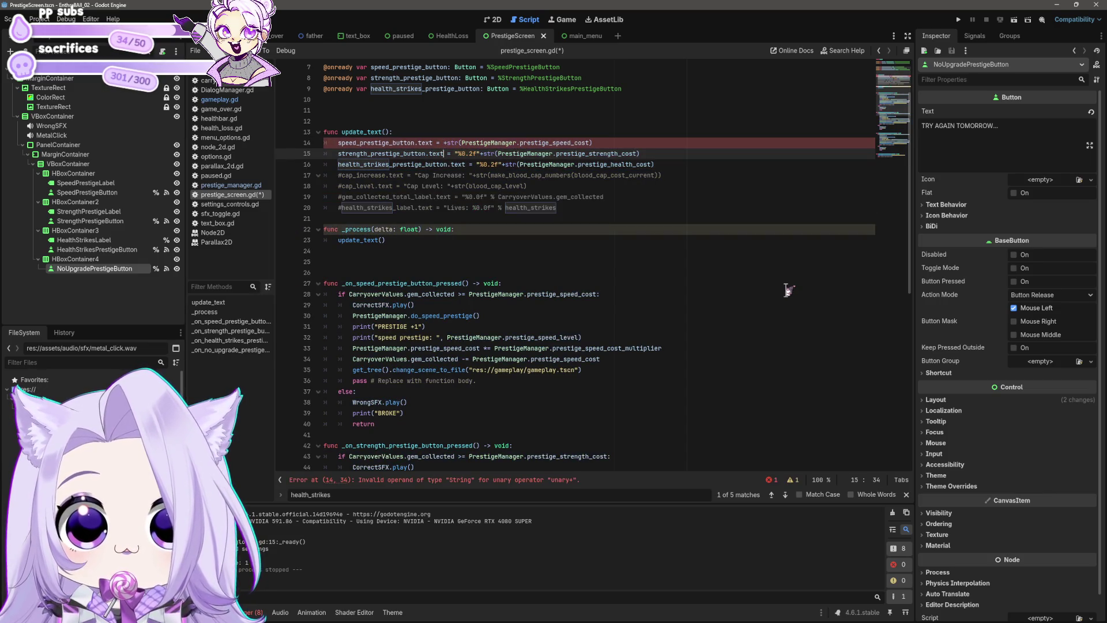
{"action": "key", "text": "BackSpace"}
{"action": "key", "text": "Down"}
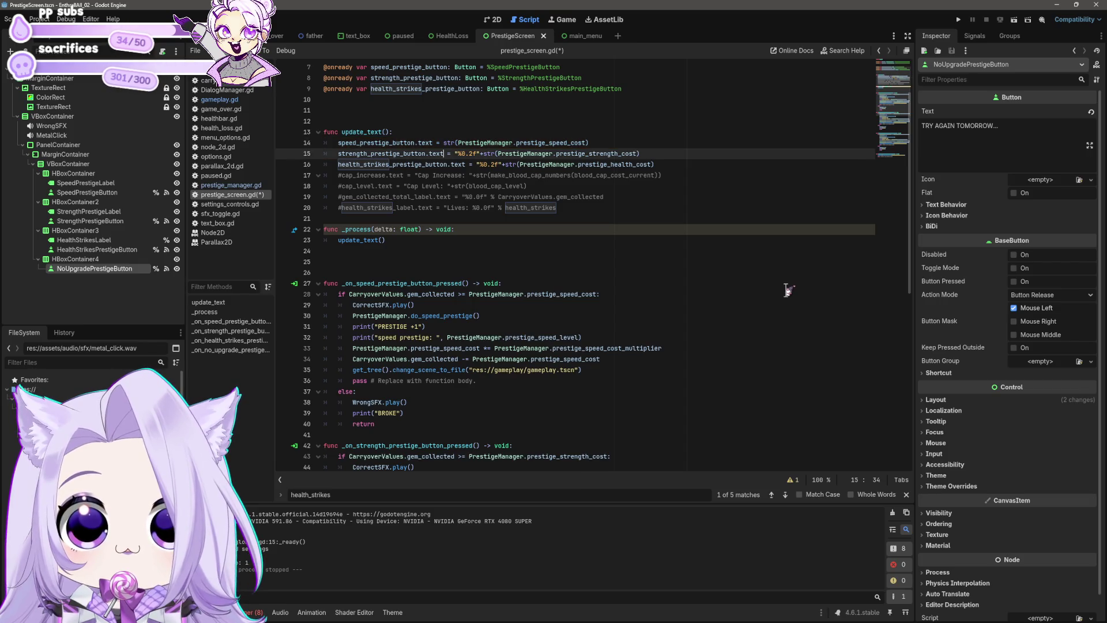
{"action": "key", "text": "Delete"}
{"action": "key", "text": "Delete"}
{"action": "key", "text": "Delete"}
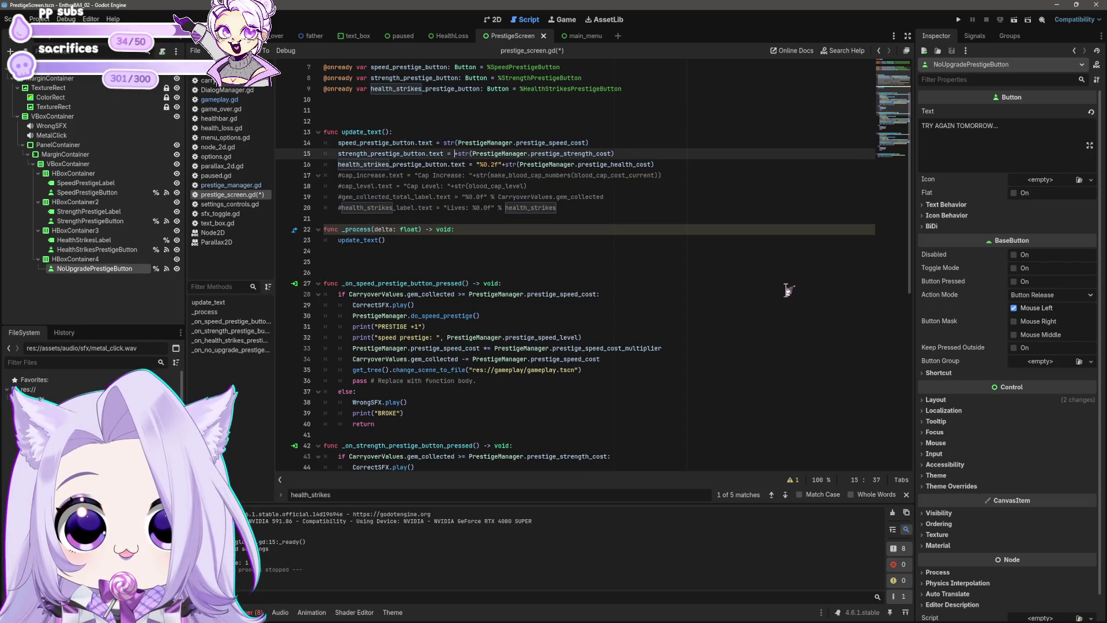
{"action": "key", "text": "Down"}
{"action": "key", "text": "Delete"}
{"action": "key", "text": "Delete"}
{"action": "key", "text": "Delete"}
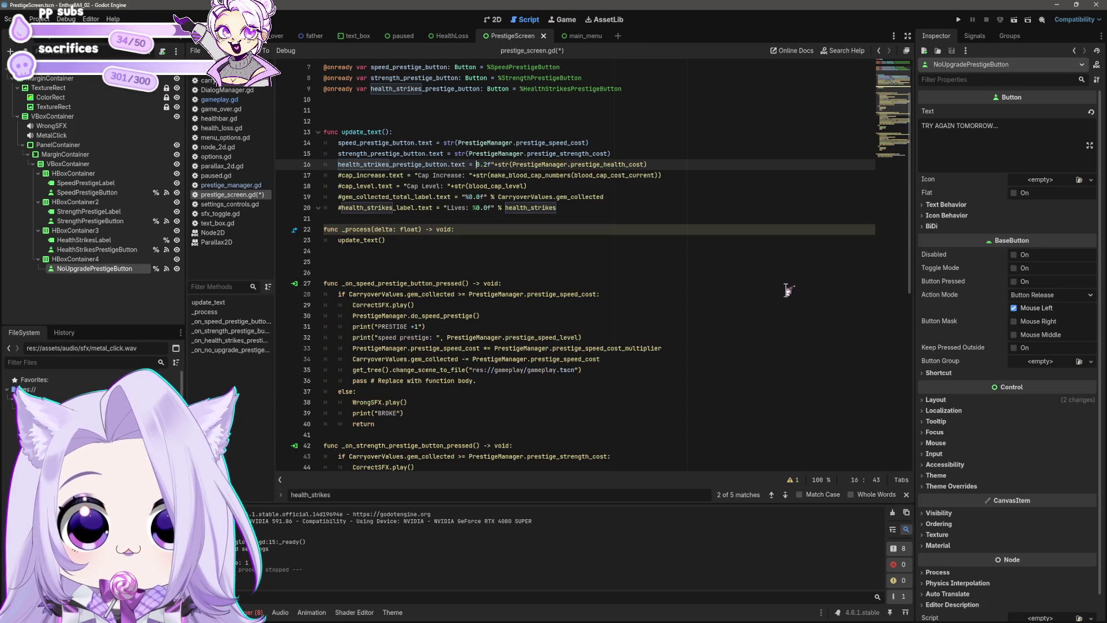
{"action": "key", "text": "ctrl+s"}
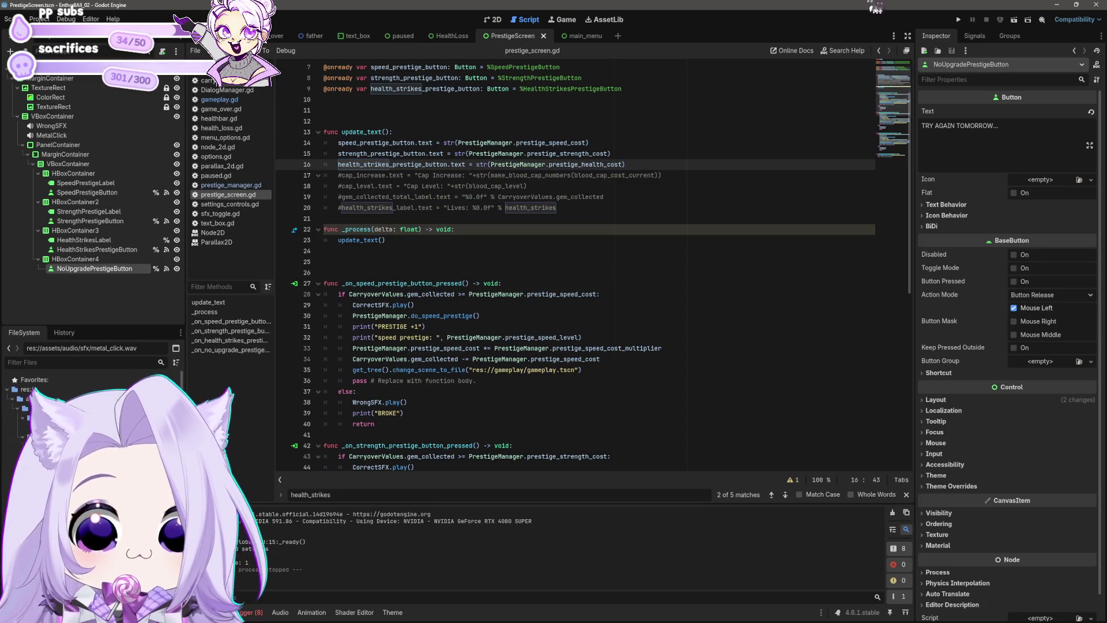
{"action": "left_click", "coordinate": [959, 19]}
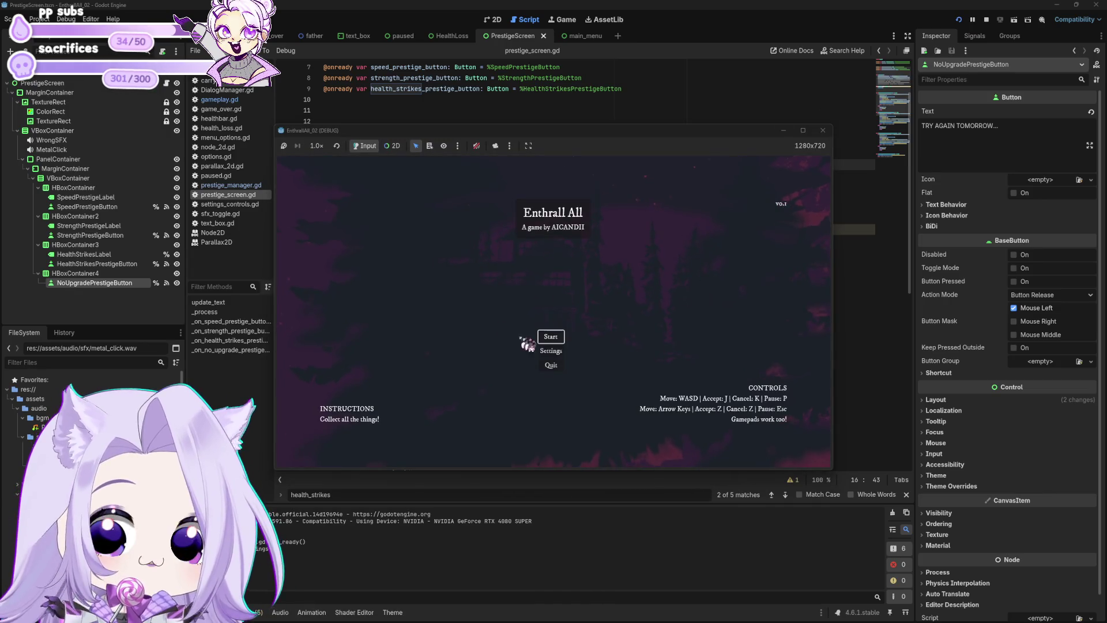
Start a game, cheat to full blood and 100 gems, buy several prestige upgrades, then stop the run.
{"action": "left_click", "coordinate": [548, 337]}
{"action": "left_click", "coordinate": [518, 368]}
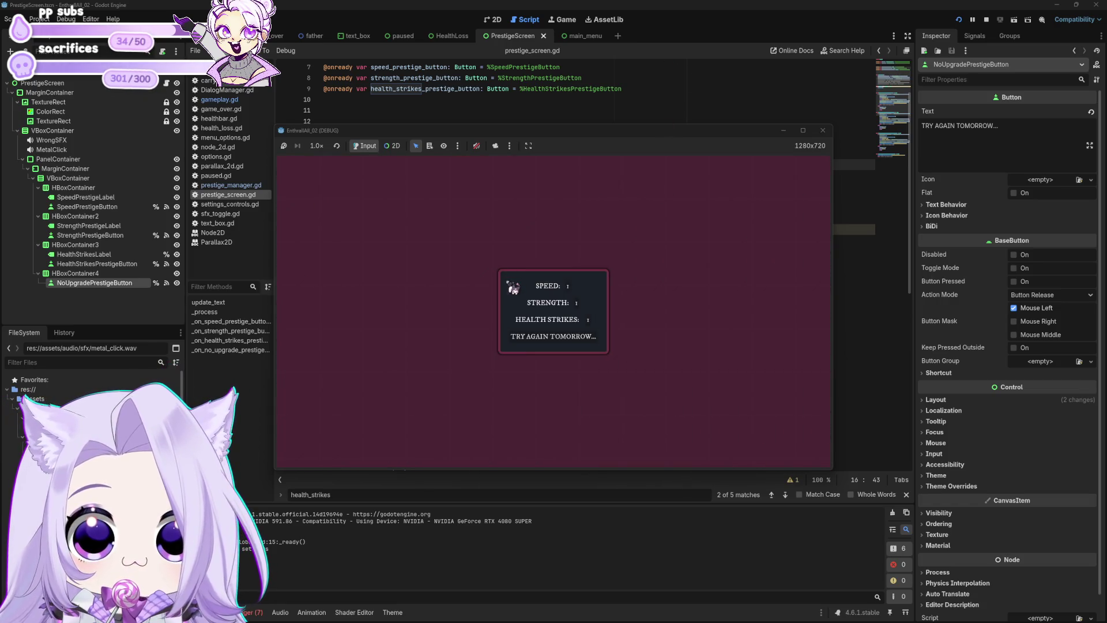
{"action": "left_click", "coordinate": [581, 302]}
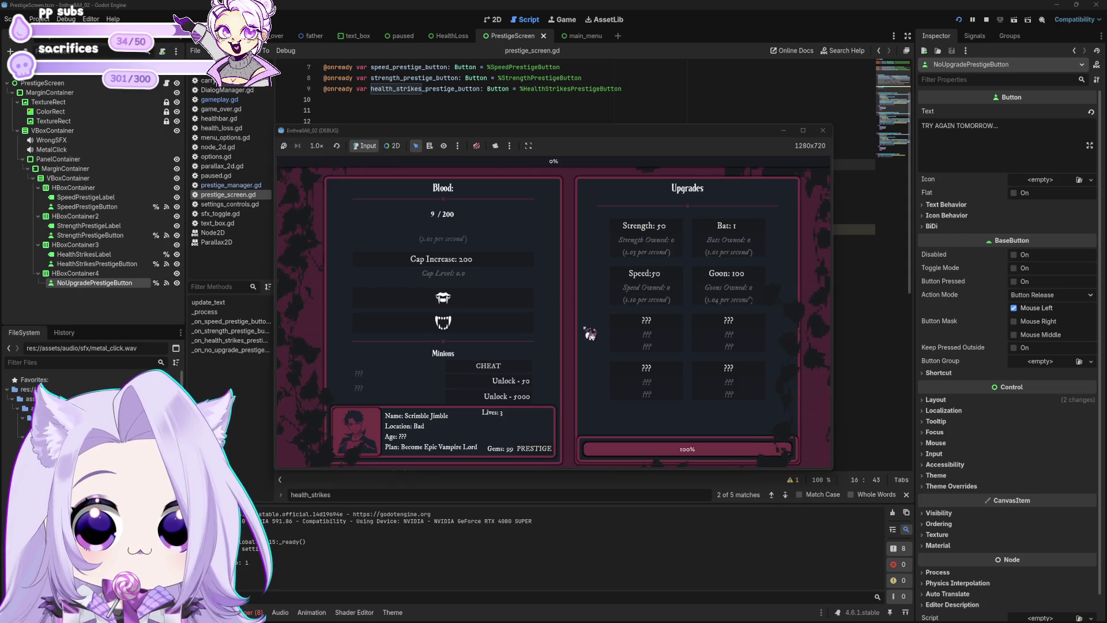
{"action": "left_click", "coordinate": [582, 303]}
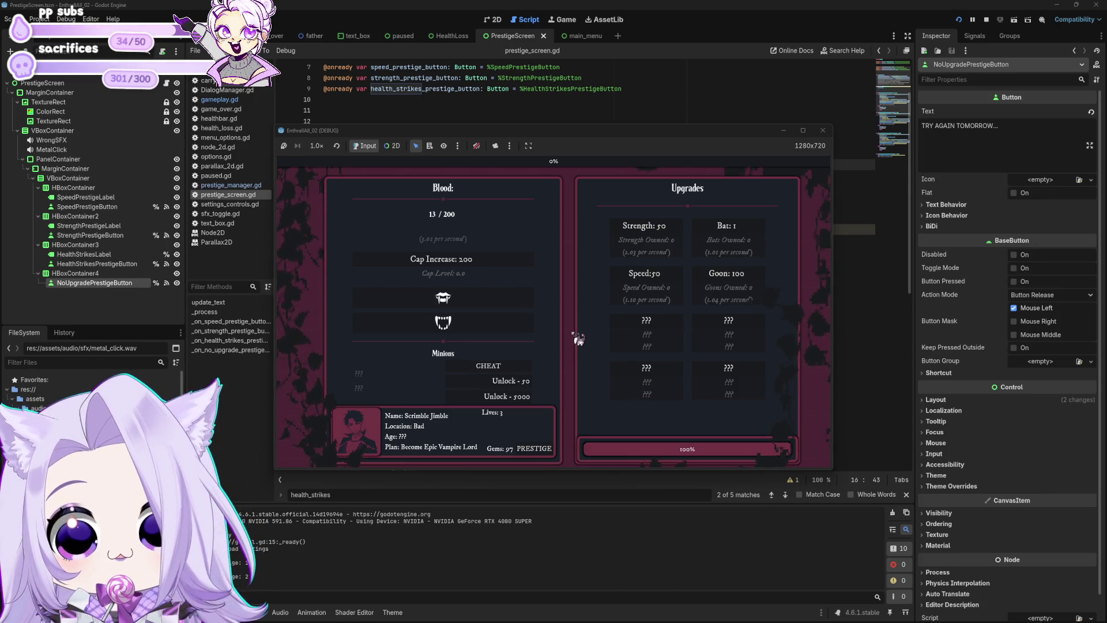
{"action": "left_click", "coordinate": [574, 300]}
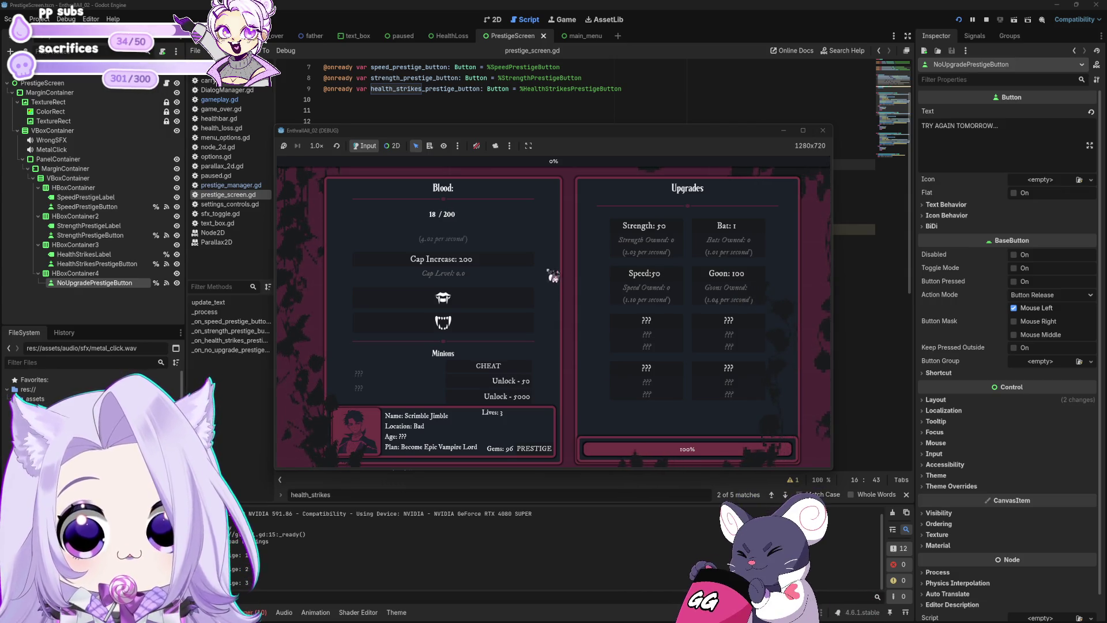
{"action": "left_click", "coordinate": [566, 299]}
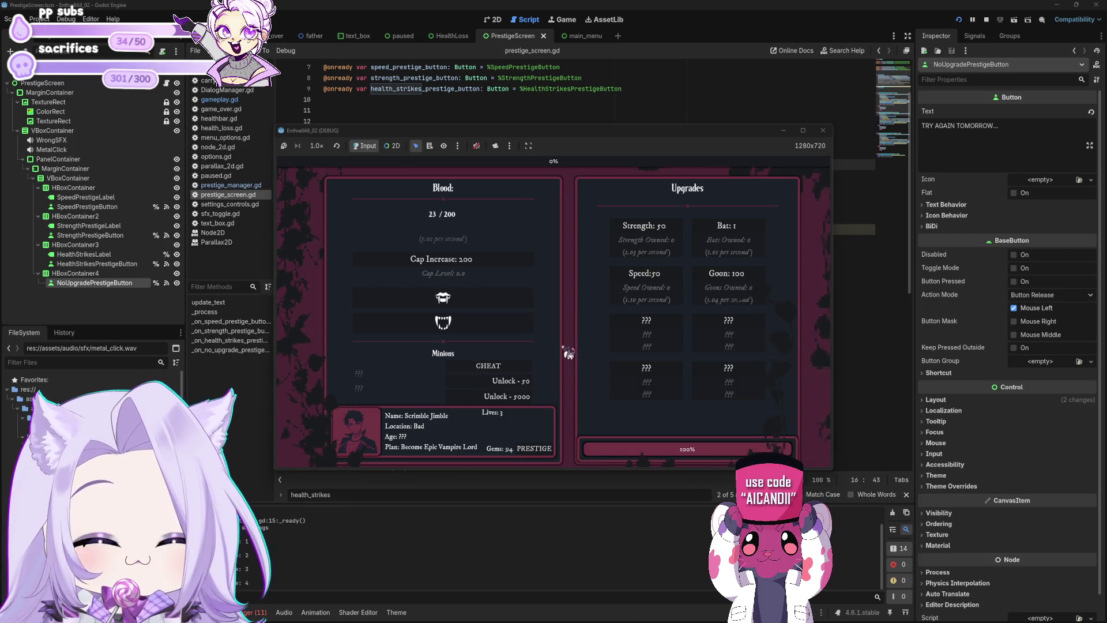
{"action": "left_click", "coordinate": [577, 303]}
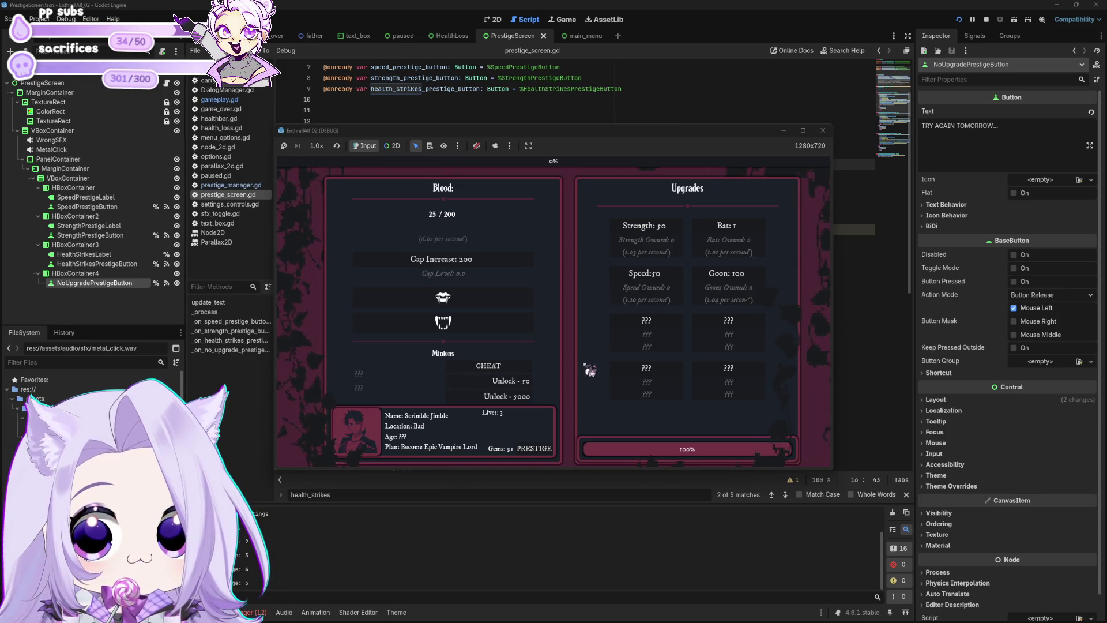
{"action": "left_click", "coordinate": [565, 301]}
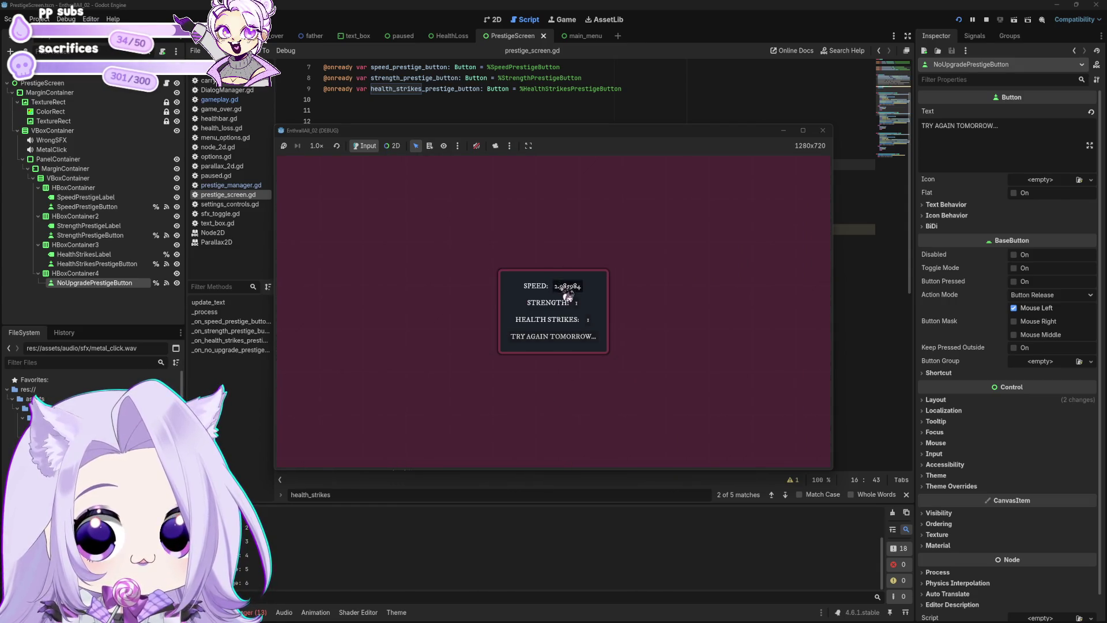
{"action": "left_click", "coordinate": [554, 336]}
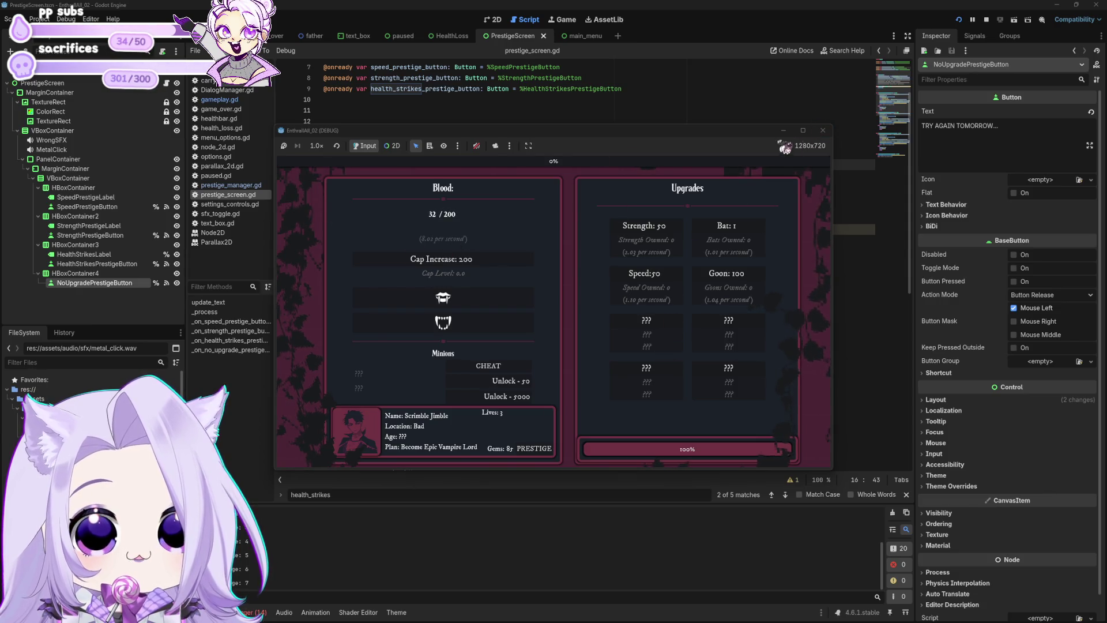
{"action": "left_click", "coordinate": [823, 130]}
{"action": "key", "text": "Down"}
{"action": "key", "text": "Down"}
{"action": "key", "text": "Down"}
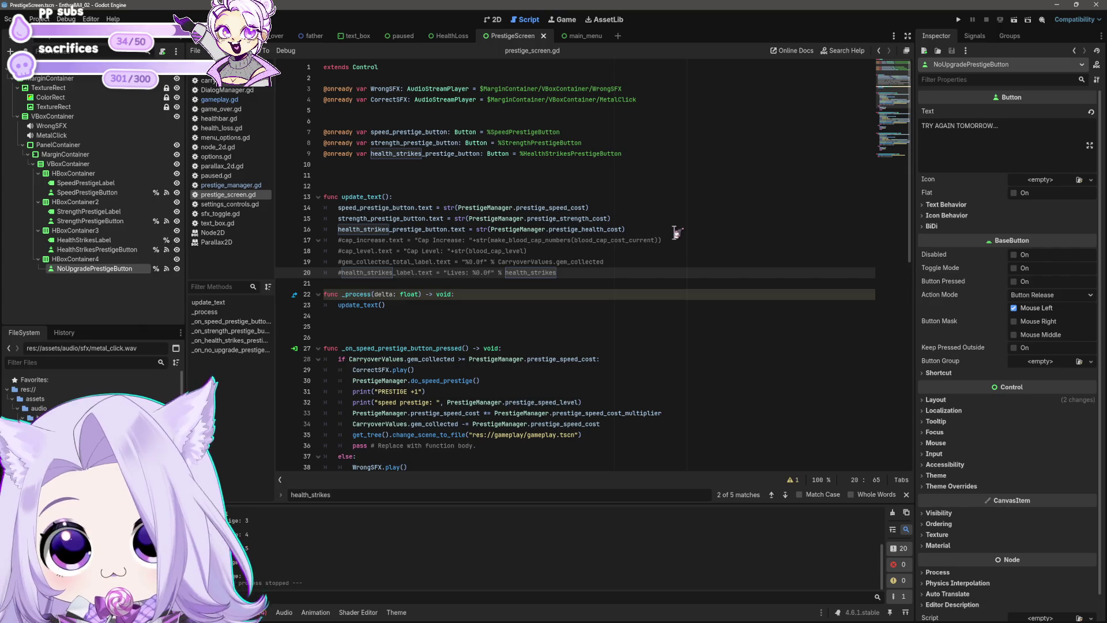
{"action": "scroll", "coordinate": [634, 236], "scroll_direction": "down", "scroll_amount": 4}
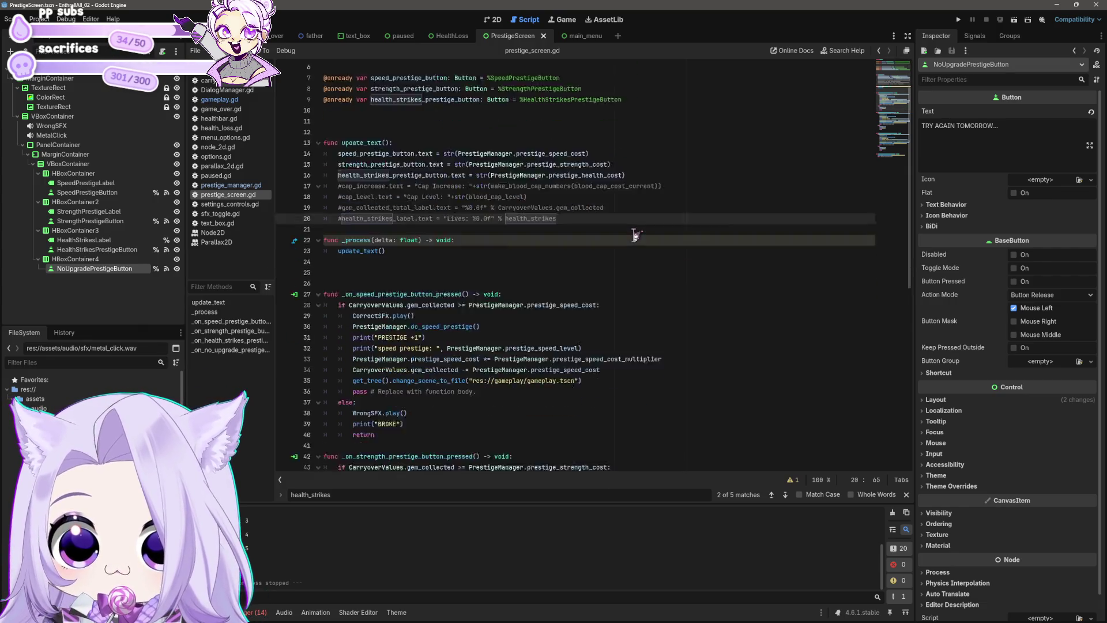
{"action": "left_click", "coordinate": [610, 261]}
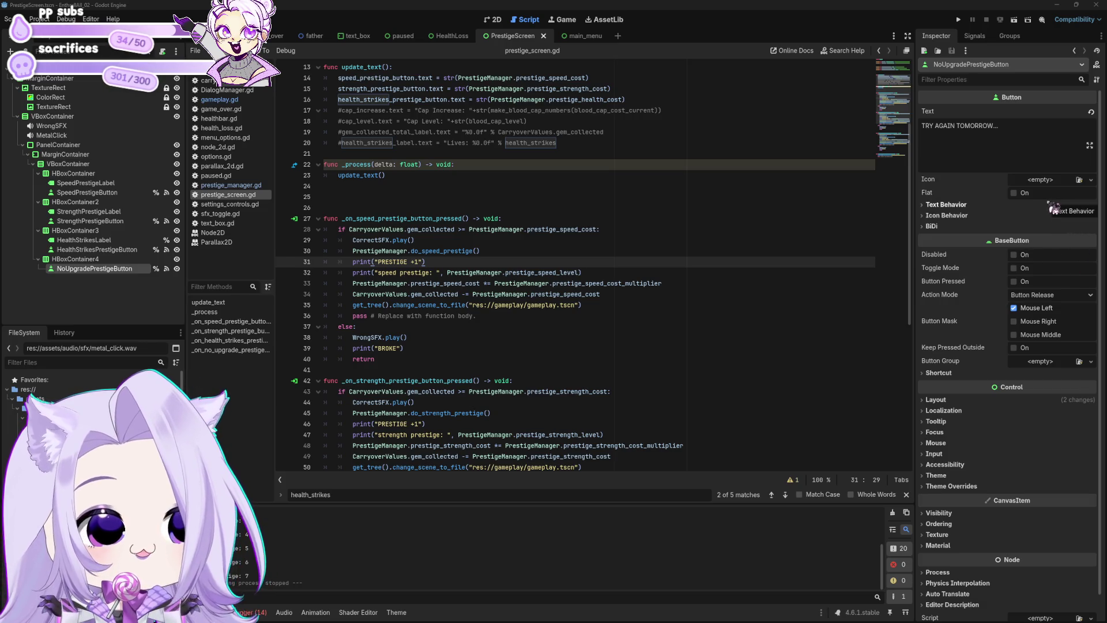
{"action": "left_click", "coordinate": [577, 318]}
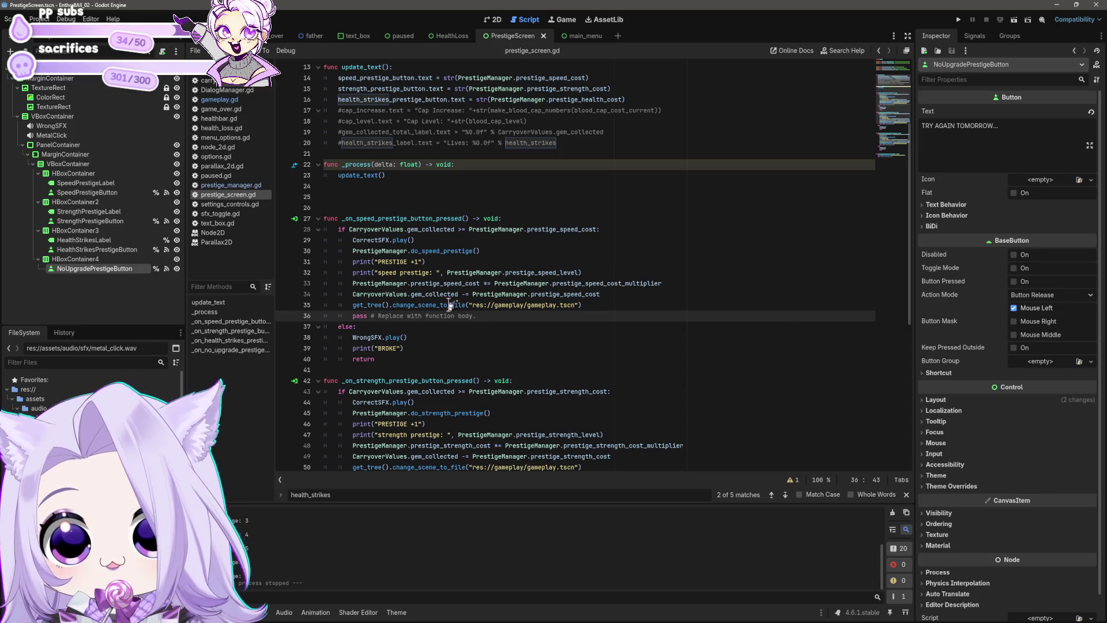
{"action": "left_click", "coordinate": [616, 293]}
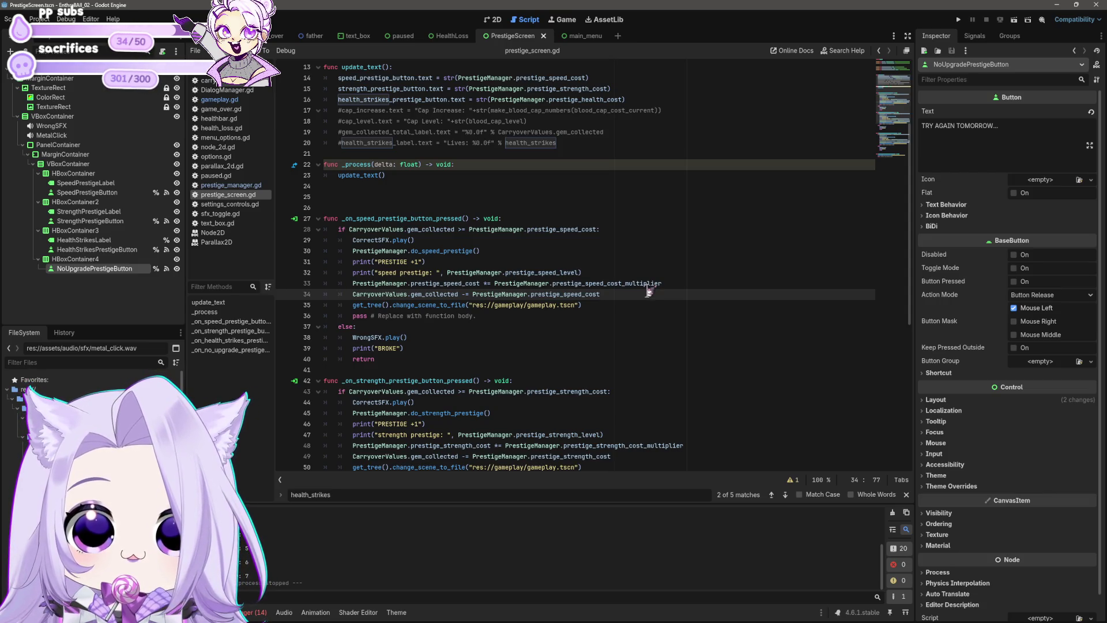
{"action": "scroll", "coordinate": [647, 292], "scroll_direction": "up", "scroll_amount": 4}
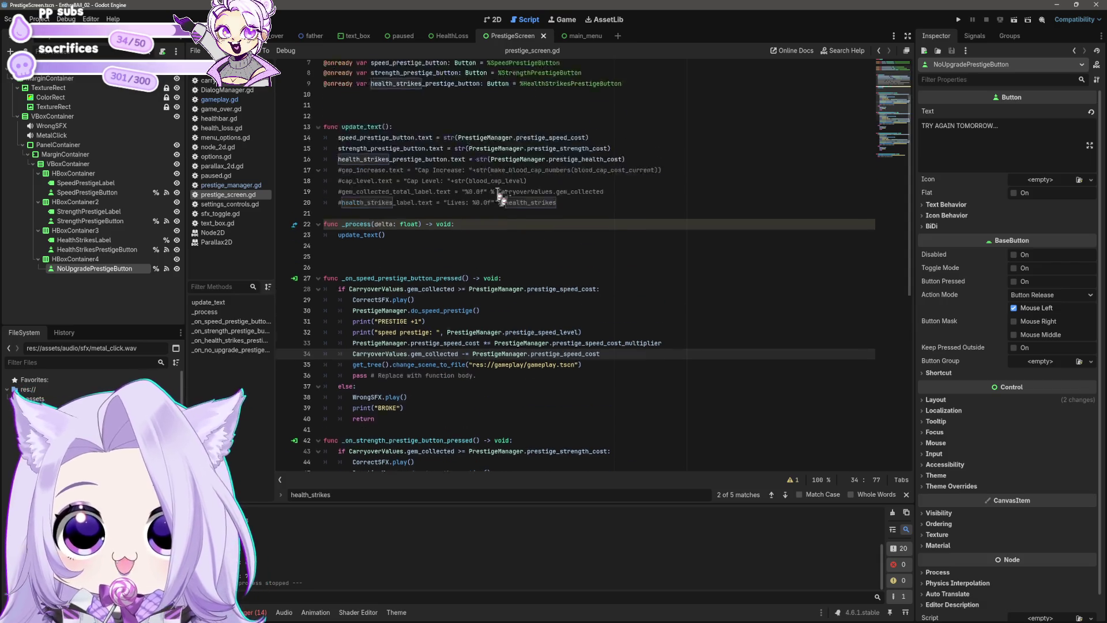
{"action": "left_click", "coordinate": [443, 208]}
{"action": "type", "text": "clamp("}
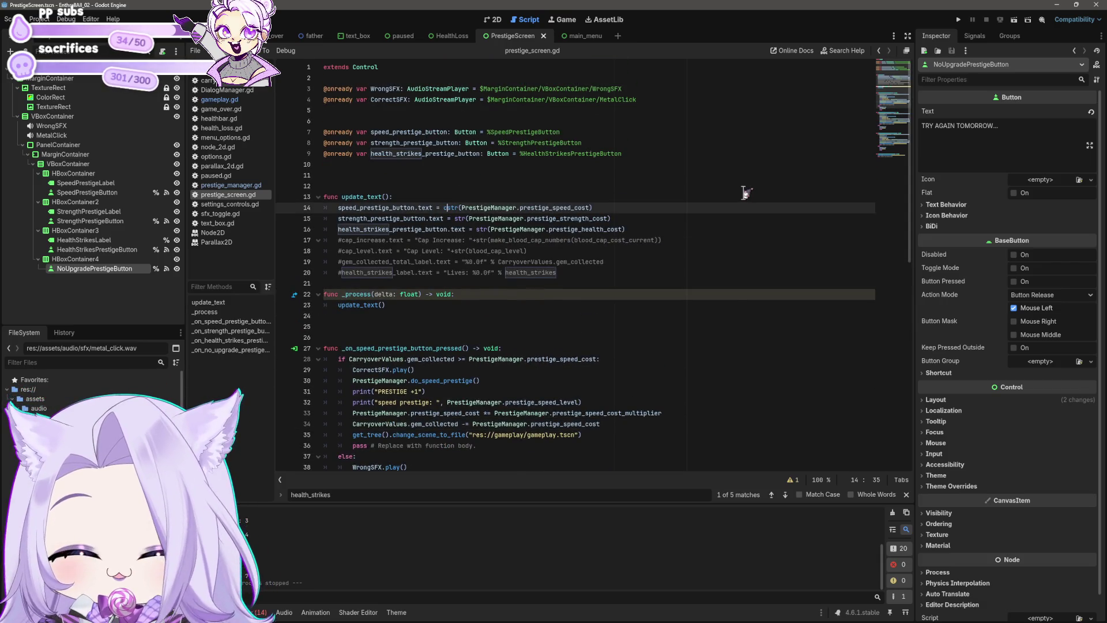
{"action": "key", "text": "End"}
{"action": "type", "text": "))"}
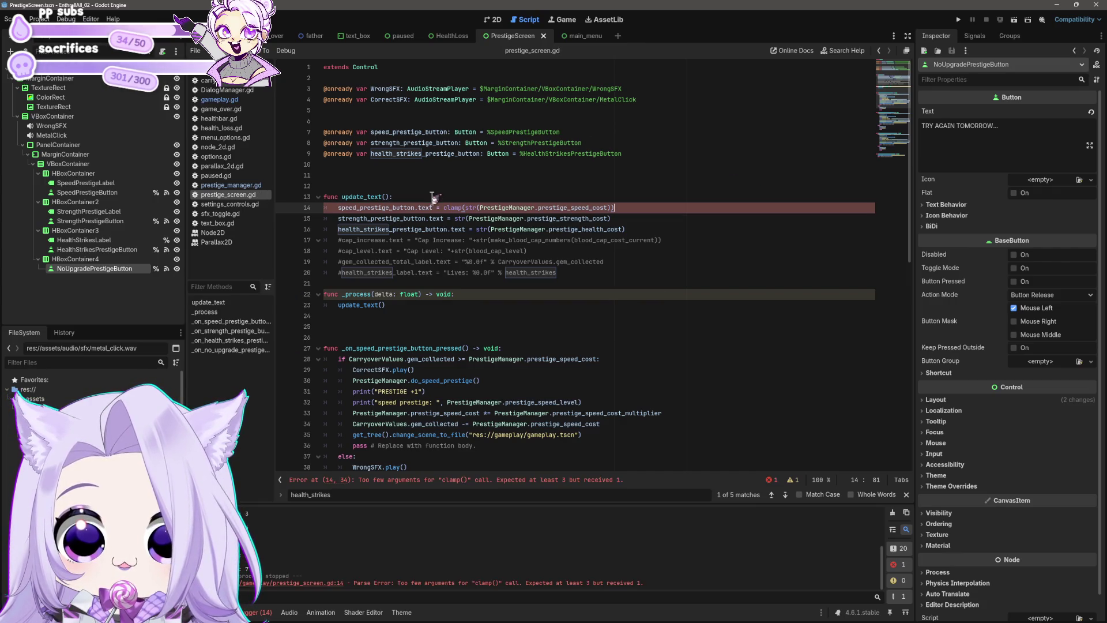
{"action": "left_click", "coordinate": [470, 205]}
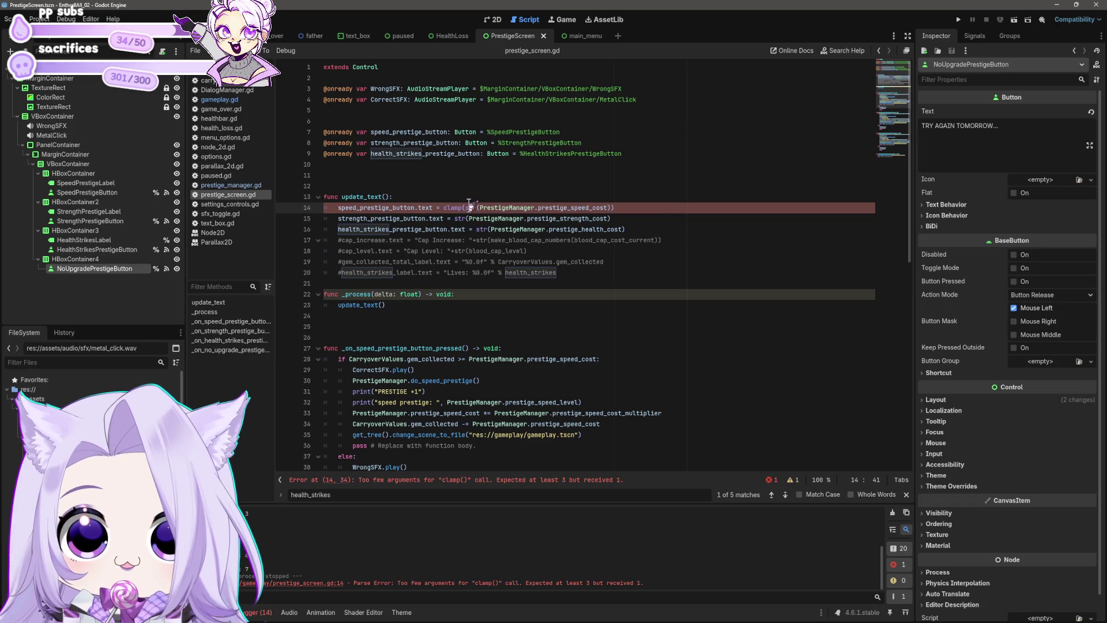
{"action": "key", "text": "ctrl+z"}
{"action": "key", "text": "ctrl+z"}
{"action": "left_click", "coordinate": [639, 207]}
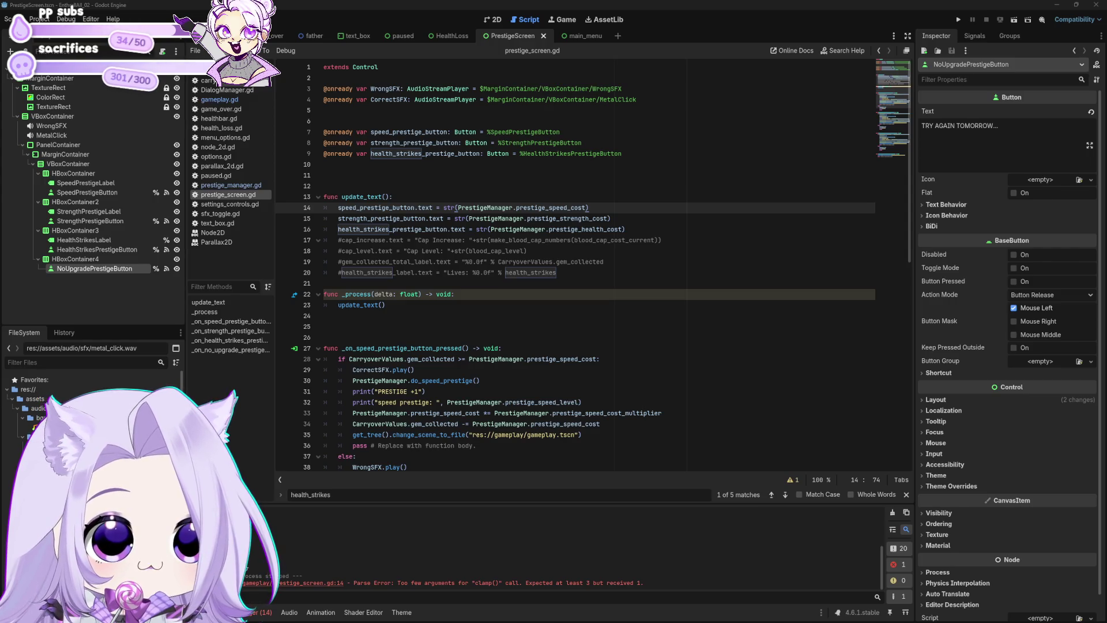
{"action": "key", "text": "ctrl+z"}
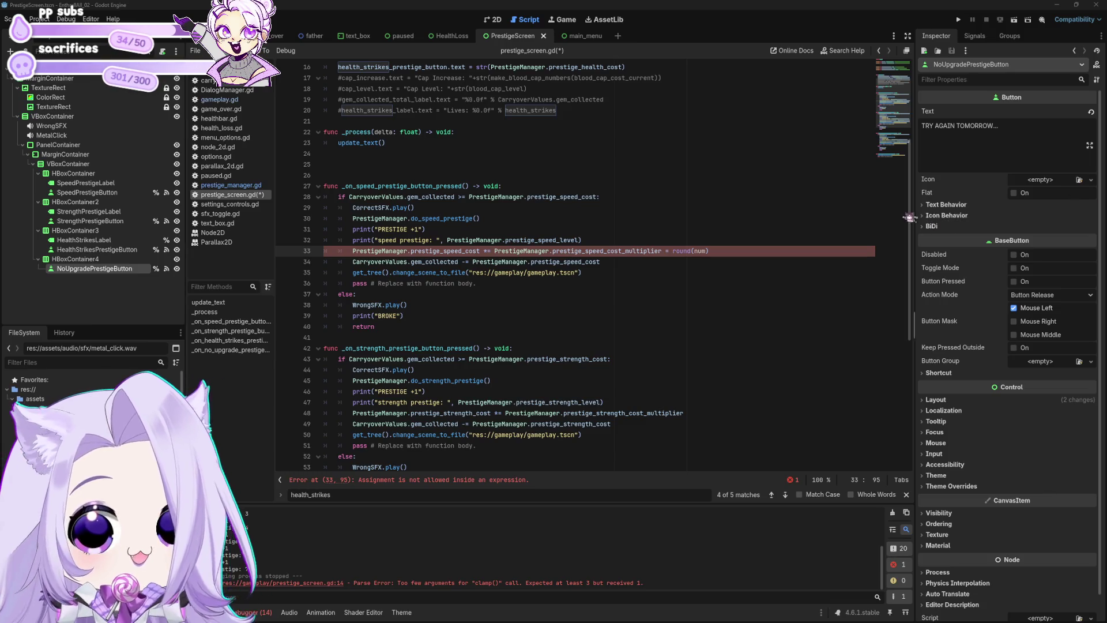
Add a new line 34 holding a copy of PrestigeManager.prestige_speed_cost.
{"action": "left_click", "coordinate": [787, 249]}
{"action": "key", "text": "Return"}
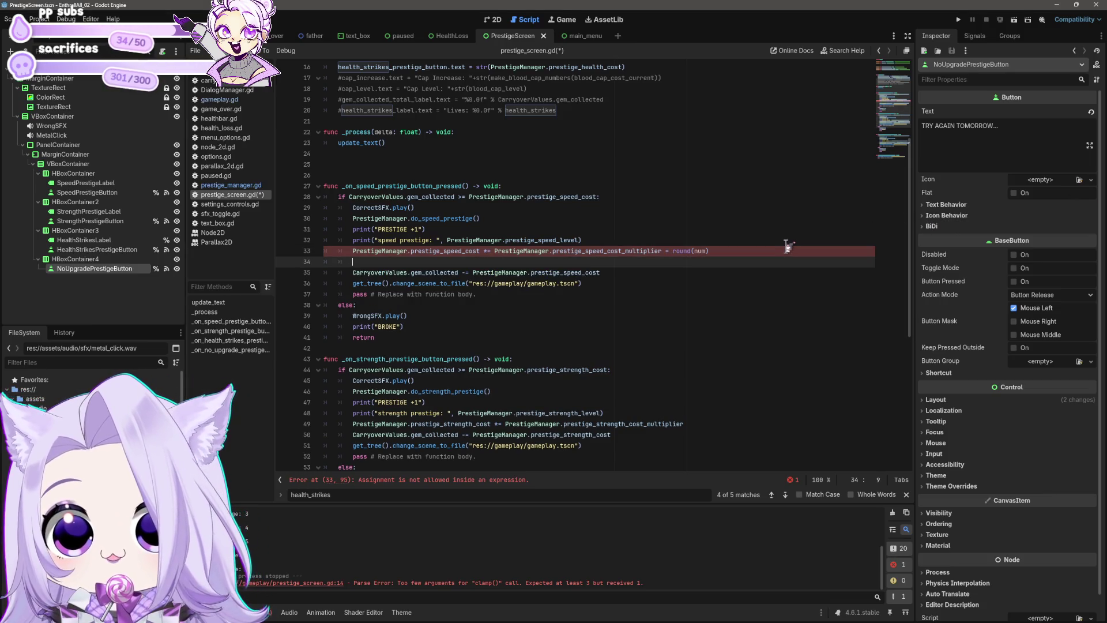
{"action": "left_click_drag", "start_coordinate": [480, 251], "coordinate": [355, 252]}
{"action": "key", "text": "ctrl+c"}
{"action": "key", "text": "Down"}
{"action": "key", "text": "ctrl+v"}
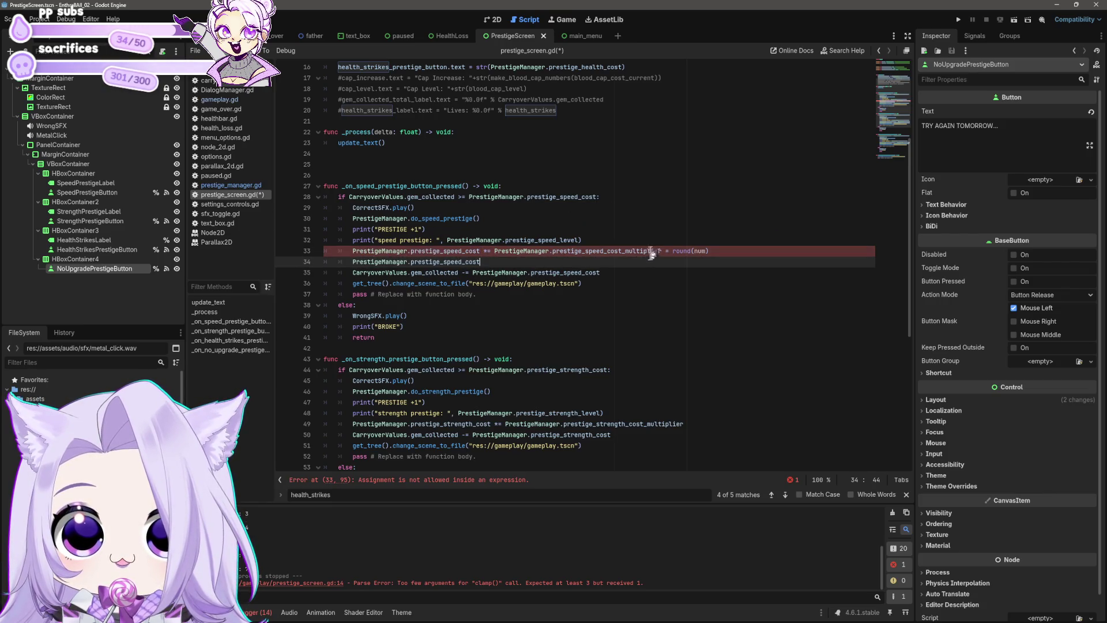
Move the round(num) part from line 33 to after an equals sign on line 34, then save.
{"action": "left_click", "coordinate": [664, 251]}
{"action": "key", "text": "shift+End"}
{"action": "key", "text": "ctrl+x"}
{"action": "key", "text": "Down"}
{"action": "type", "text": "="}
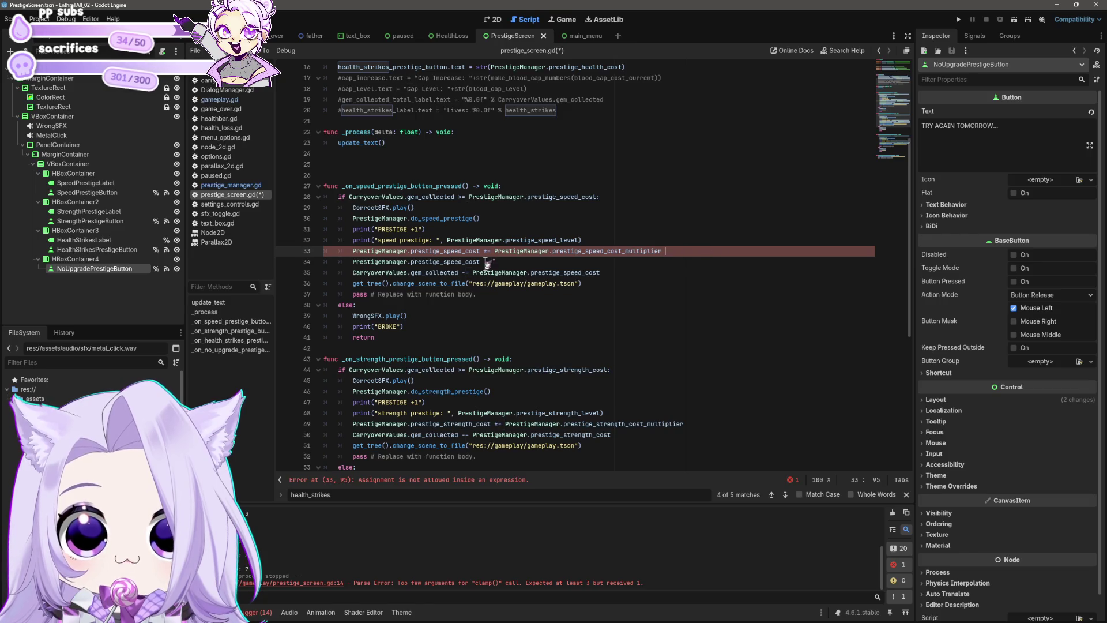
{"action": "key", "text": "ctrl+v"}
{"action": "left_click", "coordinate": [778, 249]}
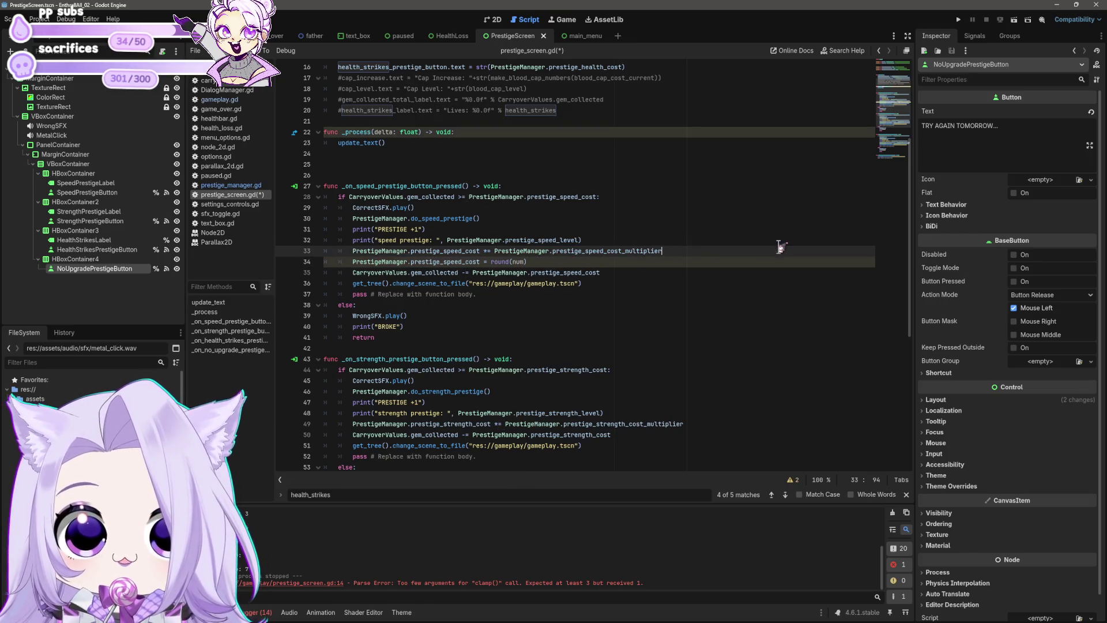
{"action": "key", "text": "Down"}
{"action": "key", "text": "Left"}
{"action": "type", "text": "2"}
{"action": "key", "text": "ctrl+s"}
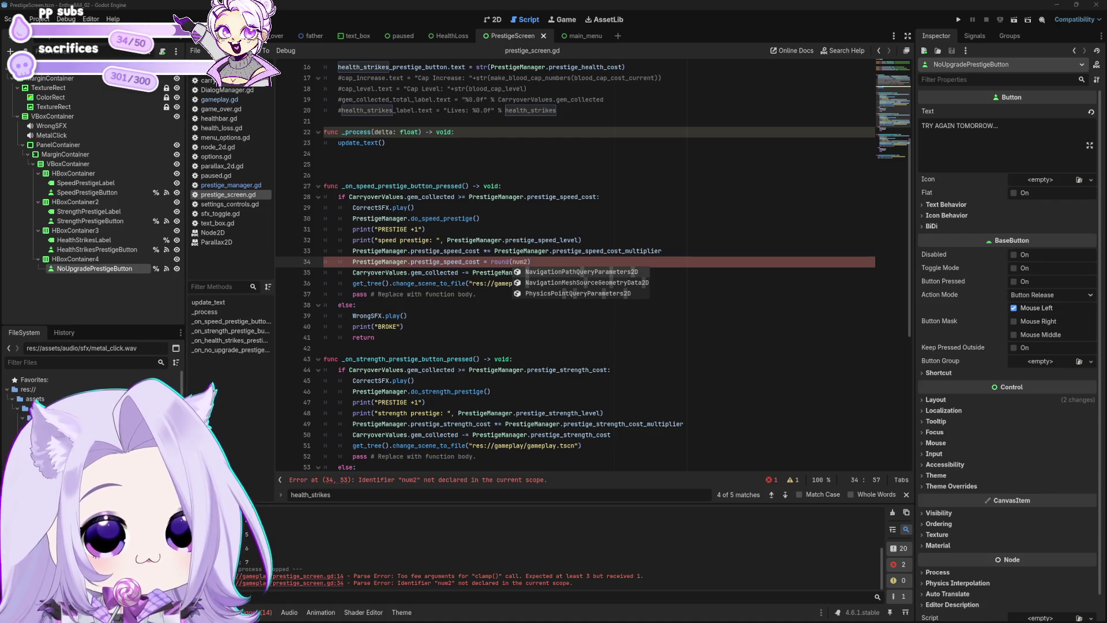
Replace the broken round(num2) line with PrestigeManager.prestige_speed_cost = round(2).
{"action": "left_click", "coordinate": [577, 260]}
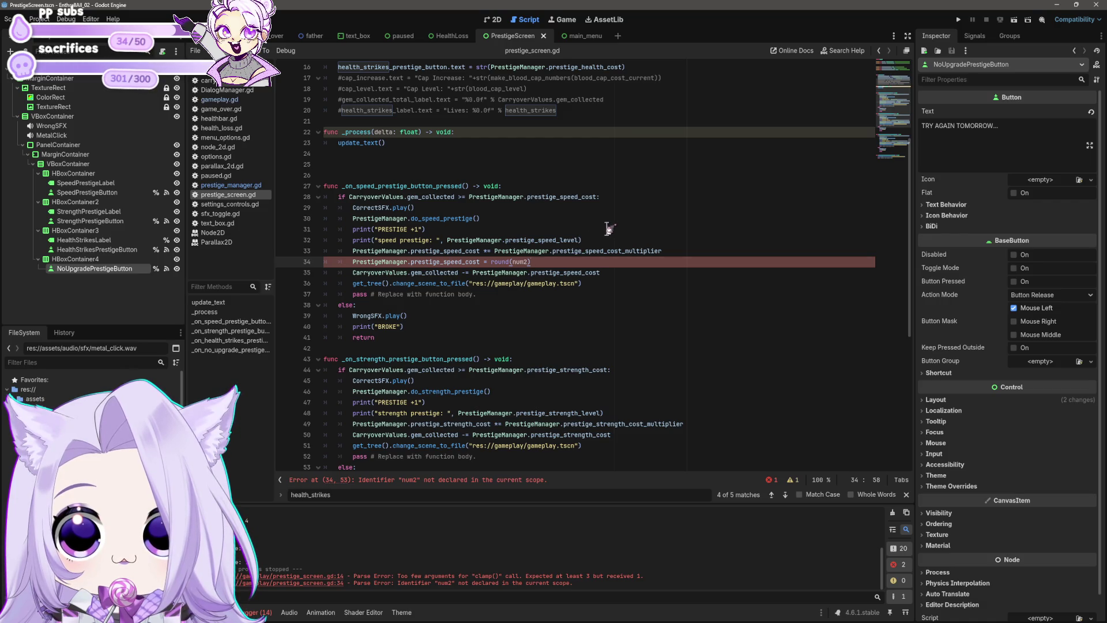
{"action": "key", "text": "shift+Home"}
{"action": "key", "text": "shift+Home"}
{"action": "key", "text": "BackSpace"}
{"action": "key", "text": "BackSpace"}
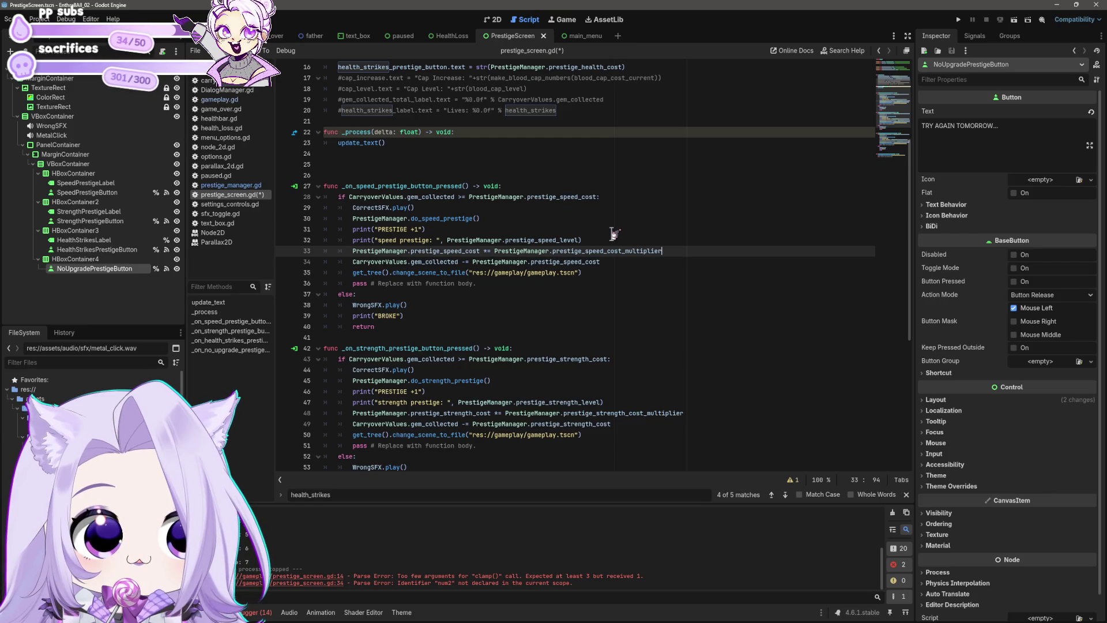
{"action": "key", "text": "Return"}
{"action": "type", "text": "PrestigeManager.prestige_speed_cost = round("}
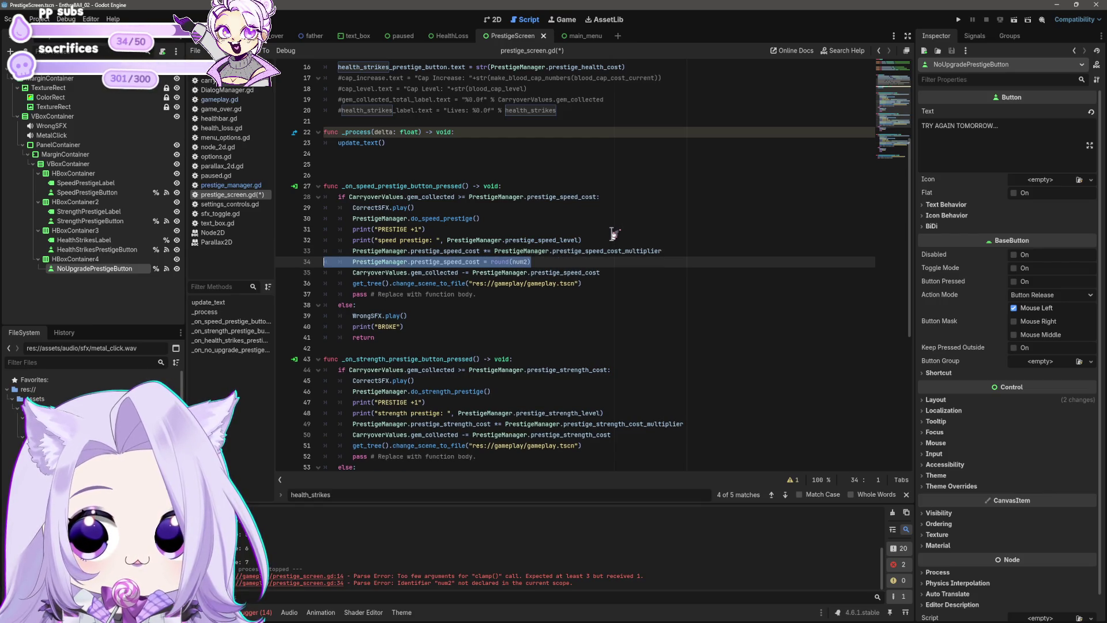
{"action": "type", "text": "2"}
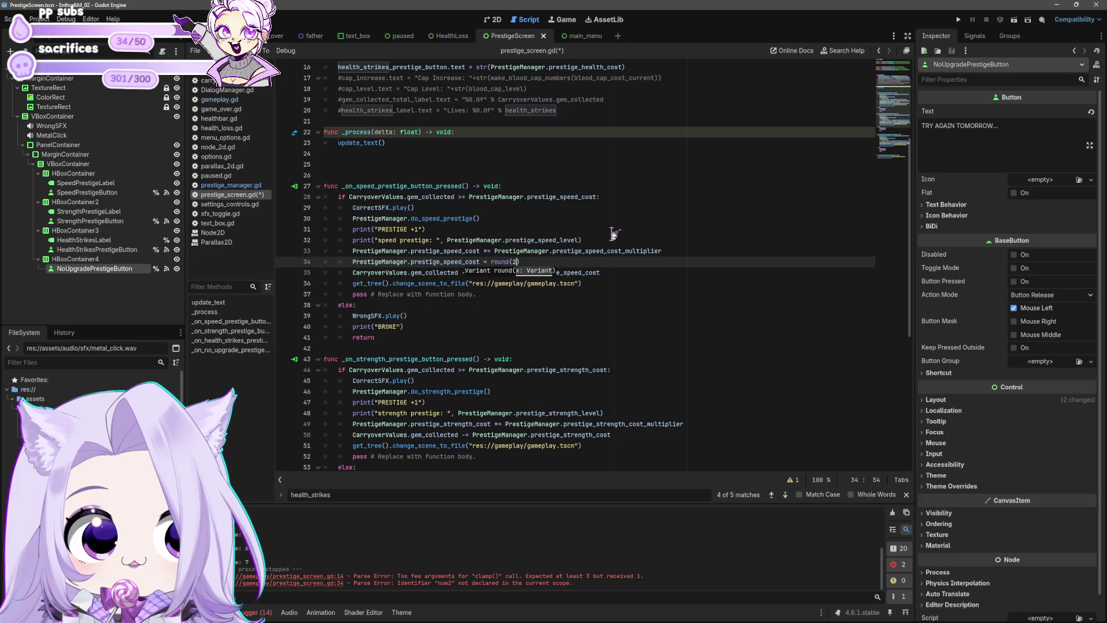
{"action": "type", "text": ")"}
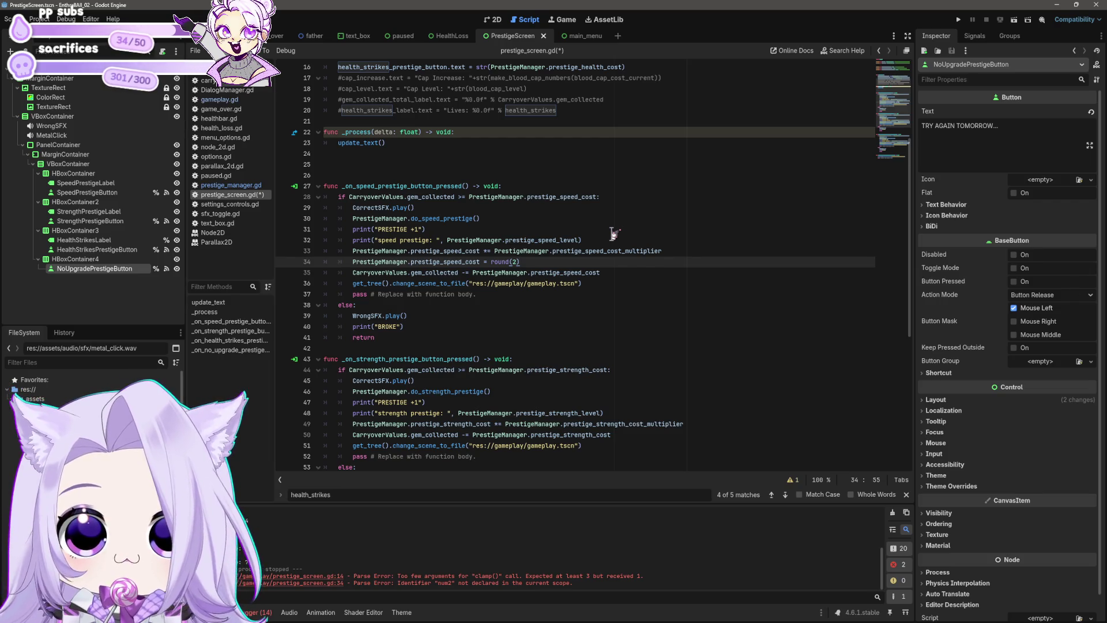
{"action": "key", "text": "shift+Home"}
{"action": "key", "text": "shift+Home"}
Remove the round(2) assignment and empty line 34, saving the script.
{"action": "key", "text": "BackSpace"}
{"action": "key", "text": "ctrl+s"}
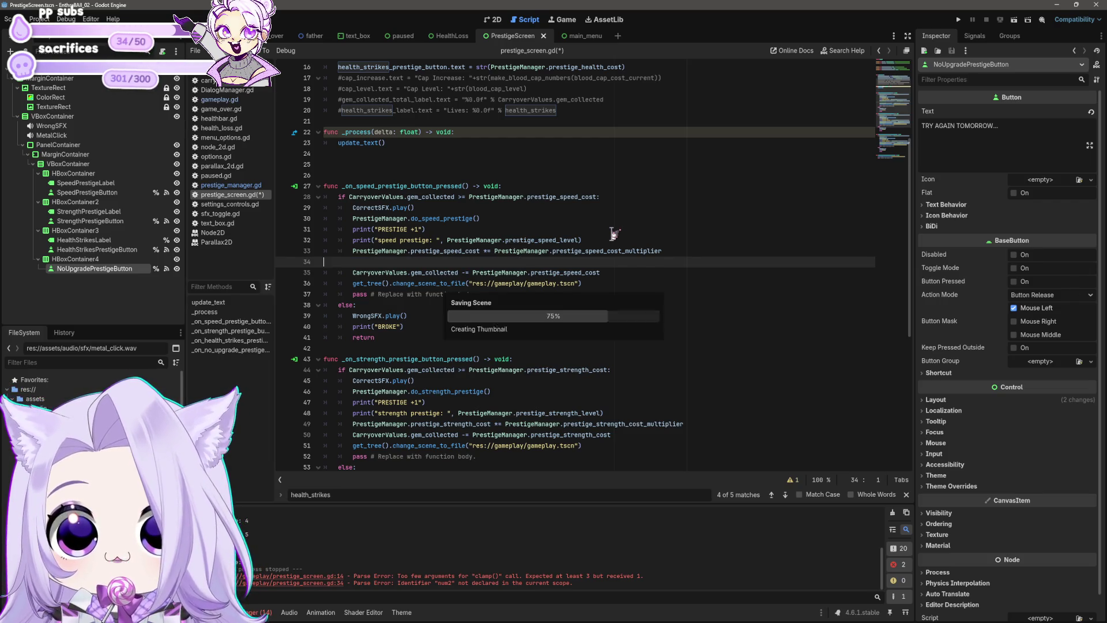
{"action": "key", "text": "BackSpace"}
{"action": "scroll", "coordinate": [686, 228], "scroll_direction": "up", "scroll_amount": 5}
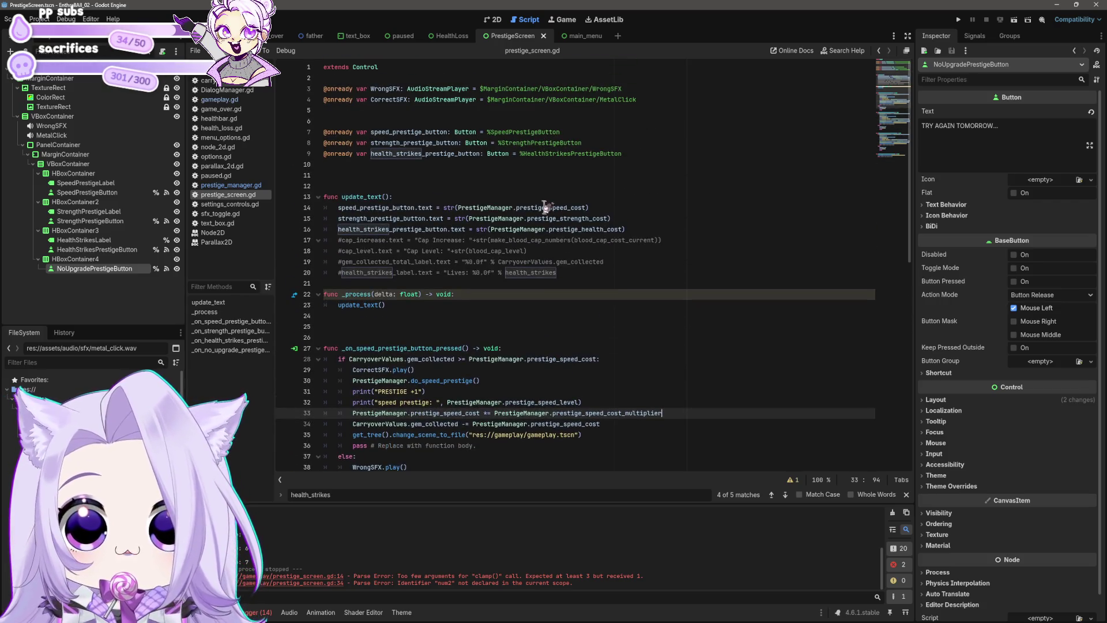
Place the speed cost round(2) line inside update_text and duplicate it below.
{"action": "left_click", "coordinate": [637, 207]}
{"action": "left_click", "coordinate": [603, 198]}
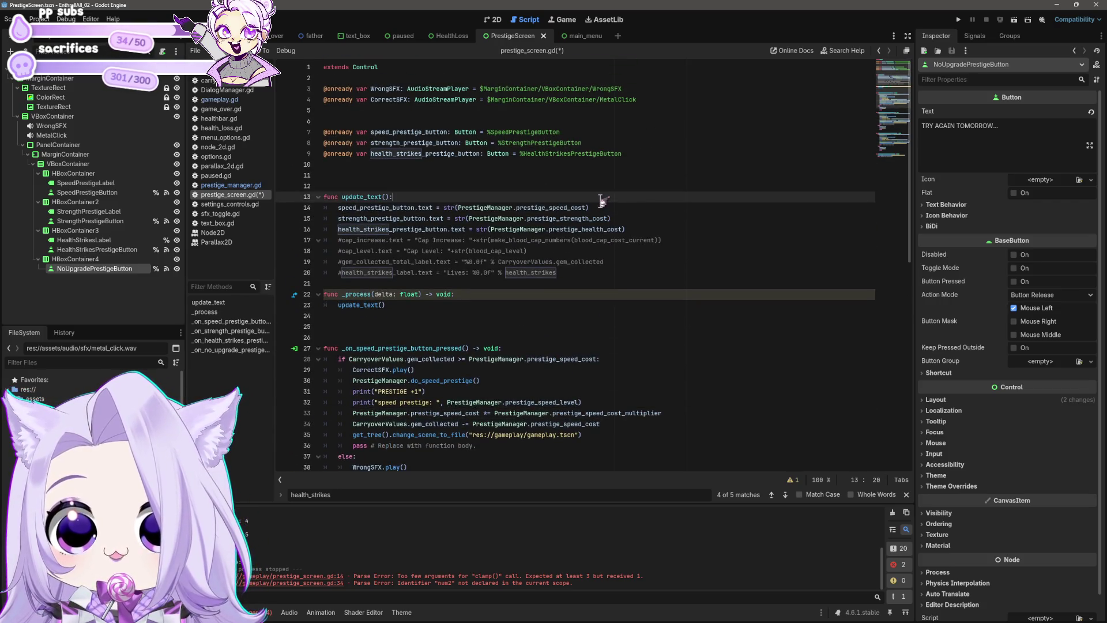
{"action": "key", "text": "Return"}
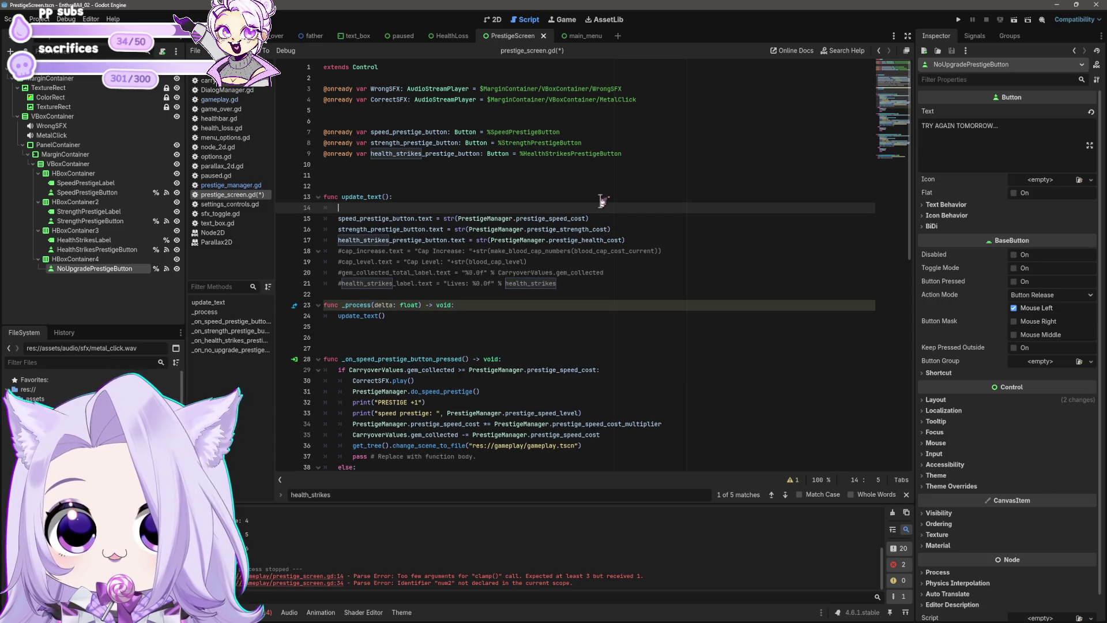
{"action": "key", "text": "ctrl+z"}
{"action": "key", "text": "ctrl+z"}
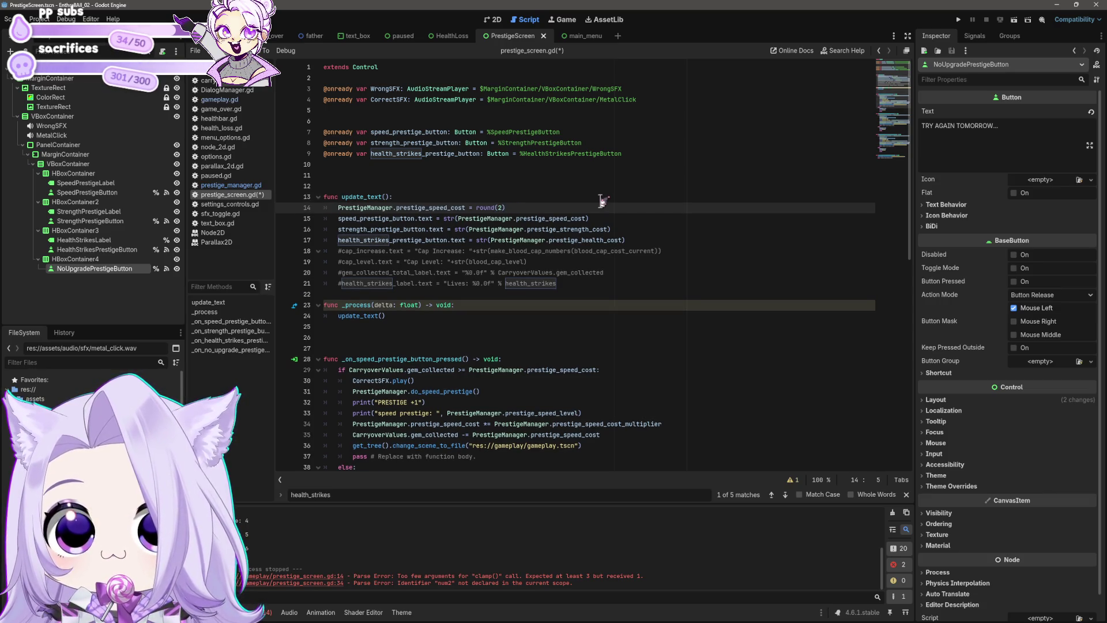
{"action": "key", "text": "shift+End"}
{"action": "key", "text": "ctrl+c"}
{"action": "key", "text": "End"}
{"action": "key", "text": "Return"}
{"action": "key", "text": "ctrl+v"}
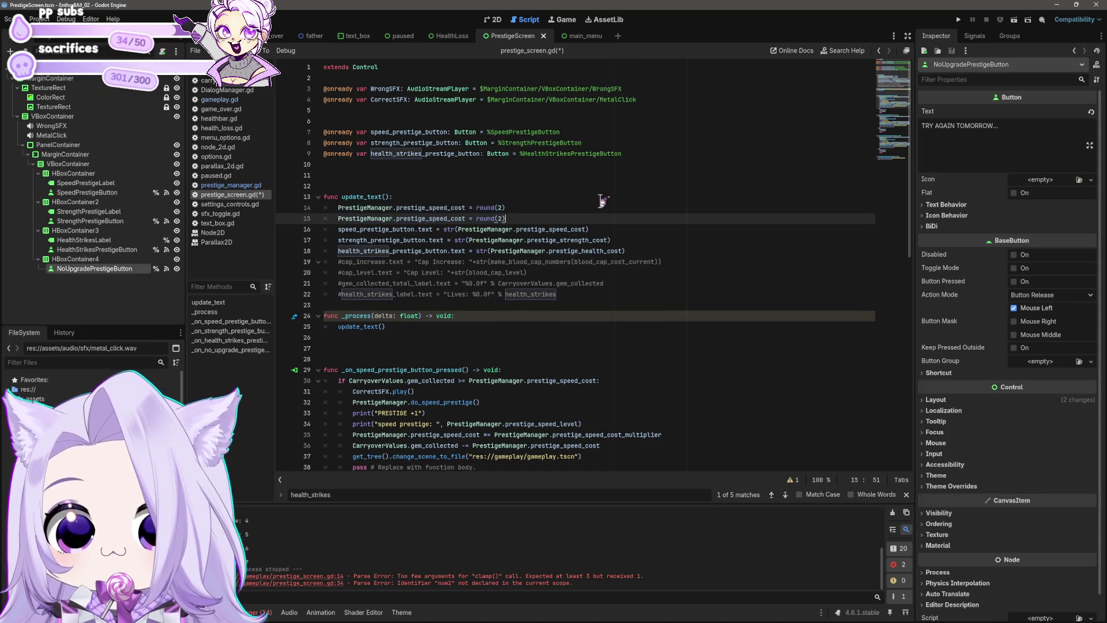
Adapt the copies to round the strength and health prestige costs, save, and run the project.
{"action": "key", "text": "BackSpace"}
{"action": "key", "text": "BackSpace"}
{"action": "key", "text": "BackSpace"}
{"action": "type", "text": "strength"}
{"action": "key", "text": "End"}
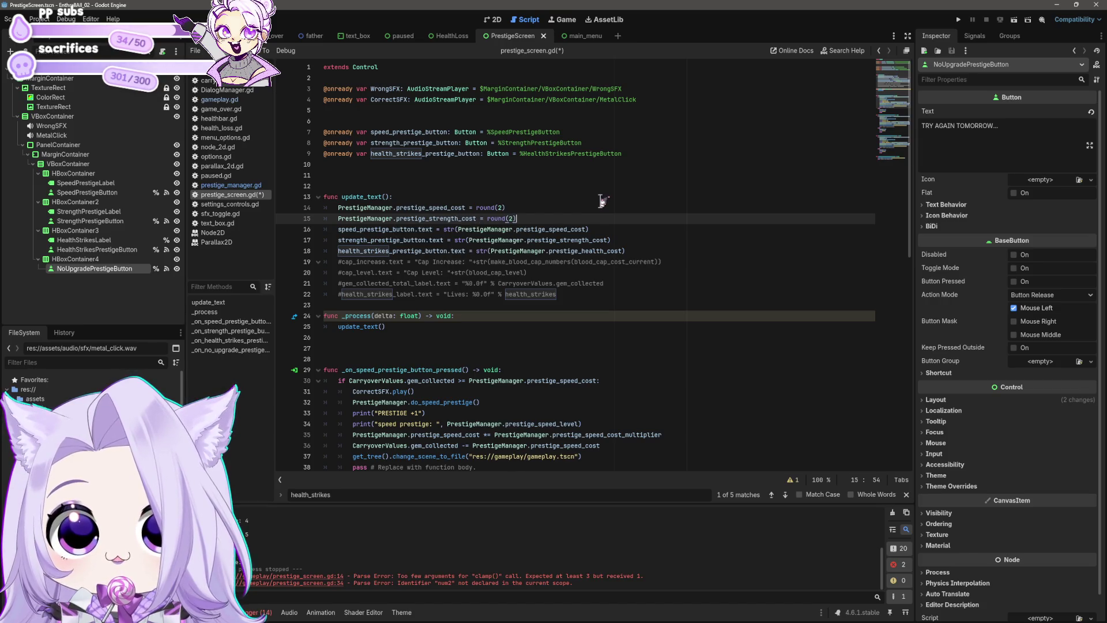
{"action": "key", "text": "Return"}
{"action": "key", "text": "ctrl+v"}
{"action": "key", "text": "BackSpace"}
{"action": "key", "text": "BackSpace"}
{"action": "key", "text": "BackSpace"}
{"action": "type", "text": "health_strike"}
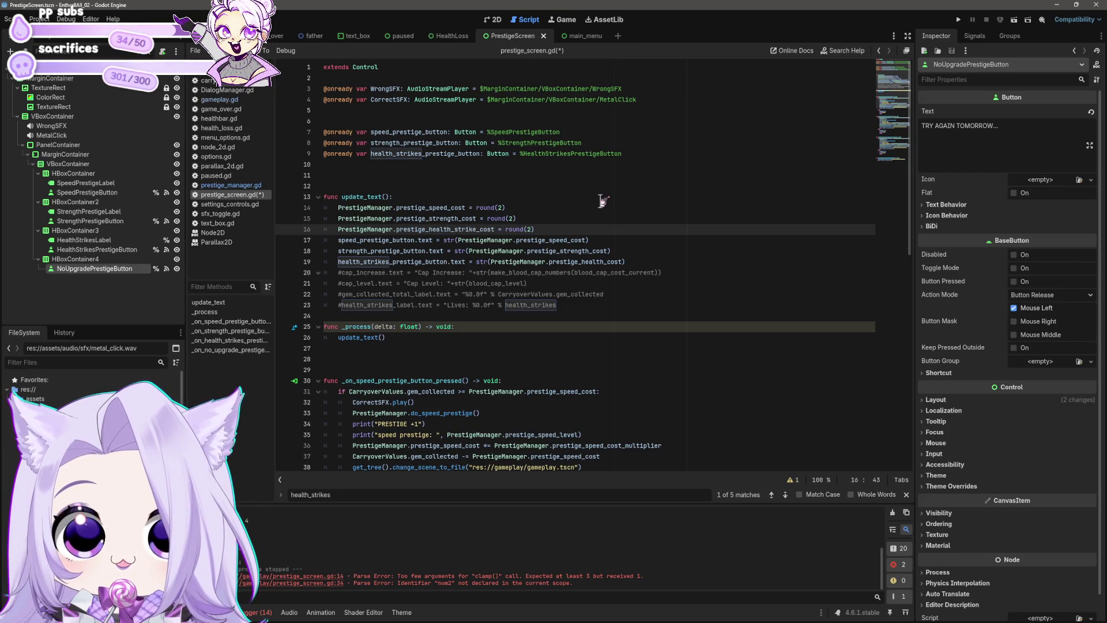
{"action": "key", "text": "BackSpace"}
{"action": "key", "text": "BackSpace"}
{"action": "key", "text": "BackSpace"}
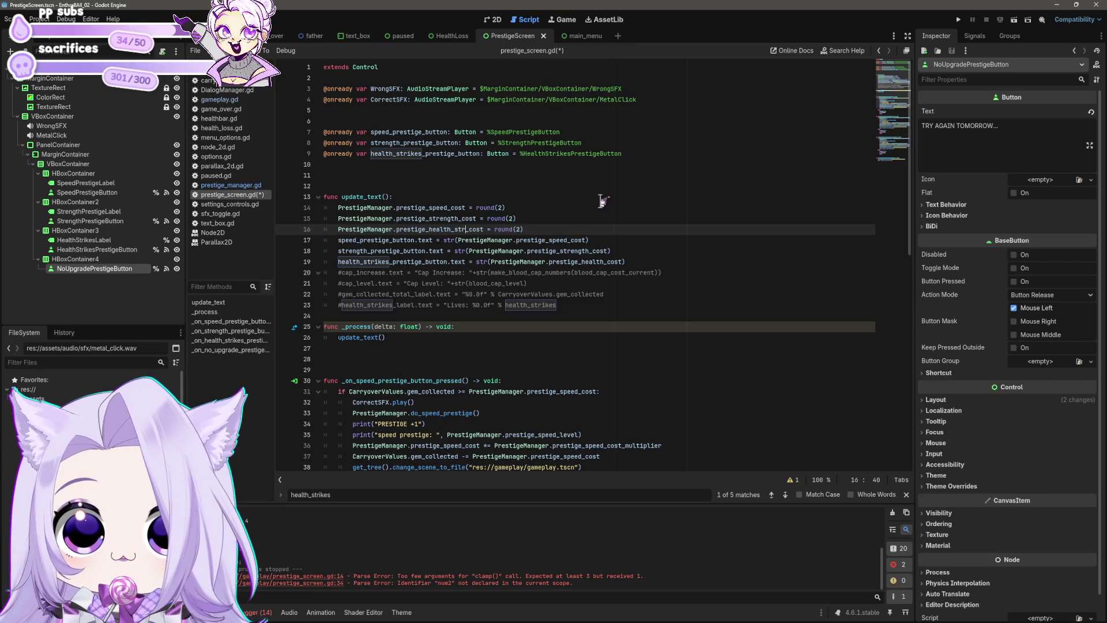
{"action": "key", "text": "ctrl+s"}
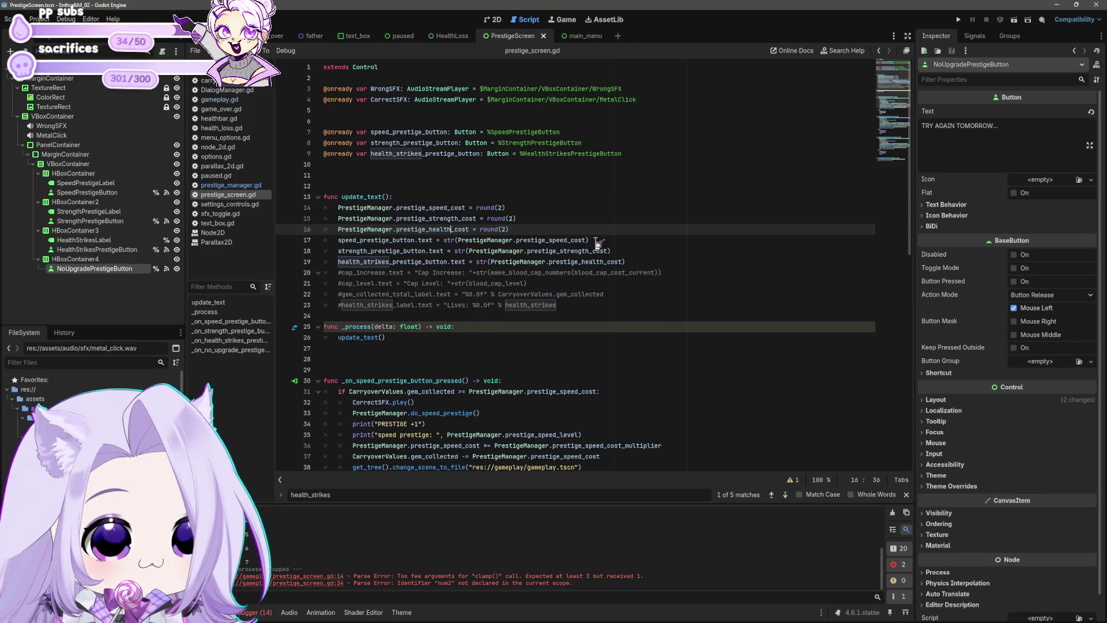
{"action": "left_click", "coordinate": [608, 251]}
{"action": "left_click", "coordinate": [958, 20]}
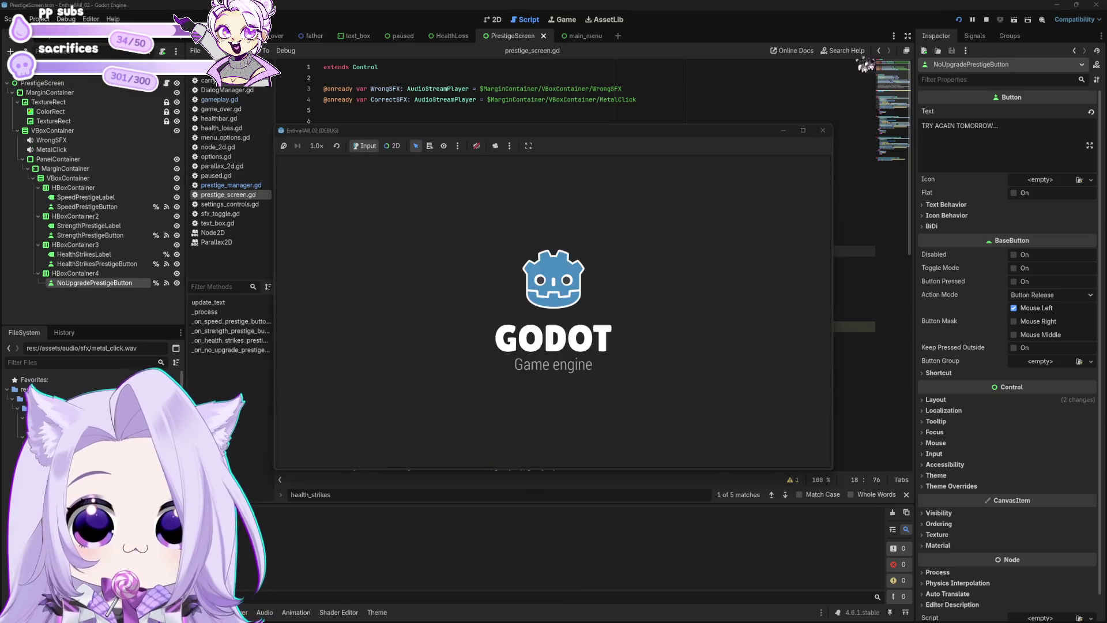
Cheat for blood and gems, buy speed twice and strength once, then close the game.
{"action": "left_click", "coordinate": [516, 366]}
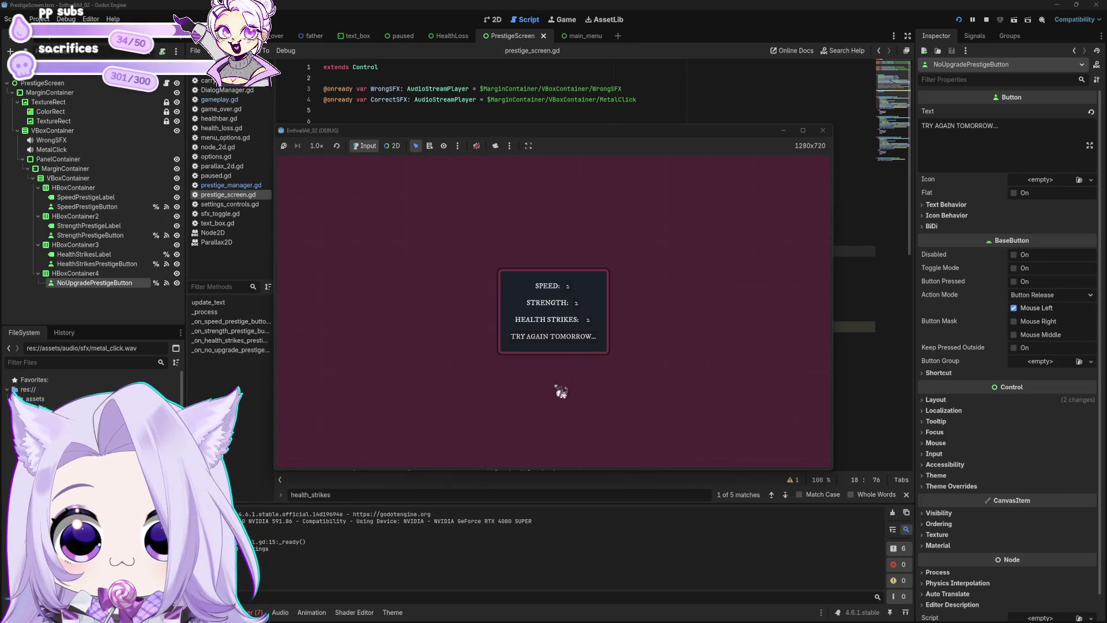
{"action": "left_click", "coordinate": [572, 291]}
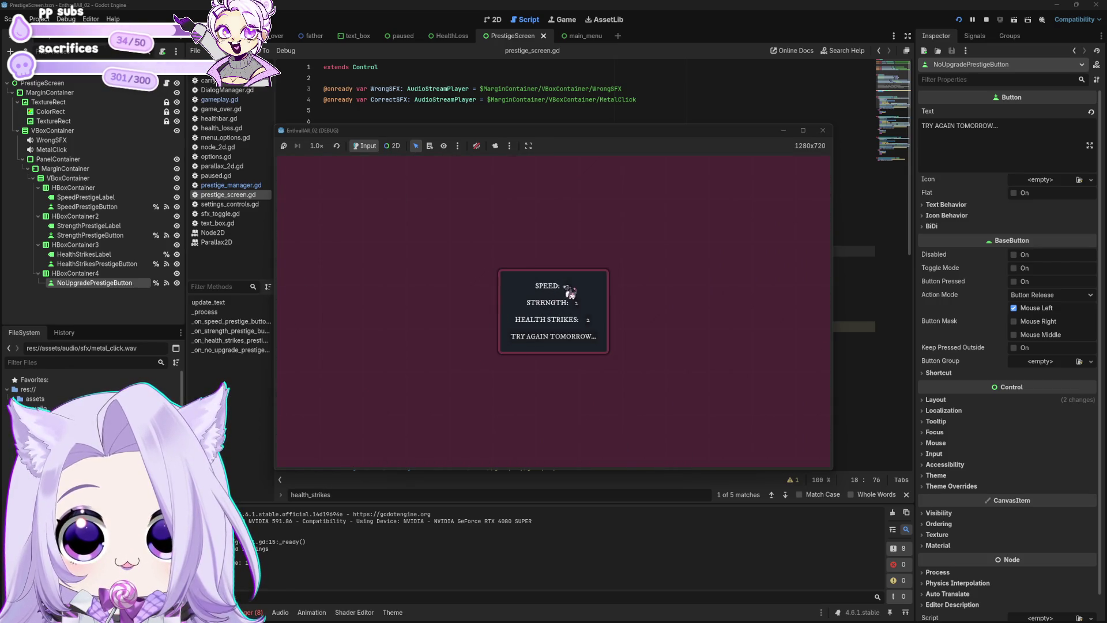
{"action": "left_click", "coordinate": [570, 291]}
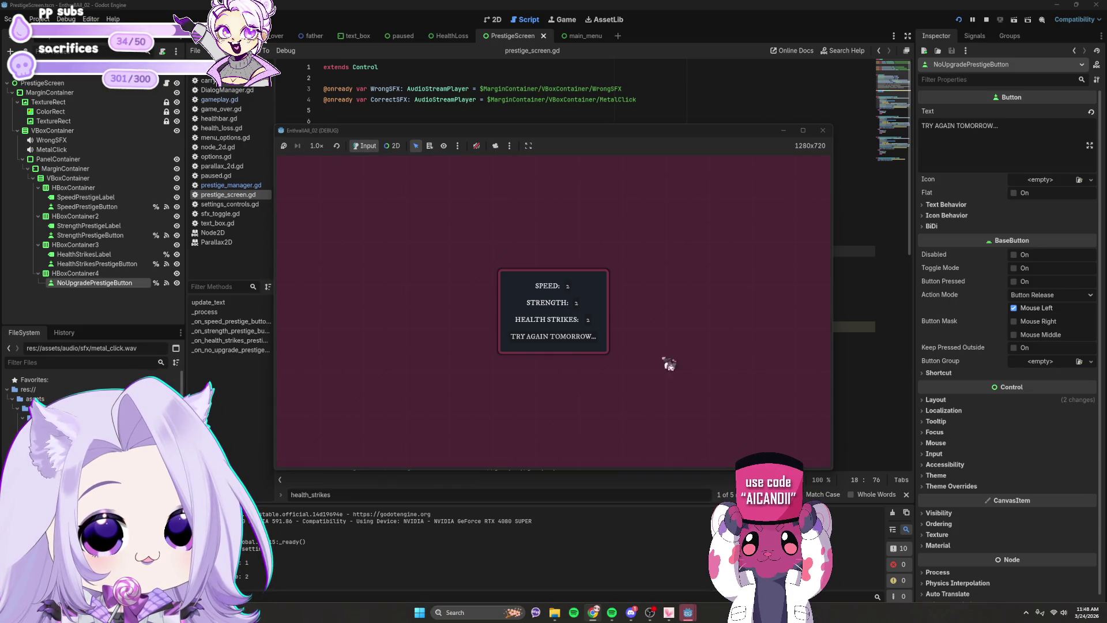
{"action": "left_click", "coordinate": [579, 299]}
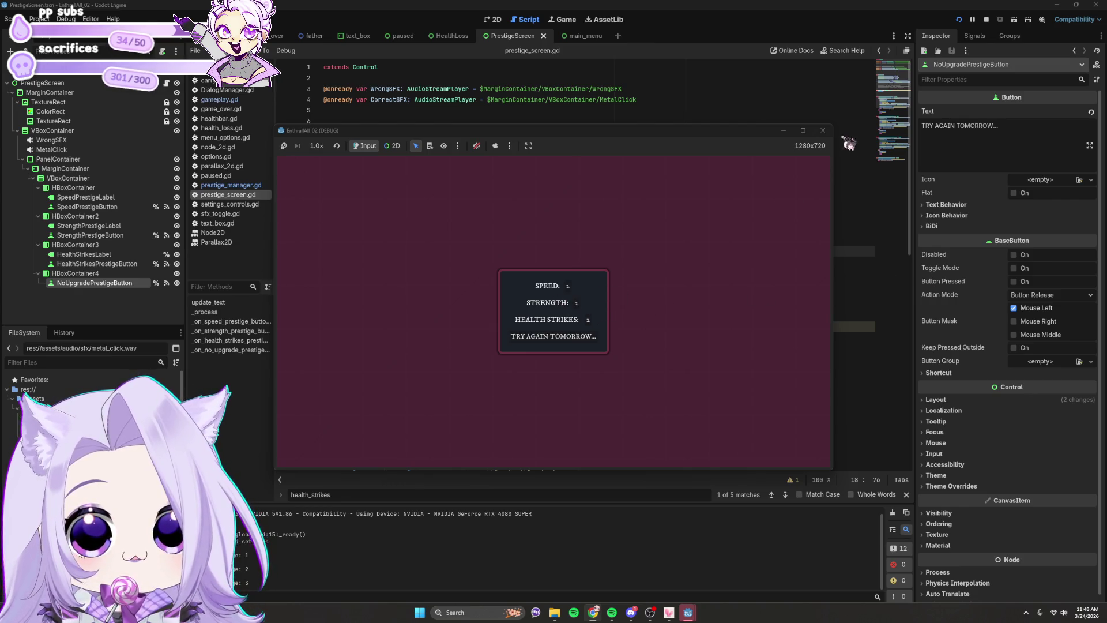
{"action": "left_click", "coordinate": [823, 130]}
{"action": "left_click", "coordinate": [527, 230]}
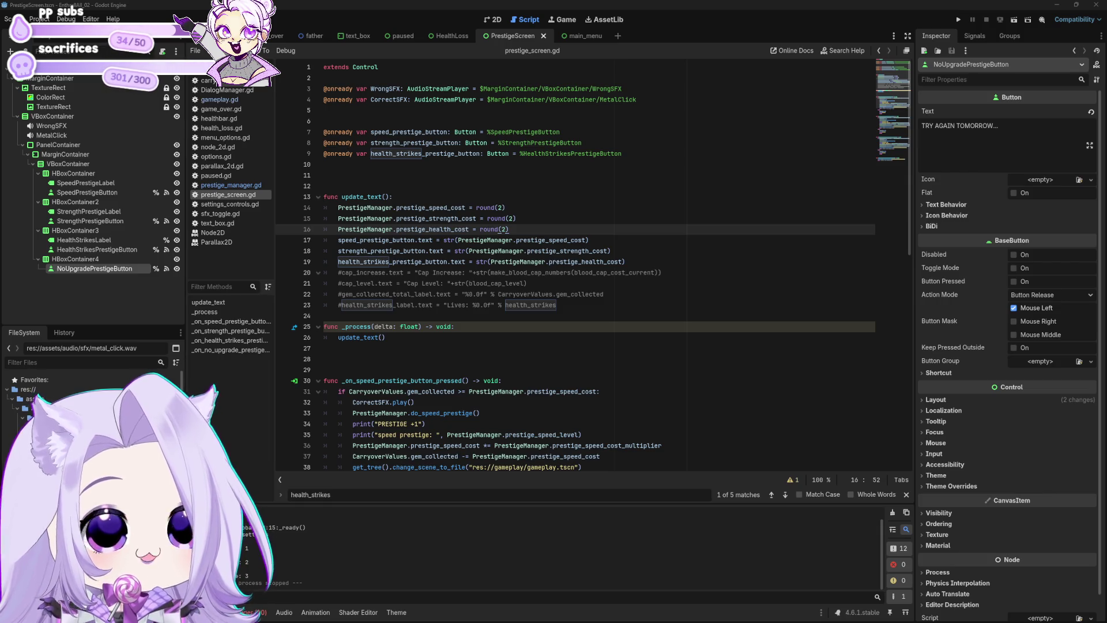
Delete the strength and health cost round(2) lines from update_text.
{"action": "left_click", "coordinate": [506, 229]}
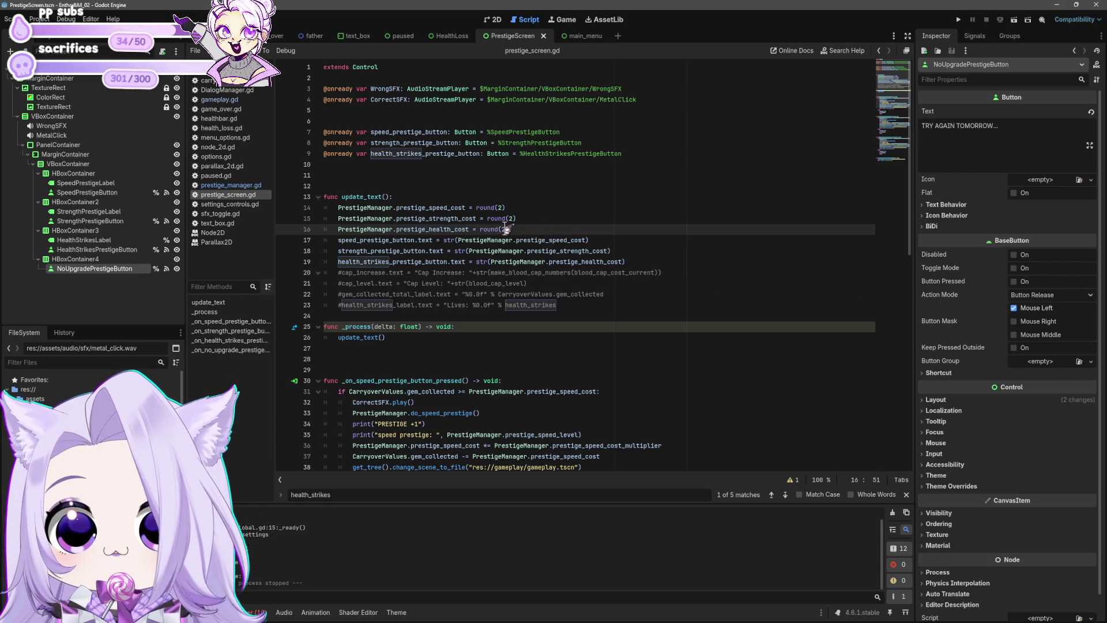
{"action": "key", "text": "BackSpace"}
{"action": "type", "text": "num"}
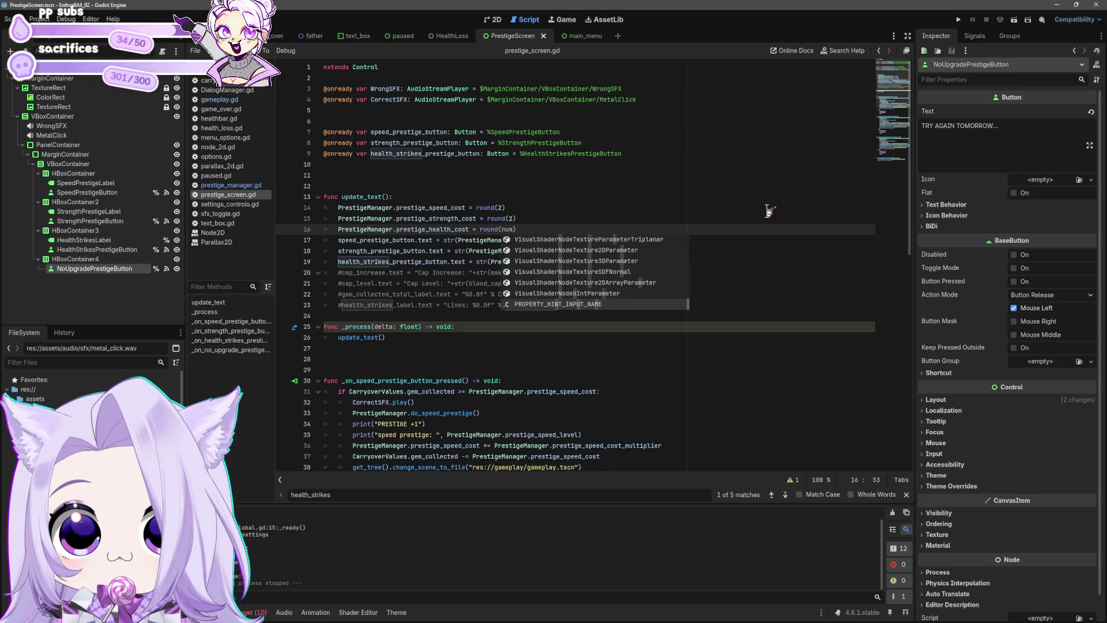
{"action": "left_click", "coordinate": [628, 213]}
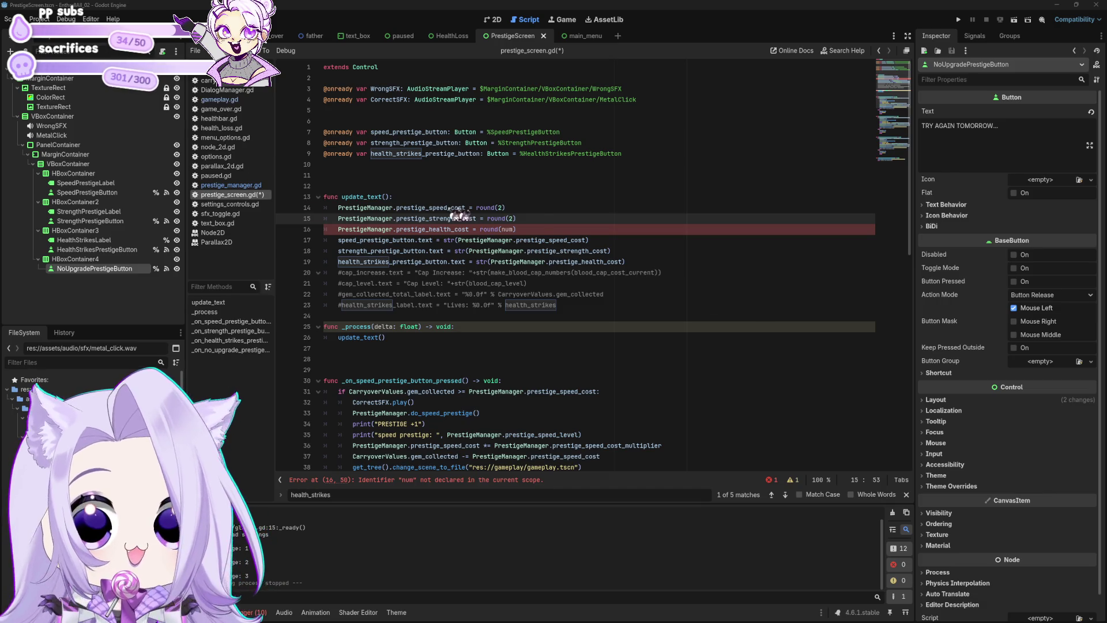
{"action": "left_click", "coordinate": [547, 228]}
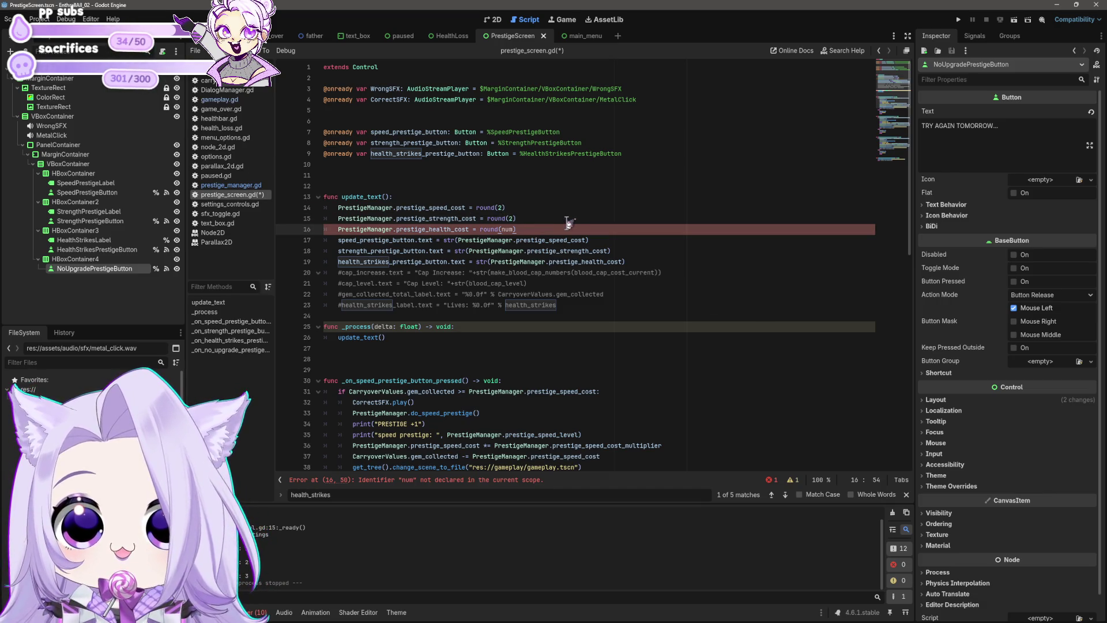
{"action": "key", "text": "shift+Home"}
{"action": "key", "text": "shift+Home"}
{"action": "key", "text": "shift+Up"}
{"action": "key", "text": "BackSpace"}
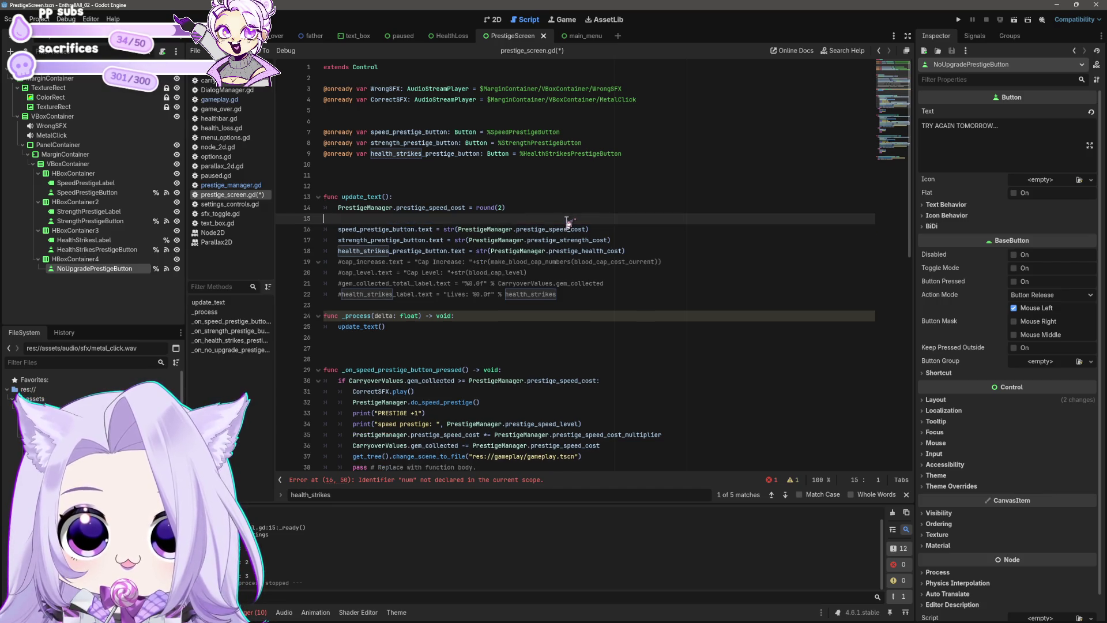
{"action": "key", "text": "Delete"}
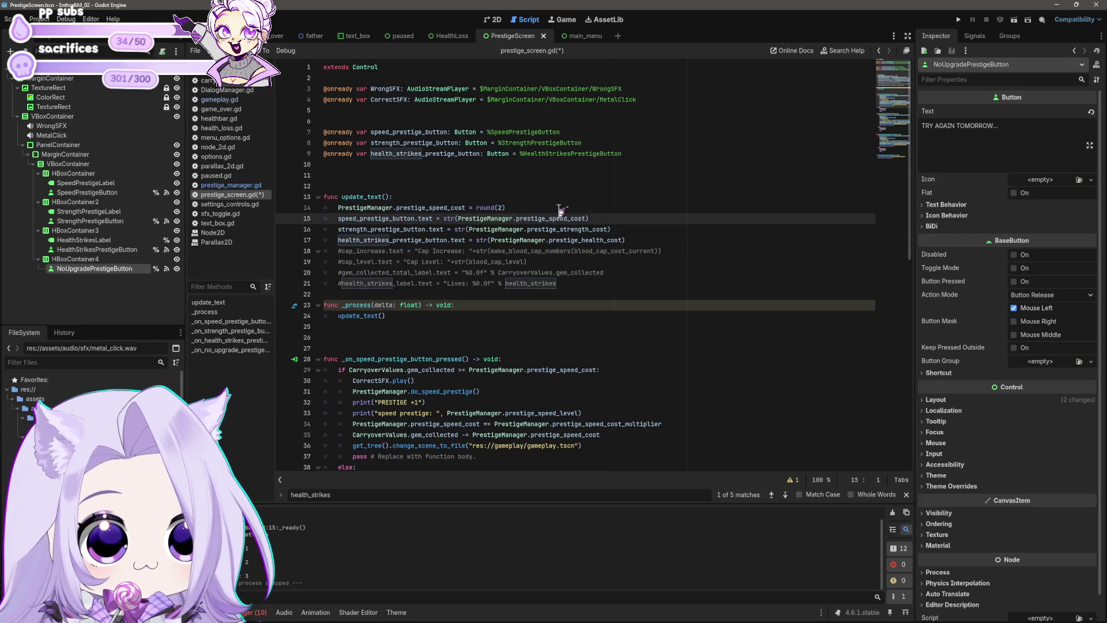
Wrap the speed button text in round() and delete the speed cost round(2) line.
{"action": "left_click", "coordinate": [457, 218]}
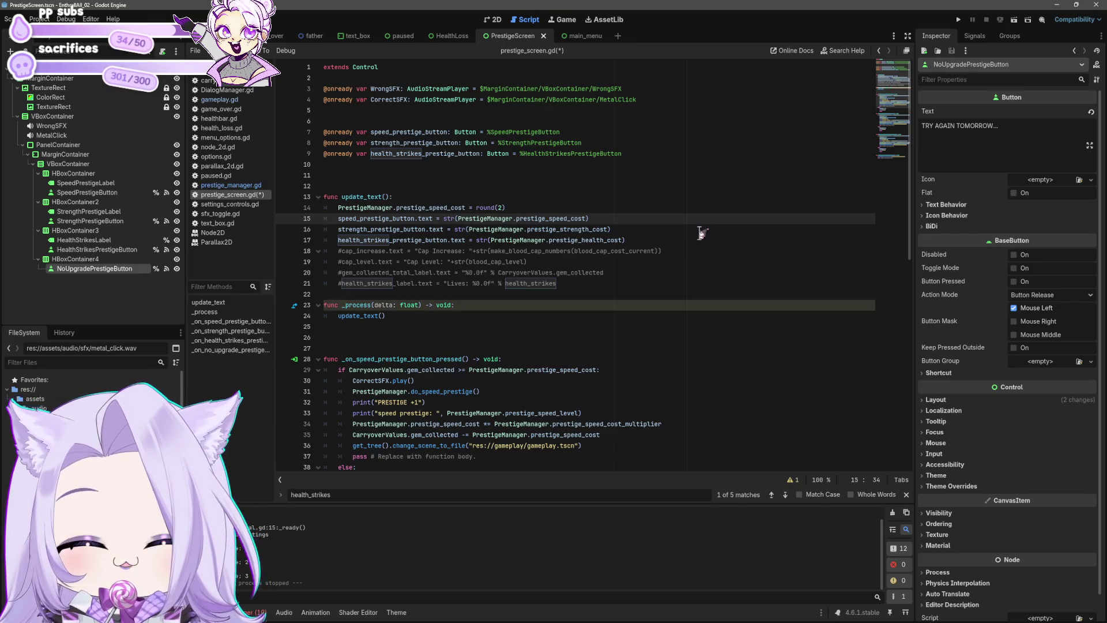
{"action": "type", "text": "round("}
{"action": "key", "text": "End"}
{"action": "type", "text": ")"}
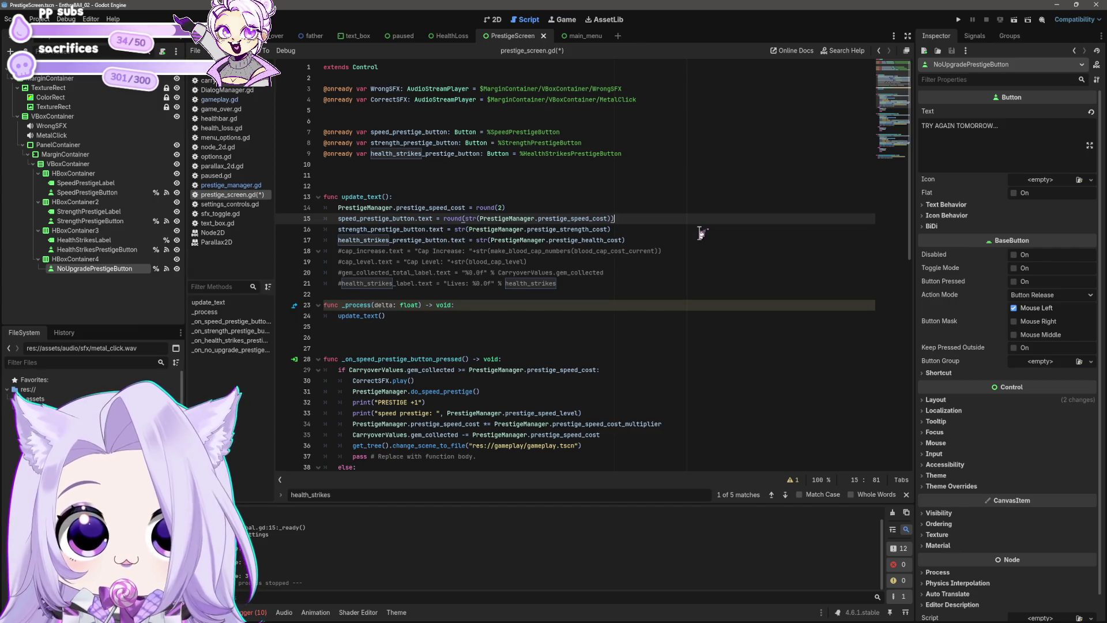
{"action": "key", "text": "Up"}
{"action": "key", "text": "Home"}
{"action": "key", "text": "Home"}
{"action": "key", "text": "shift+Down"}
{"action": "key", "text": "BackSpace"}
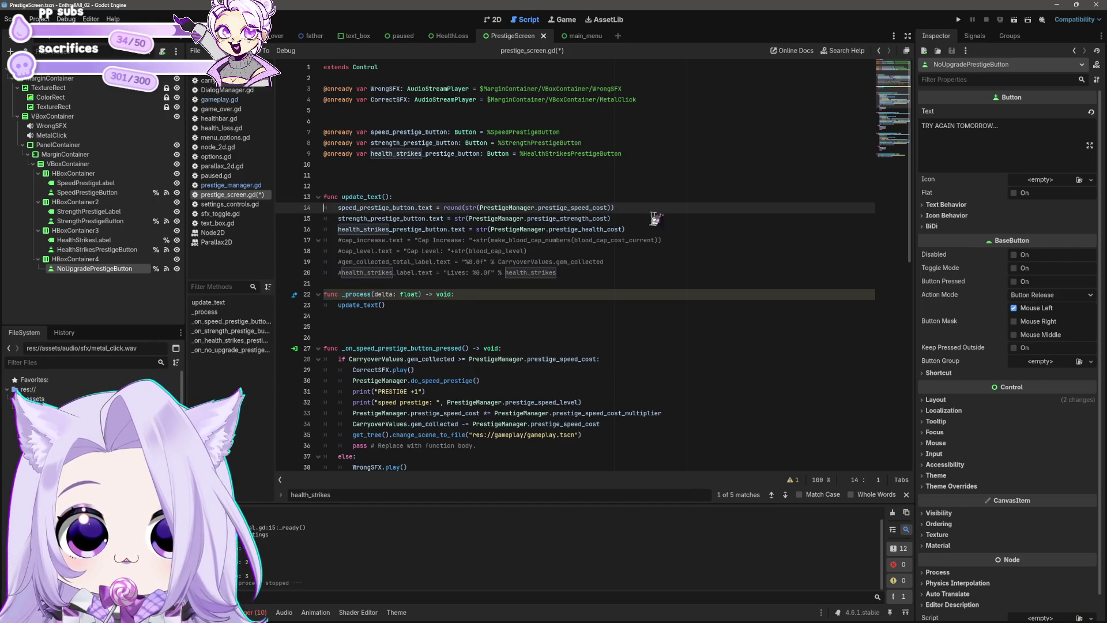
Wrap the strength and health strike button texts in round() and save.
{"action": "left_click", "coordinate": [455, 218]}
{"action": "type", "text": "round("}
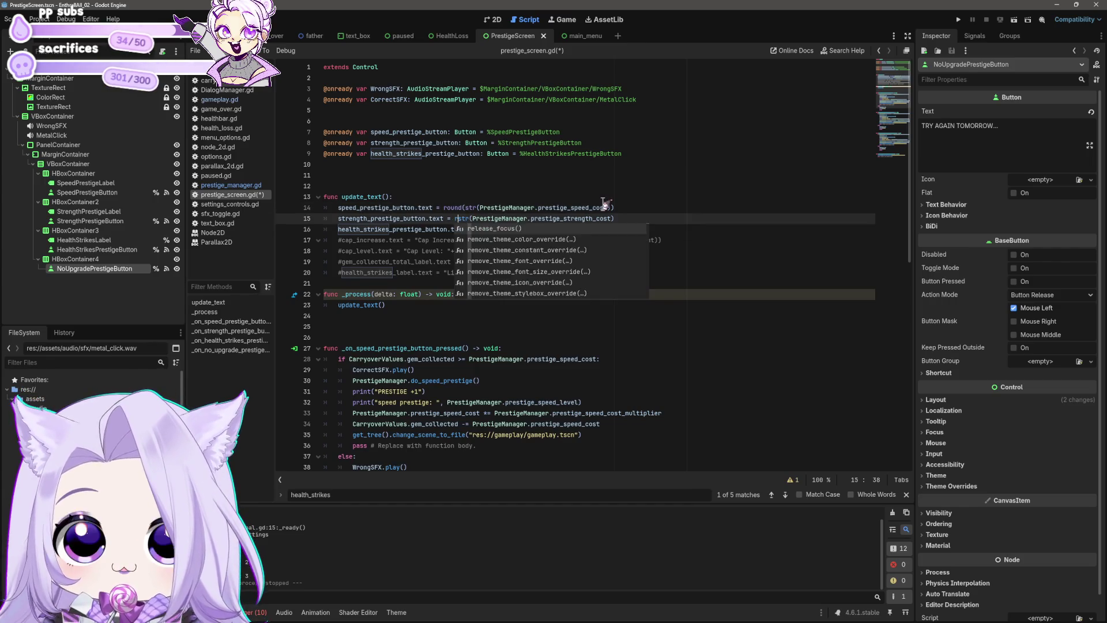
{"action": "key", "text": "End"}
{"action": "type", "text": "))"}
{"action": "key", "text": "Down"}
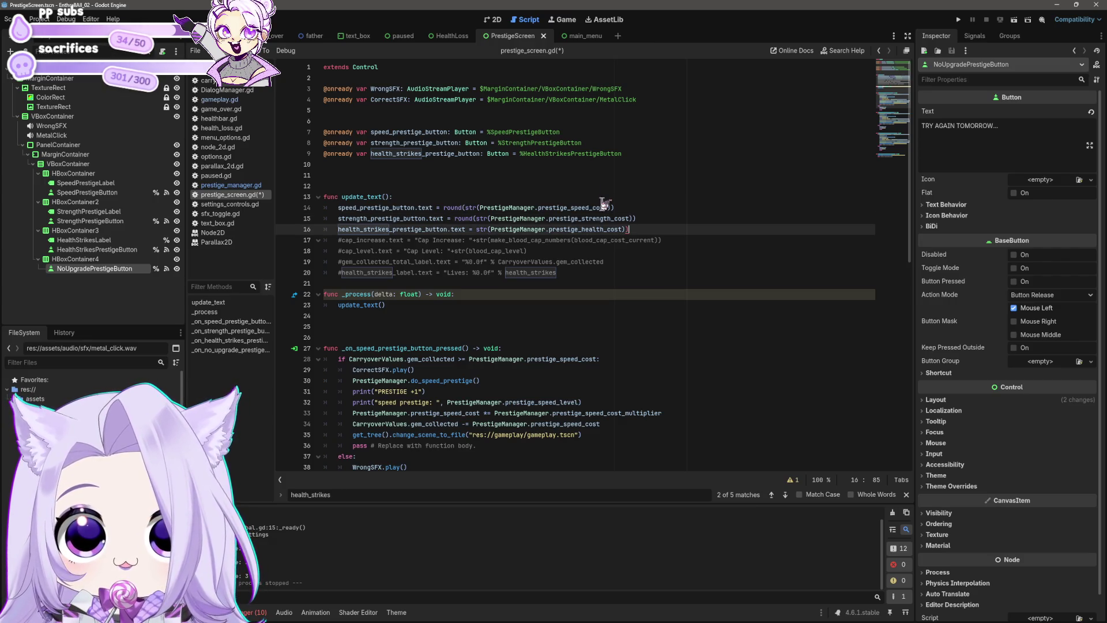
{"action": "left_click", "coordinate": [476, 229]}
{"action": "type", "text": "round("}
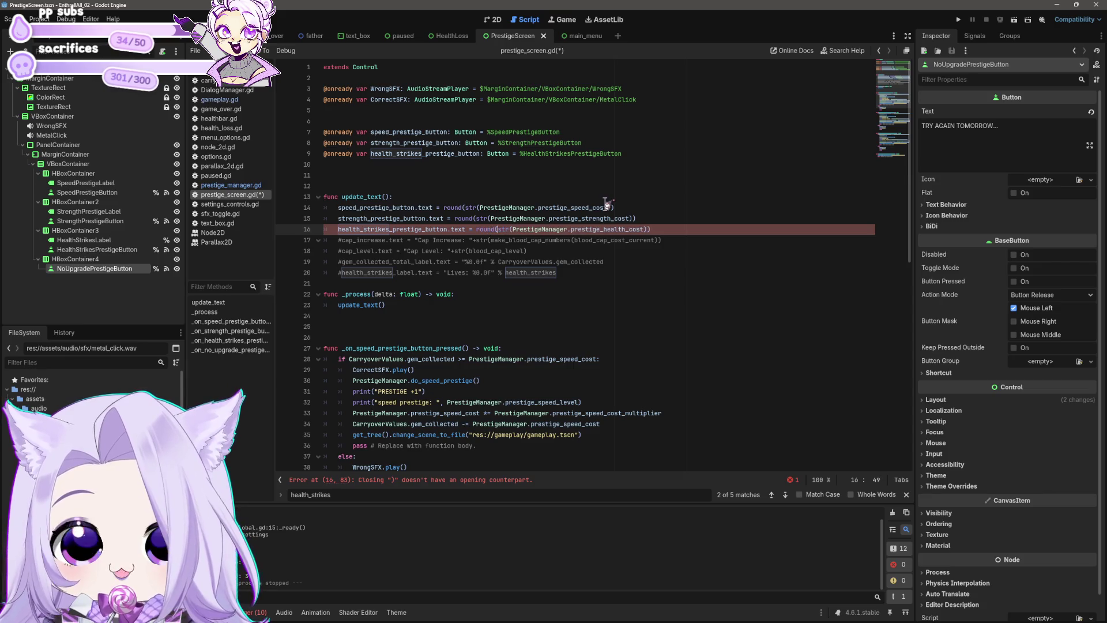
{"action": "key", "text": "ctrl+s"}
{"action": "left_click", "coordinate": [663, 273]}
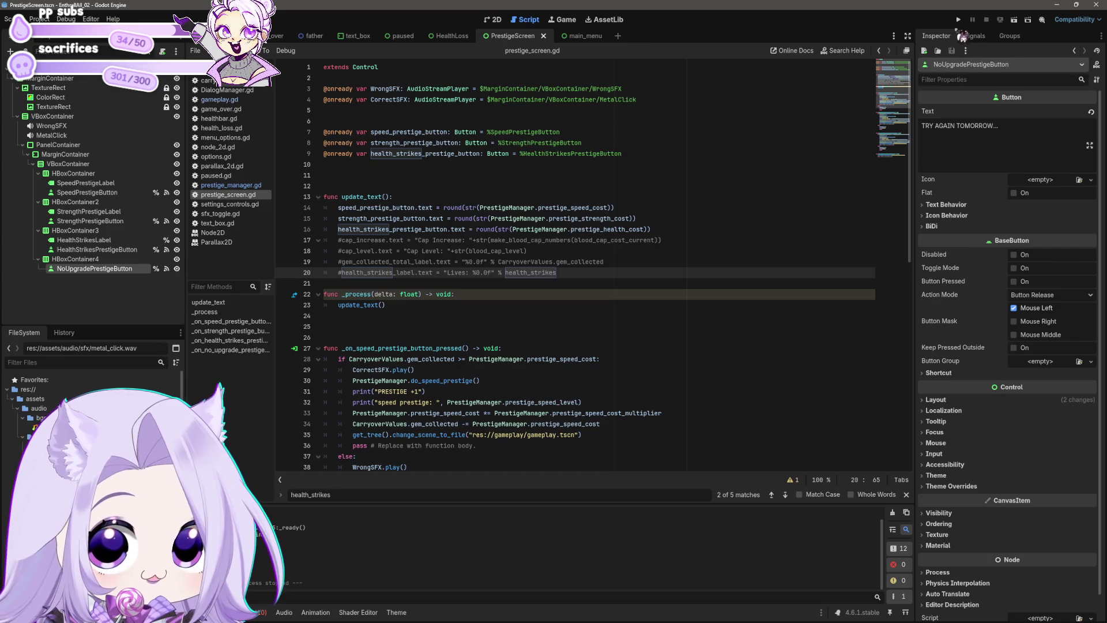
Run the project and start the game from the Enthrall All title menu.
{"action": "left_click", "coordinate": [958, 19]}
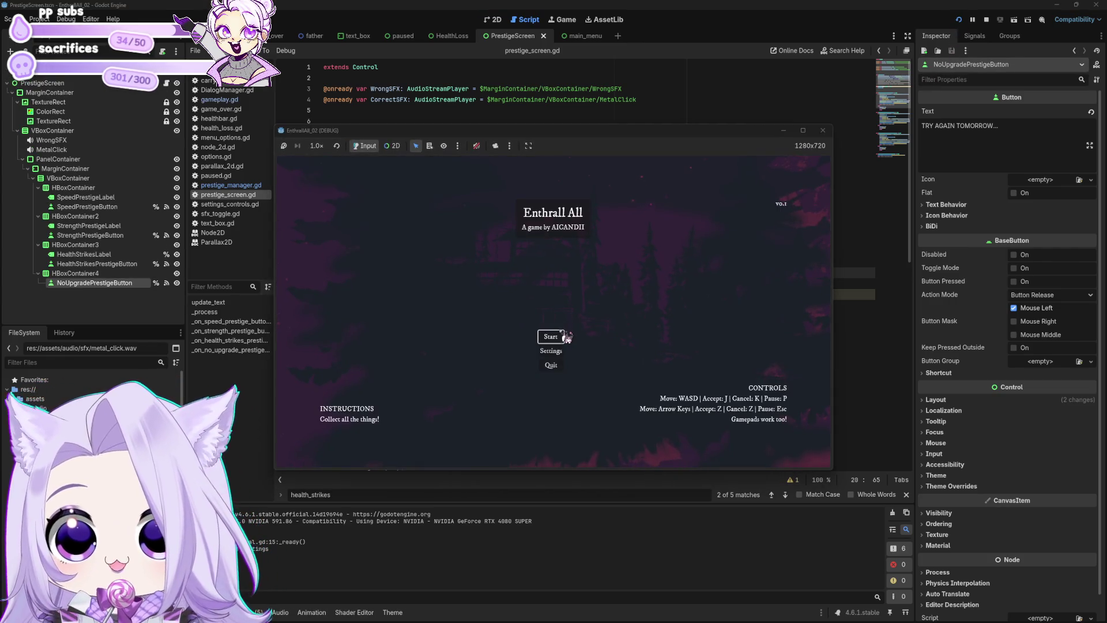
{"action": "left_click", "coordinate": [561, 338]}
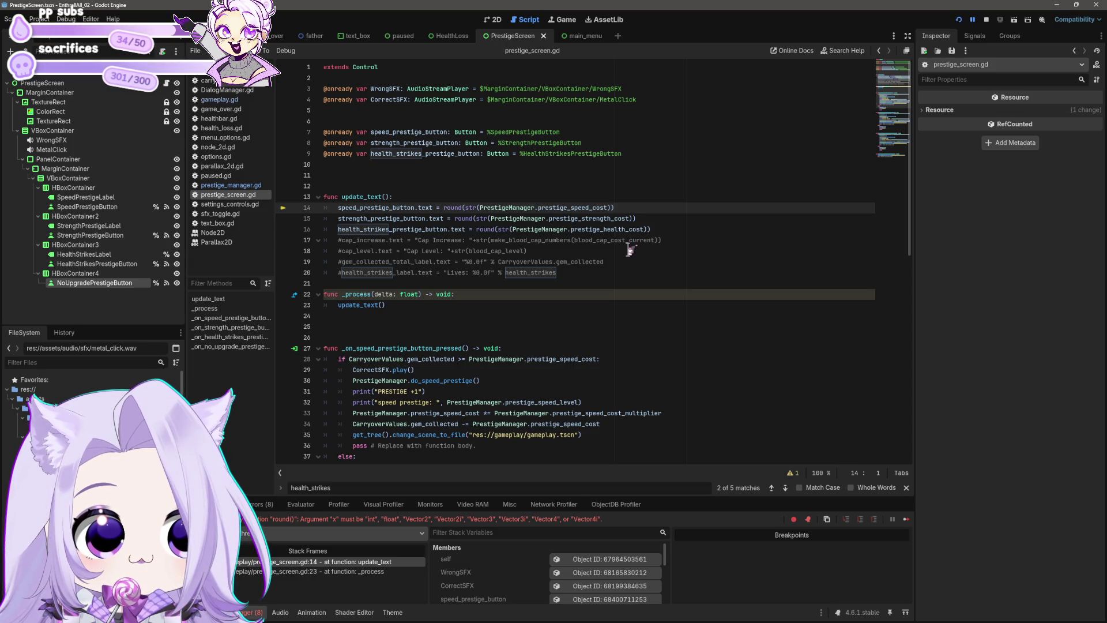
Undo the health line round wrap and delete the restored speed round(2) line.
{"action": "left_click", "coordinate": [586, 238]}
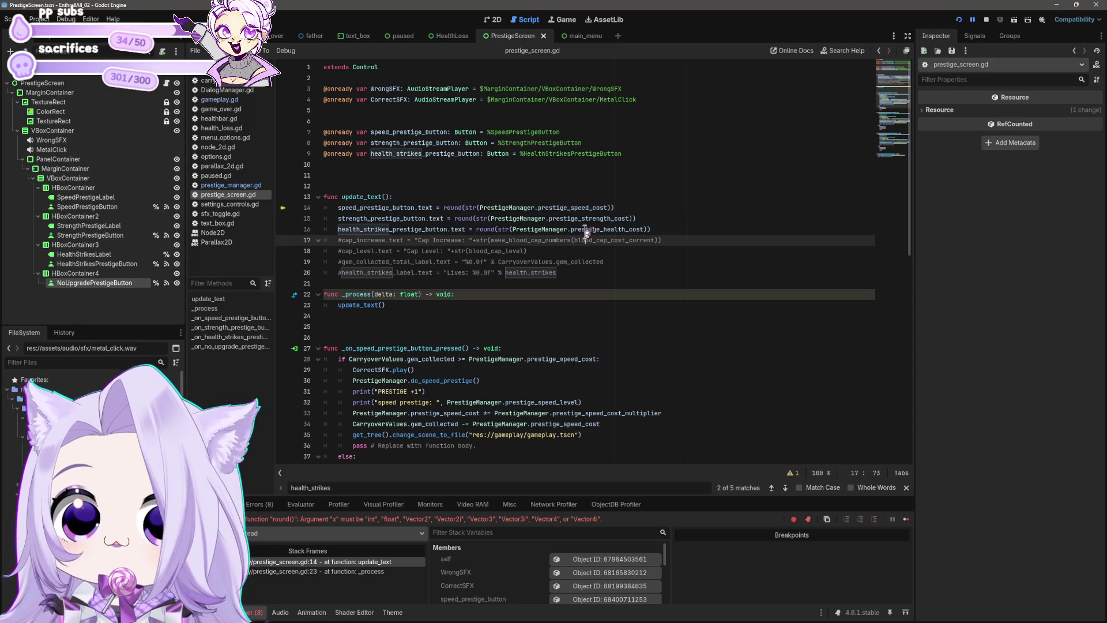
{"action": "key", "text": "ctrl+z"}
{"action": "key", "text": "Up"}
{"action": "key", "text": "ctrl+z"}
{"action": "key", "text": "ctrl+z"}
{"action": "key", "text": "ctrl+z"}
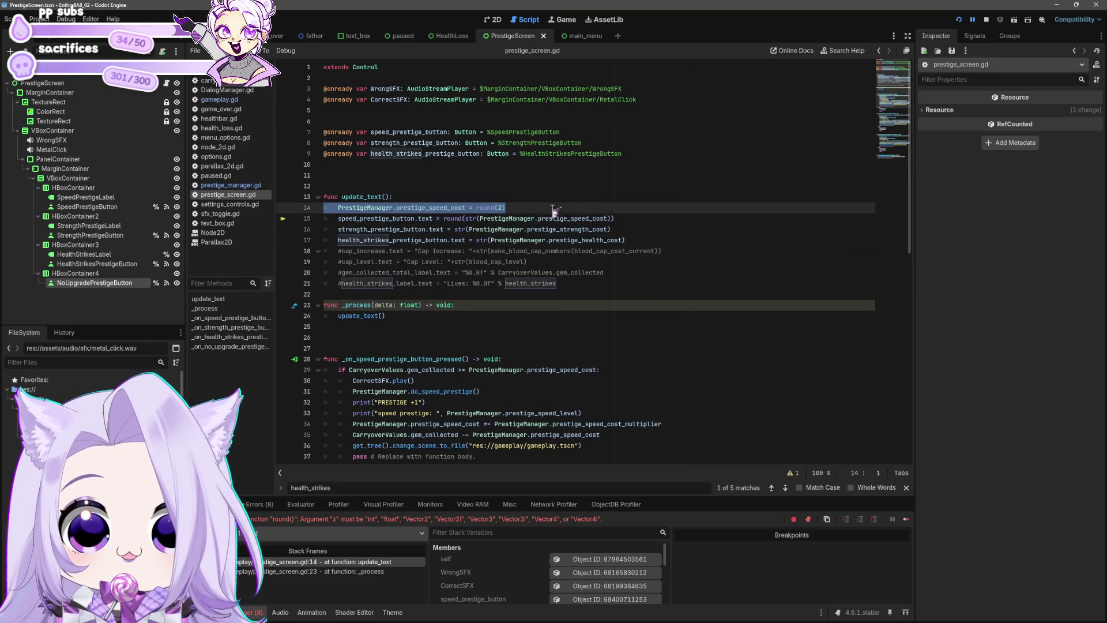
{"action": "key", "text": "BackSpace"}
{"action": "key", "text": "BackSpace"}
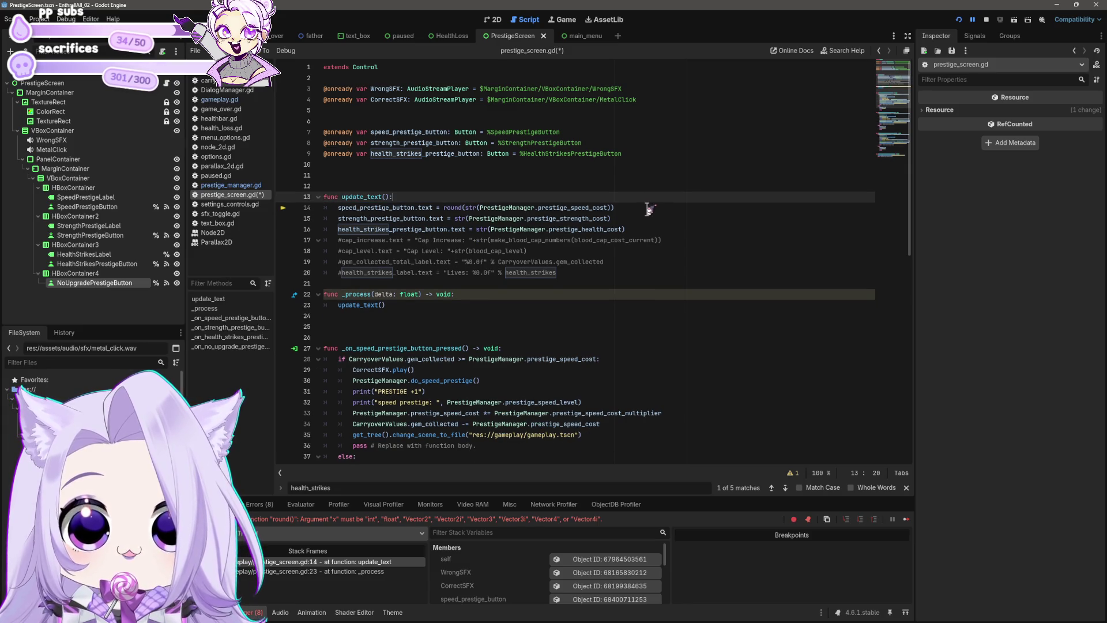
Change the speed text line to str(round(prestige_speed_cost)).
{"action": "left_click", "coordinate": [454, 208]}
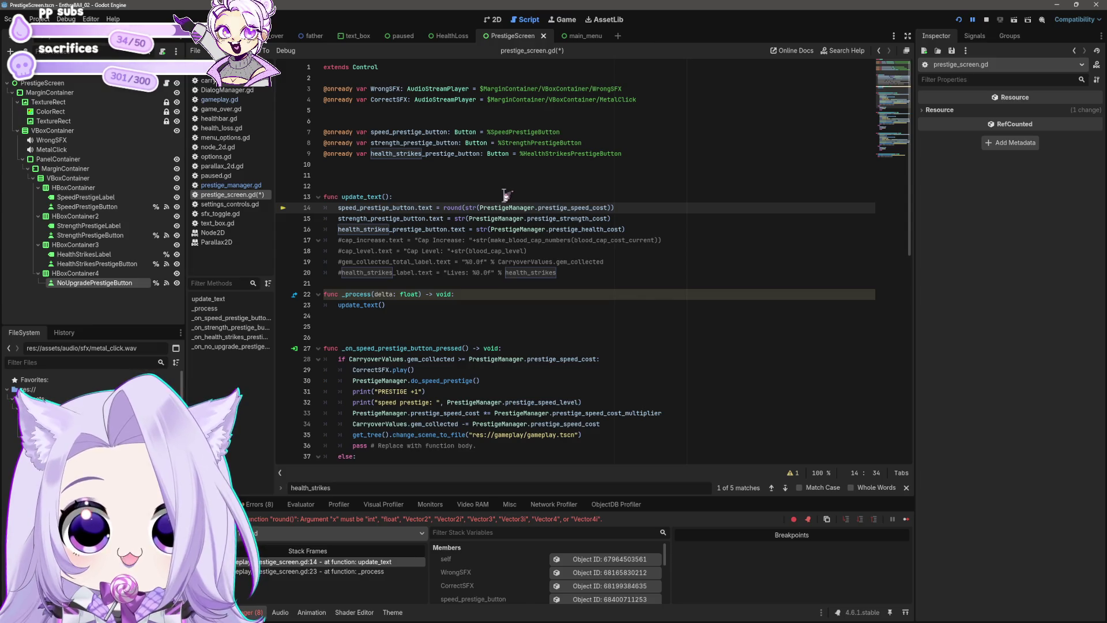
{"action": "left_click", "coordinate": [457, 207], "text": "shift"}
{"action": "key", "text": "BackSpace"}
{"action": "key", "text": "Delete"}
{"action": "key", "text": "Delete"}
{"action": "key", "text": "Down"}
{"action": "key", "text": "Up"}
{"action": "key", "text": "Right"}
{"action": "key", "text": "Right"}
{"action": "key", "text": "Right"}
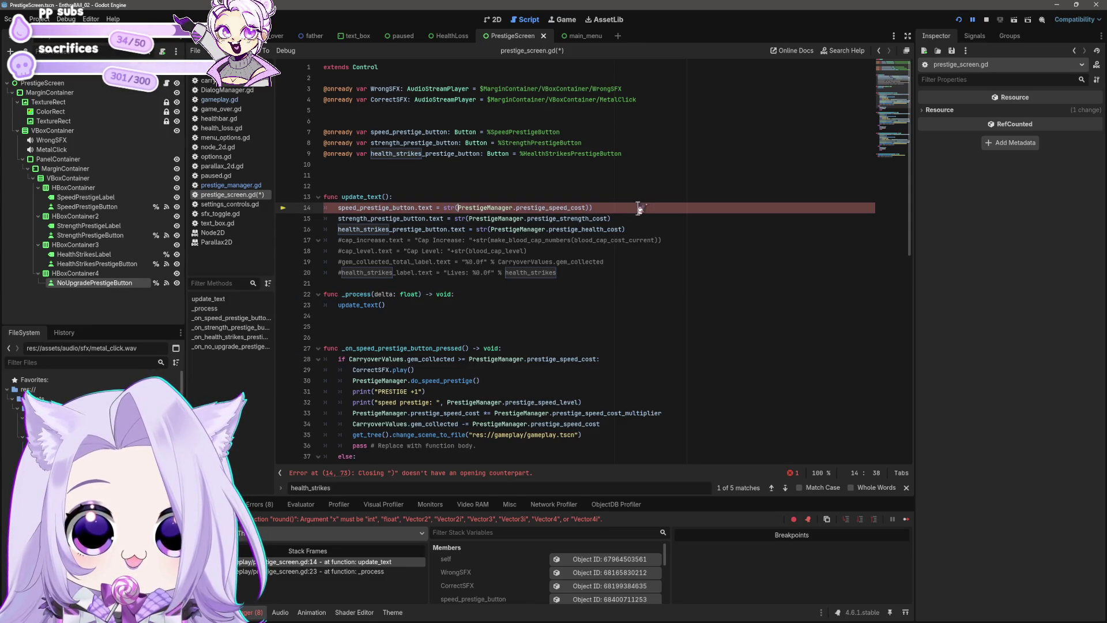
{"action": "type", "text": "round("}
{"action": "key", "text": "End"}
{"action": "key", "text": "BackSpace"}
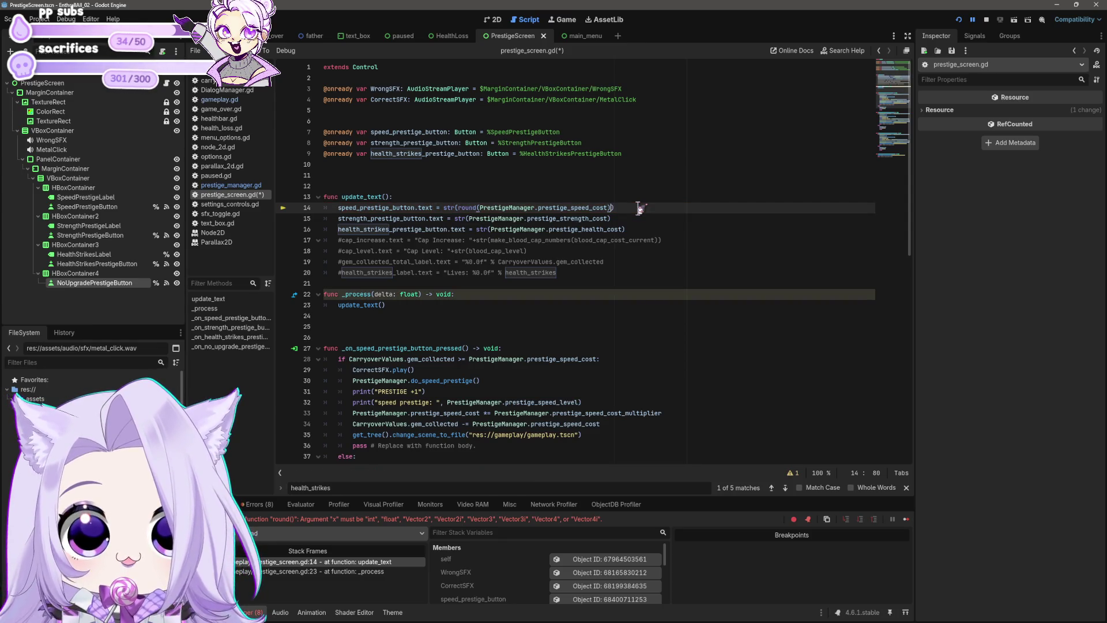
Use str(round(...)) on the strength and health lines, save, and run the game.
{"action": "key", "text": "Down"}
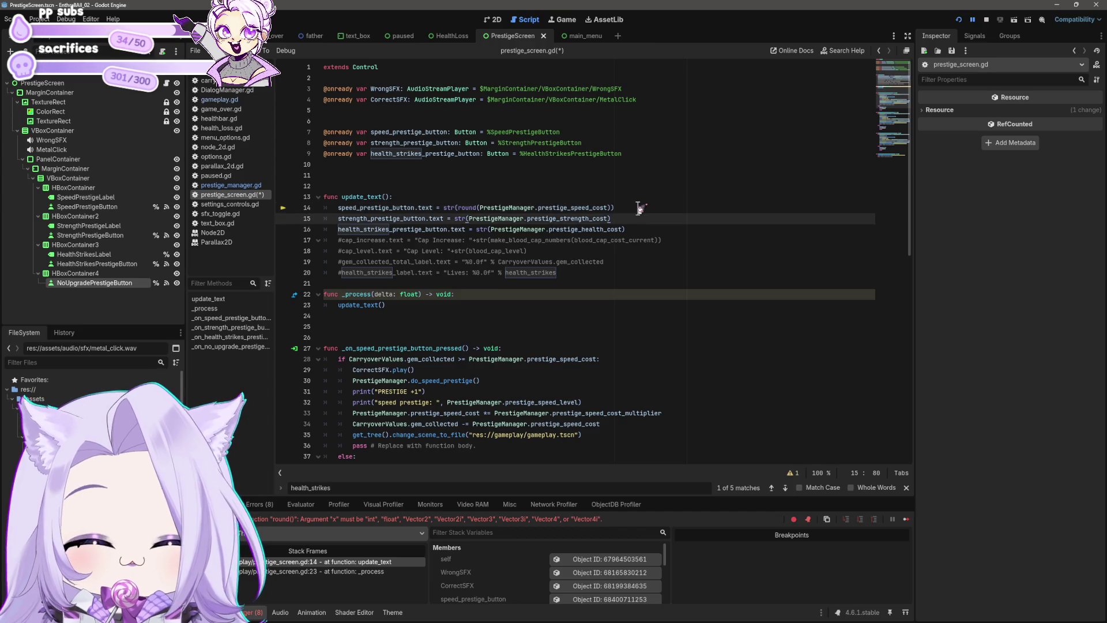
{"action": "type", "text": ")"}
{"action": "key", "text": "Down"}
{"action": "key", "text": "End"}
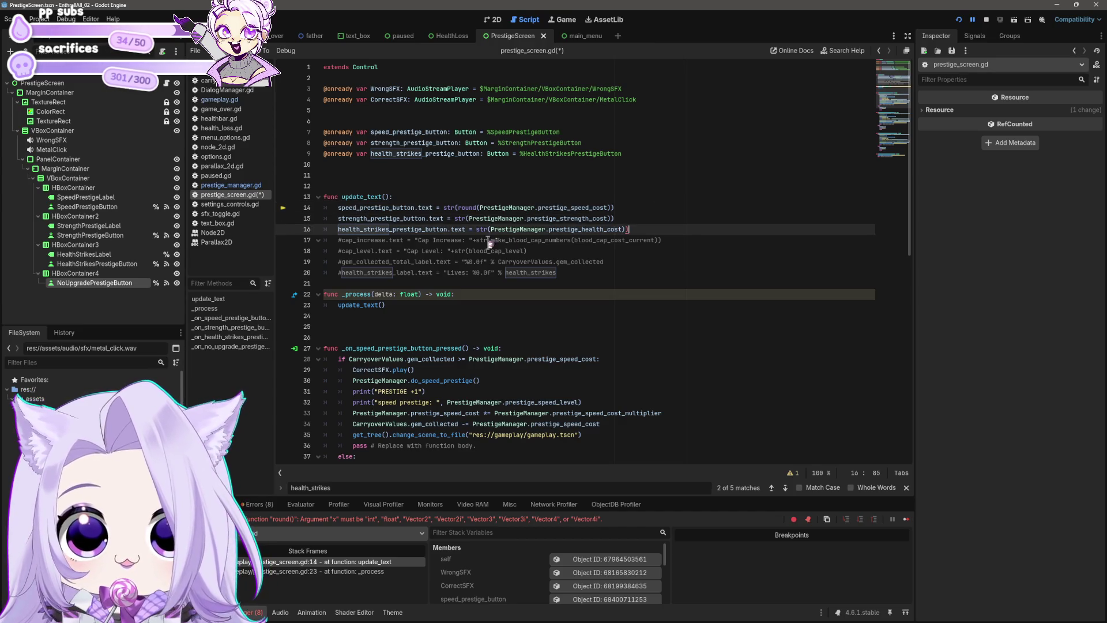
{"action": "left_click", "coordinate": [469, 218]}
{"action": "type", "text": "round("}
{"action": "key", "text": "Down"}
{"action": "type", "text": "round("}
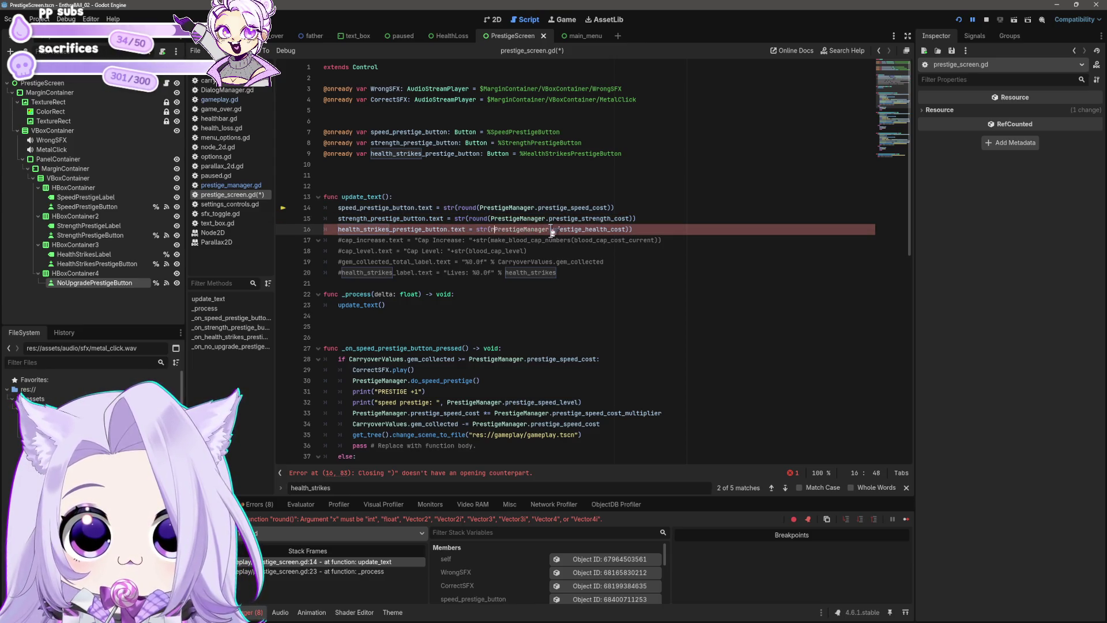
{"action": "key", "text": "ctrl+s"}
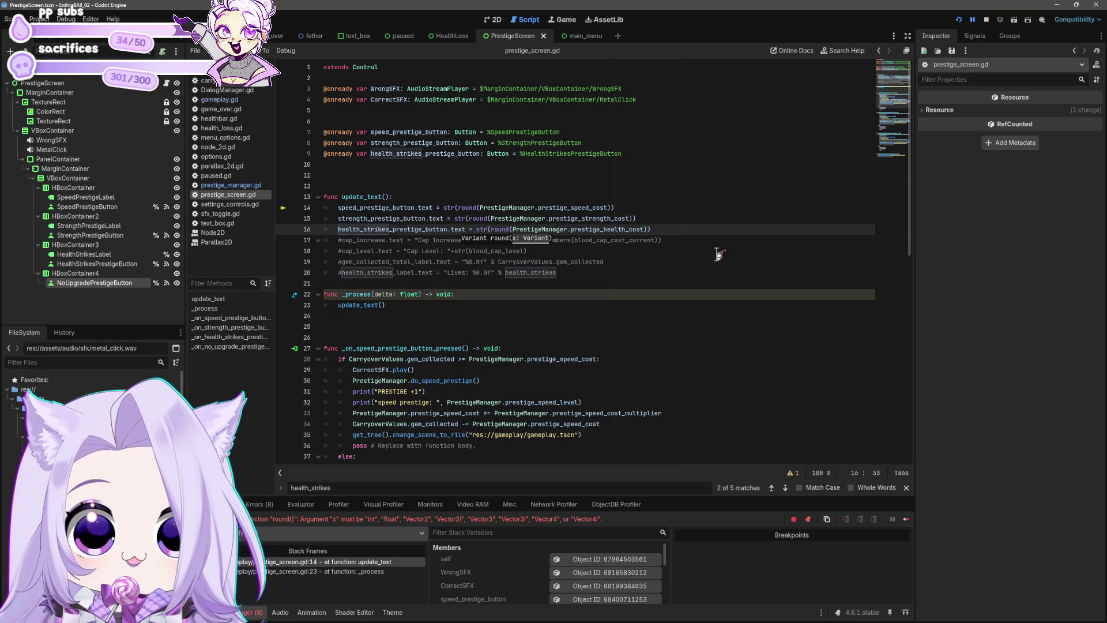
{"action": "left_click", "coordinate": [718, 252]}
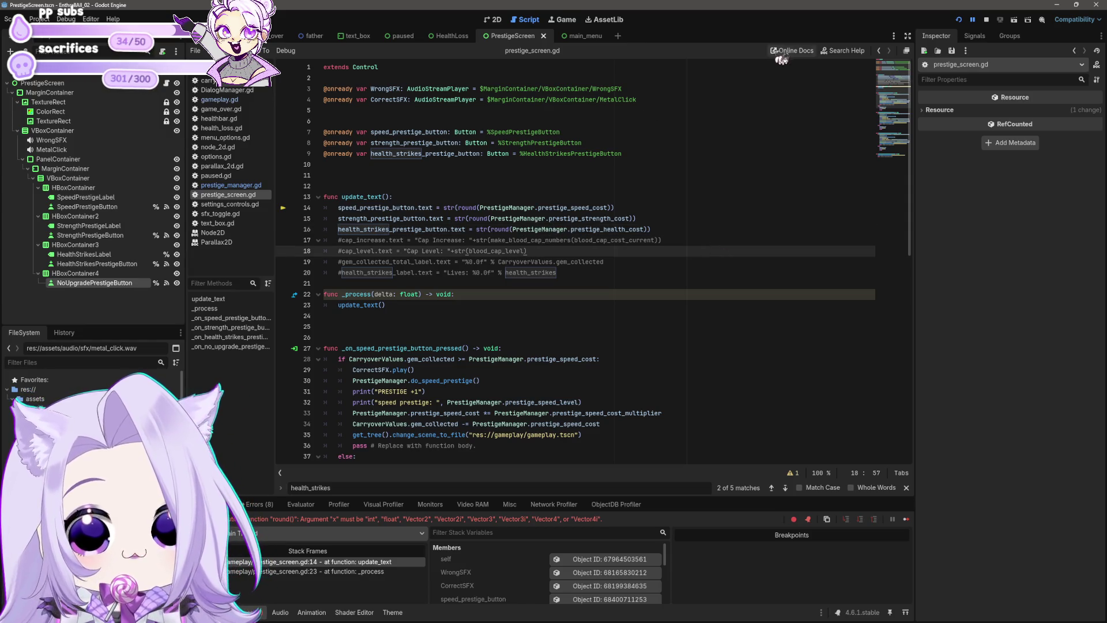
{"action": "left_click", "coordinate": [959, 22]}
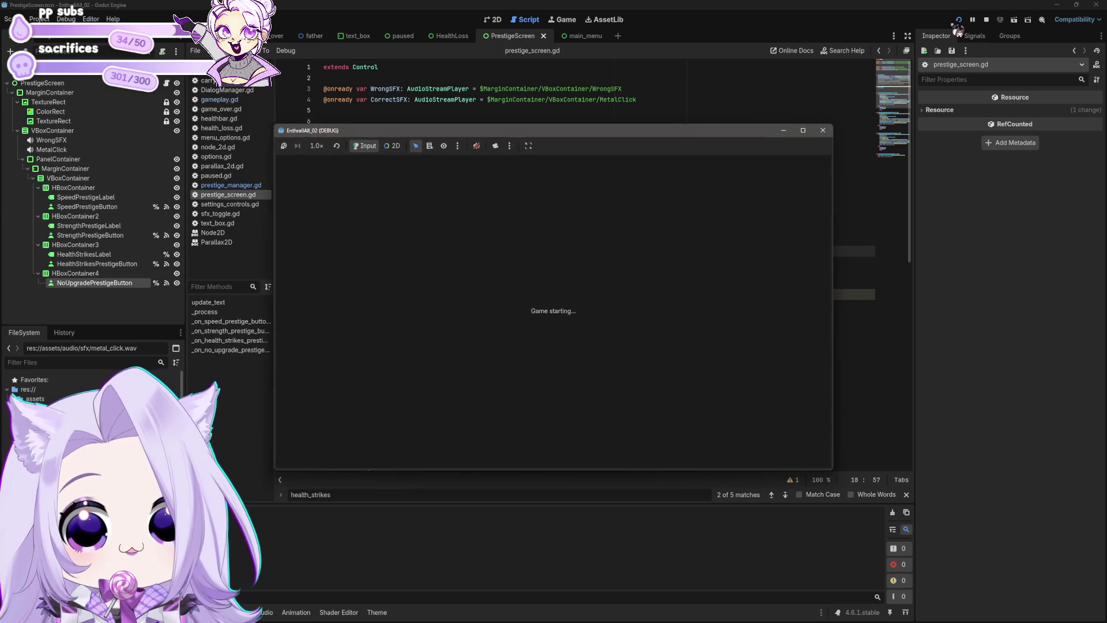
Start play, cheat for gems, buy speed, bat and other upgrades, then close the game.
{"action": "left_click", "coordinate": [568, 336]}
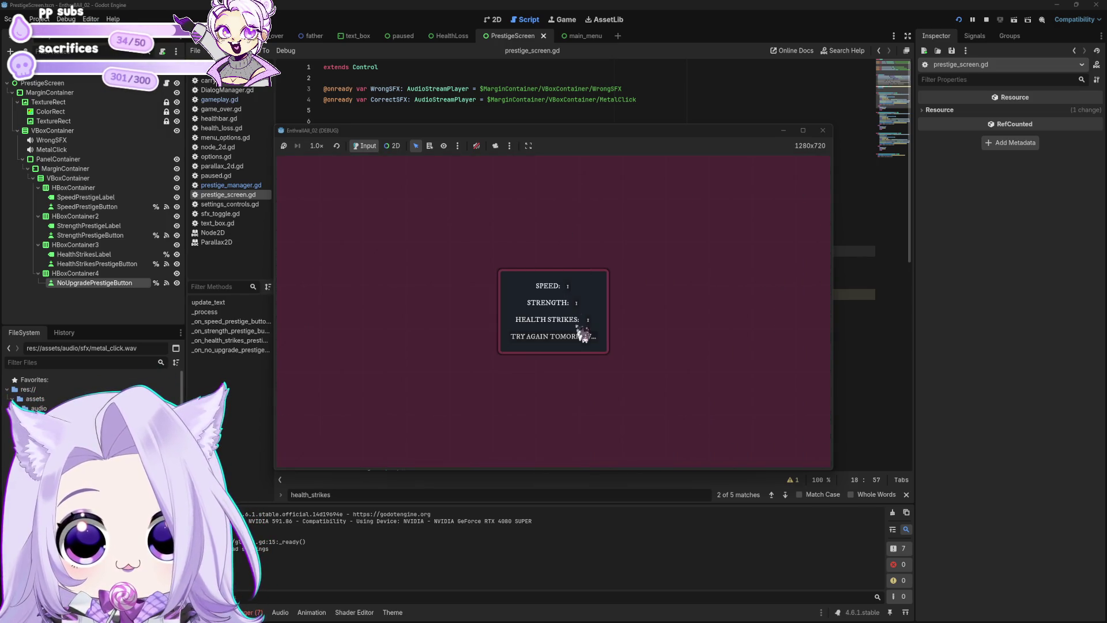
{"action": "left_click", "coordinate": [574, 339]}
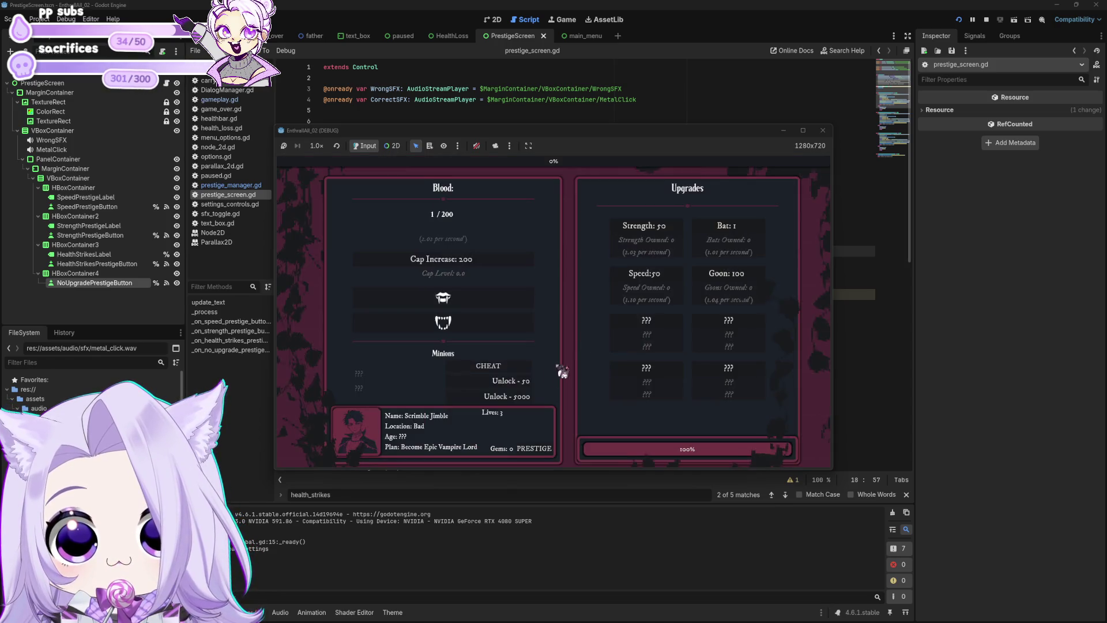
{"action": "left_click", "coordinate": [524, 368]}
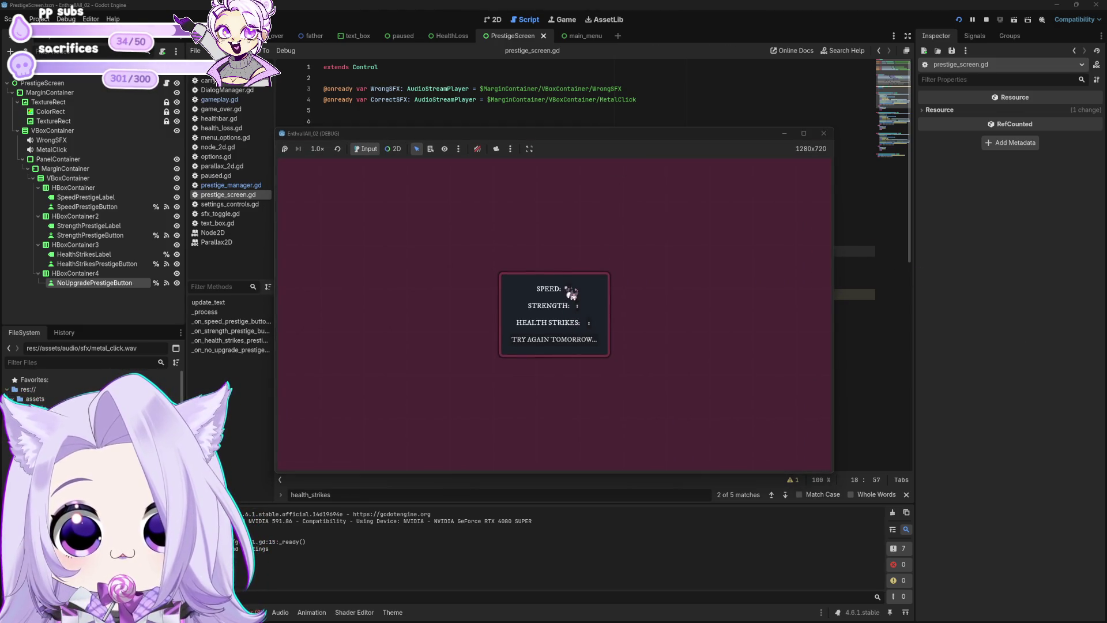
{"action": "left_click", "coordinate": [569, 288]}
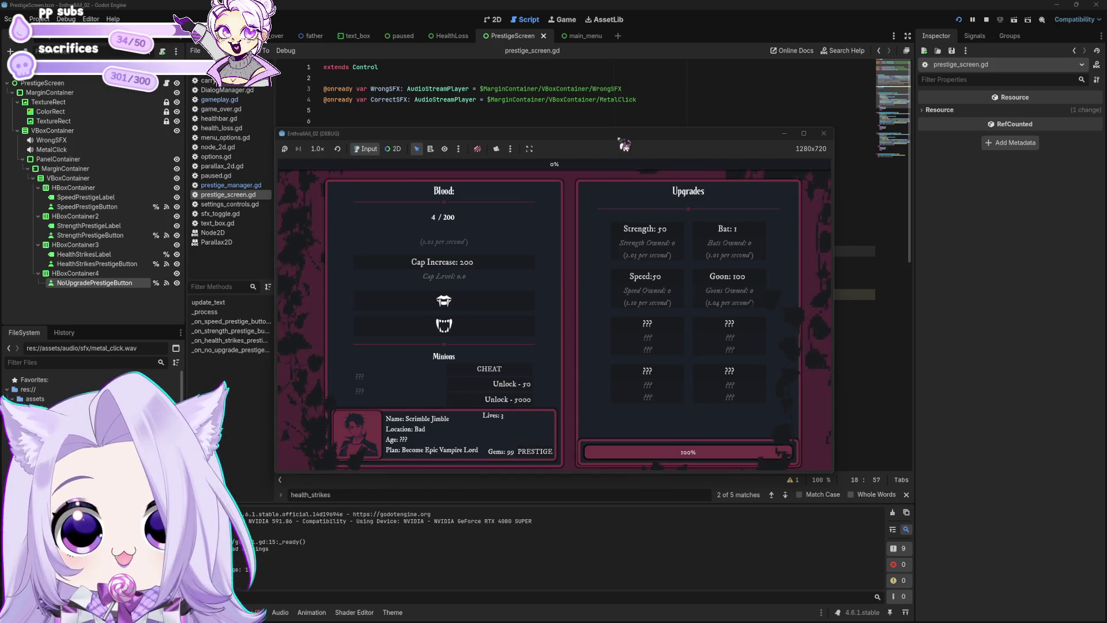
{"action": "left_click", "coordinate": [760, 232]}
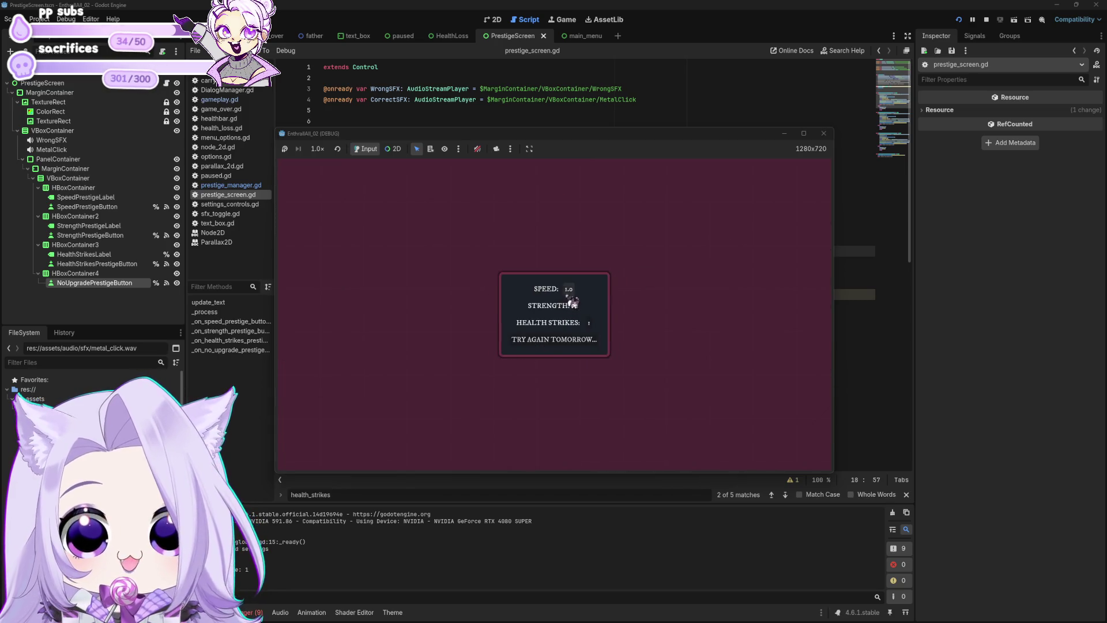
{"action": "left_click", "coordinate": [568, 295]}
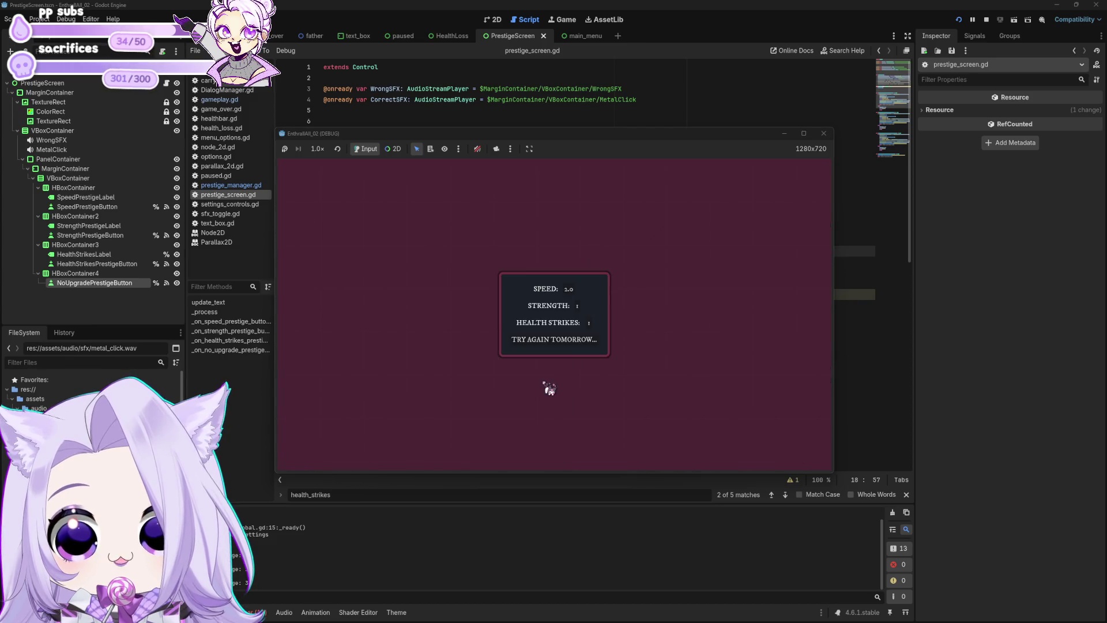
{"action": "left_click", "coordinate": [823, 133]}
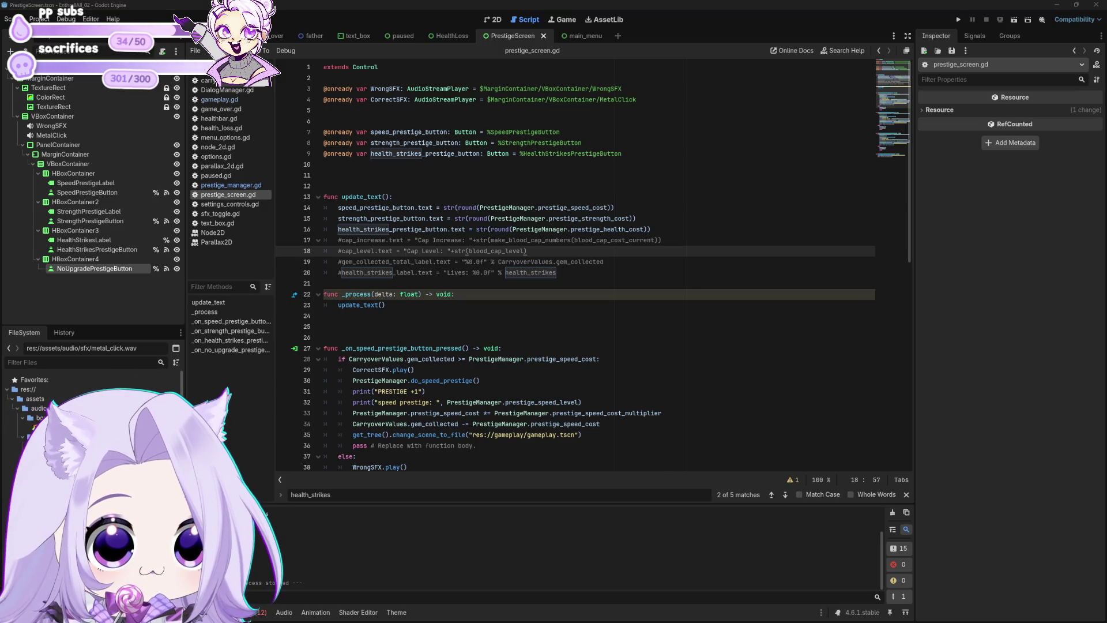
Replace round with stepify on line 14, briefly trying snapped before reverting.
{"action": "left_click", "coordinate": [461, 208]}
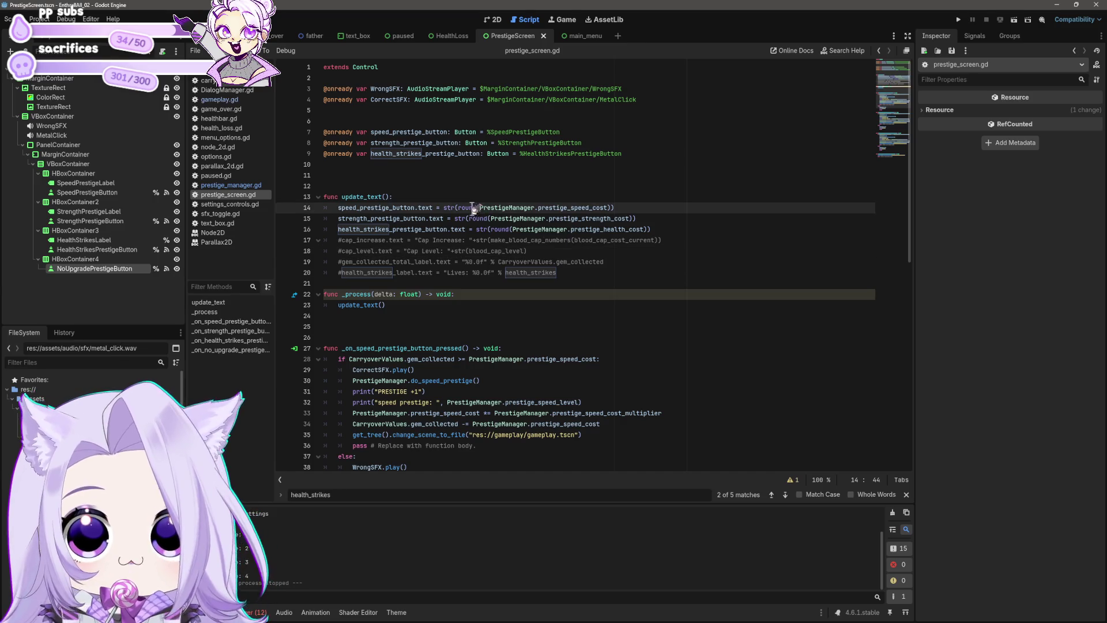
{"action": "double_click", "coordinate": [462, 208]}
{"action": "type", "text": "stepify"}
{"action": "key", "text": "BackSpace"}
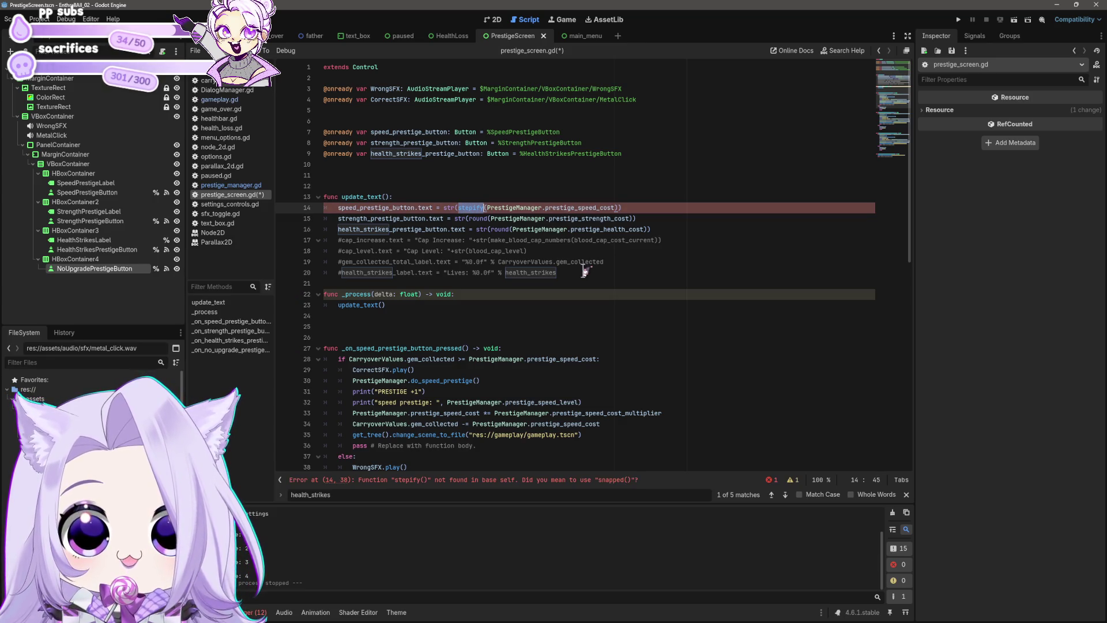
{"action": "key", "text": "Down"}
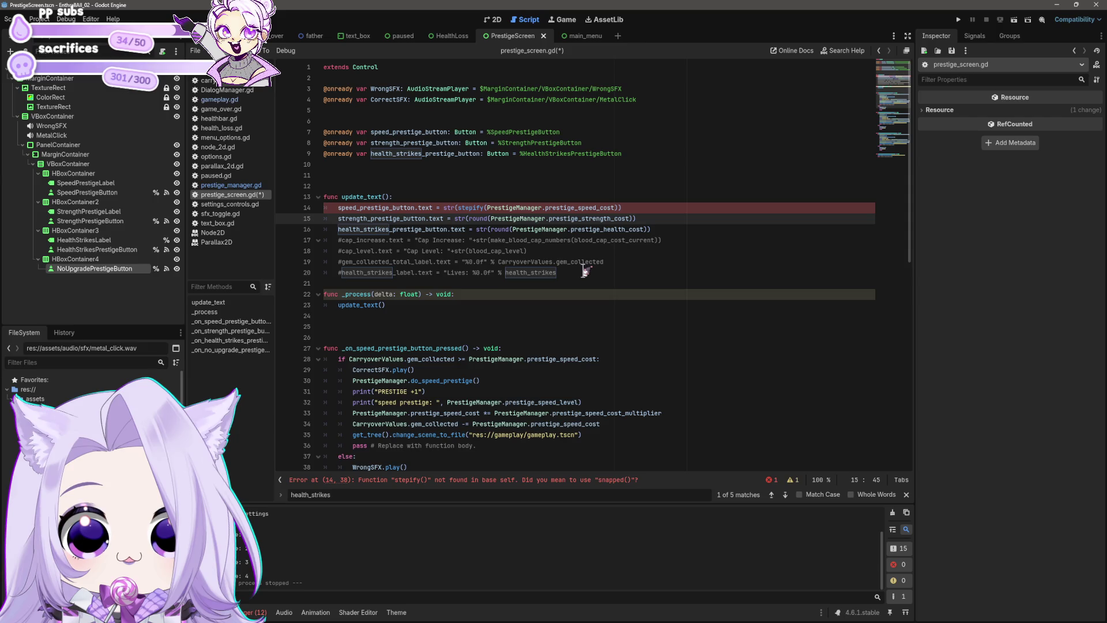
{"action": "key", "text": "Up"}
{"action": "key", "text": "BackSpace"}
{"action": "key", "text": "BackSpace"}
{"action": "key", "text": "BackSpace"}
{"action": "key", "text": "Delete"}
{"action": "type", "text": "snapped"}
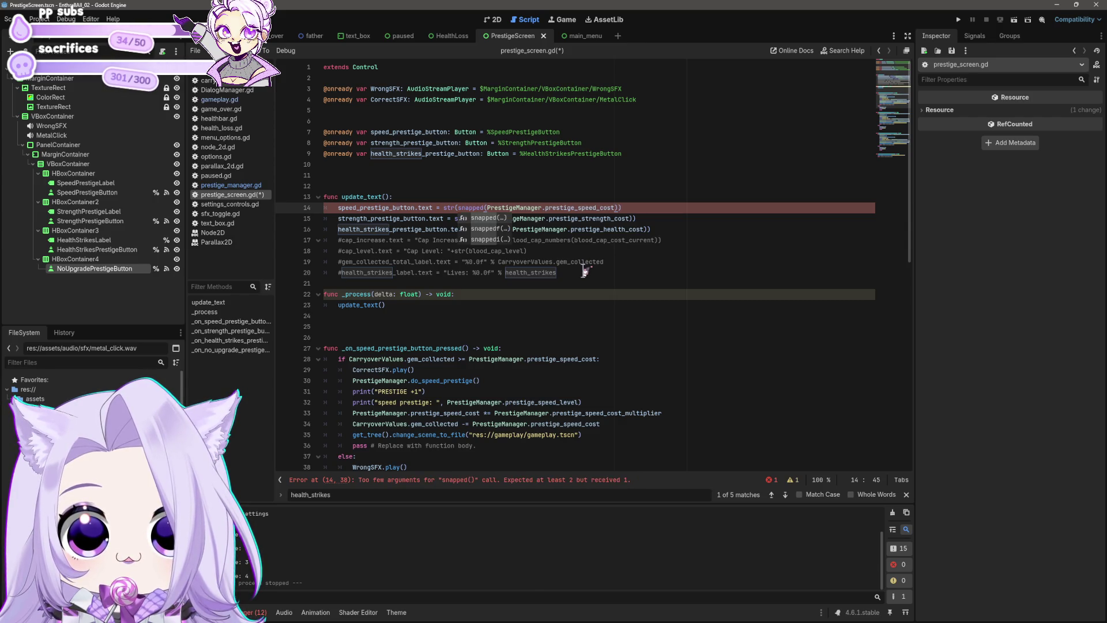
{"action": "left_click", "coordinate": [503, 229]}
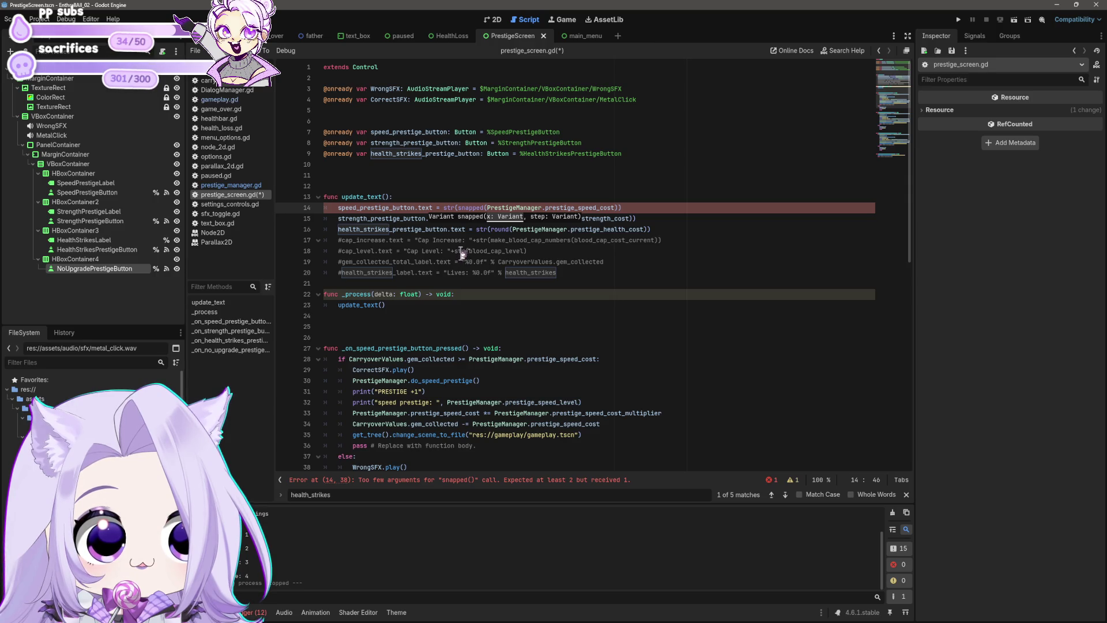
{"action": "key", "text": "Left"}
{"action": "key", "text": "BackSpace"}
{"action": "key", "text": "BackSpace"}
{"action": "key", "text": "BackSpace"}
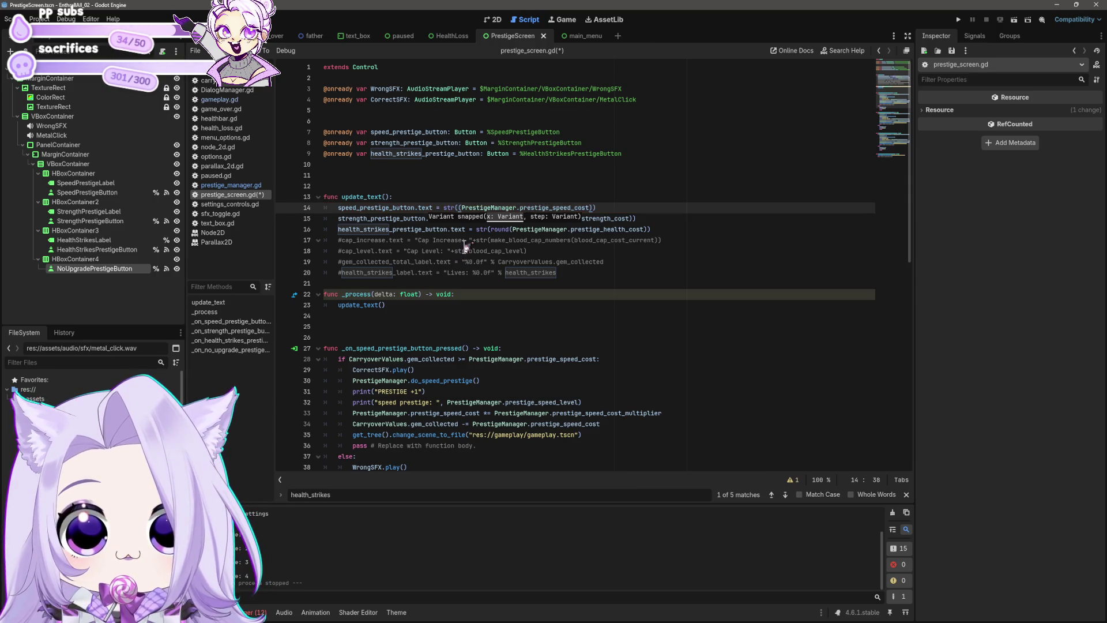
{"action": "type", "text": "step"}
{"action": "type", "text": "ify"}
{"action": "key", "text": "End"}
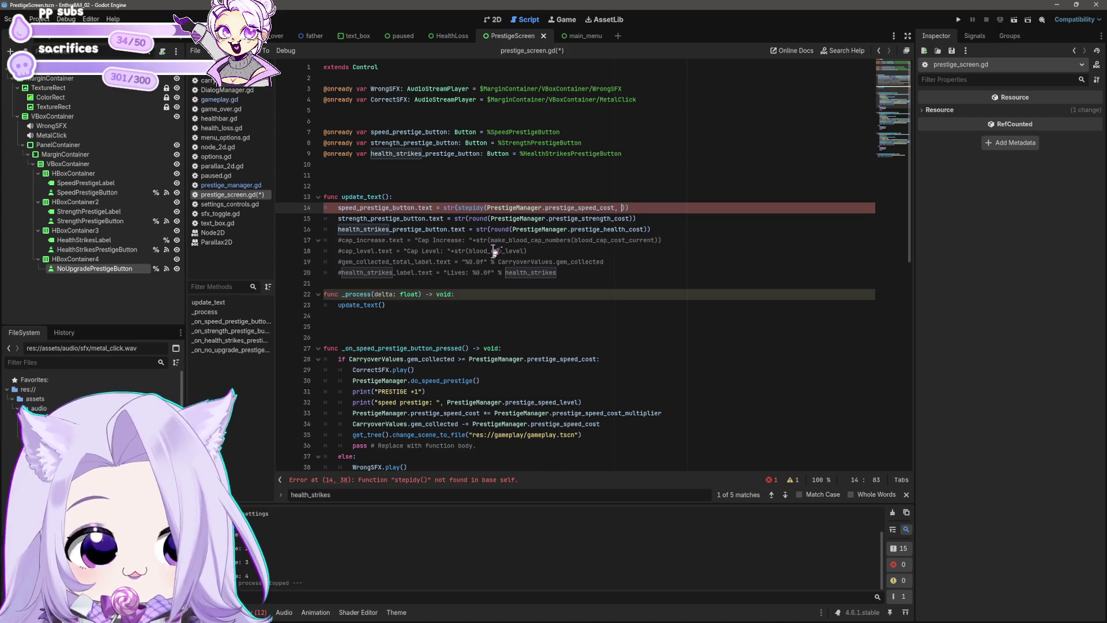
Fix the stepidy typo and paste stepify over round on the strength line 15.
{"action": "key", "text": "Down"}
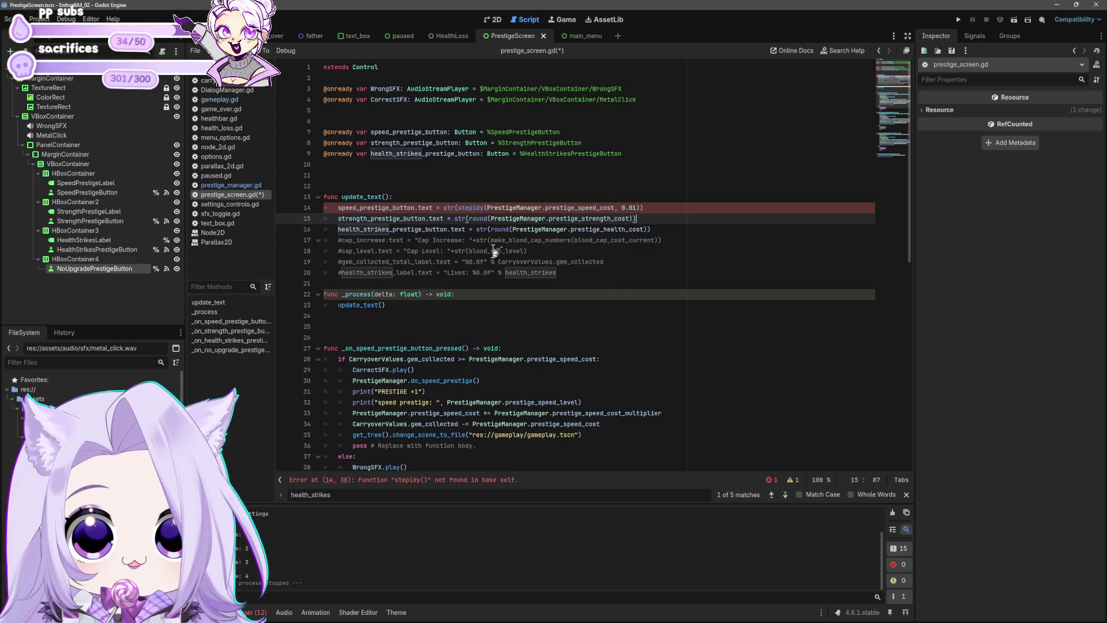
{"action": "left_click", "coordinate": [481, 208]}
{"action": "key", "text": "BackSpace"}
{"action": "type", "text": "f"}
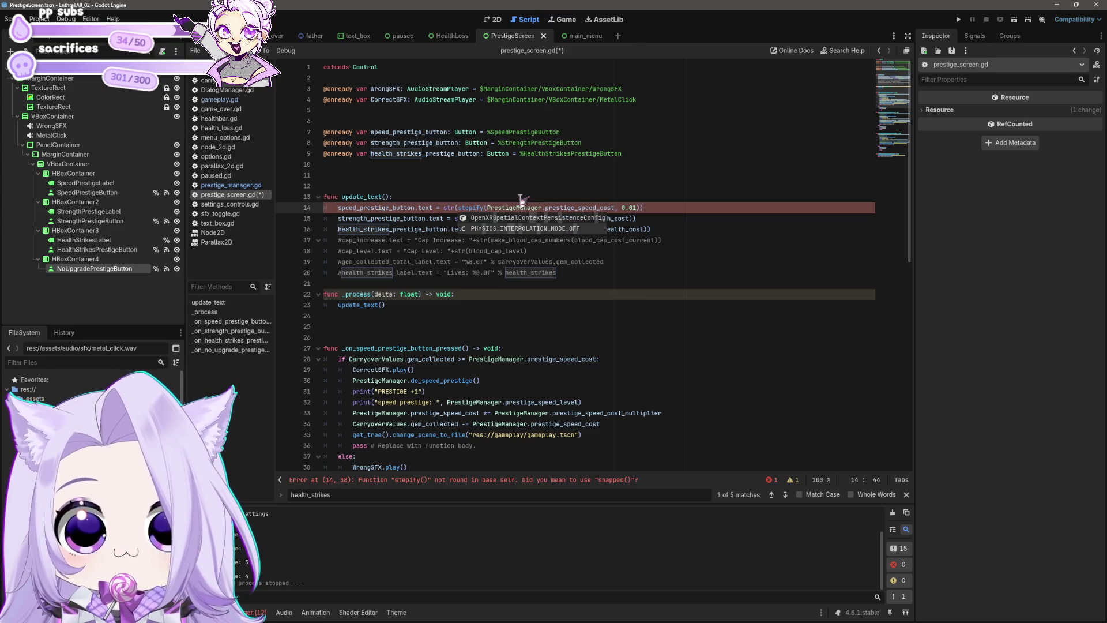
{"action": "left_click", "coordinate": [707, 261]}
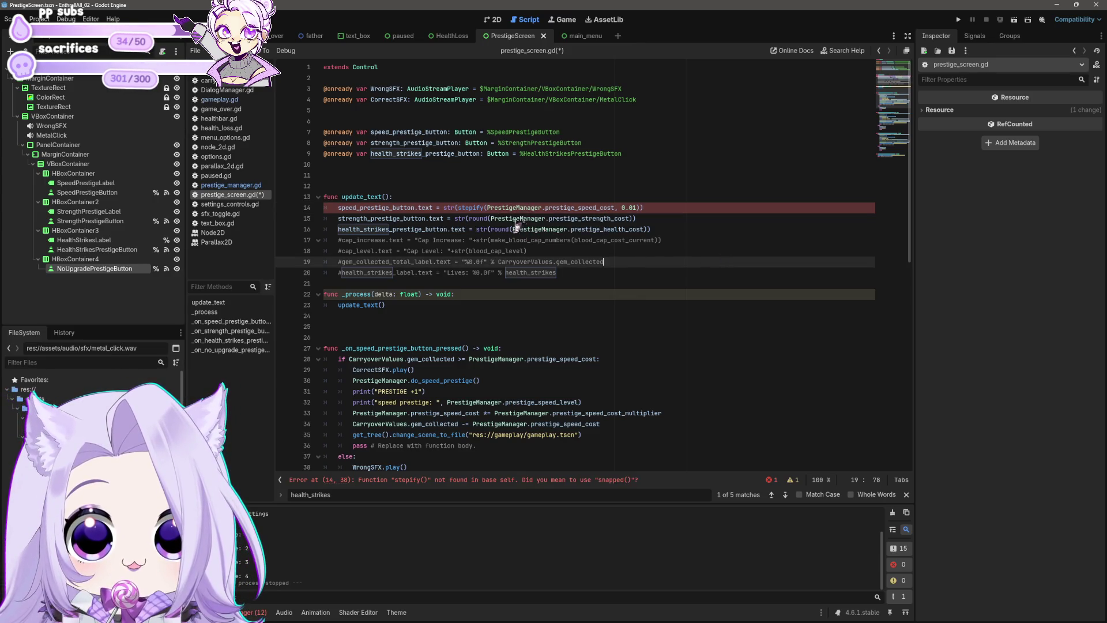
{"action": "double_click", "coordinate": [483, 208]}
{"action": "key", "text": "ctrl+c"}
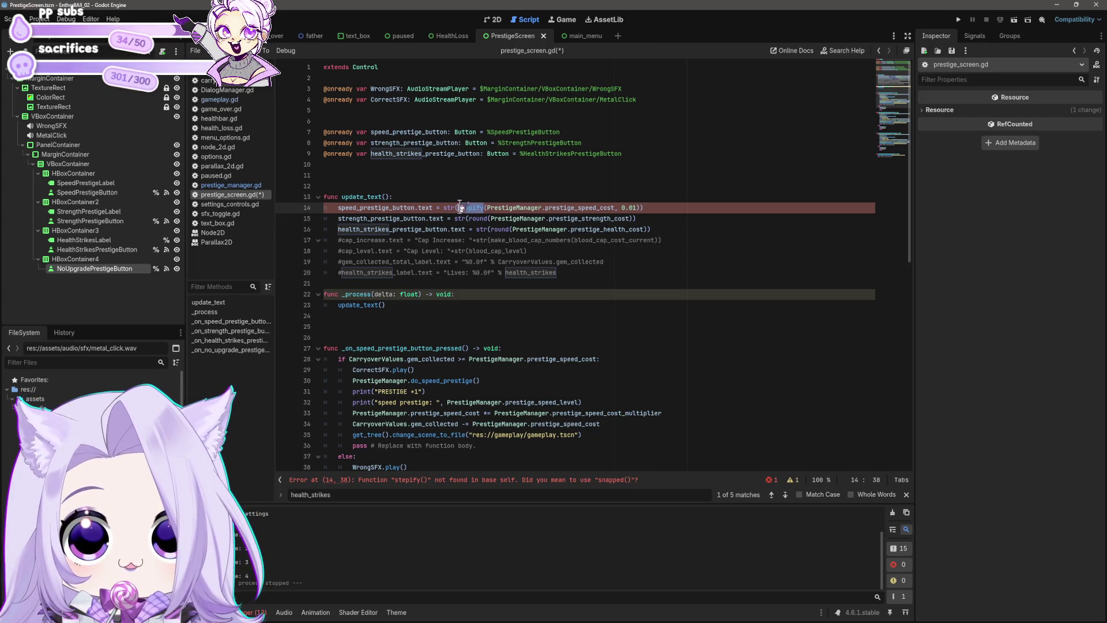
{"action": "double_click", "coordinate": [477, 218]}
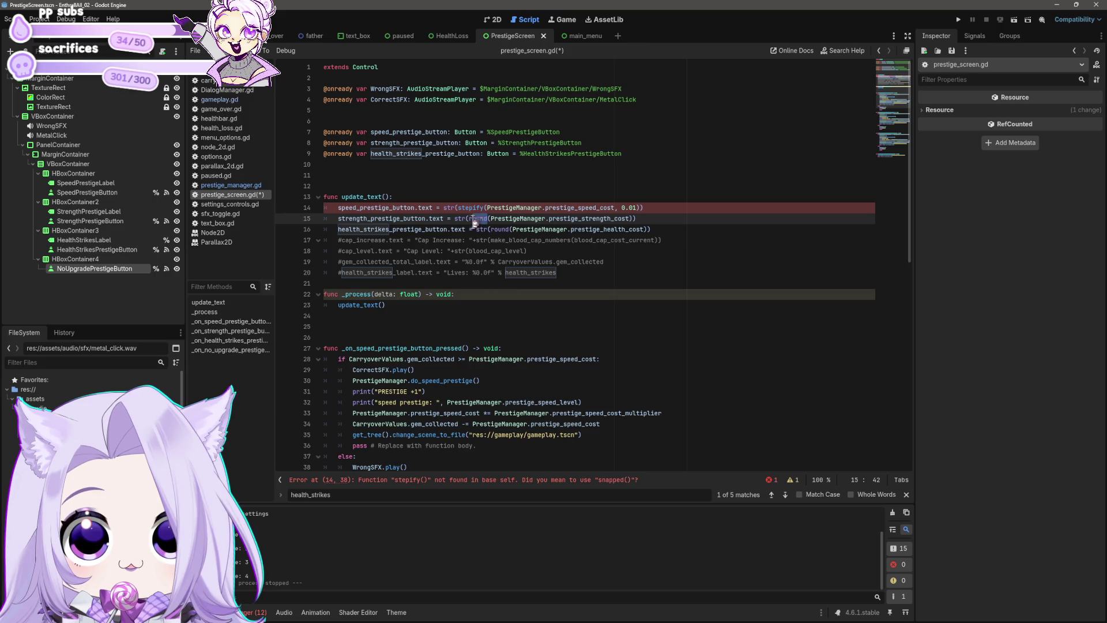
{"action": "key", "text": "ctrl+v"}
Paste stepify over round on line 16, add the 0.01 step arguments, and save.
{"action": "double_click", "coordinate": [502, 229]}
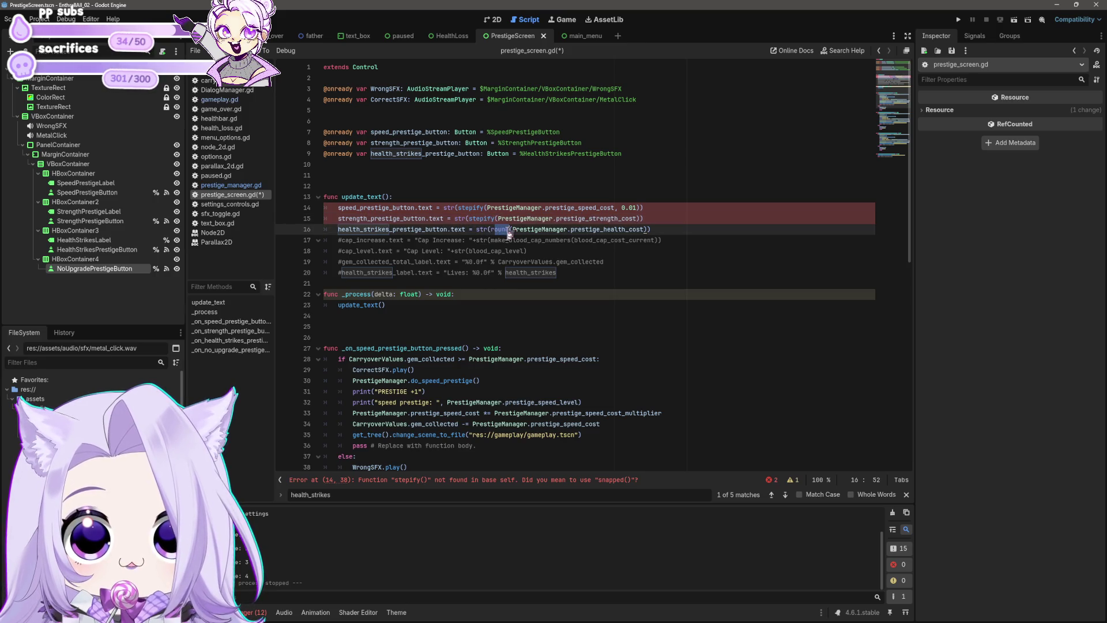
{"action": "type", "text": "r"}
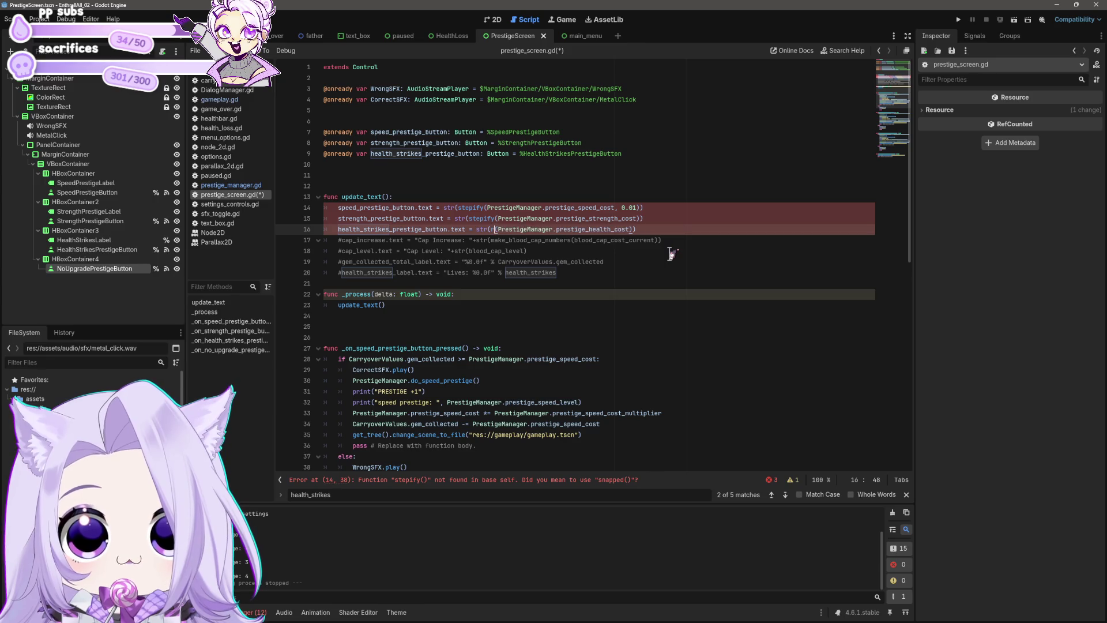
{"action": "key", "text": "BackSpace"}
{"action": "key", "text": "ctrl+v"}
{"action": "left_click", "coordinate": [689, 222]}
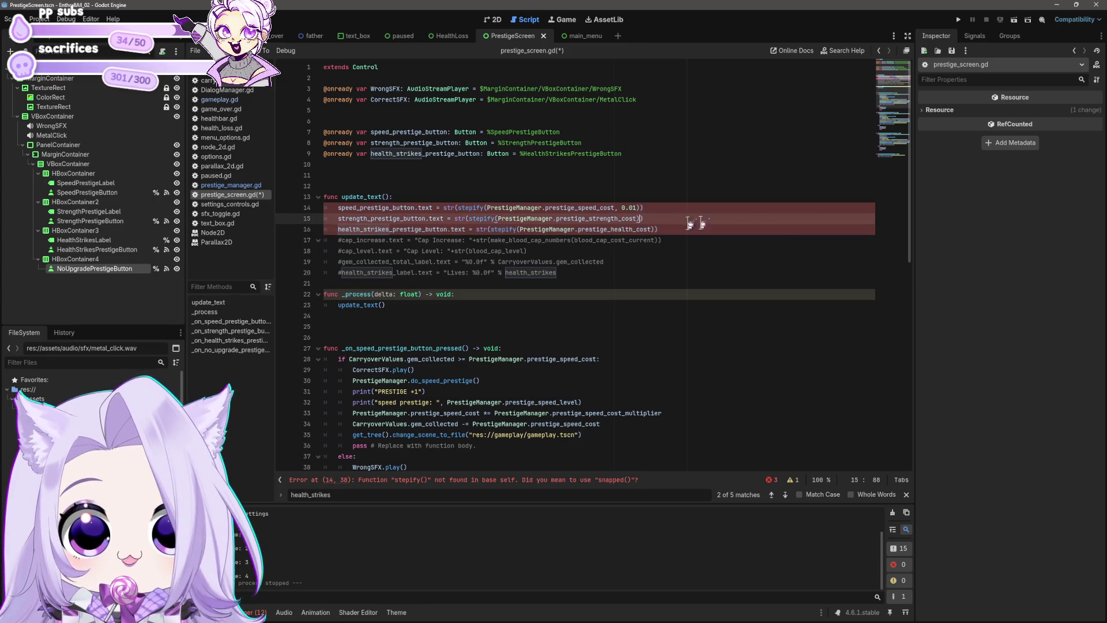
{"action": "type", "text": "1"}
{"action": "key", "text": "Down"}
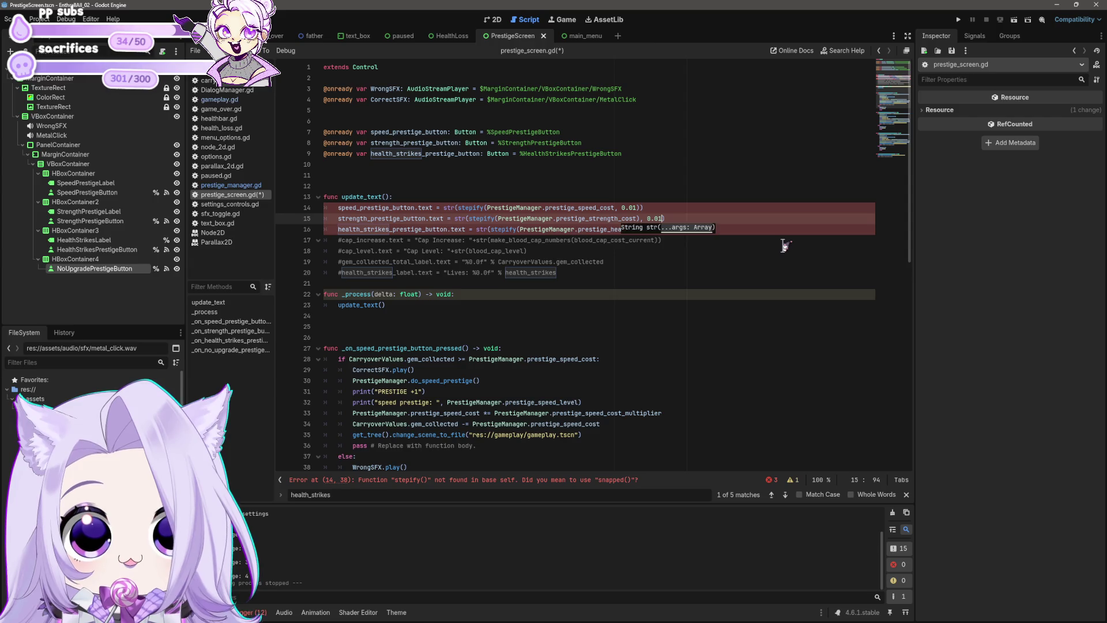
{"action": "type", "text": "0"}
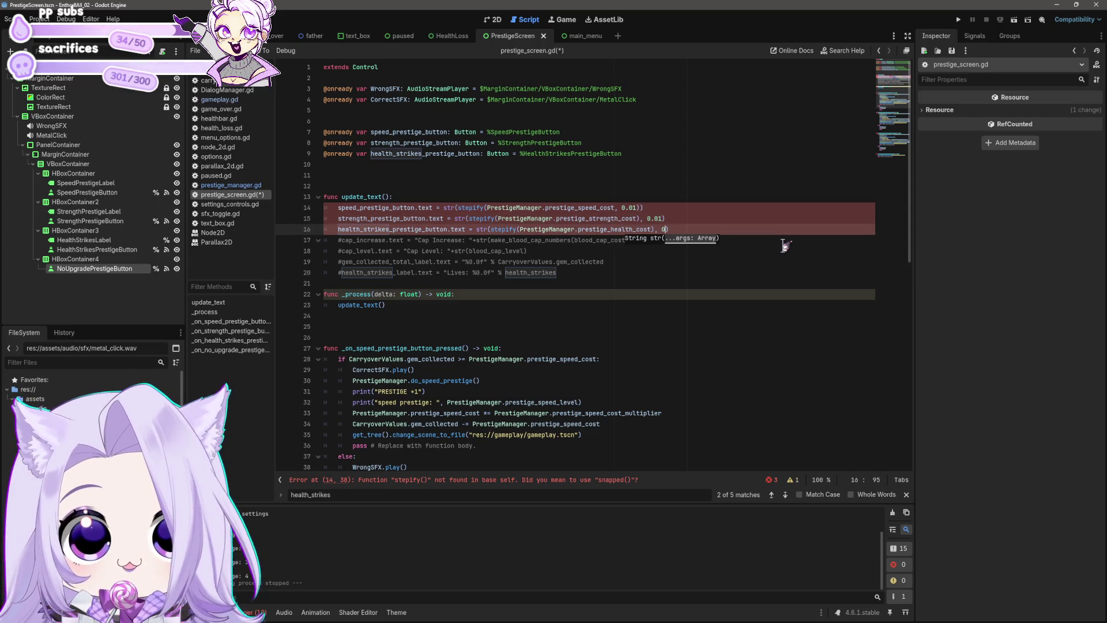
{"action": "type", "text": ".01"}
{"action": "key", "text": "ctrl+s"}
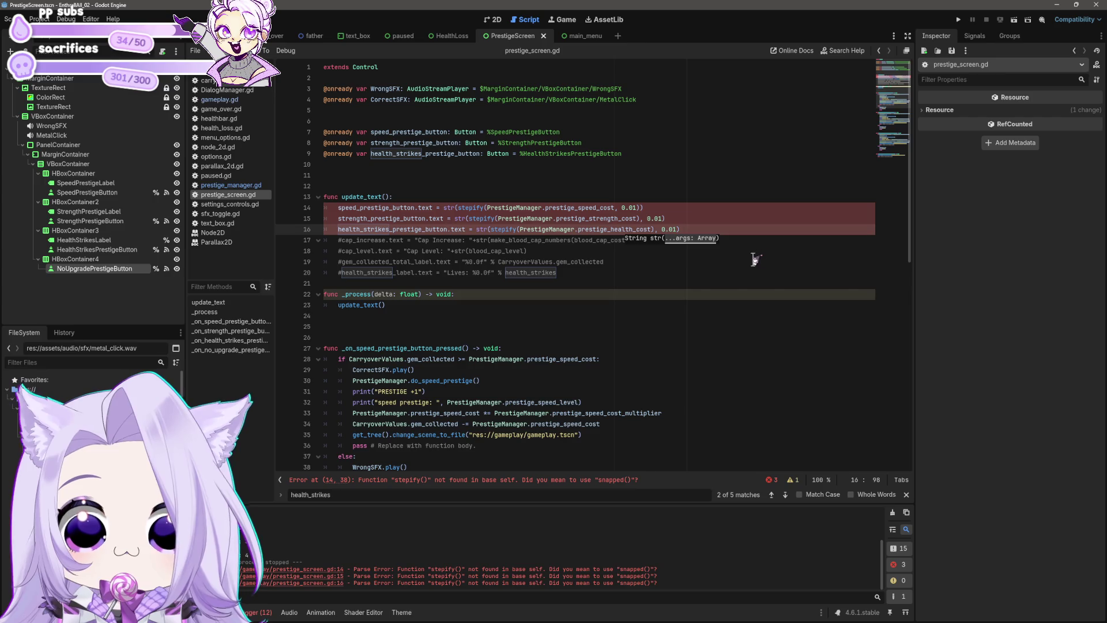
{"action": "left_click", "coordinate": [756, 261]}
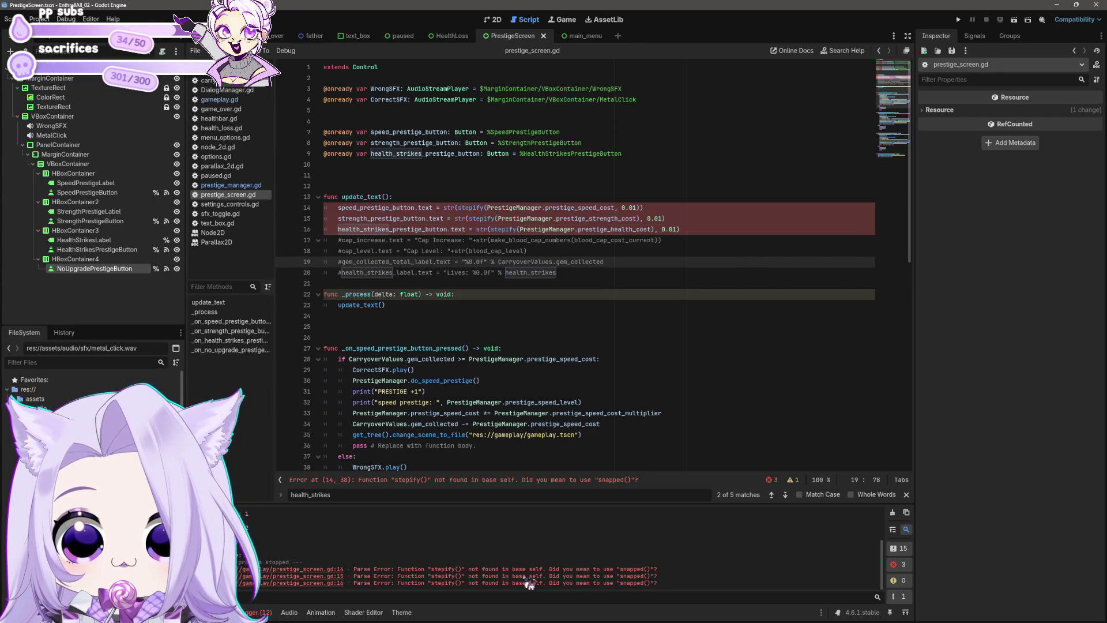
{"action": "double_click", "coordinate": [494, 230]}
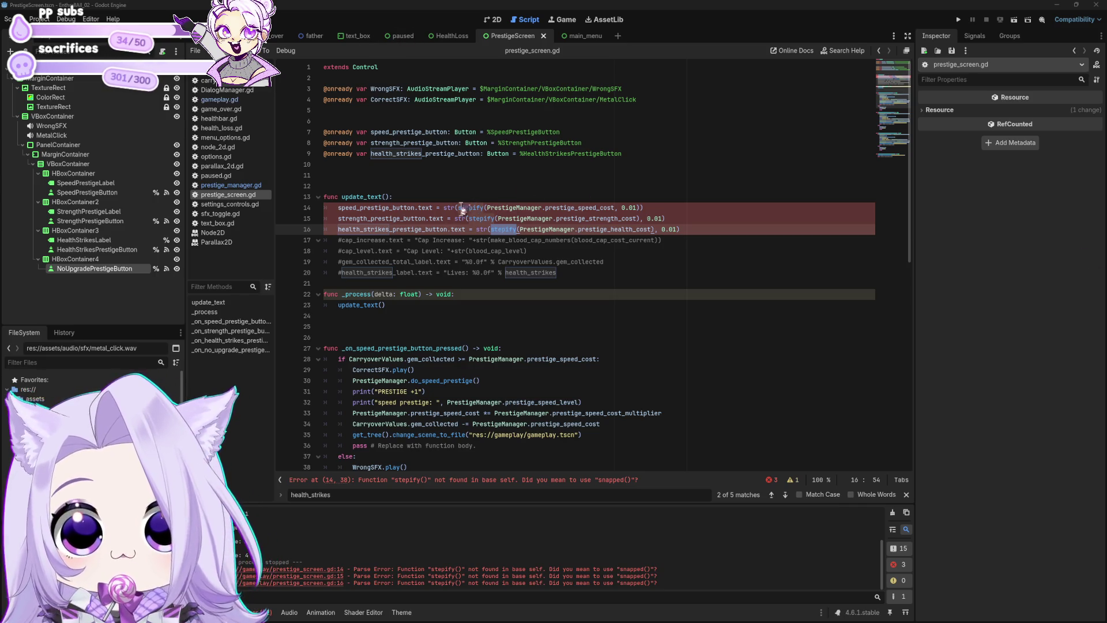
Replace stepify with snapped in the three prestige cost lines (14–16) and save.
{"action": "double_click", "coordinate": [481, 208]}
{"action": "type", "text": "snapped"}
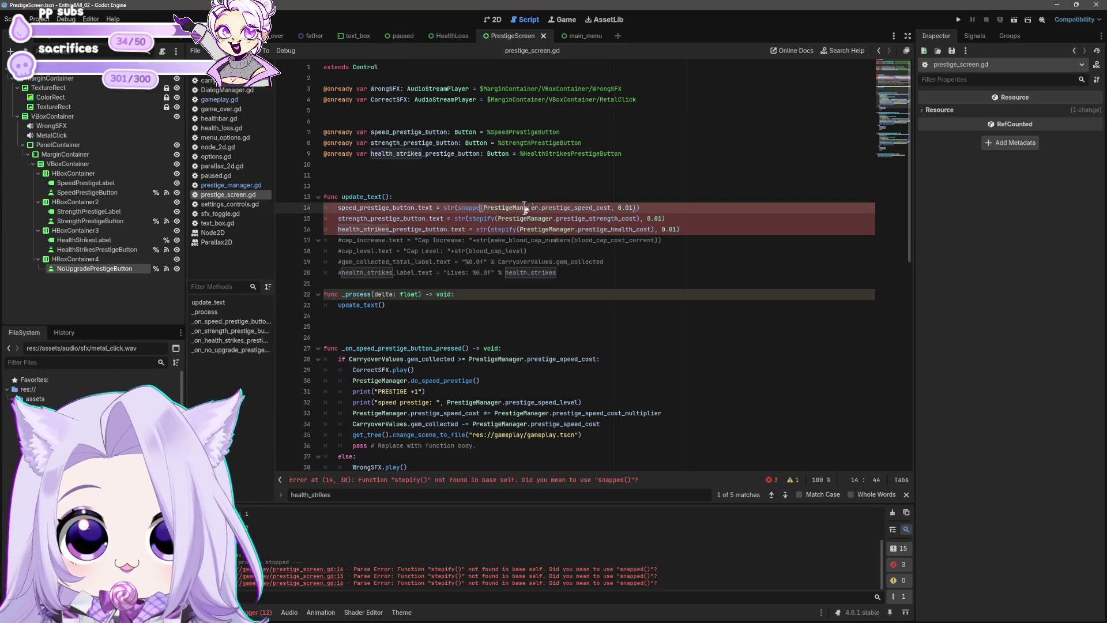
{"action": "left_click", "coordinate": [574, 217]}
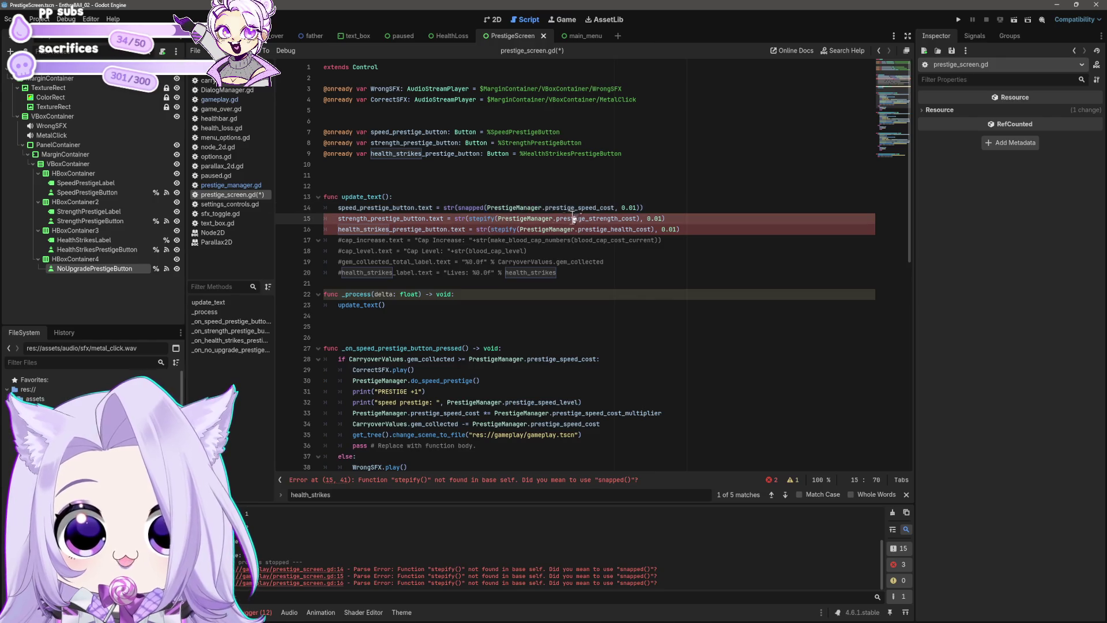
{"action": "double_click", "coordinate": [480, 218]}
{"action": "type", "text": "snapped"}
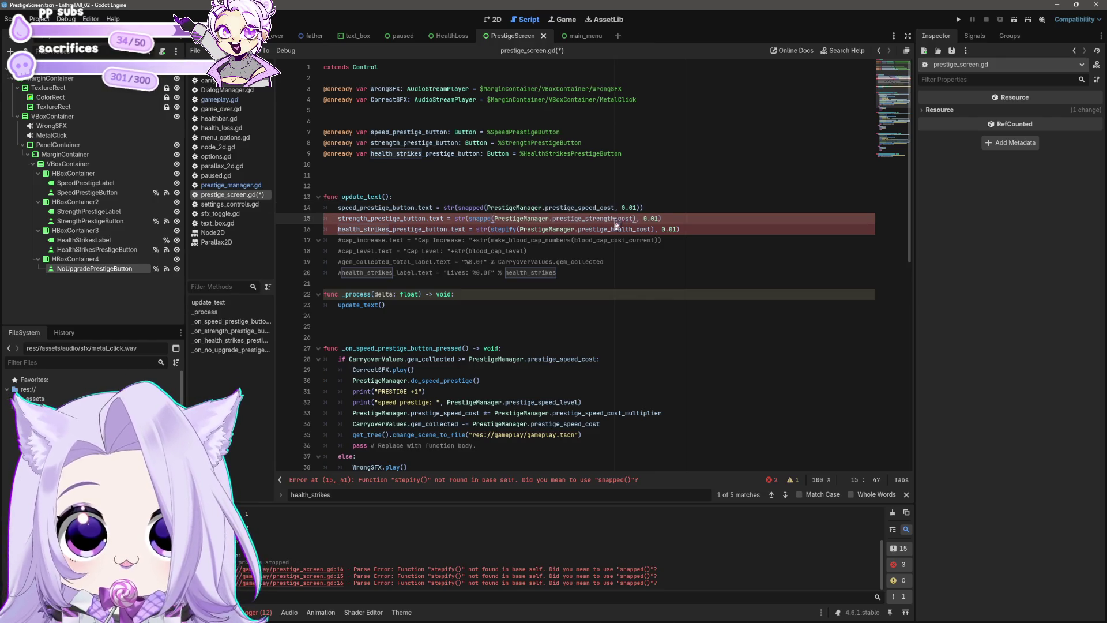
{"action": "double_click", "coordinate": [505, 229]}
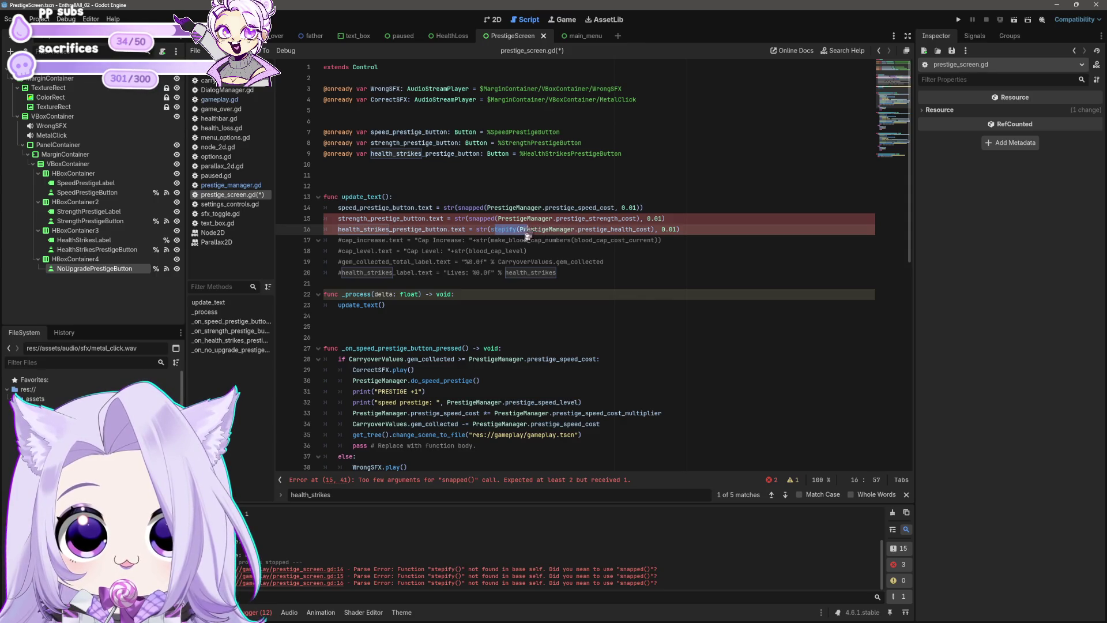
{"action": "type", "text": "snapped"}
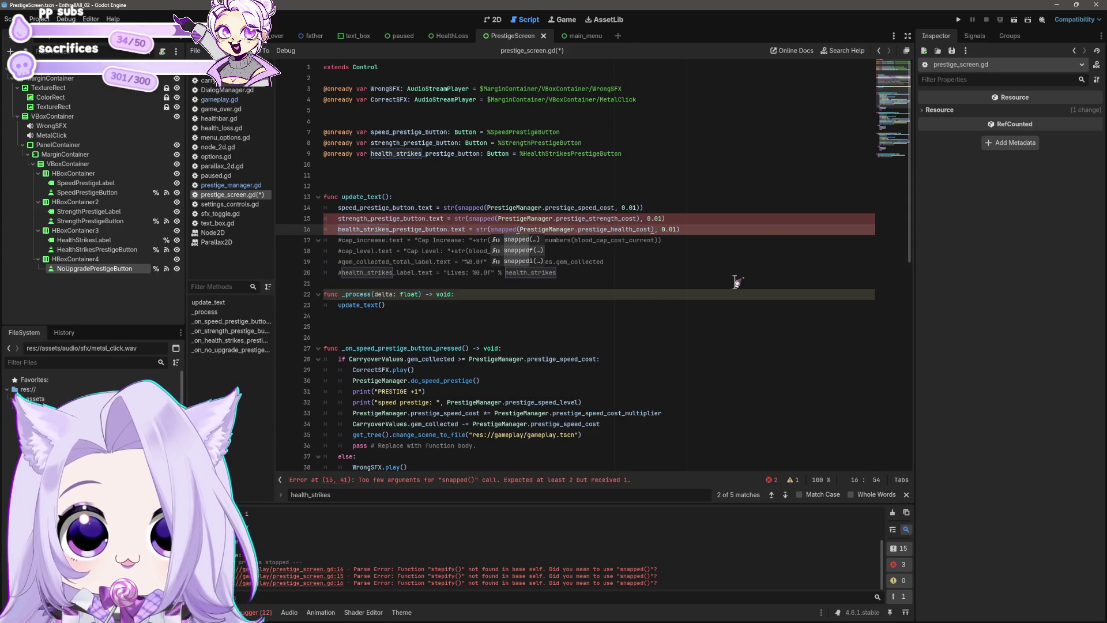
{"action": "key", "text": "ctrl+s"}
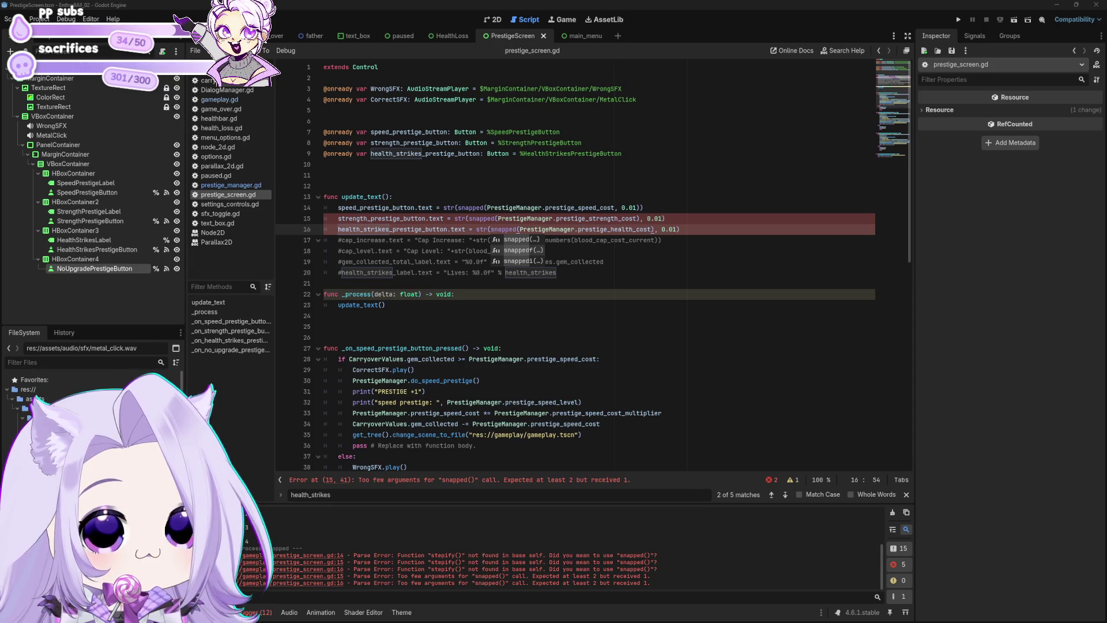
Remove the misplaced closing parenthesis after the strength cost argument and save.
{"action": "left_click", "coordinate": [703, 230]}
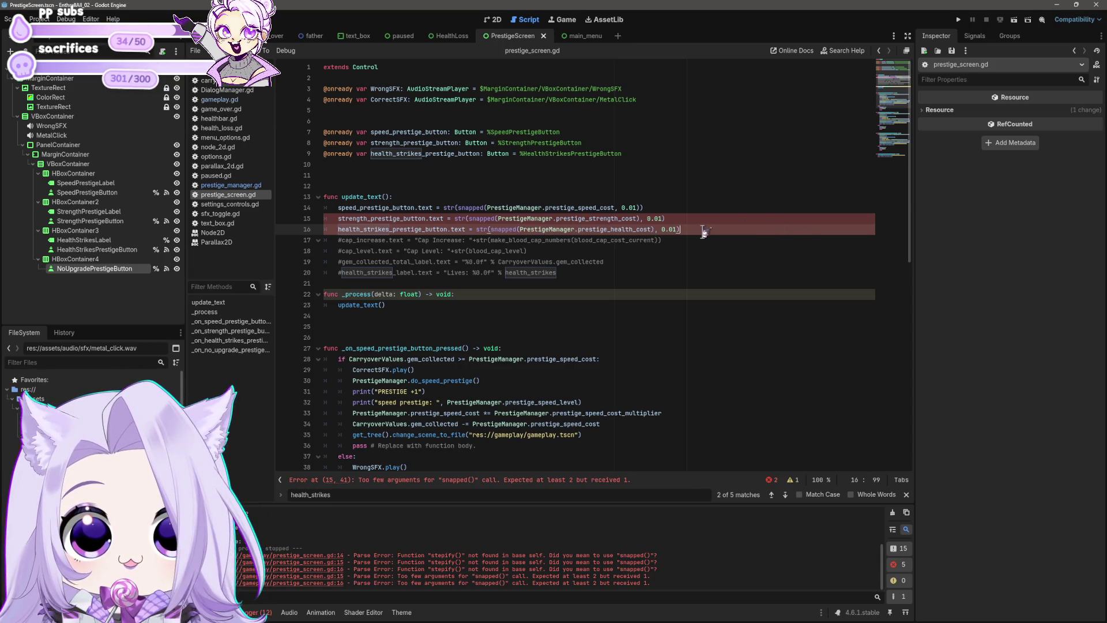
{"action": "left_click", "coordinate": [639, 219]}
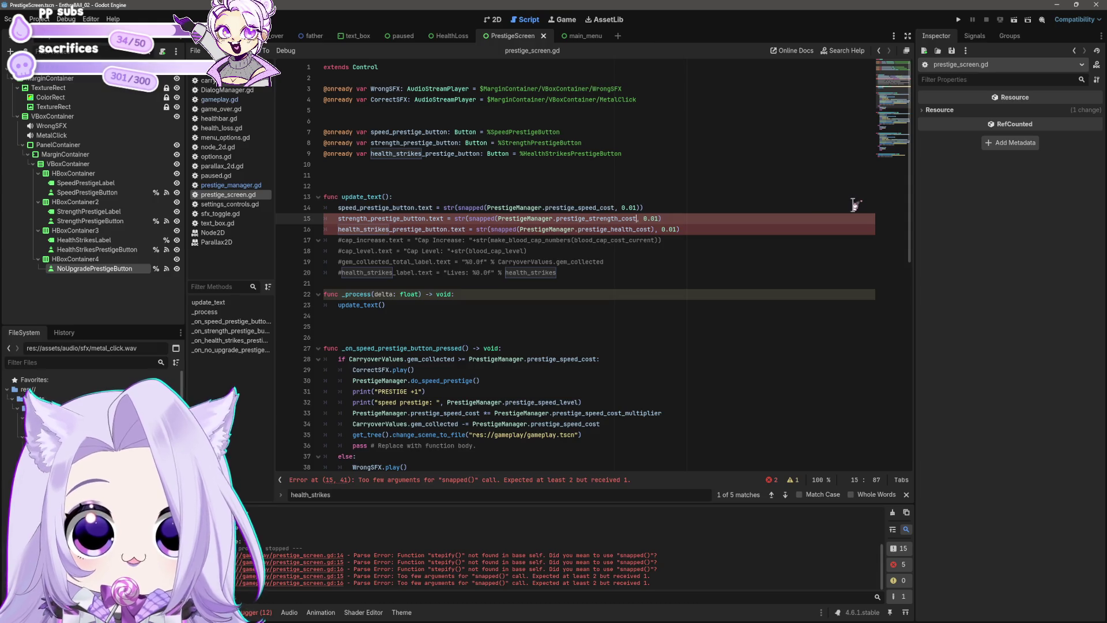
{"action": "key", "text": "Down"}
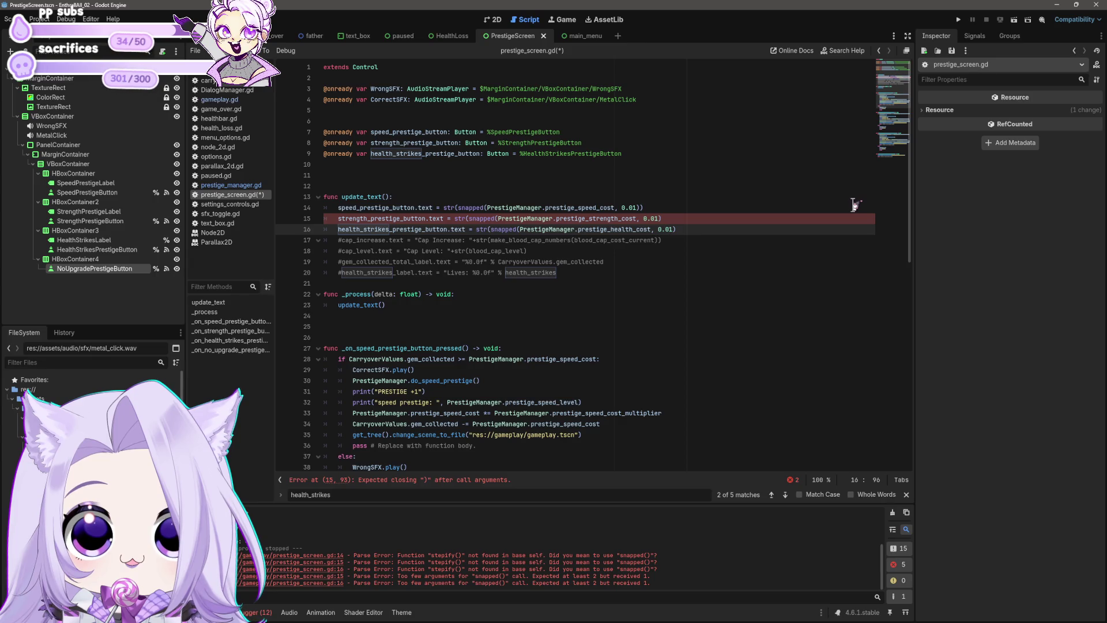
{"action": "key", "text": "Up"}
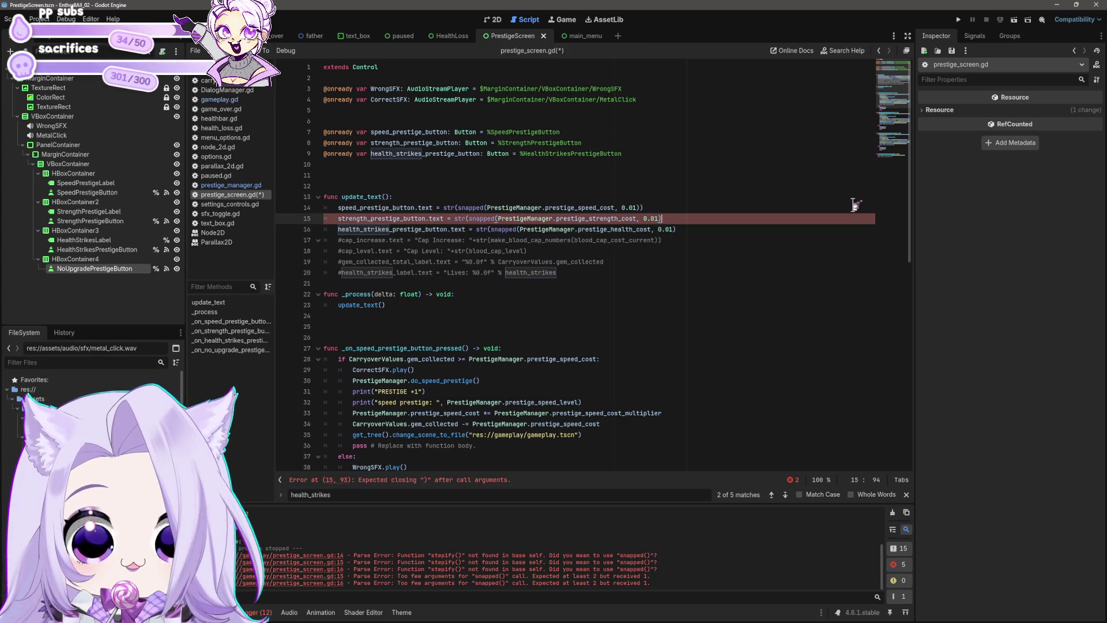
{"action": "type", "text": ")"}
{"action": "key", "text": "ctrl+s"}
{"action": "left_click", "coordinate": [697, 283]}
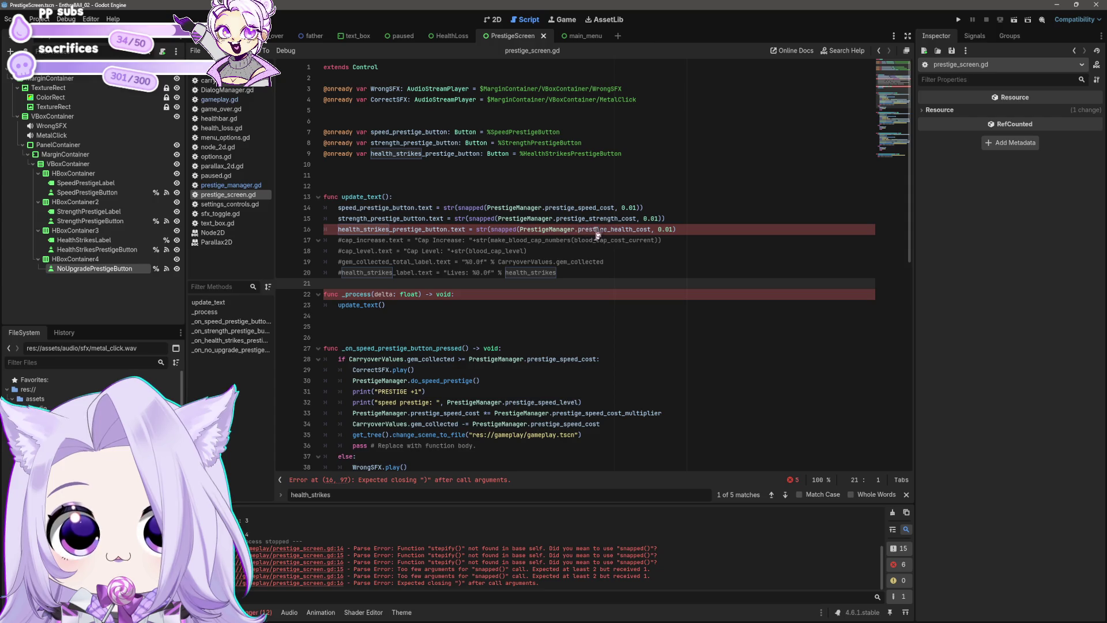
Add the missing closing parenthesis to the health-strike cost line and save the error-free script.
{"action": "left_click", "coordinate": [663, 229]}
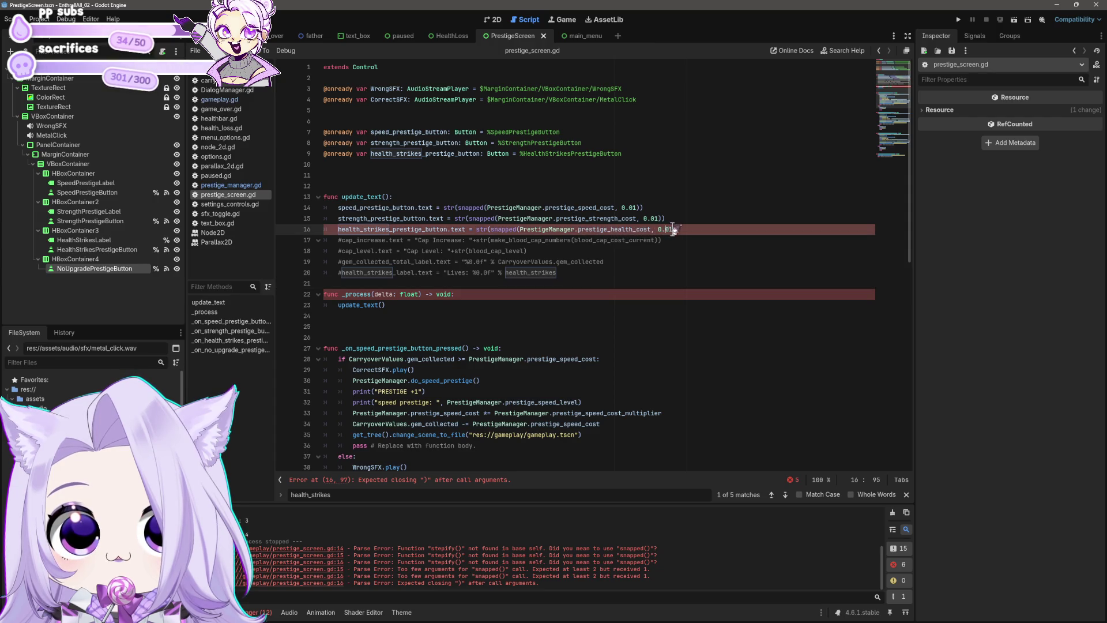
{"action": "key", "text": "Down"}
{"action": "key", "text": "Up"}
{"action": "type", "text": ")"}
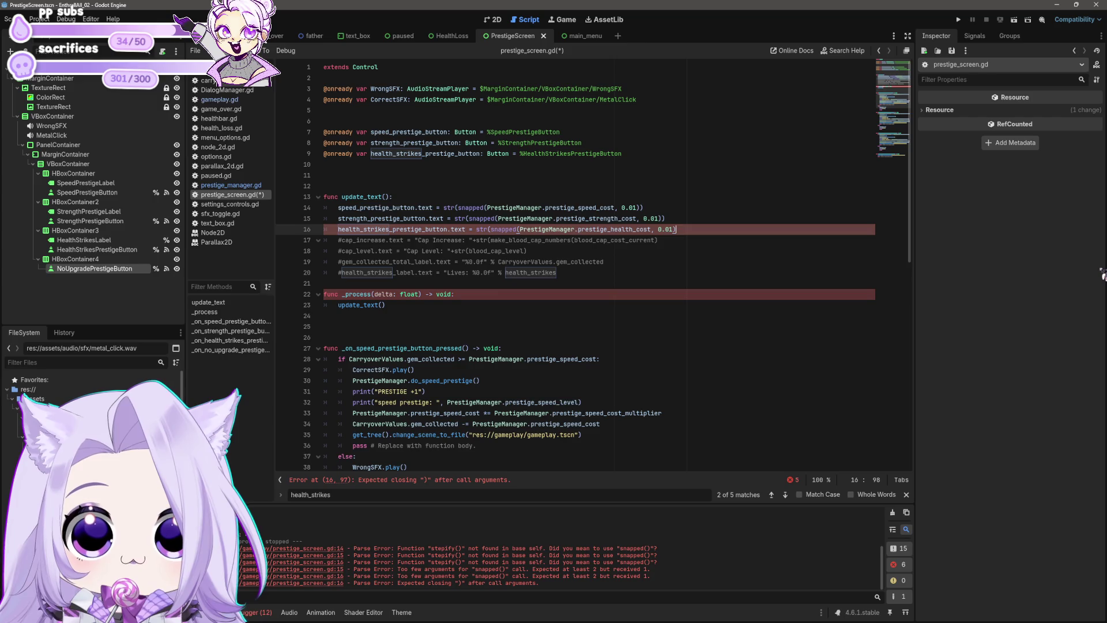
{"action": "key", "text": "Down"}
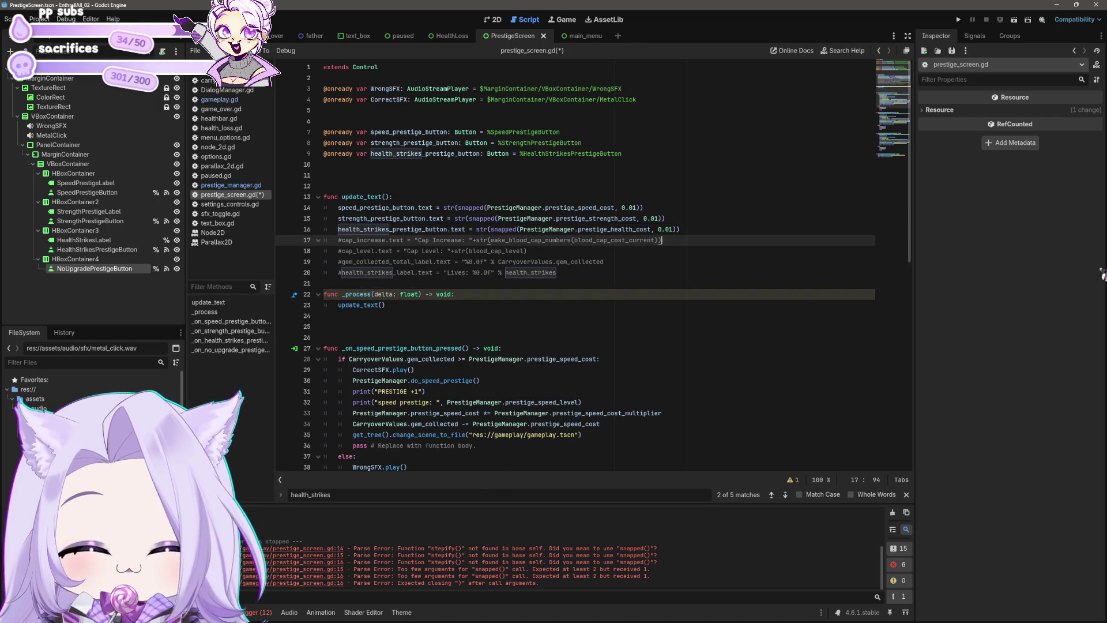
{"action": "key", "text": "ctrl+s"}
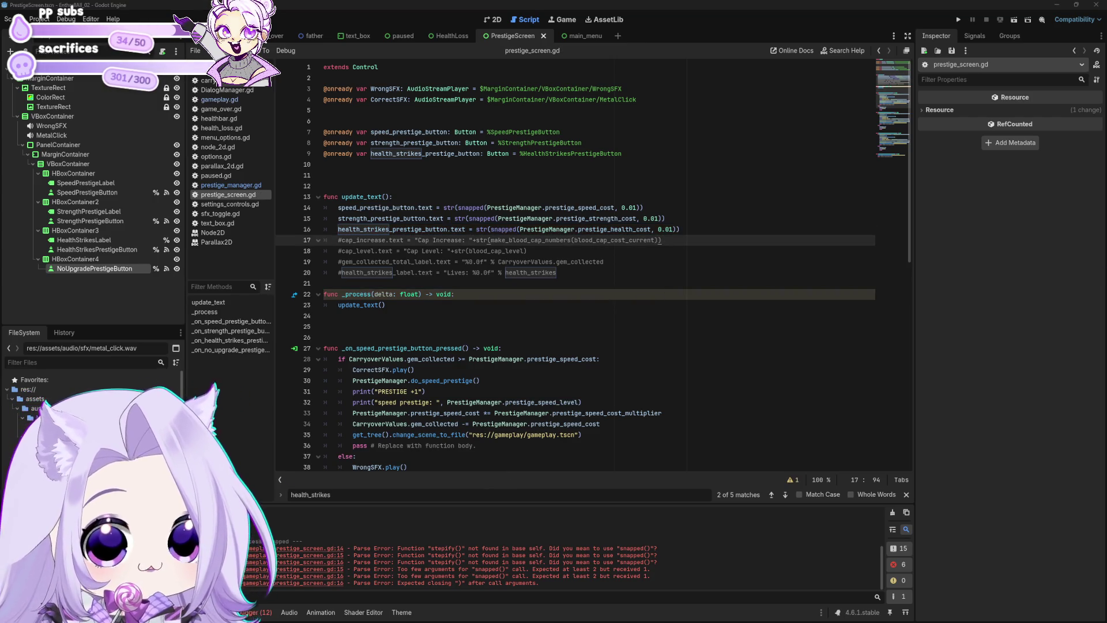
{"action": "left_click", "coordinate": [626, 302]}
Run the game, start it, buy a Bat and CHEAT to the prestige panel showing all costs at 1.0.
{"action": "left_click", "coordinate": [643, 254]}
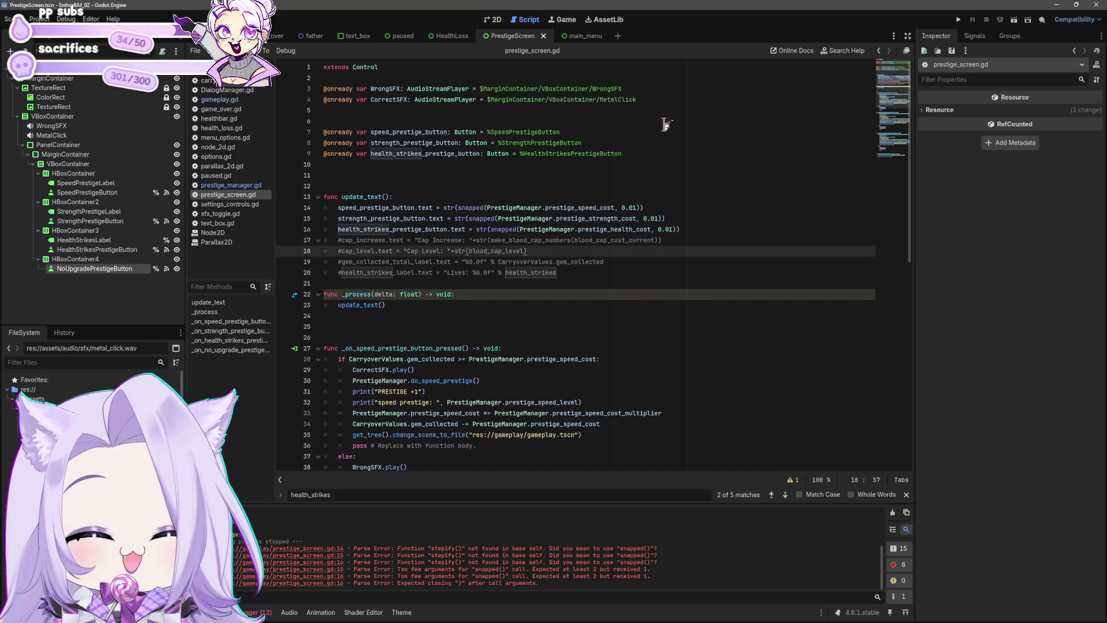
{"action": "left_click", "coordinate": [958, 20]}
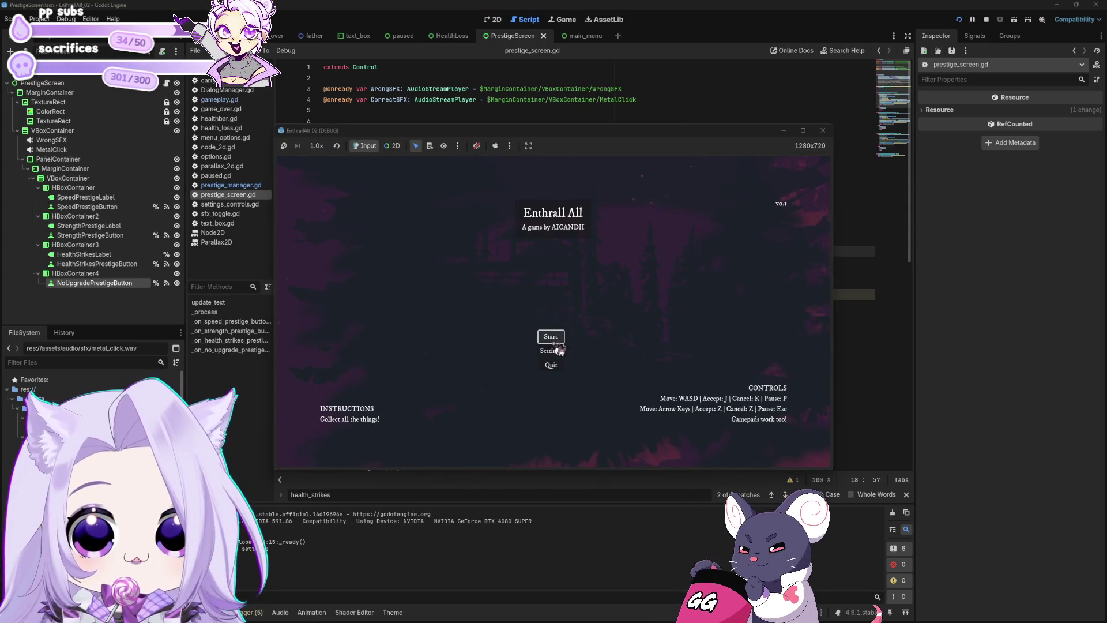
{"action": "left_click", "coordinate": [549, 336]}
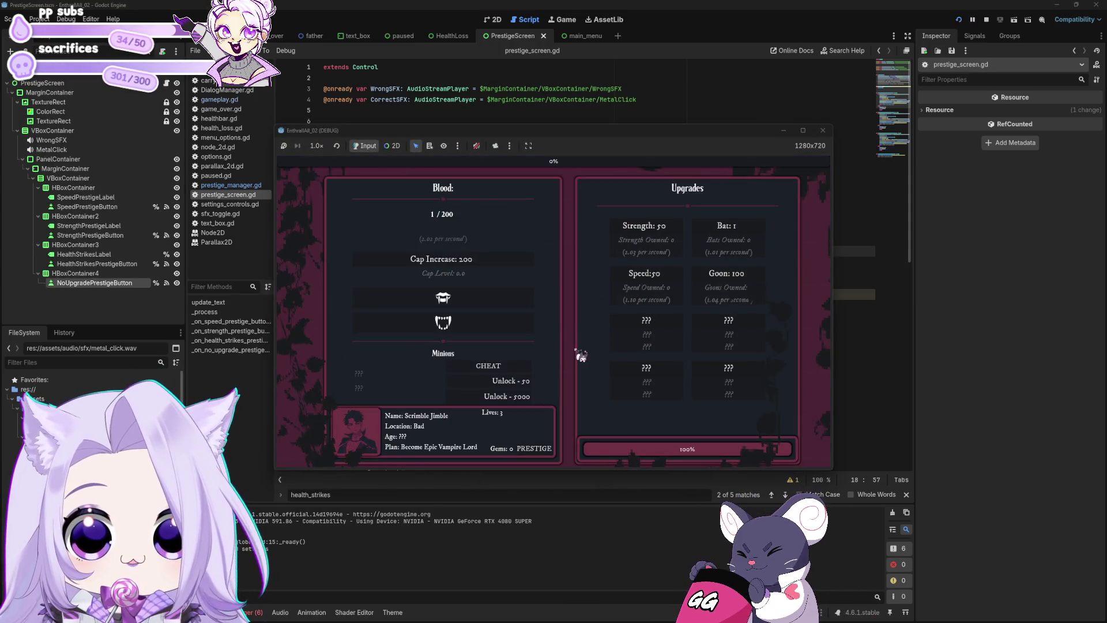
{"action": "left_click", "coordinate": [736, 227]}
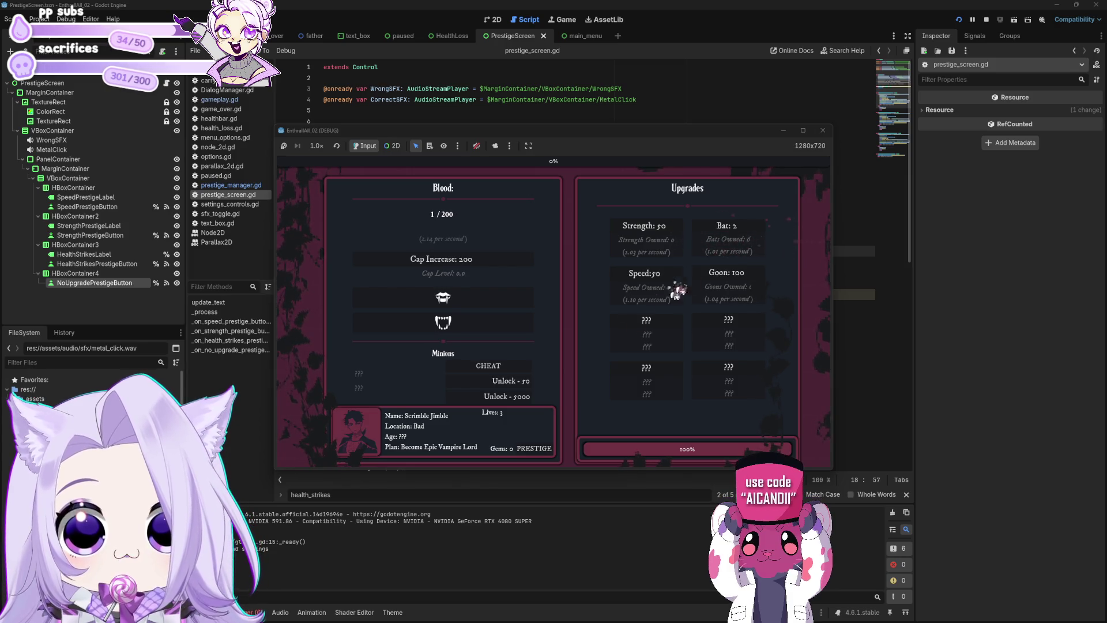
{"action": "left_click", "coordinate": [489, 366]}
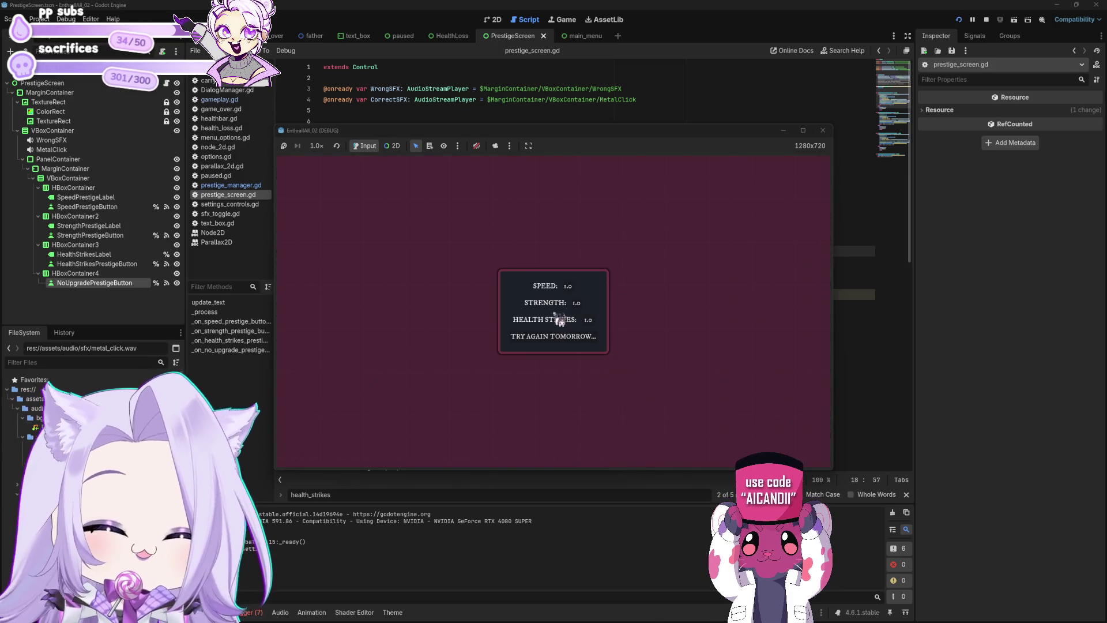
Prestige repeatedly, choosing SPEED each time, until blood income nears 9.02 per second with 80 gems.
{"action": "left_click", "coordinate": [568, 287]}
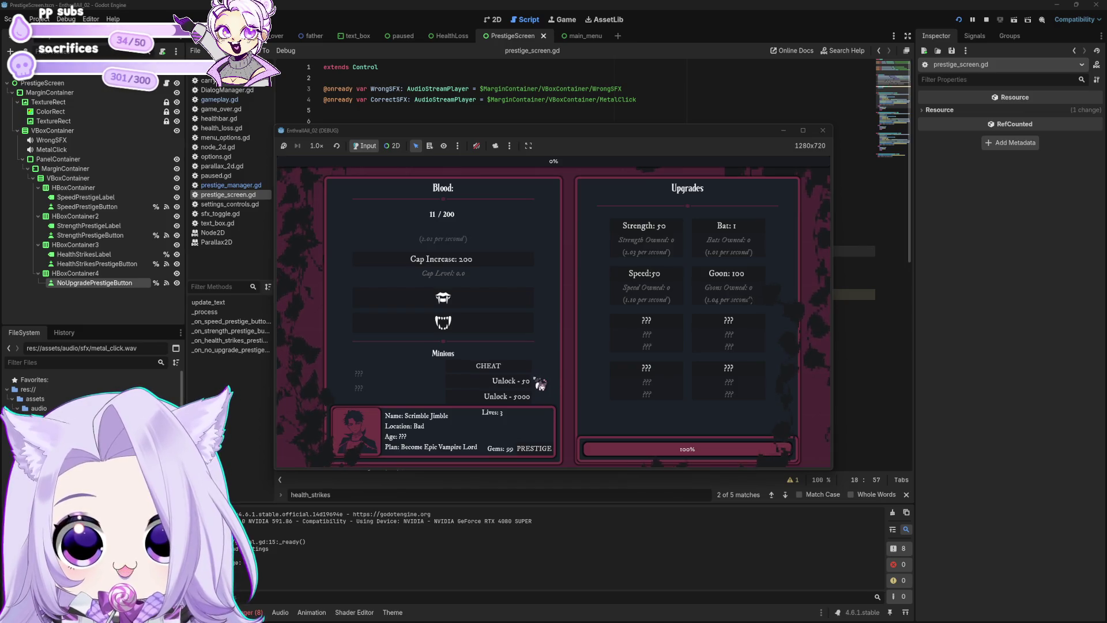
{"action": "left_click", "coordinate": [527, 380]}
{"action": "left_click", "coordinate": [569, 284]}
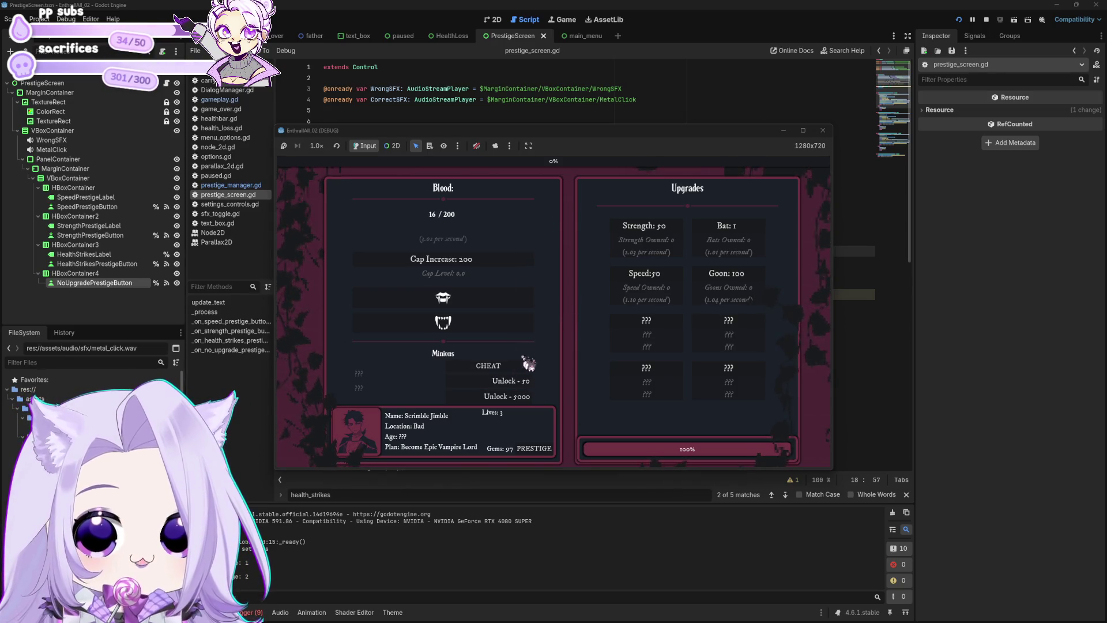
{"action": "left_click", "coordinate": [533, 378]}
{"action": "left_click", "coordinate": [570, 283]}
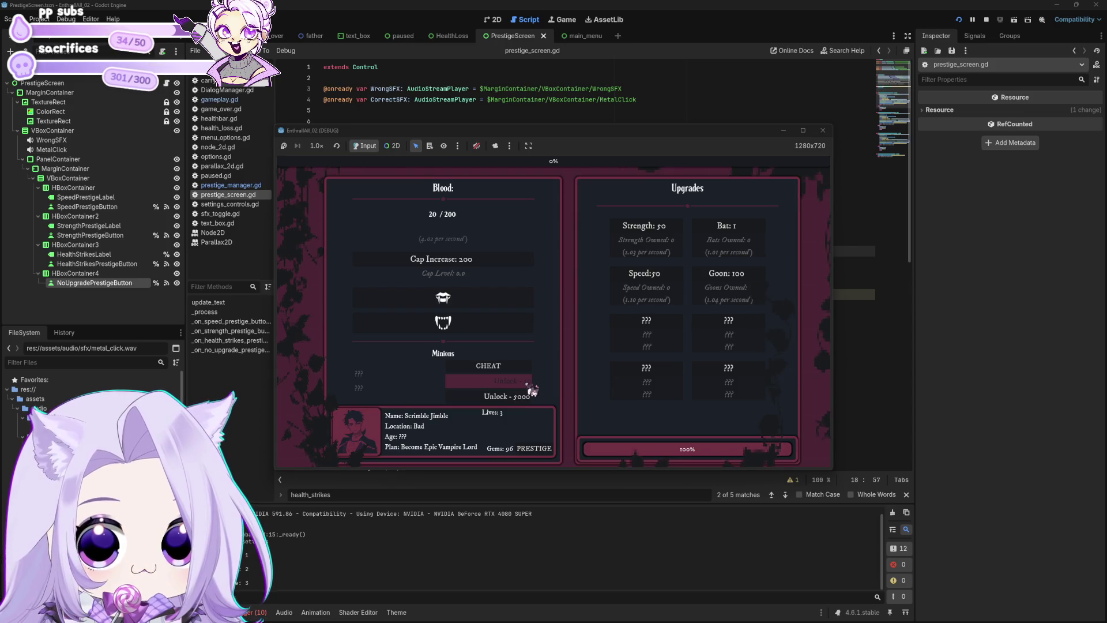
{"action": "left_click", "coordinate": [571, 285]}
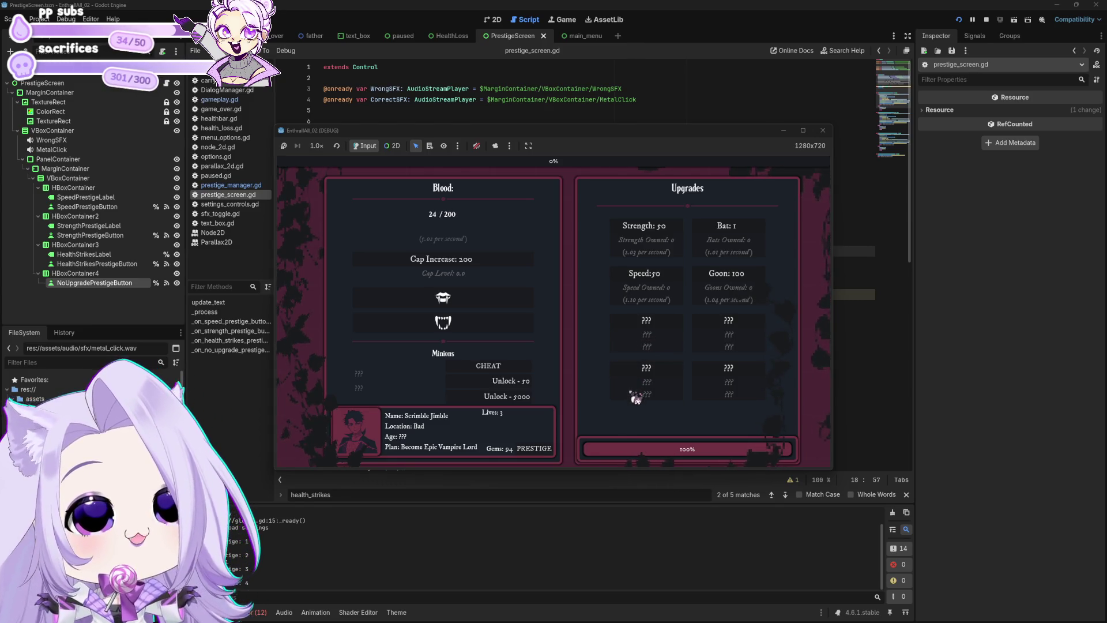
{"action": "left_click", "coordinate": [569, 289]}
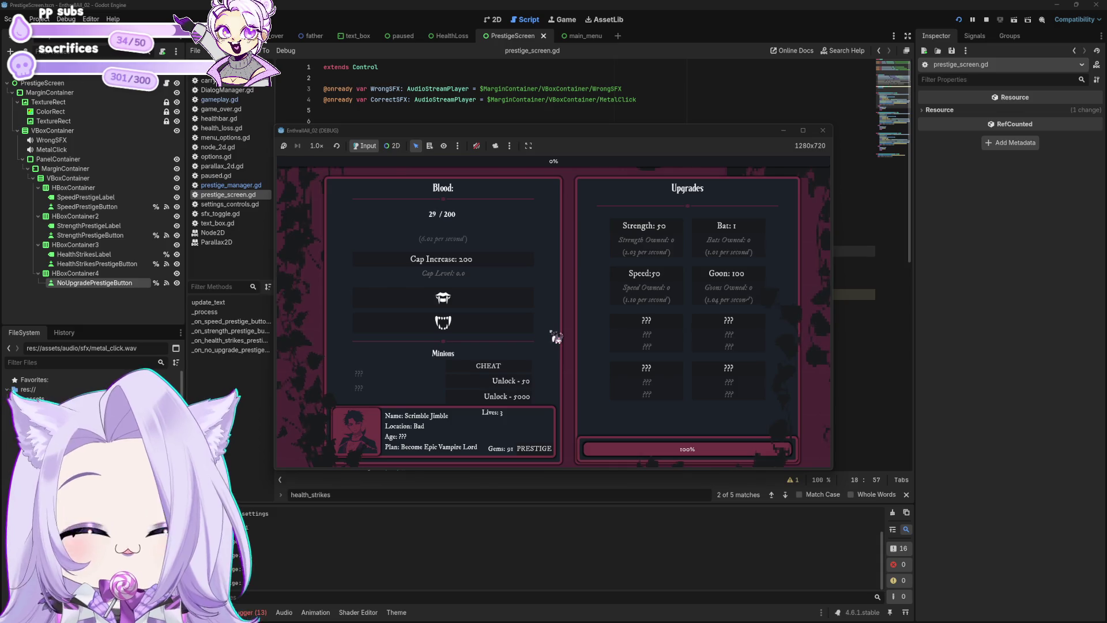
{"action": "left_click", "coordinate": [568, 289]}
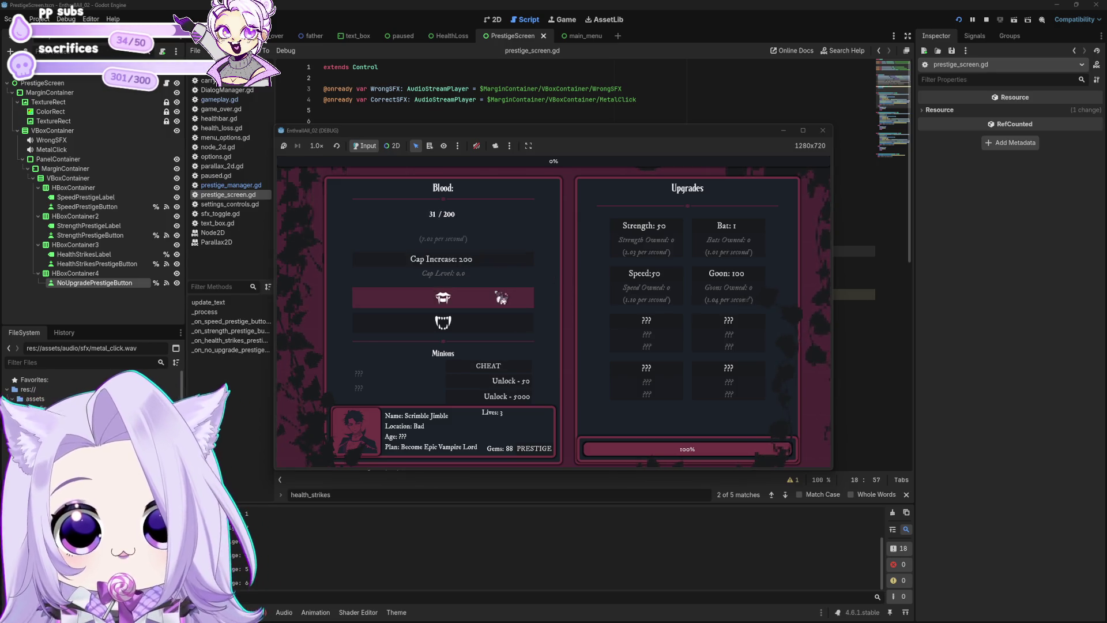
{"action": "left_click", "coordinate": [501, 297]}
{"action": "left_click", "coordinate": [568, 288]}
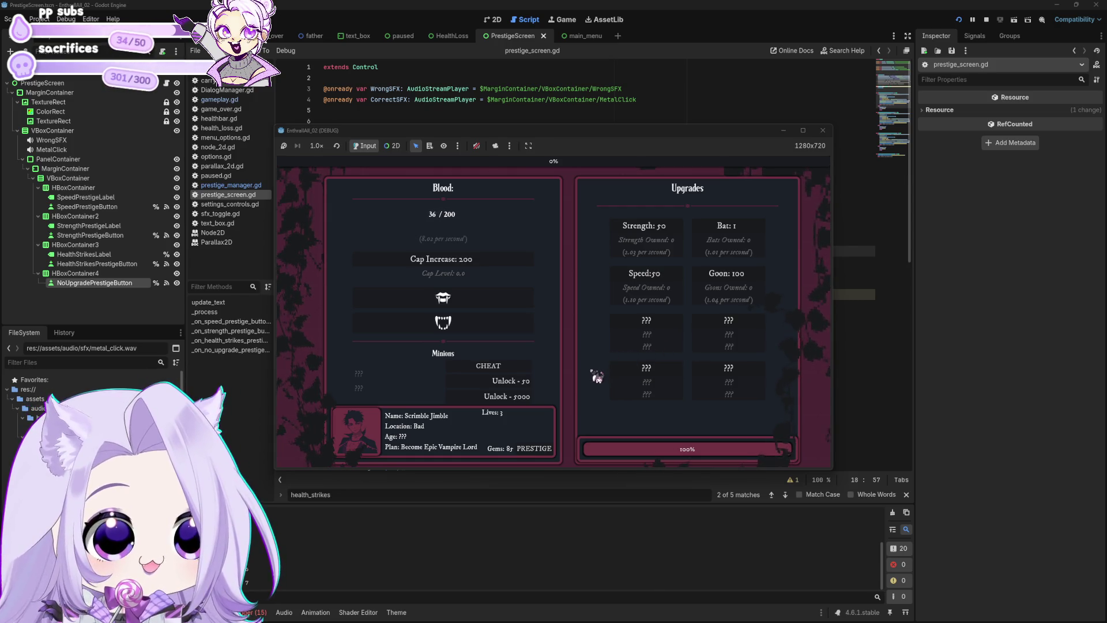
{"action": "left_click", "coordinate": [572, 296]}
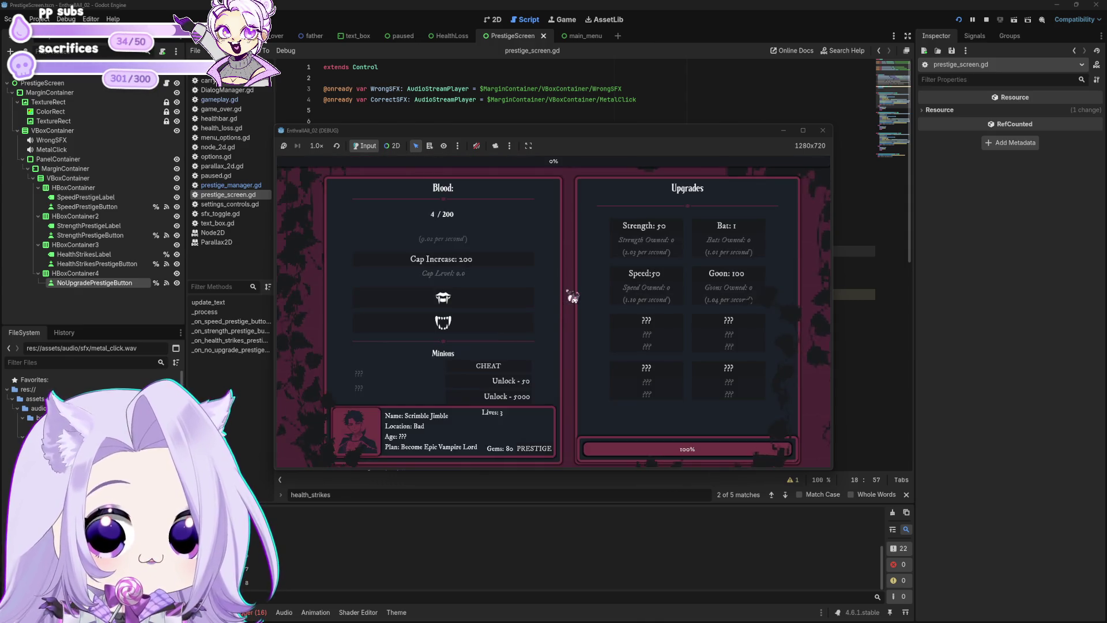